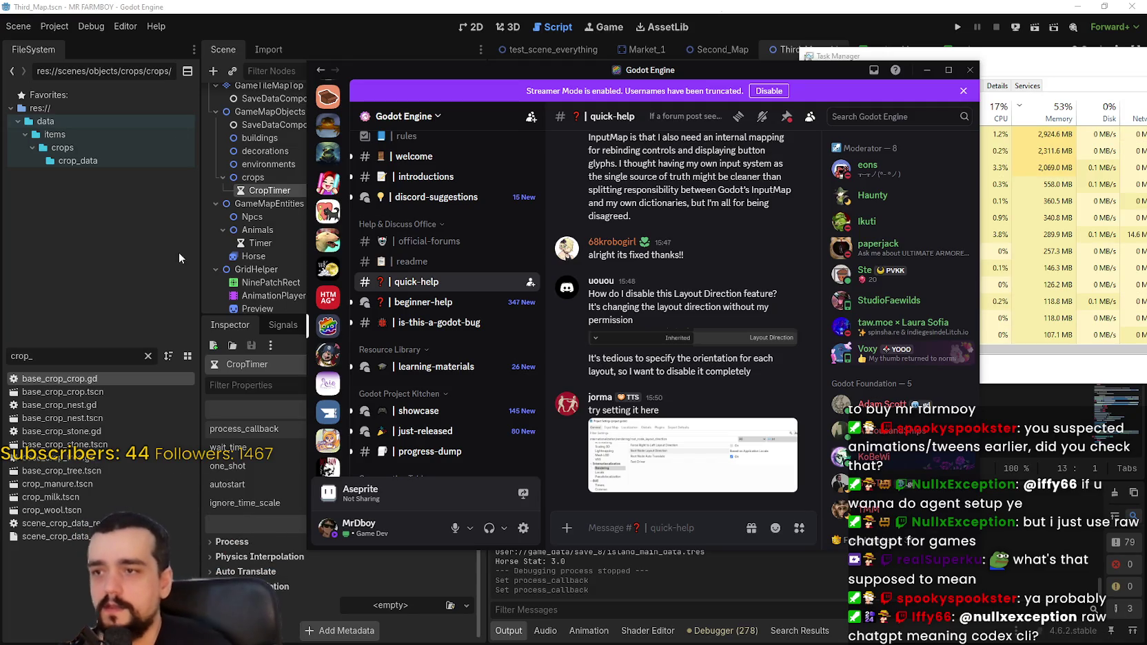
# - Find and open the is-this-a-godot-bug channel in the Godot Engine server sidebar
pyautogui.moveTo(445, 297)
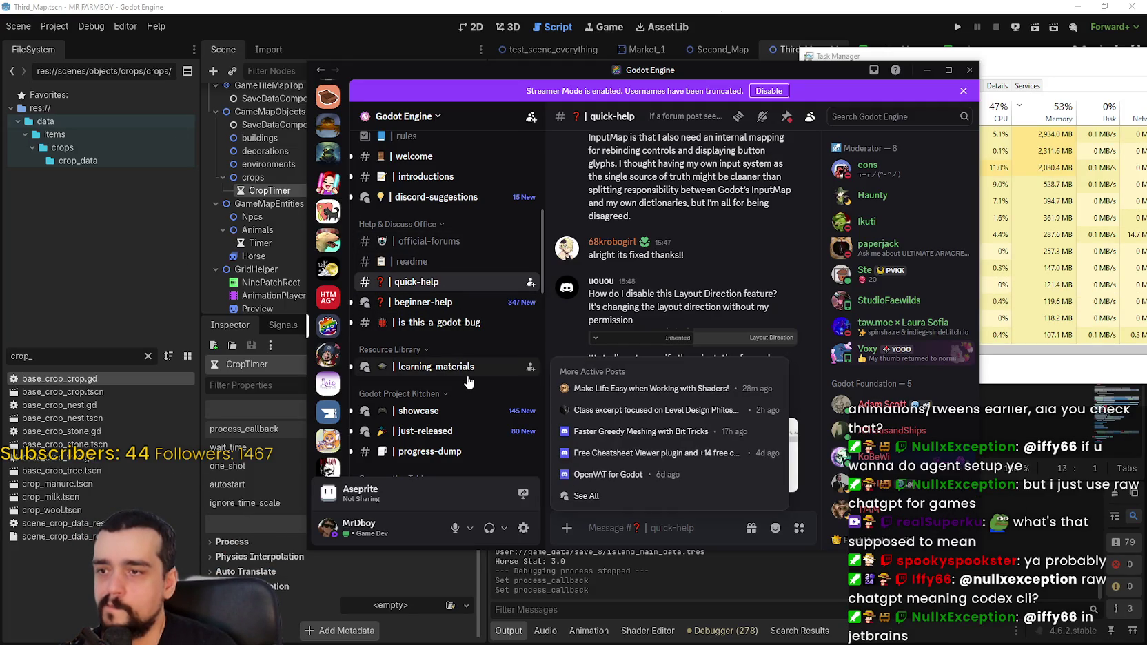
pyautogui.scroll(2, 454, 220)
pyautogui.scroll(-6, 444, 310)
pyautogui.scroll(-5, 434, 412)
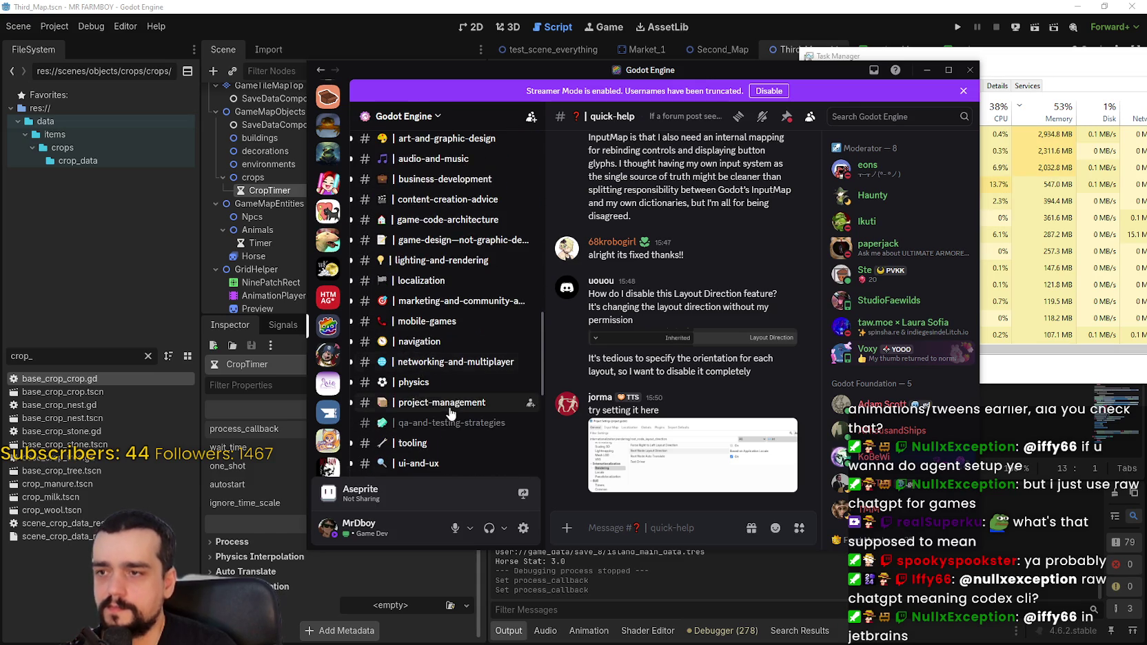
pyautogui.scroll(-2, 460, 303)
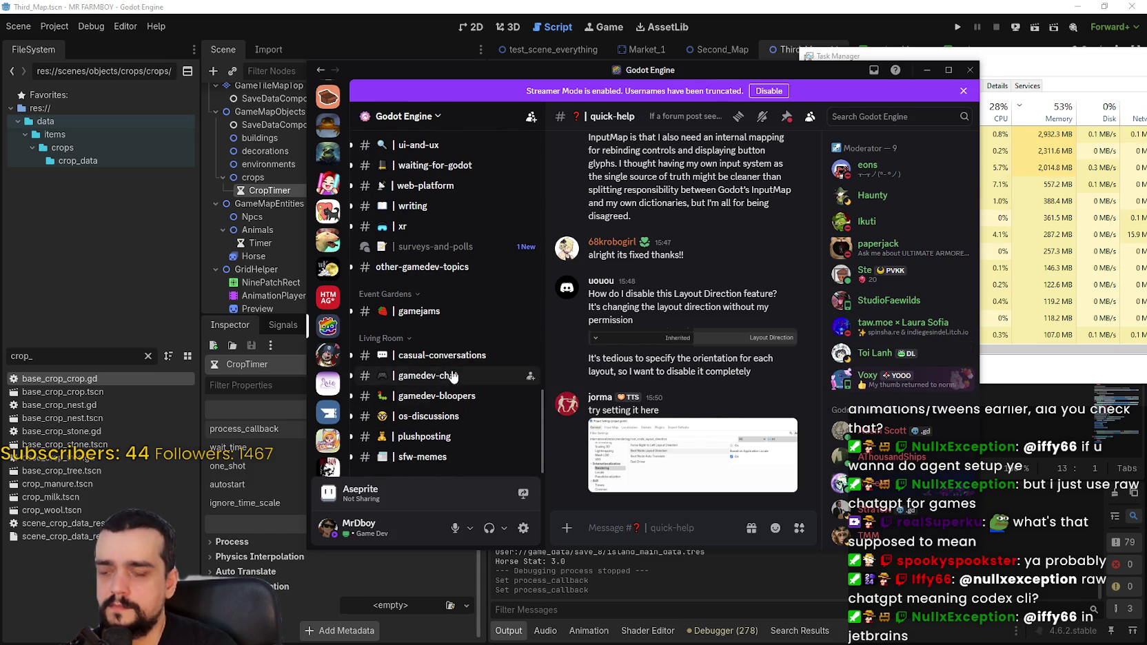
pyautogui.scroll(4, 467, 460)
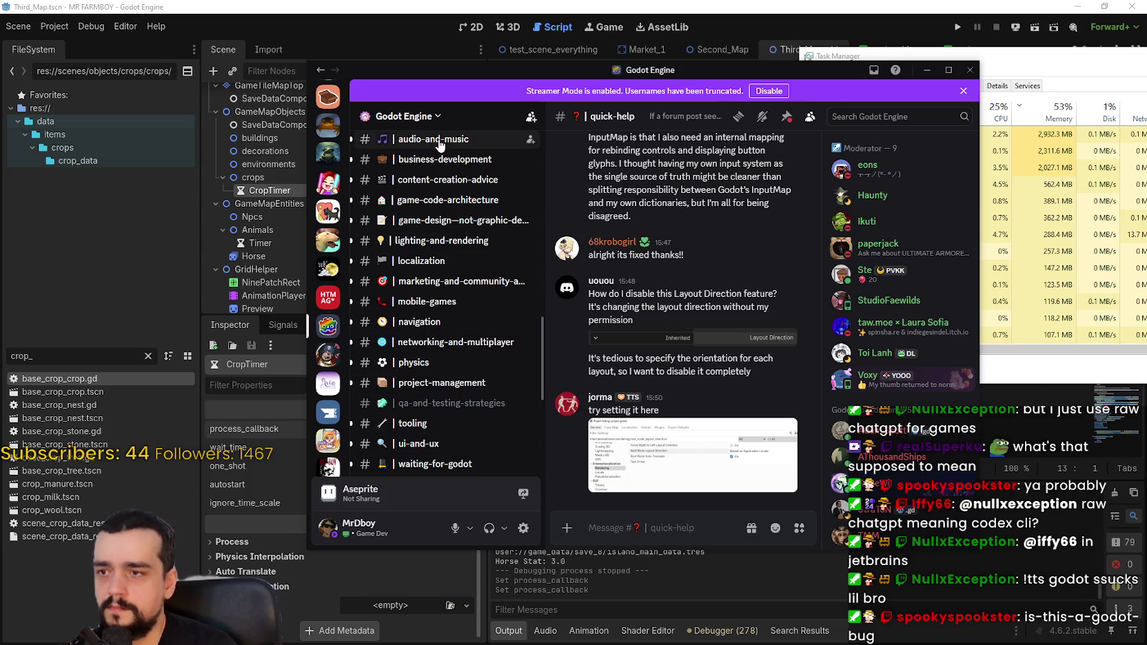
pyautogui.scroll(4, 434, 393)
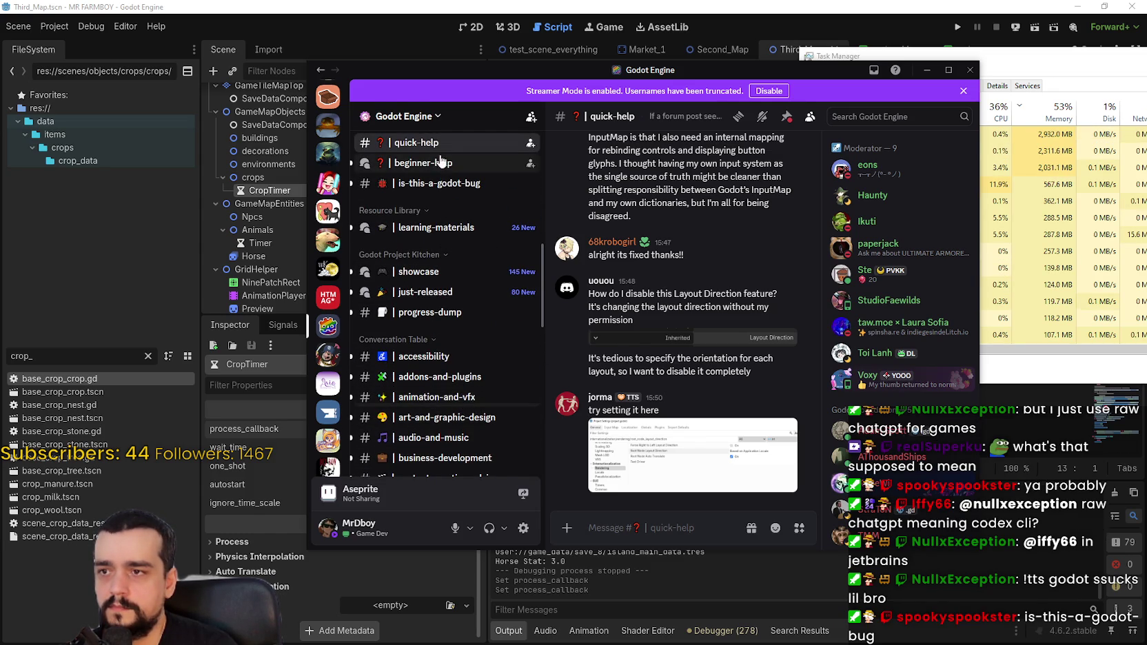
pyautogui.click(434, 184)
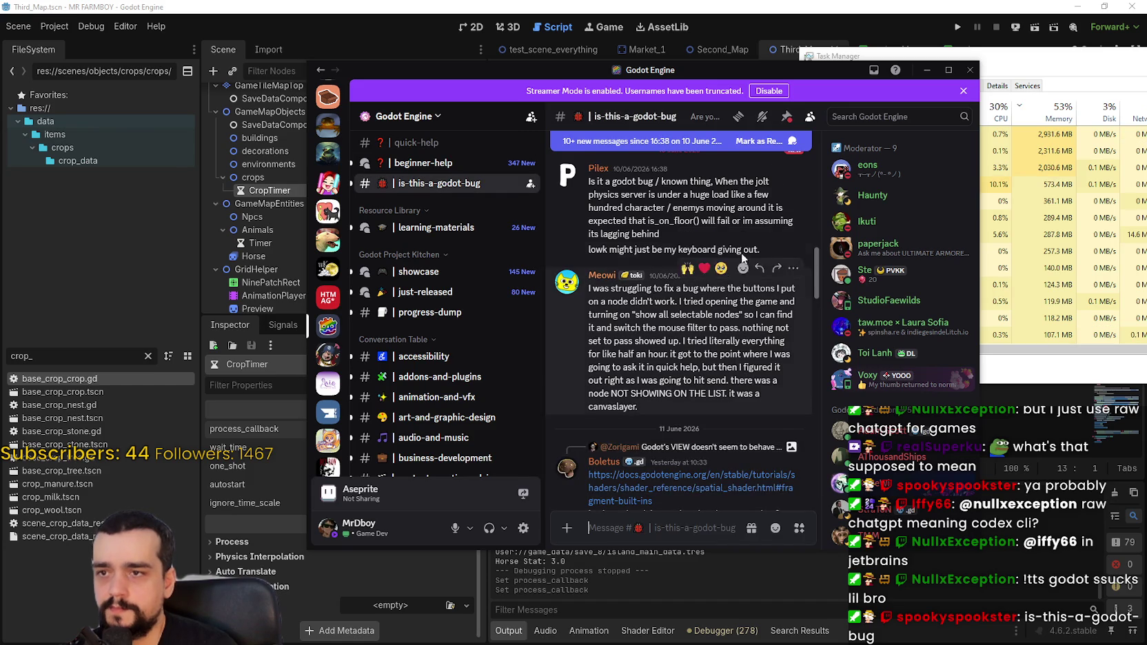
# - Read through the channel's recent messages
pyautogui.moveTo(819, 285); pyautogui.dragTo(814, 520)
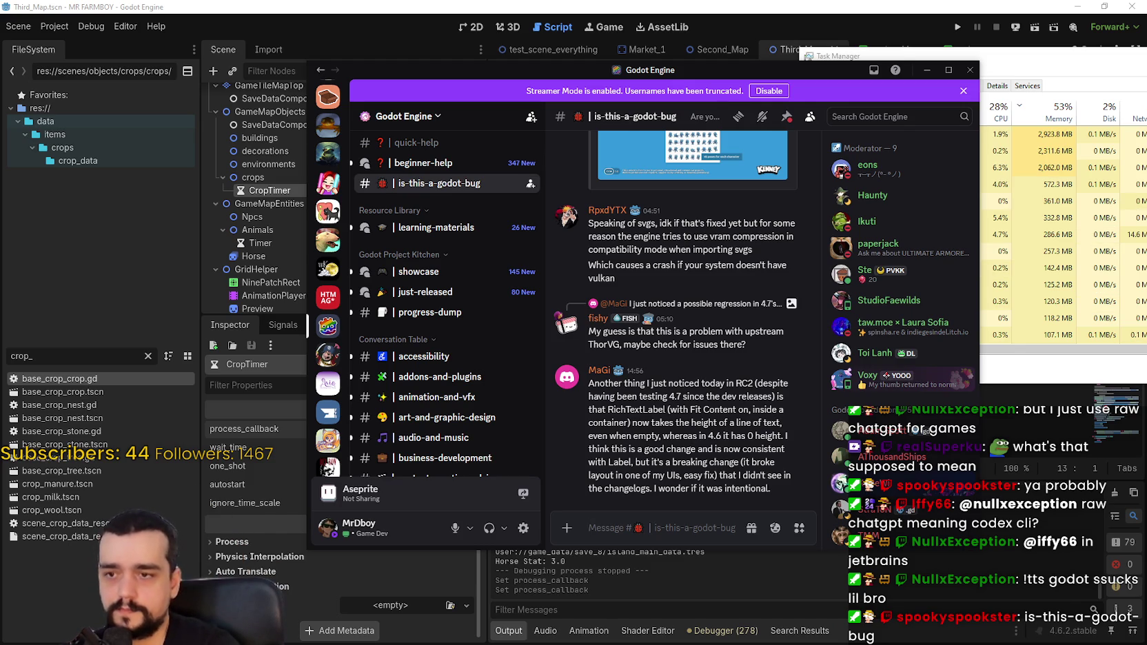
pyautogui.scroll(10, 728, 441)
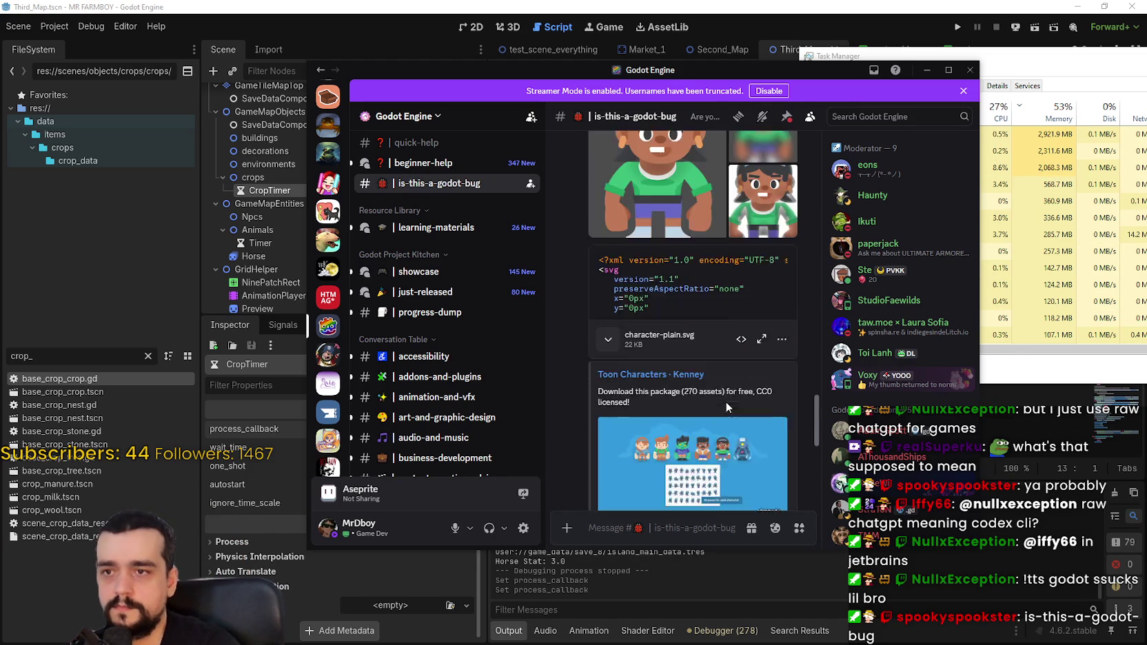
pyautogui.scroll(-10, 727, 407)
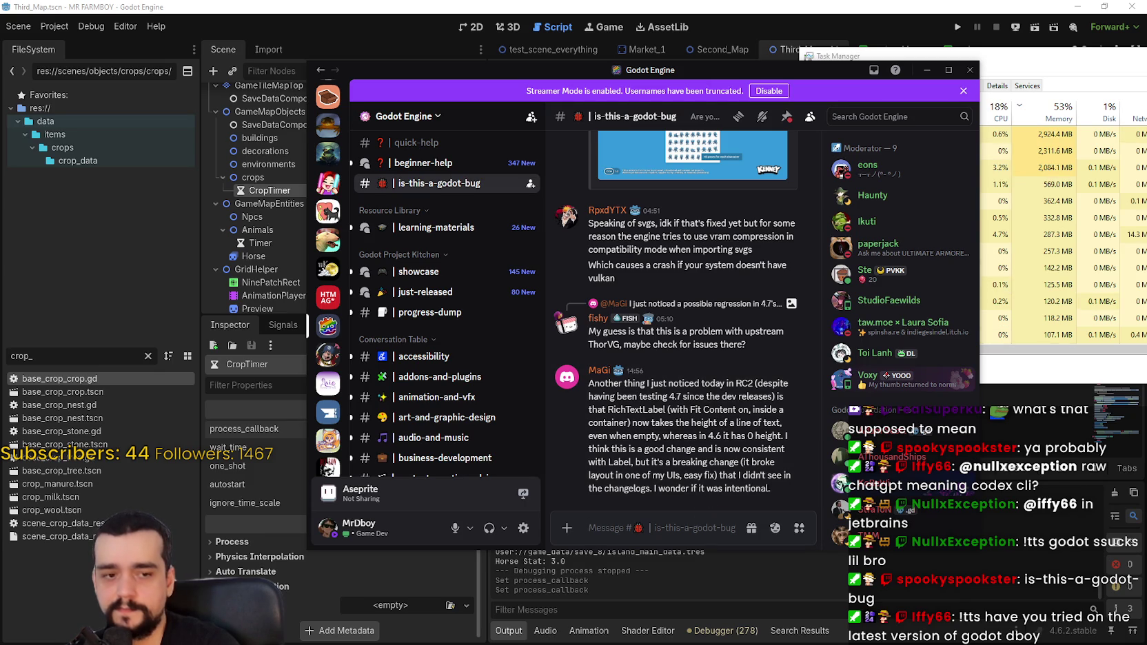
pyautogui.hotkey('alt', 'F4')
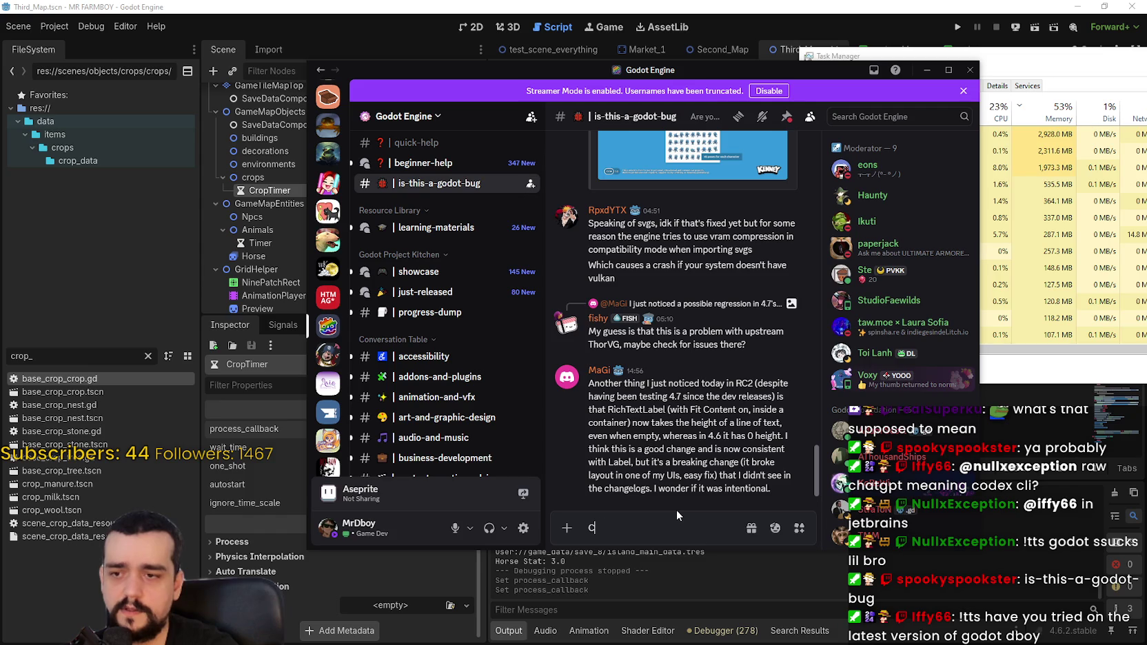
# - Draft a 4.6-4.7x.x issue report about pausing the sceneTree with get_tree().set_pause(true)
pyautogui.write('I am ')
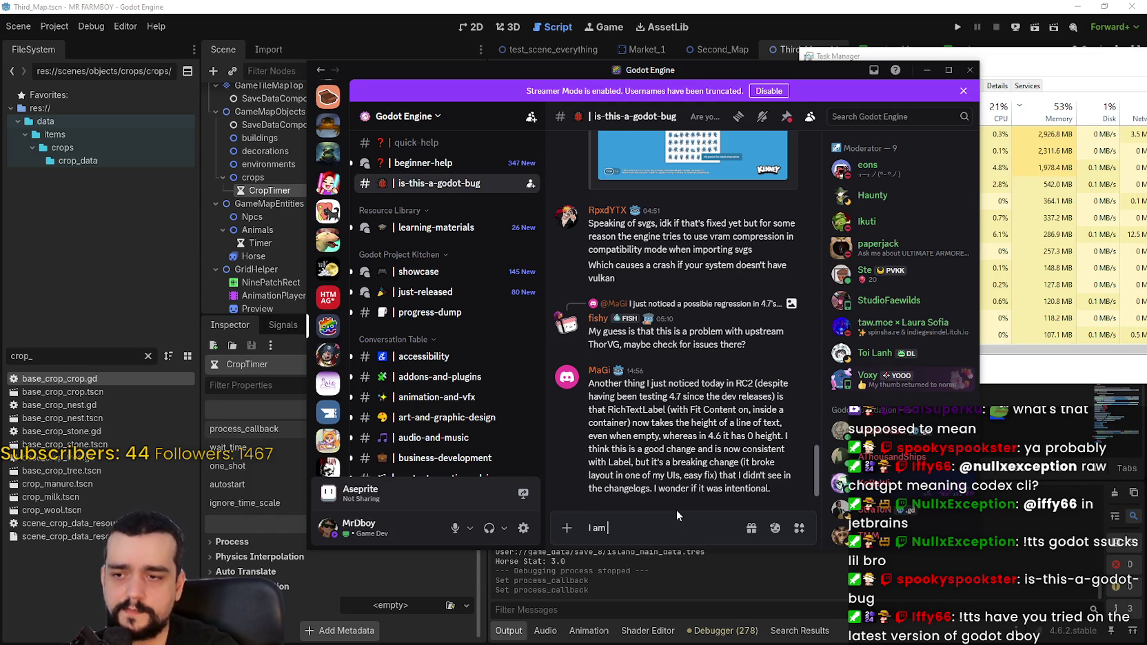
pyautogui.write('running into an iss')
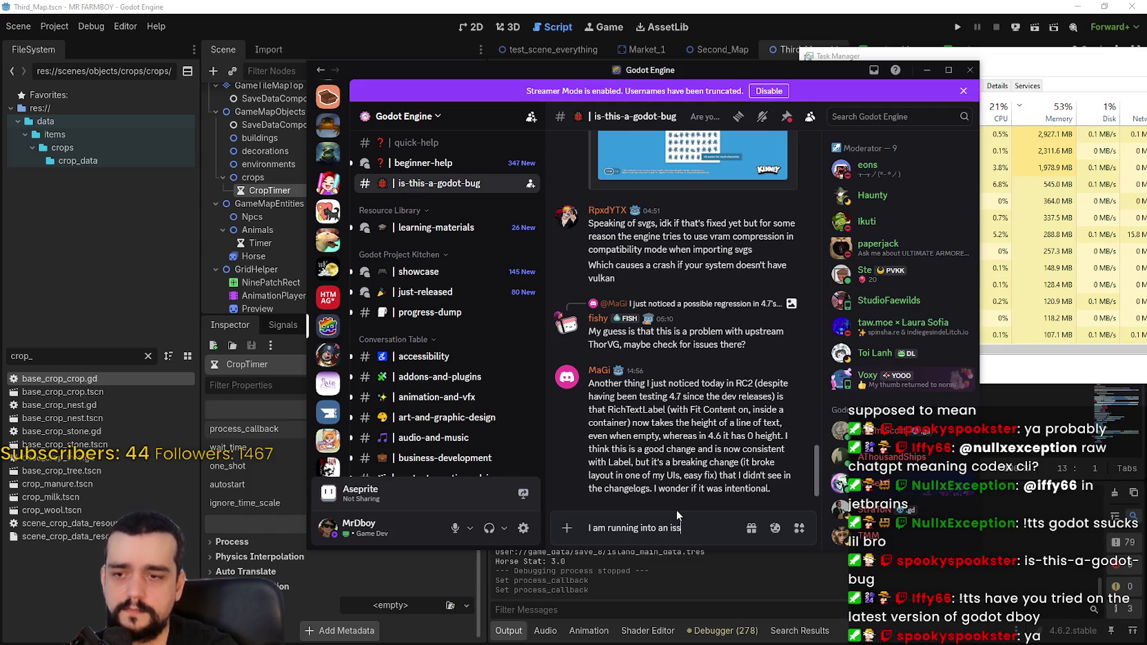
pyautogui.write('on 4.')
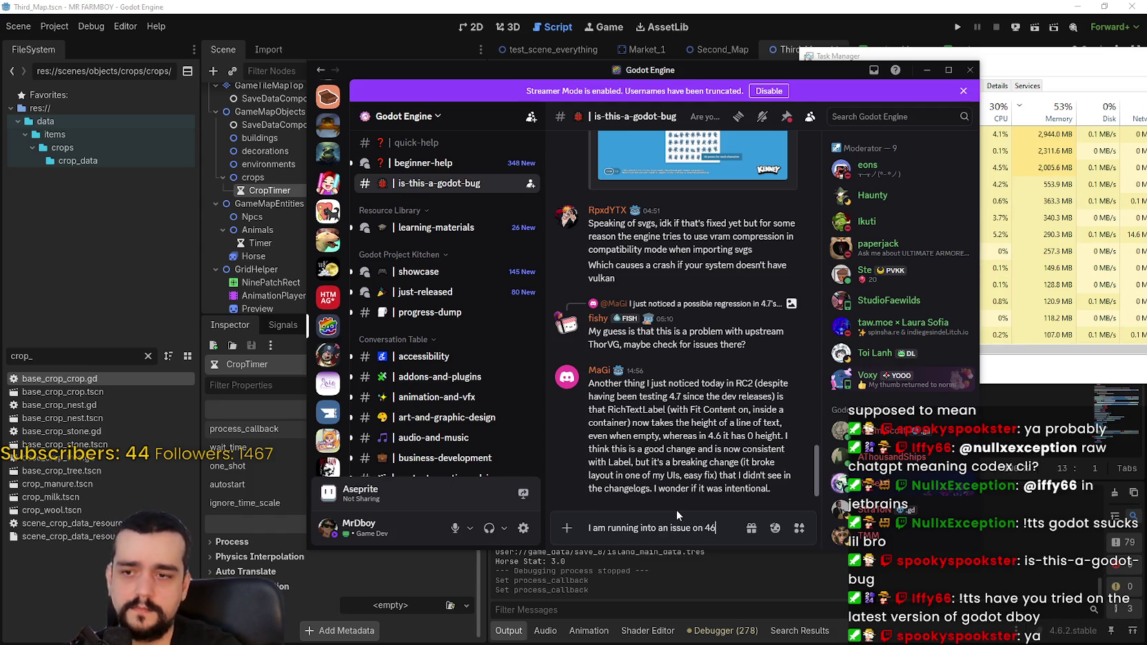
pyautogui.write('6-4.')
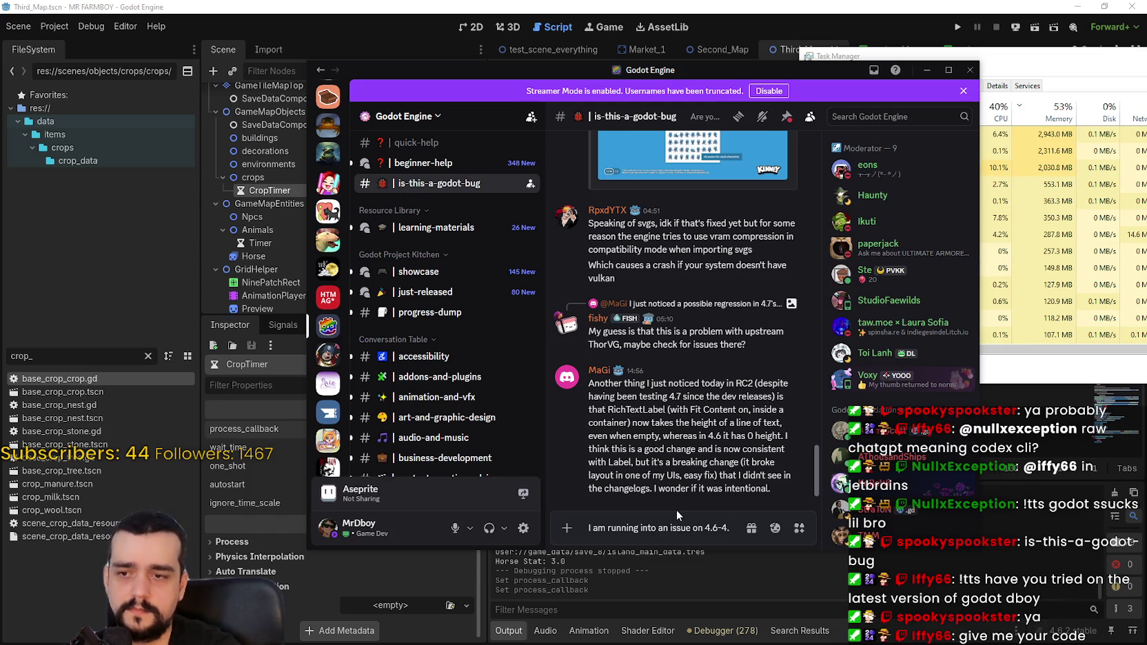
pyautogui.write('7x')
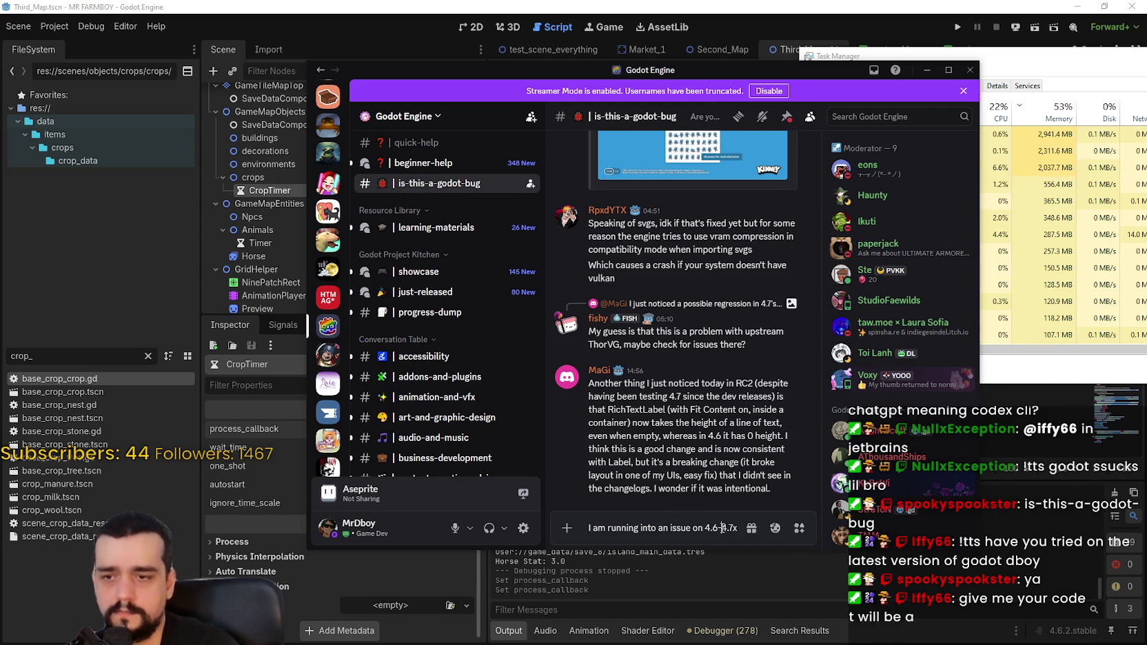
pyautogui.write('.3')
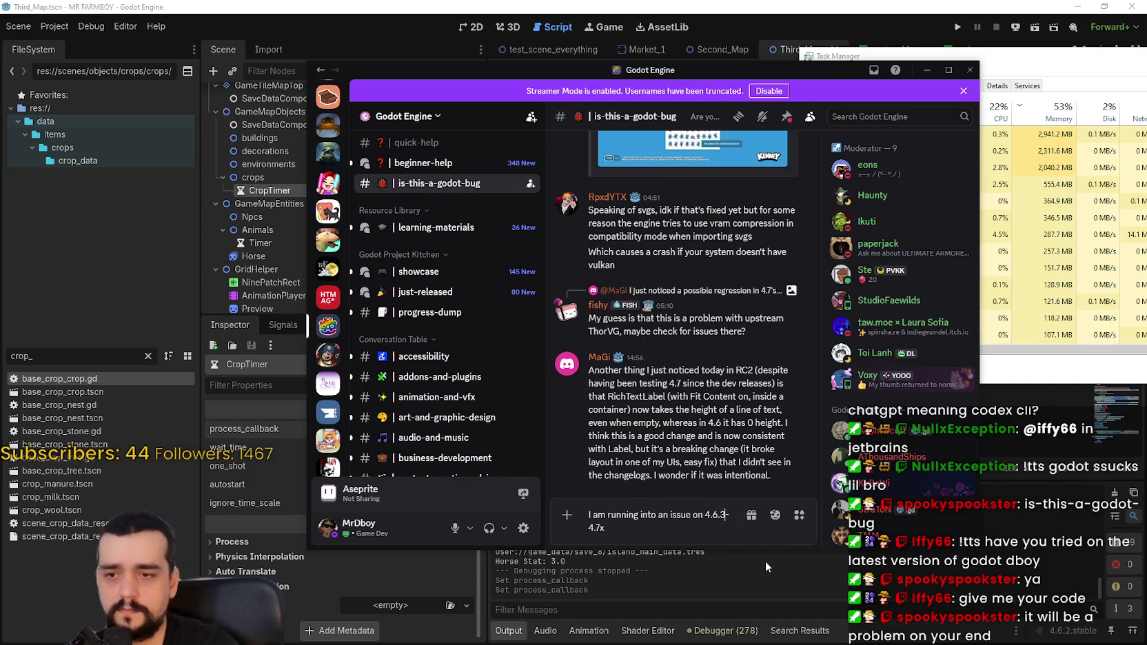
pyautogui.press('BackSpace')
pyautogui.press('BackSpace')
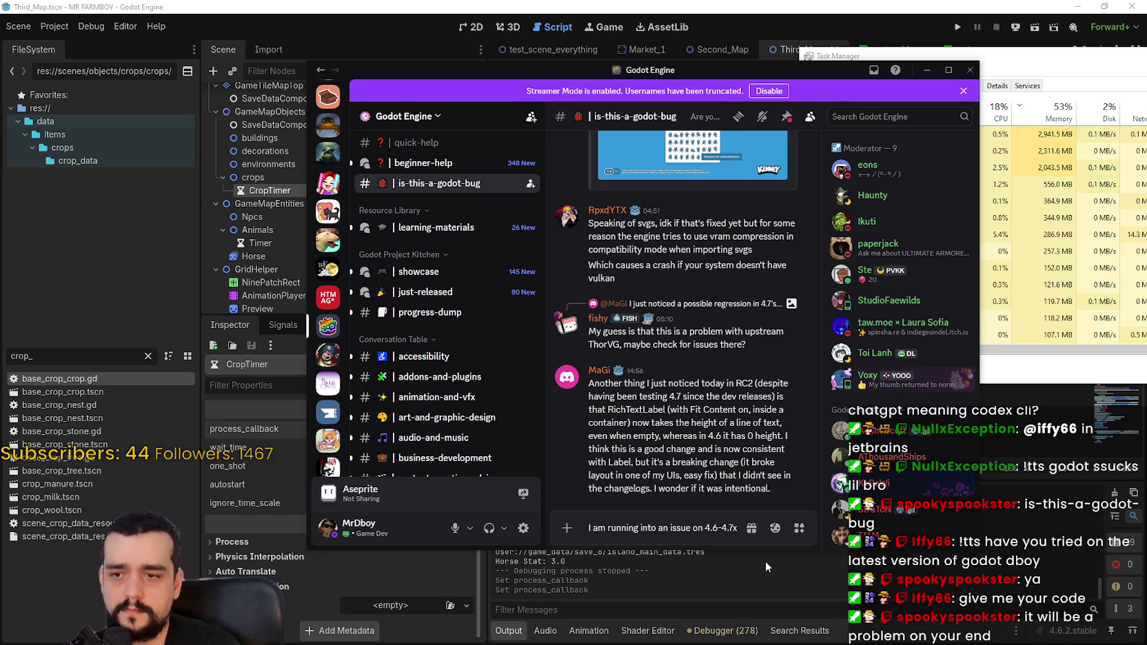
pyautogui.write('.x')
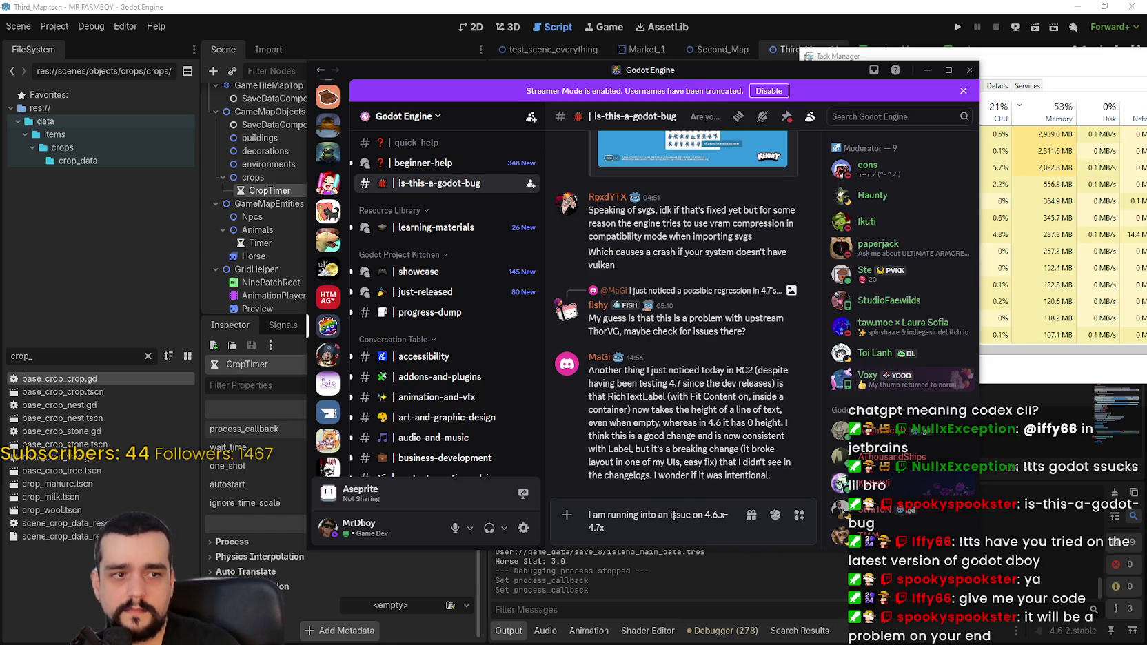
pyautogui.click(659, 517)
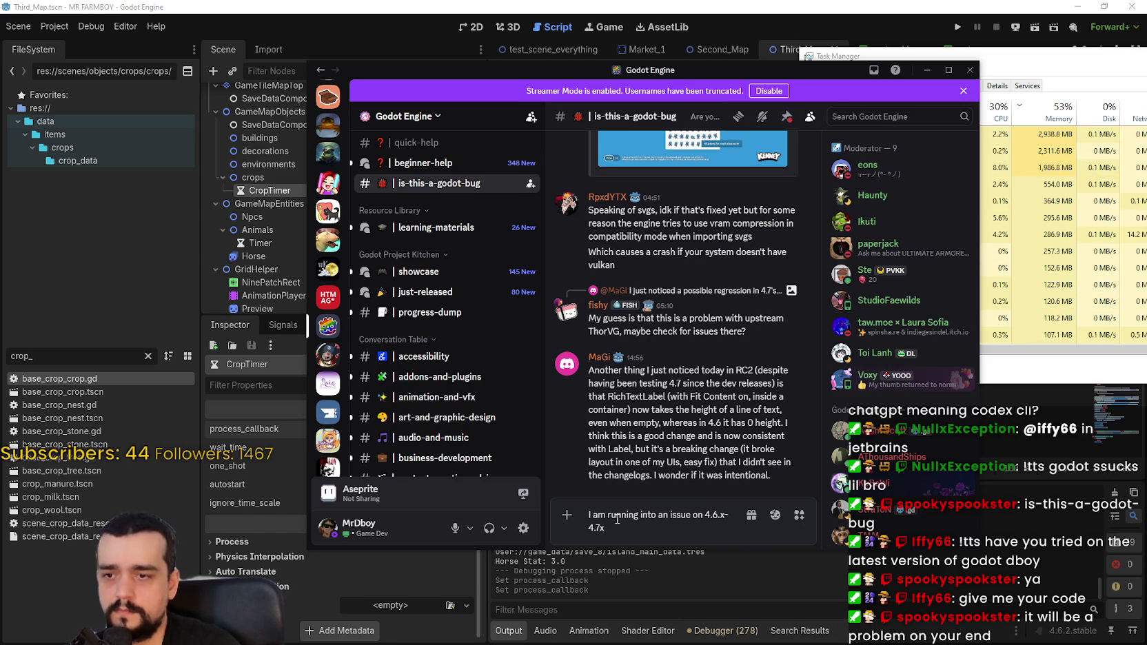
pyautogui.write(',')
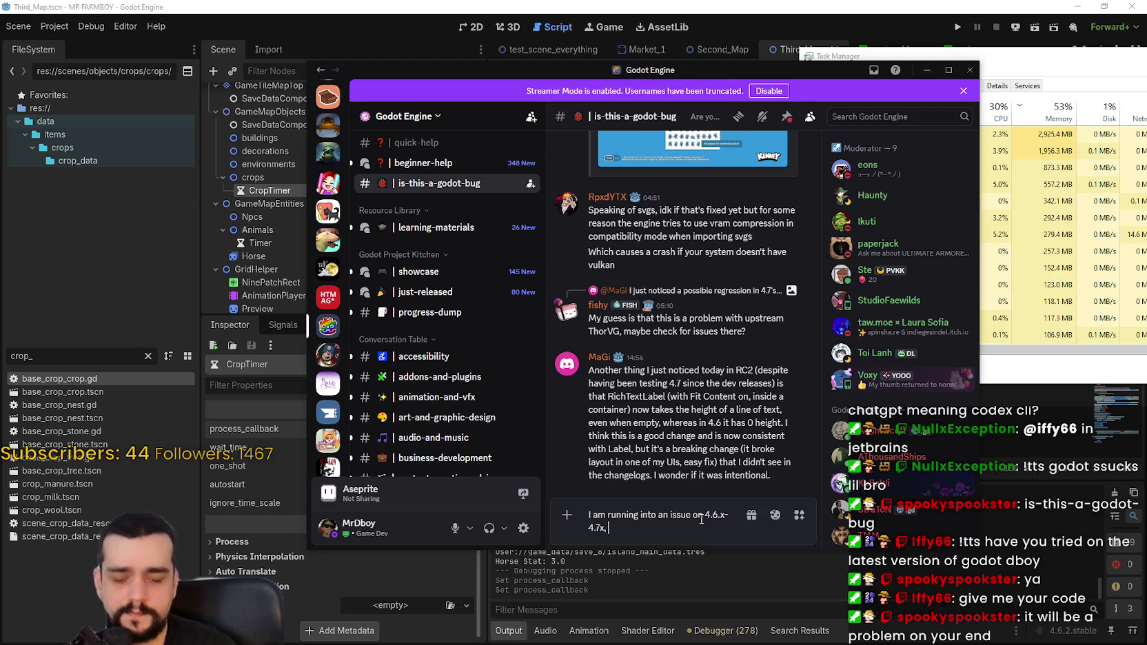
pyautogui.write(' where if I')
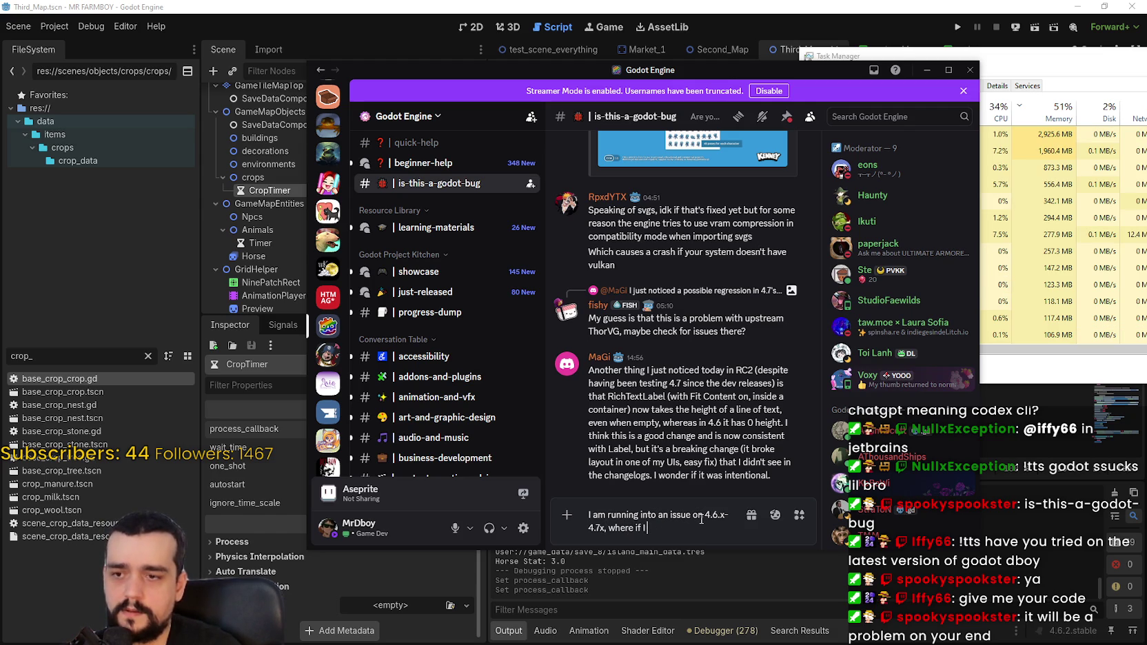
pyautogui.write(' pa')
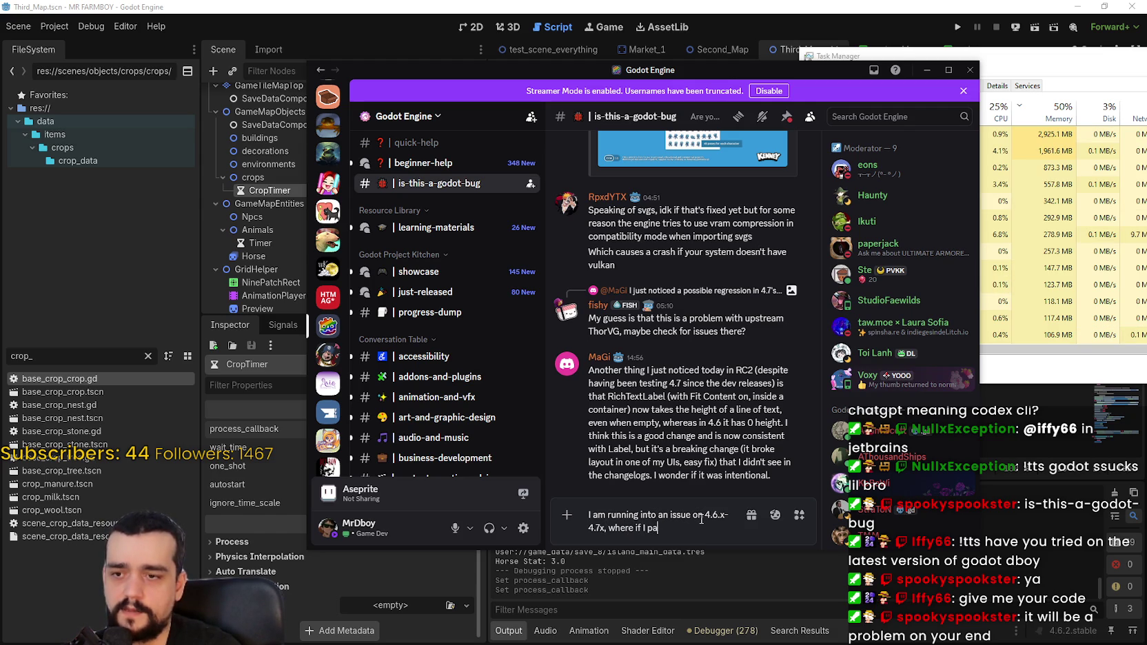
pyautogui.write('use the scen')
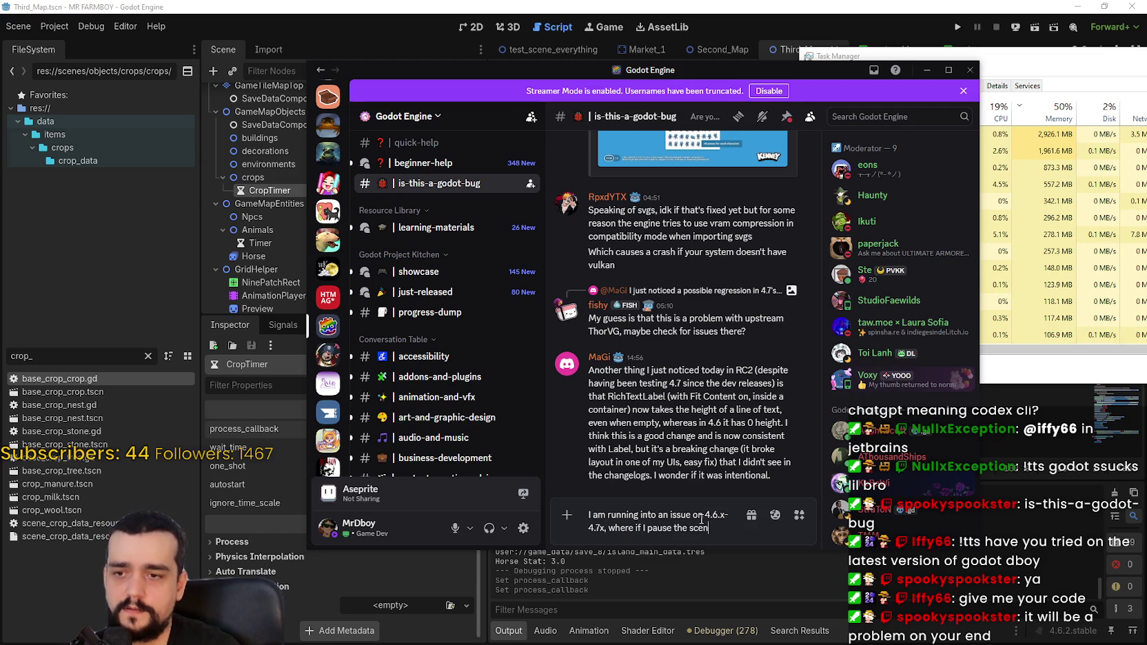
pyautogui.press('BackSpace')
pyautogui.press('BackSpace')
pyautogui.press('BackSpace')
pyautogui.write('sceneTree')
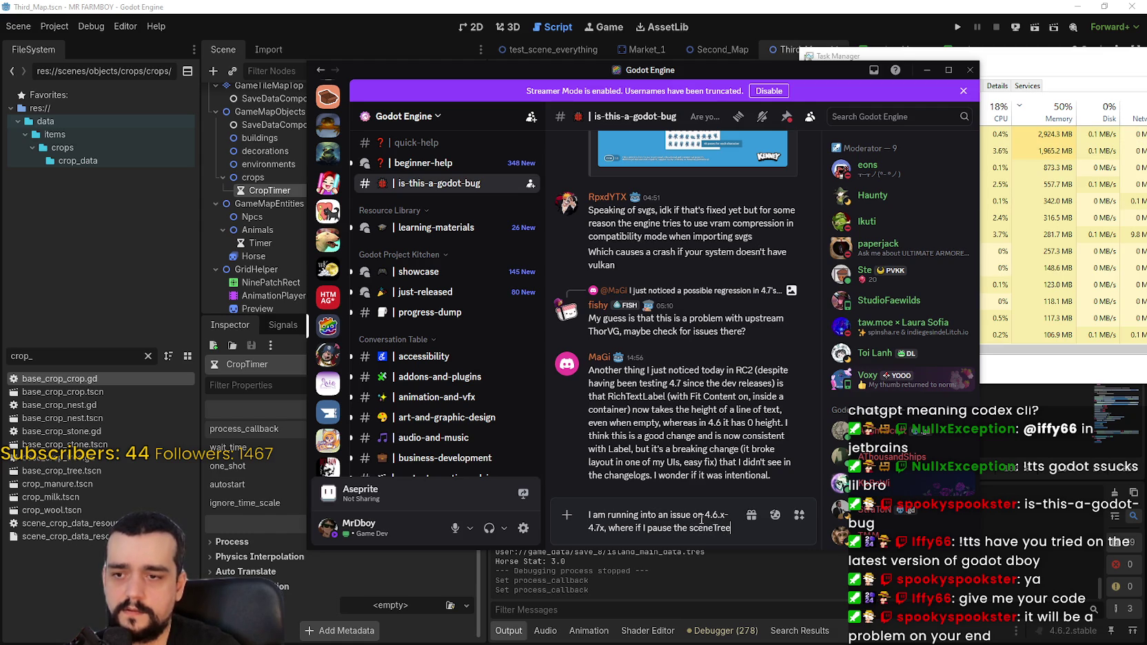
pyautogui.write(' with get')
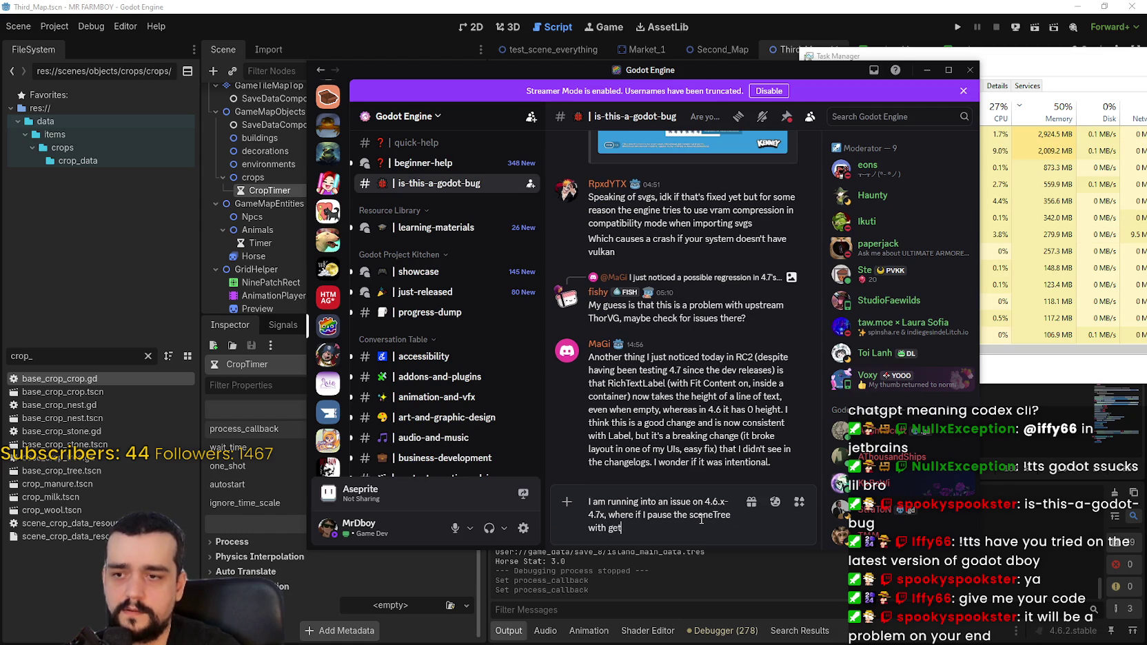
pyautogui.write('_tree().')
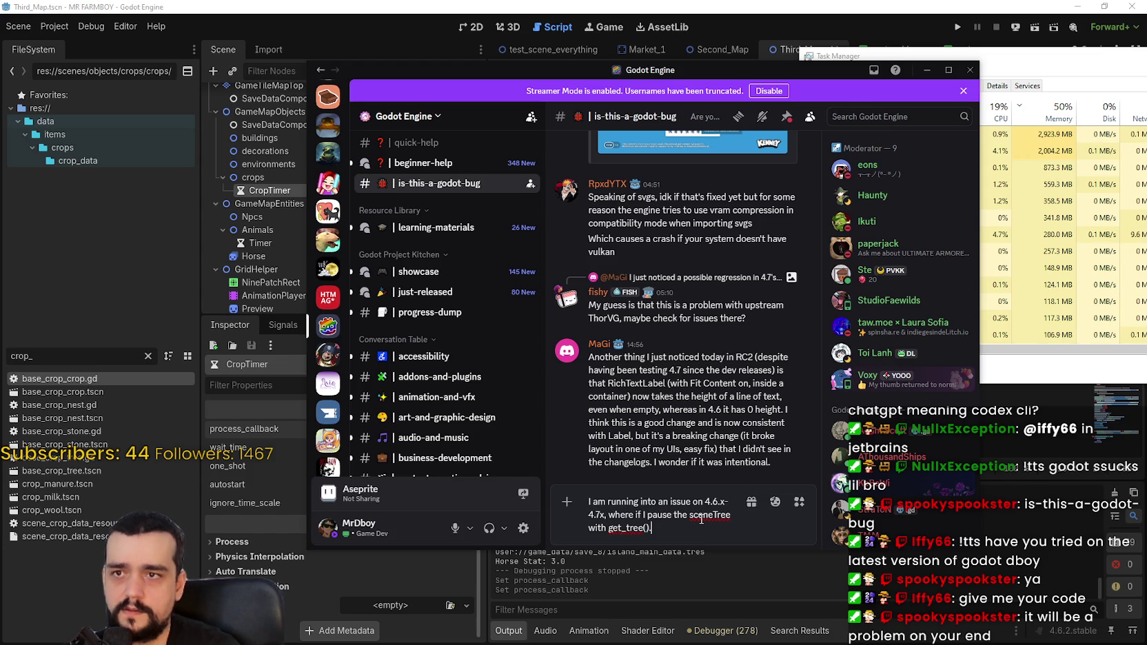
pyautogui.write('set_pa')
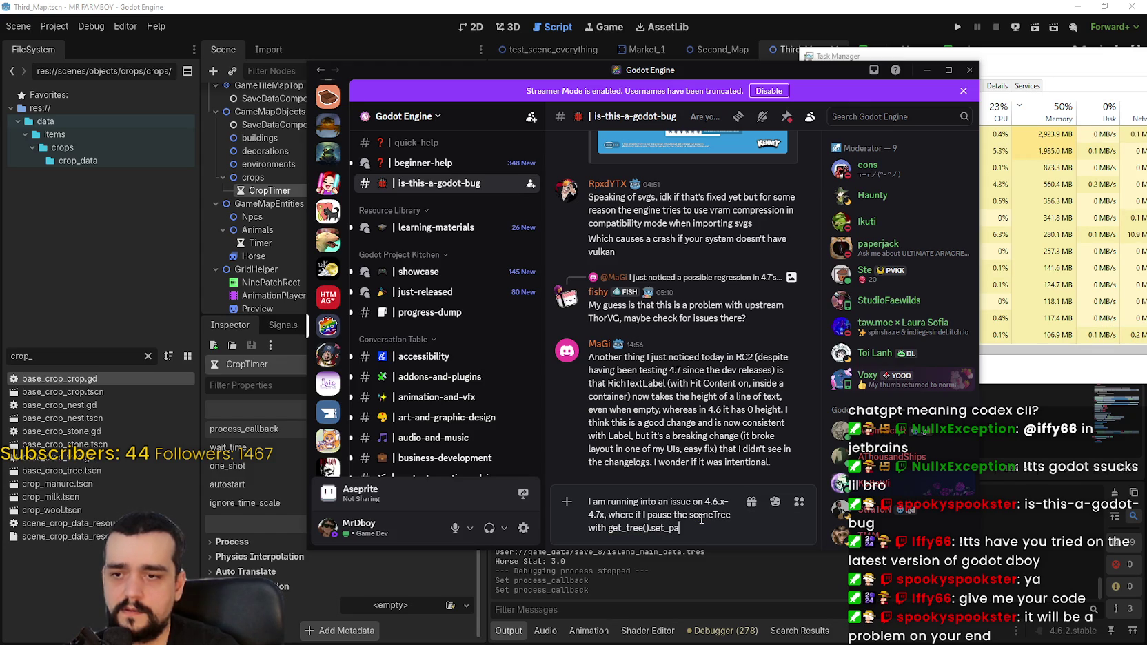
pyautogui.write('use(true)')
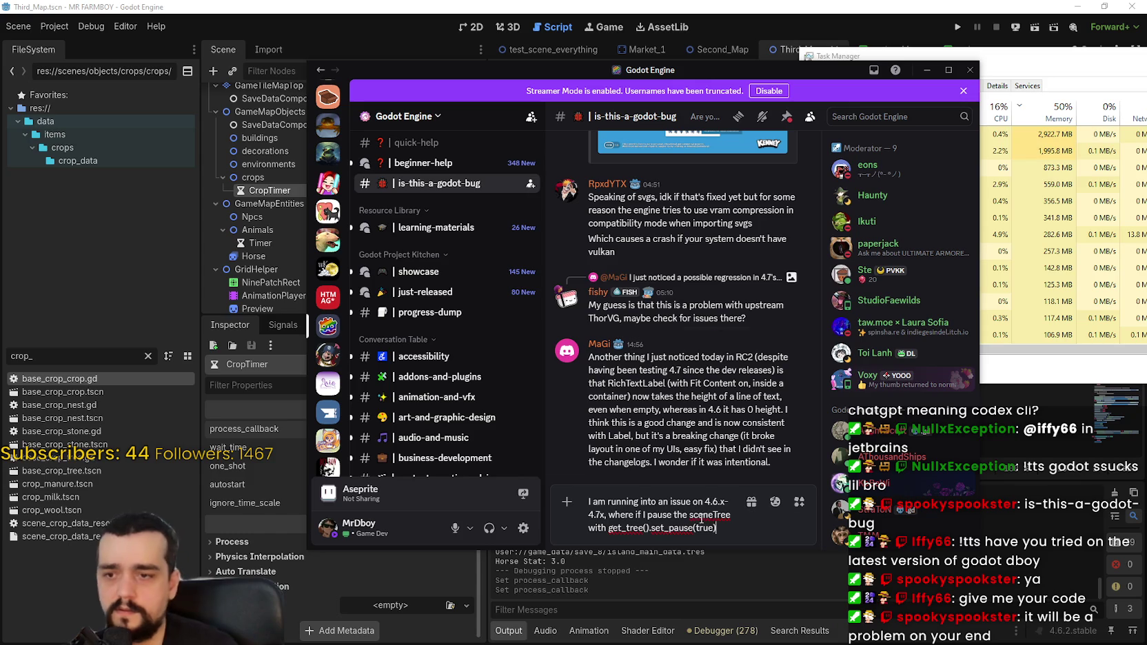
# - Switch to the Godot editor and filter the file list by 'setti'
pyautogui.click(114, 313)
pyautogui.hotkey('ctrl', 'a')
pyautogui.write('setti')
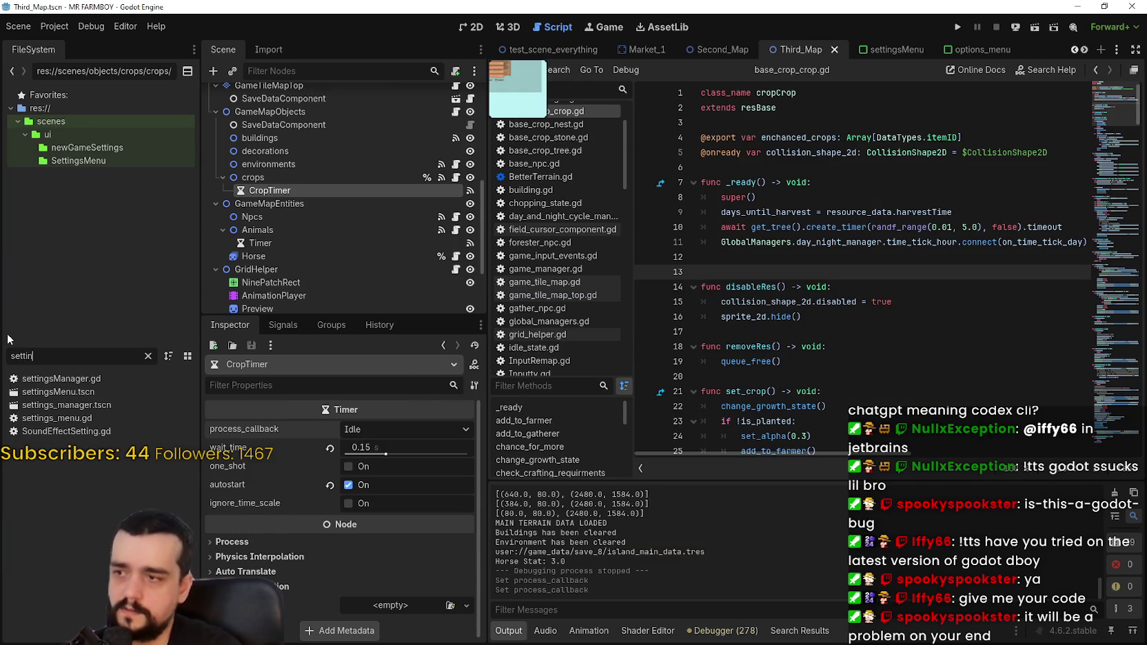
# - Open settings_menu.gd and grab the get_tree().set_pause(true) call on line 81 for the Discord draft
pyautogui.click(49, 381)
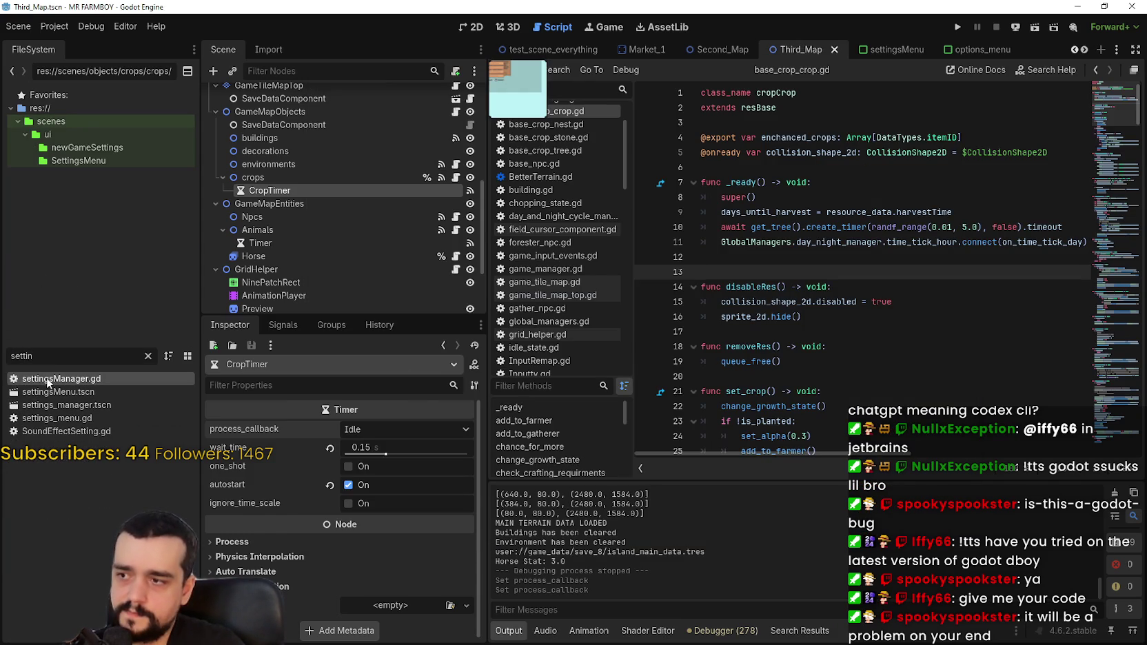
pyautogui.doubleClick(69, 418)
pyautogui.click(869, 365)
pyautogui.scroll(-1, 876, 364)
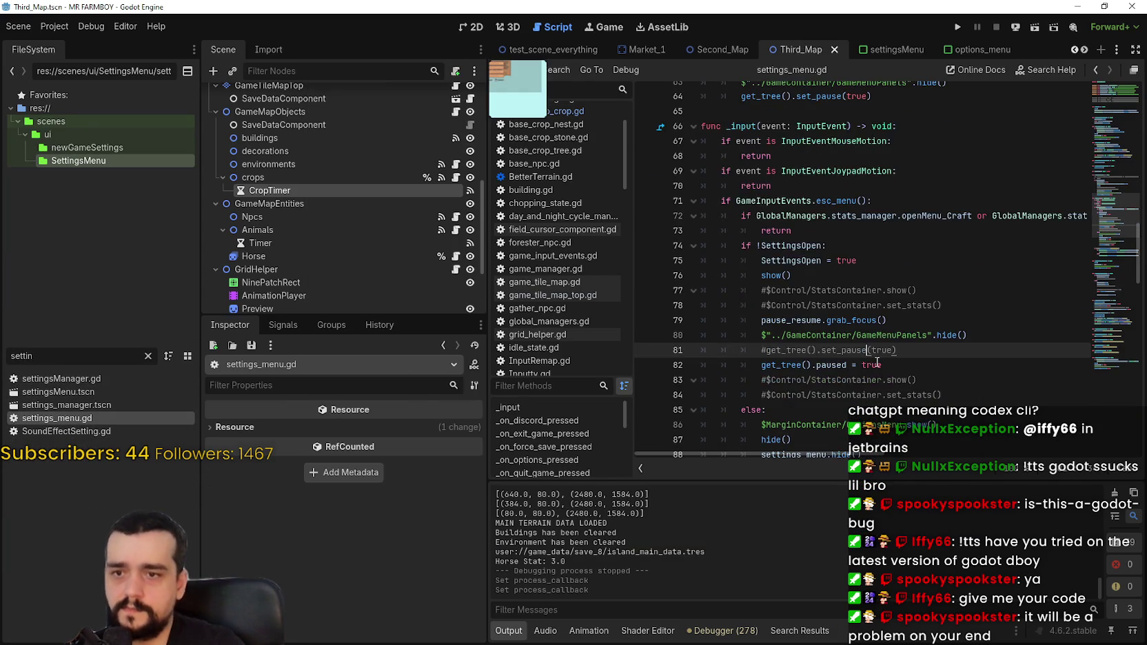
pyautogui.scroll(-1, 878, 361)
pyautogui.moveTo(783, 304); pyautogui.dragTo(911, 307)
pyautogui.hotkey('alt', 'Tab')
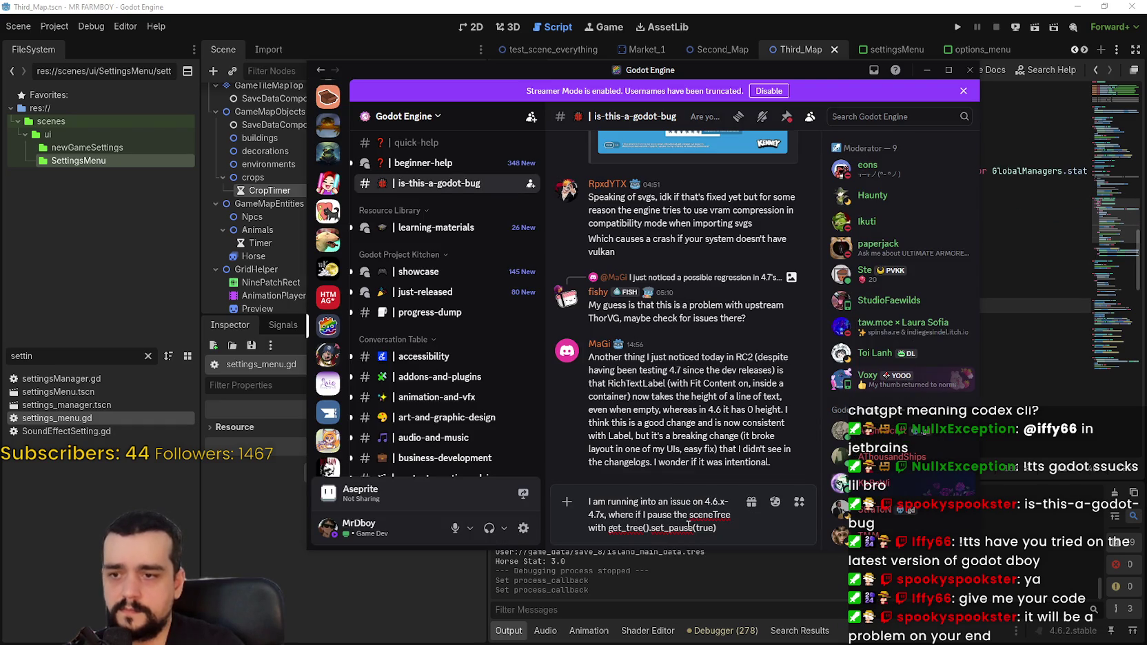
# - Add that unpausing with get_tree().set_pause(false) makes CPU usage double and stay there
pyautogui.moveTo(608, 528); pyautogui.dragTo(746, 535)
pyautogui.hotkey('ctrl', 'c')
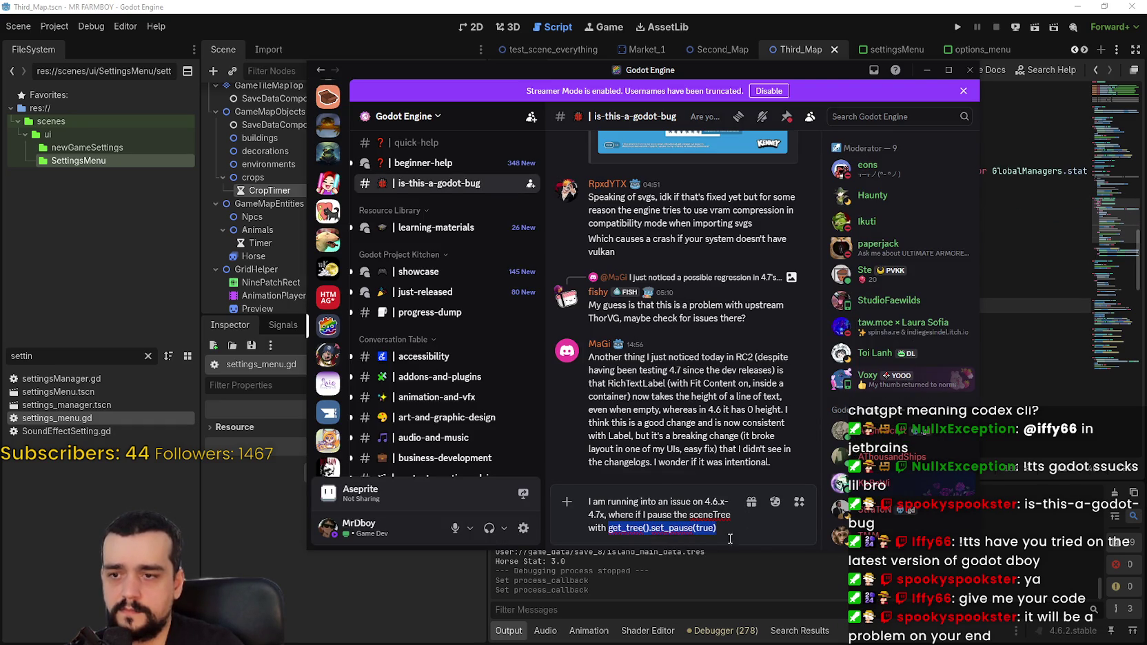
pyautogui.click(713, 546)
pyautogui.write('ab')
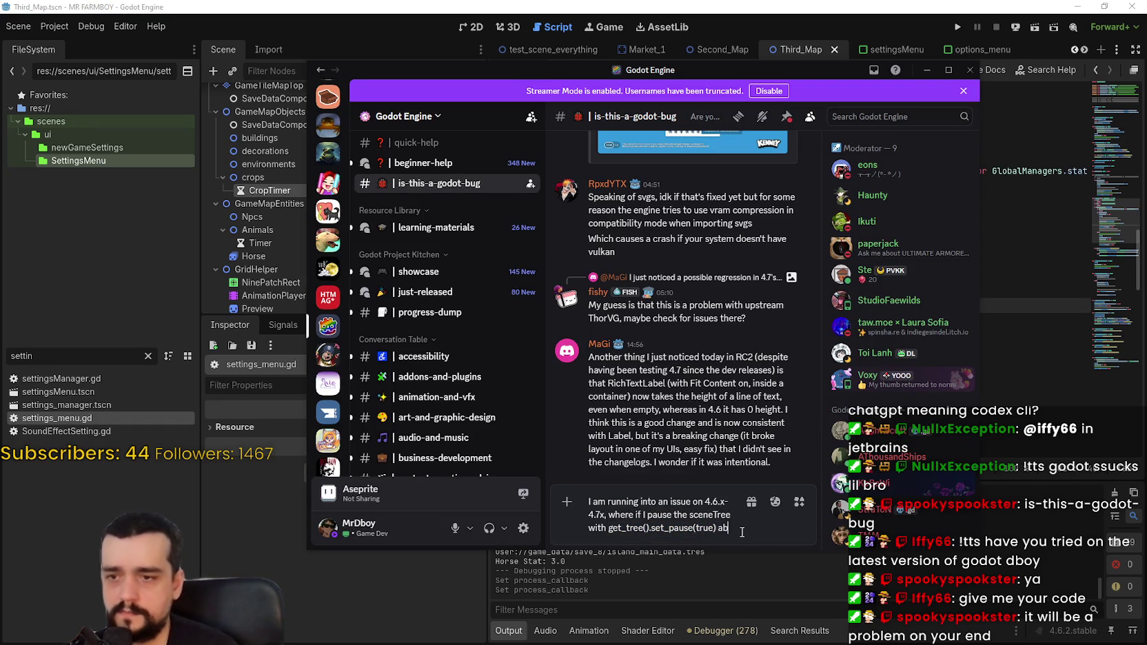
pyautogui.press('BackSpace')
pyautogui.write('nd unpau')
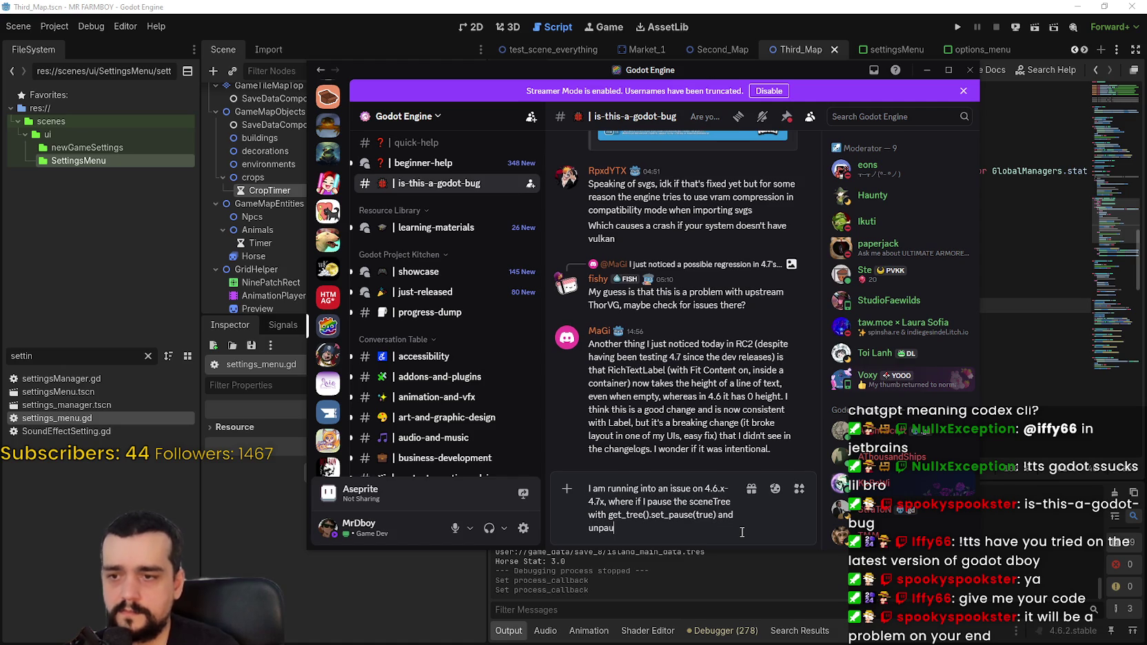
pyautogui.write('se it')
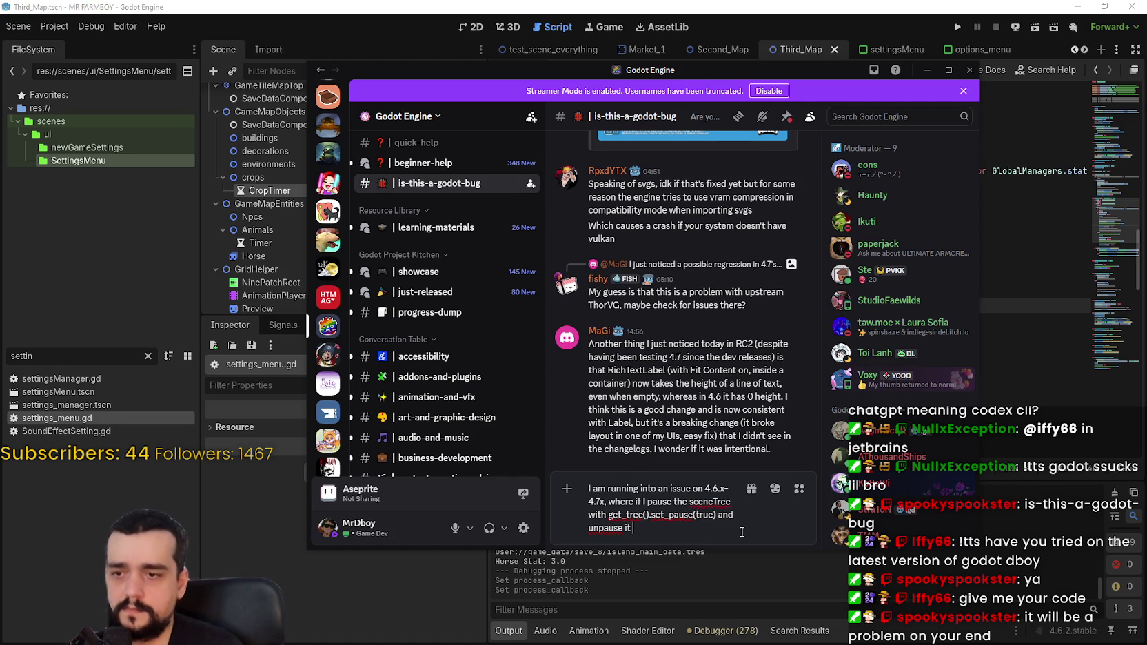
pyautogui.hotkey('ctrl', 'v')
pyautogui.press('BackSpace')
pyautogui.press('BackSpace')
pyautogui.press('BackSpace')
pyautogui.write('false) t')
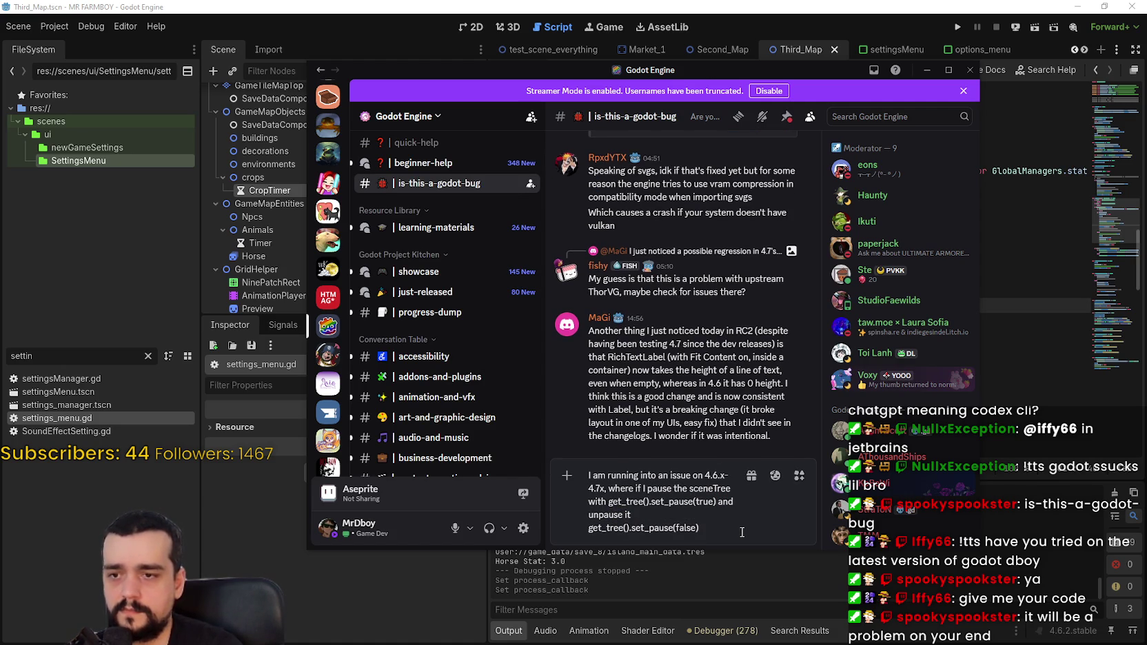
pyautogui.write('he FPS')
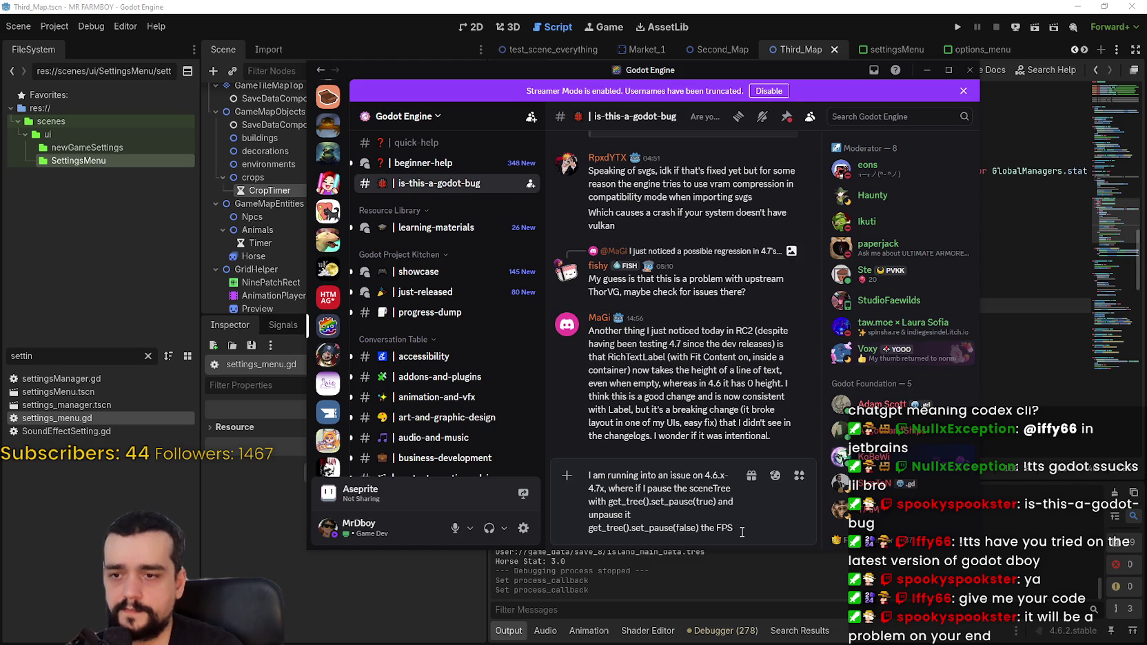
pyautogui.press('BackSpace')
pyautogui.press('BackSpace')
pyautogui.press('BackSpace')
pyautogui.write('CPU')
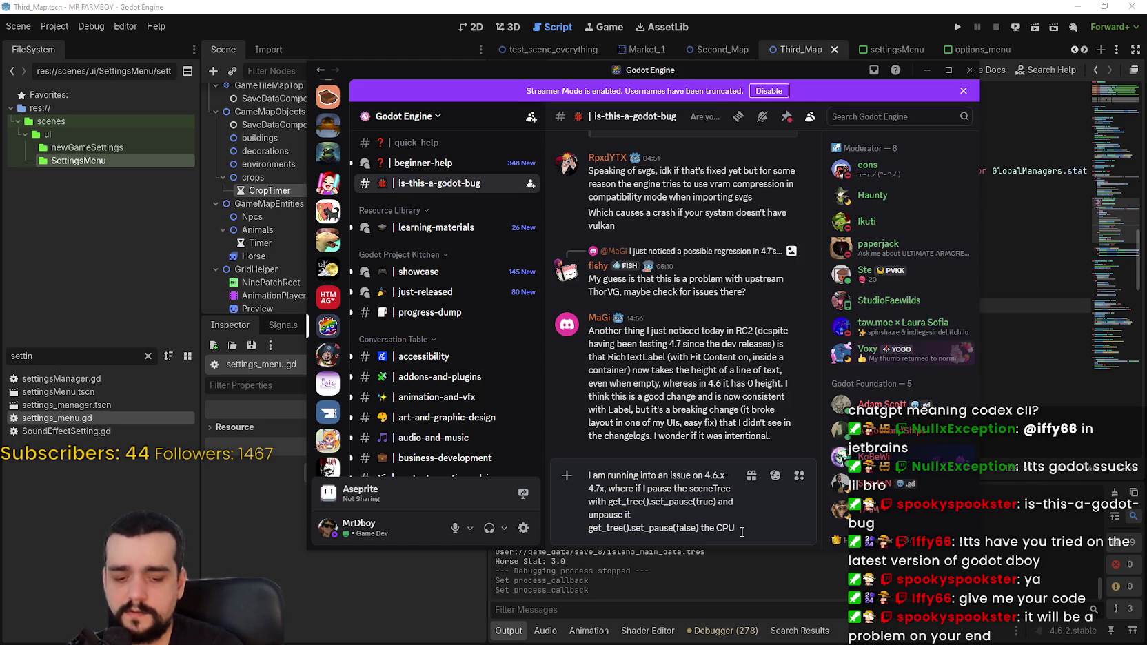
pyautogui.write(' usage')
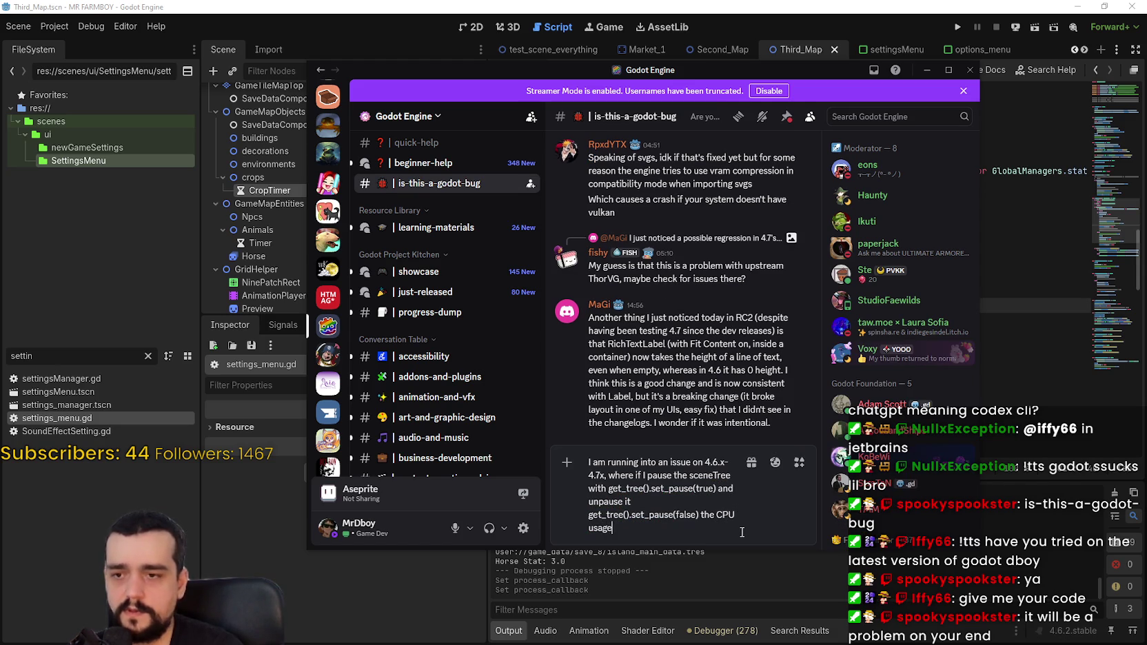
pyautogui.write(' doubles and stays there')
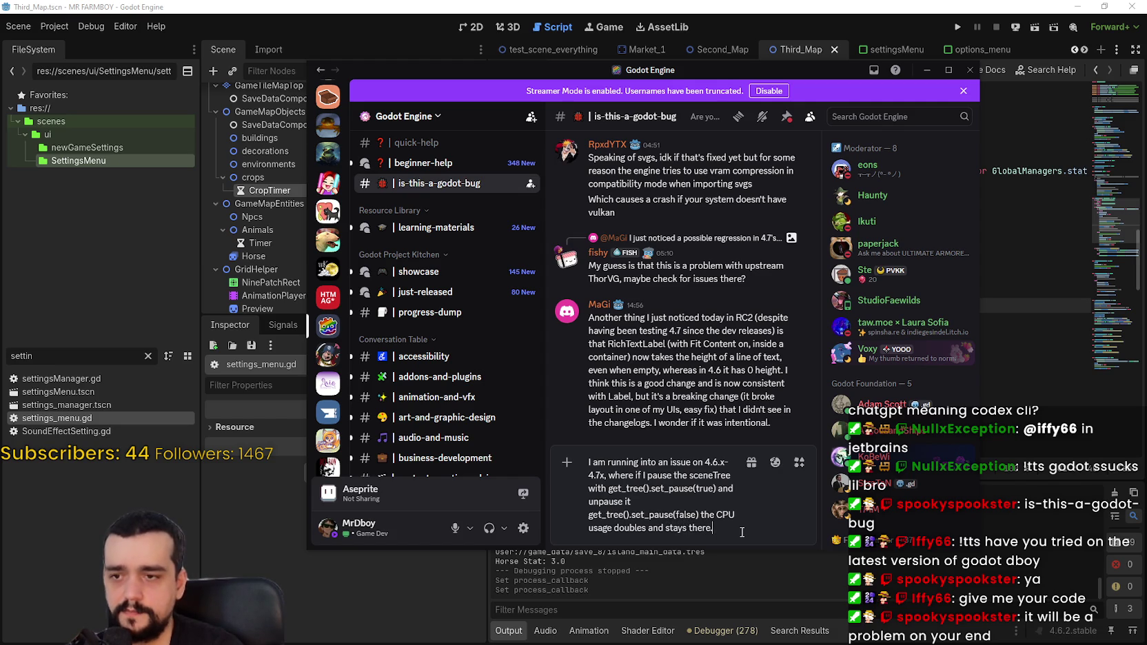
pyautogui.write('.')
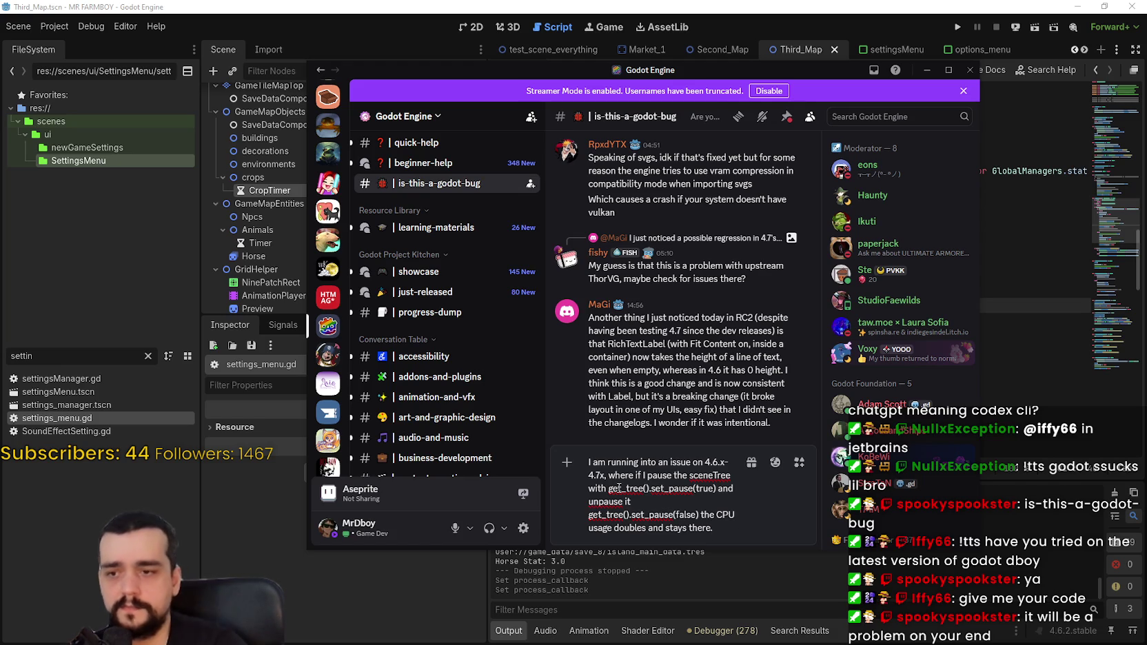
pyautogui.click(642, 501)
pyautogui.write('with')
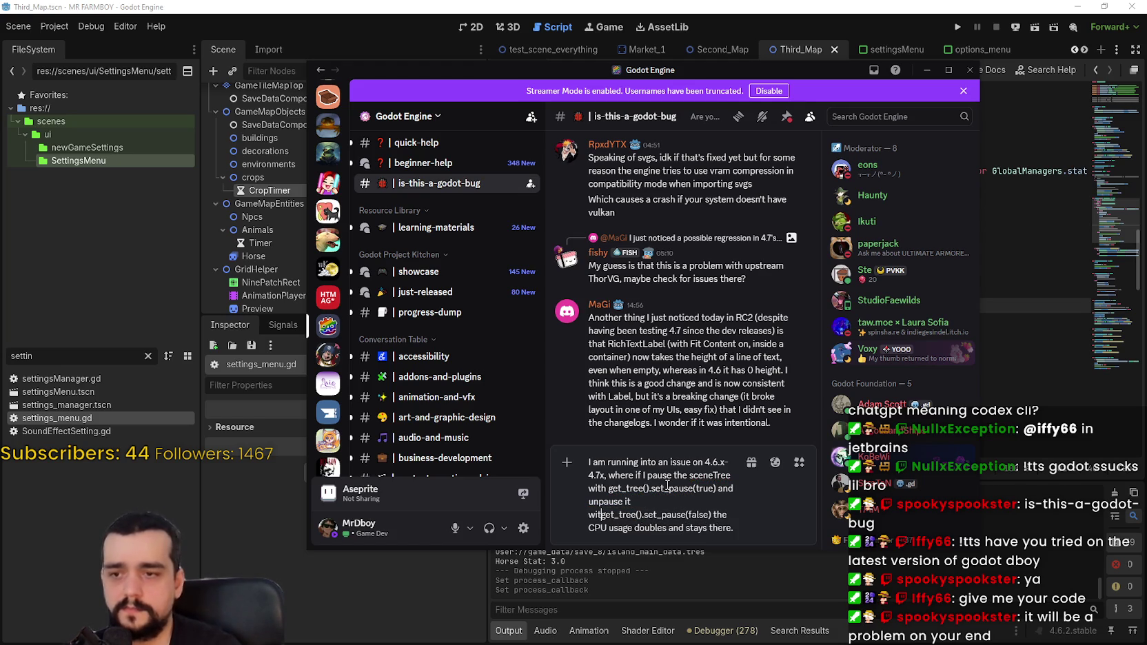
pyautogui.click(731, 527)
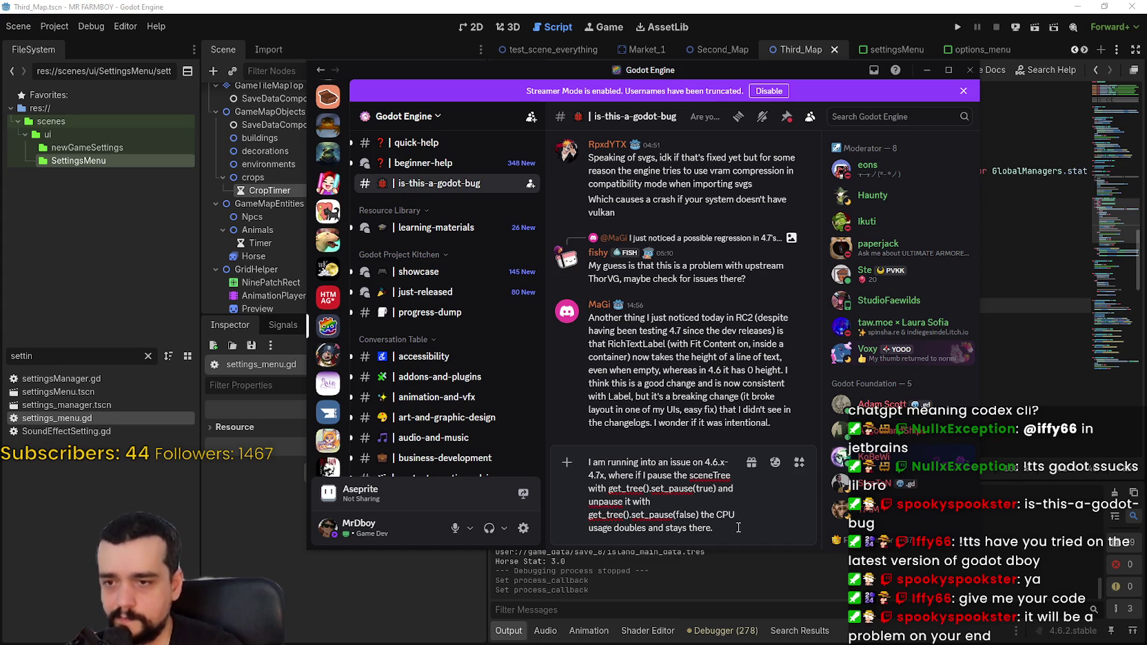
# - Explain usage jumps from 10%-12% to 24% after pause/unpause under a maxed main thread, and send
pyautogui.write(' Ther reaso')
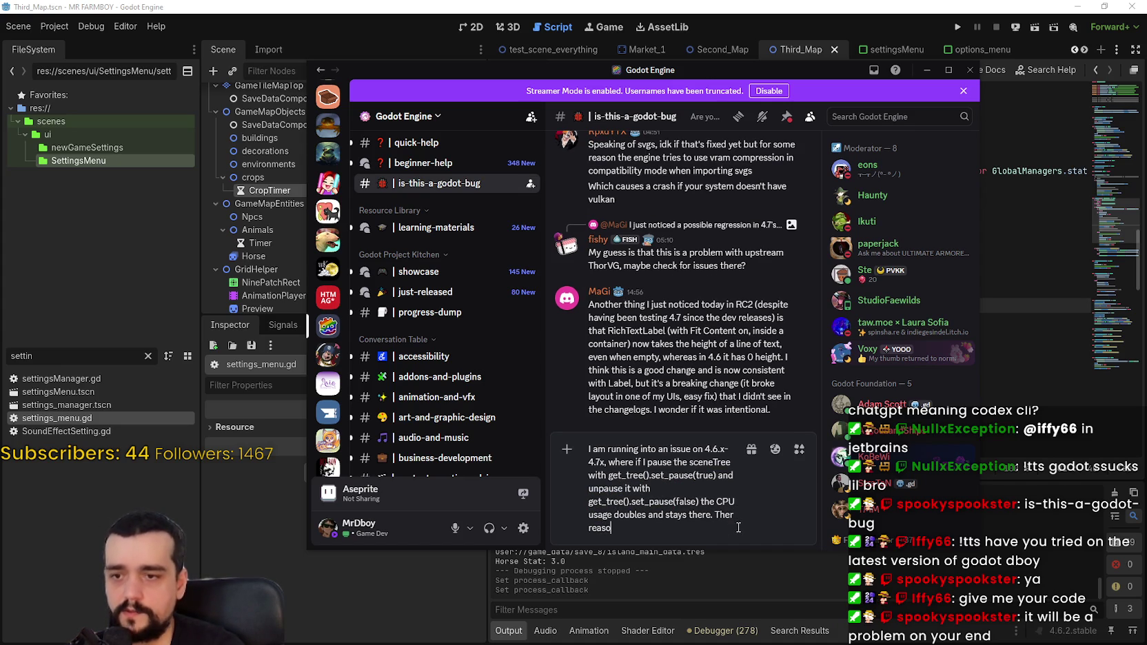
pyautogui.write('n I am noticing')
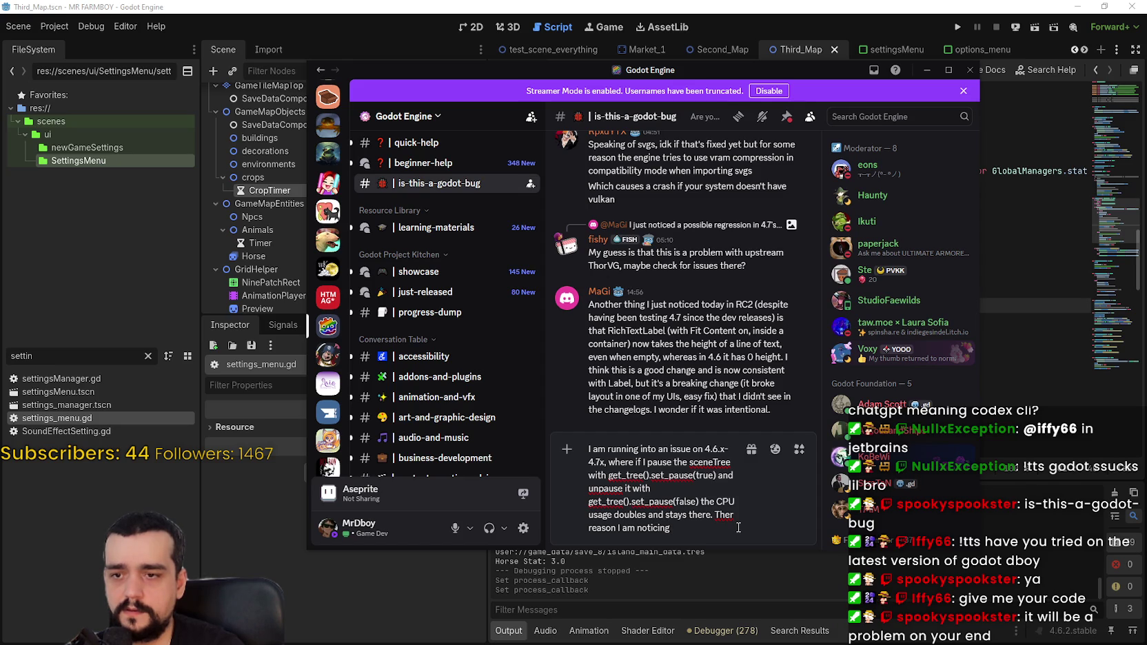
pyautogui.rightClick(724, 516)
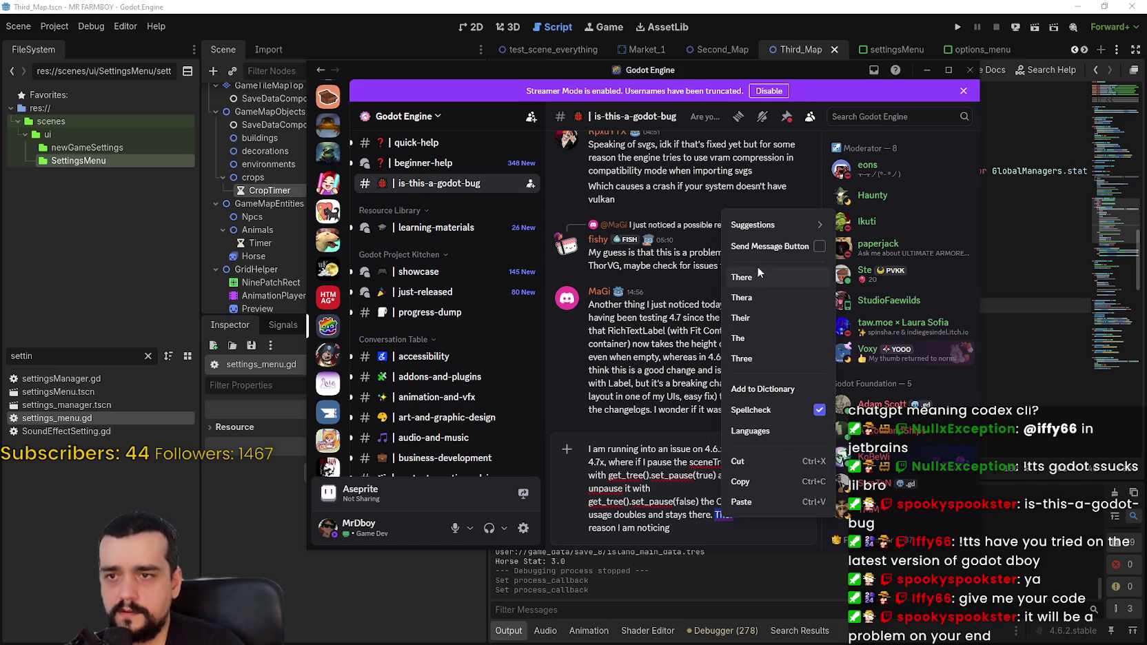
pyautogui.click(726, 514)
pyautogui.press('BackSpace')
pyautogui.press('BackSpace')
pyautogui.press('BackSpace')
pyautogui.write('eason I am noticing r')
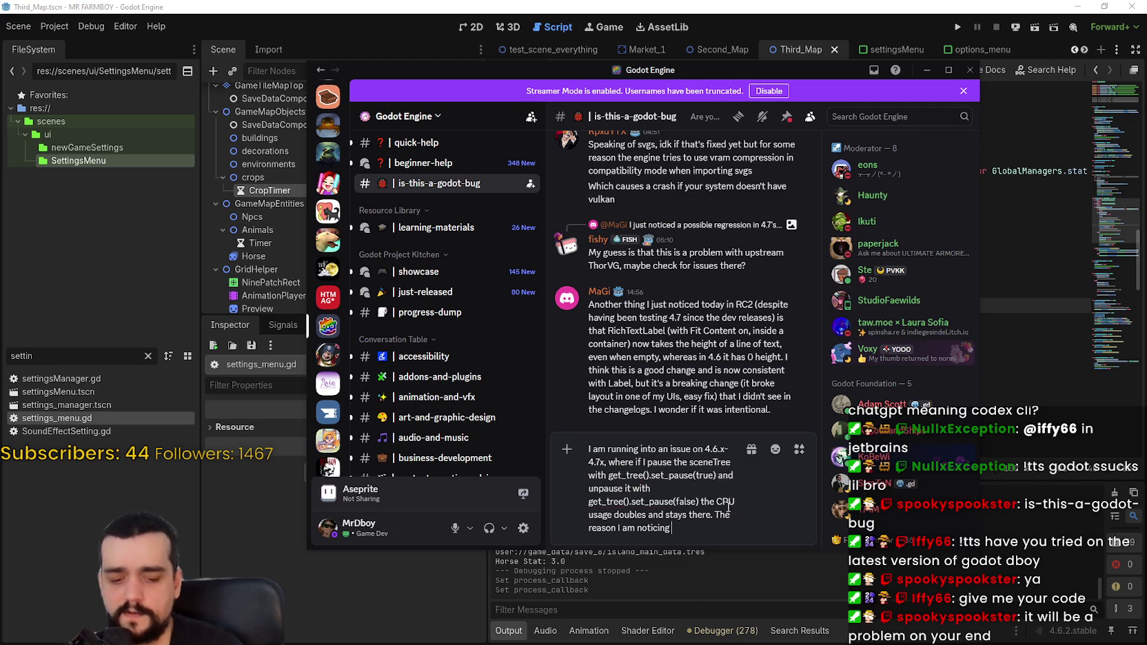
pyautogui.write('ecently i')
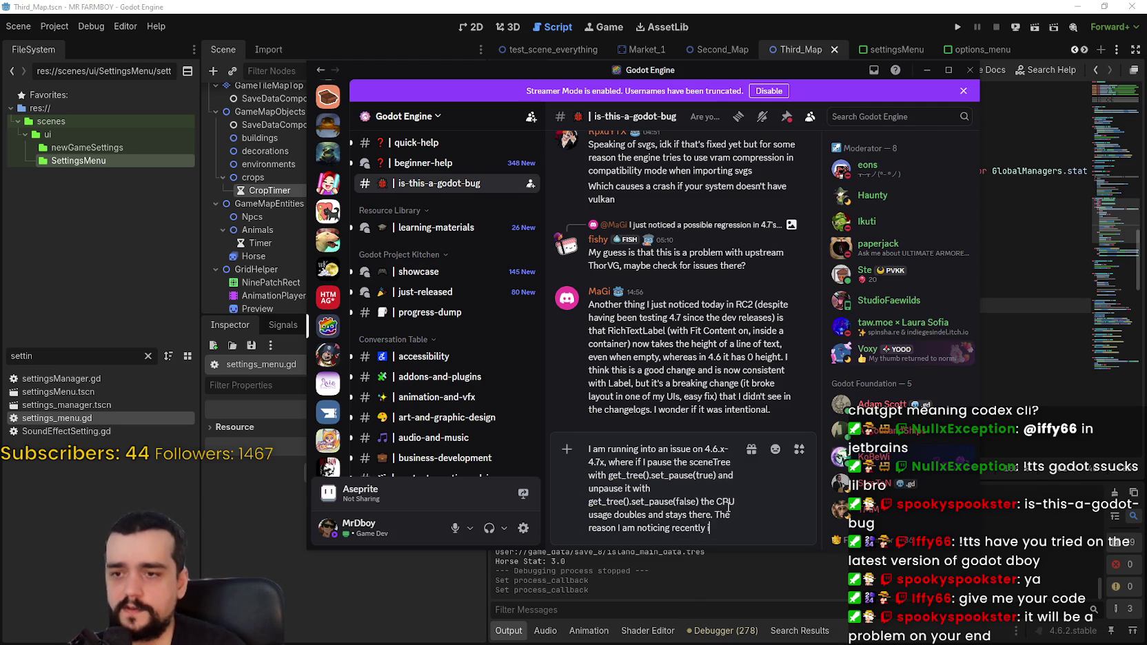
pyautogui.write('s because')
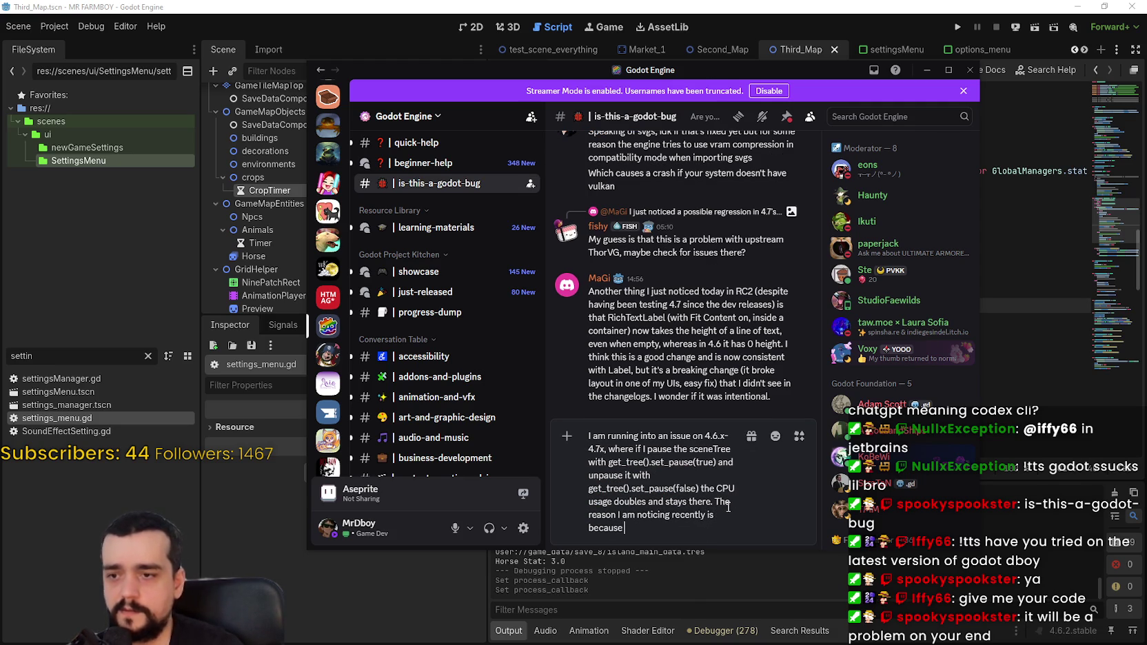
pyautogui.write(' I am pushing ')
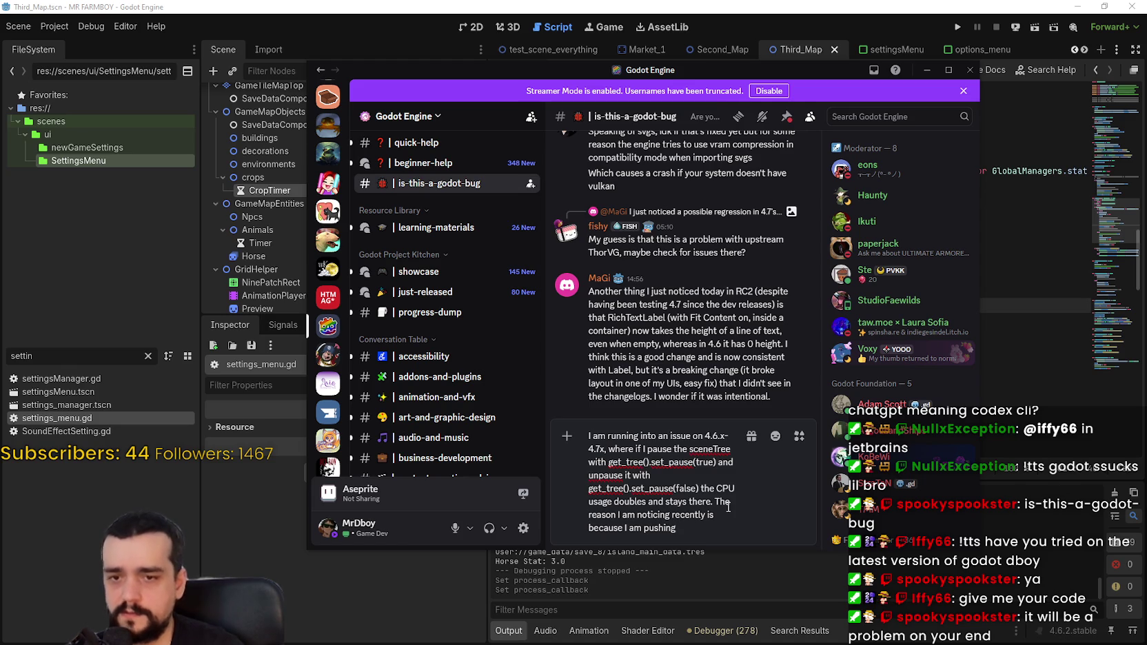
pyautogui.write('the')
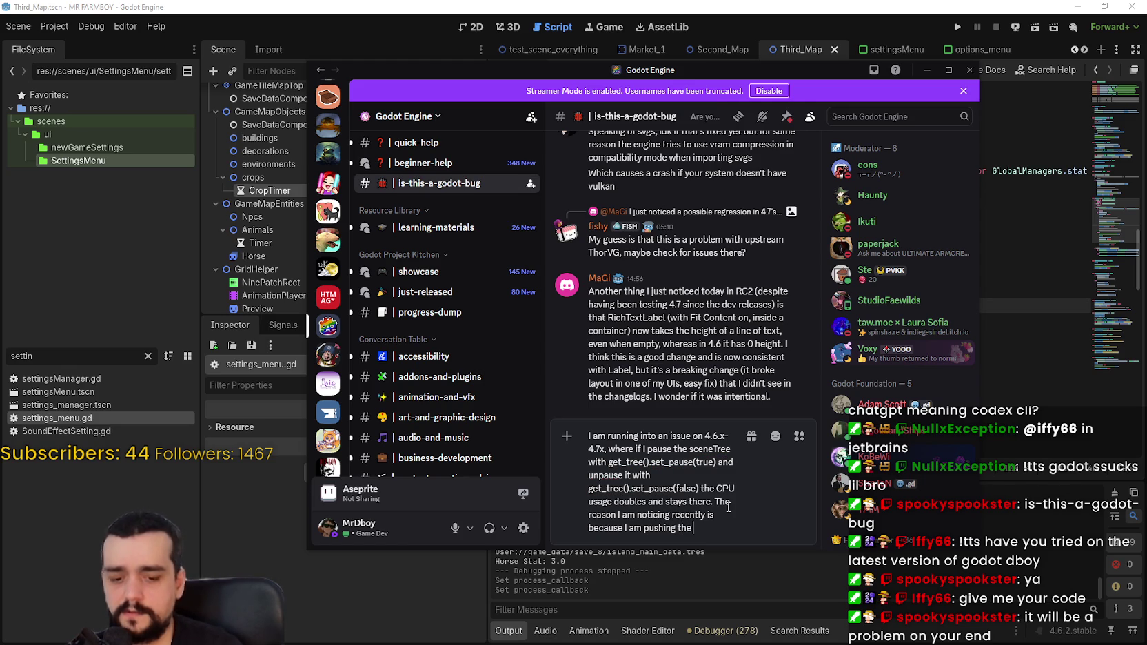
pyautogui.write(' main thread so its max')
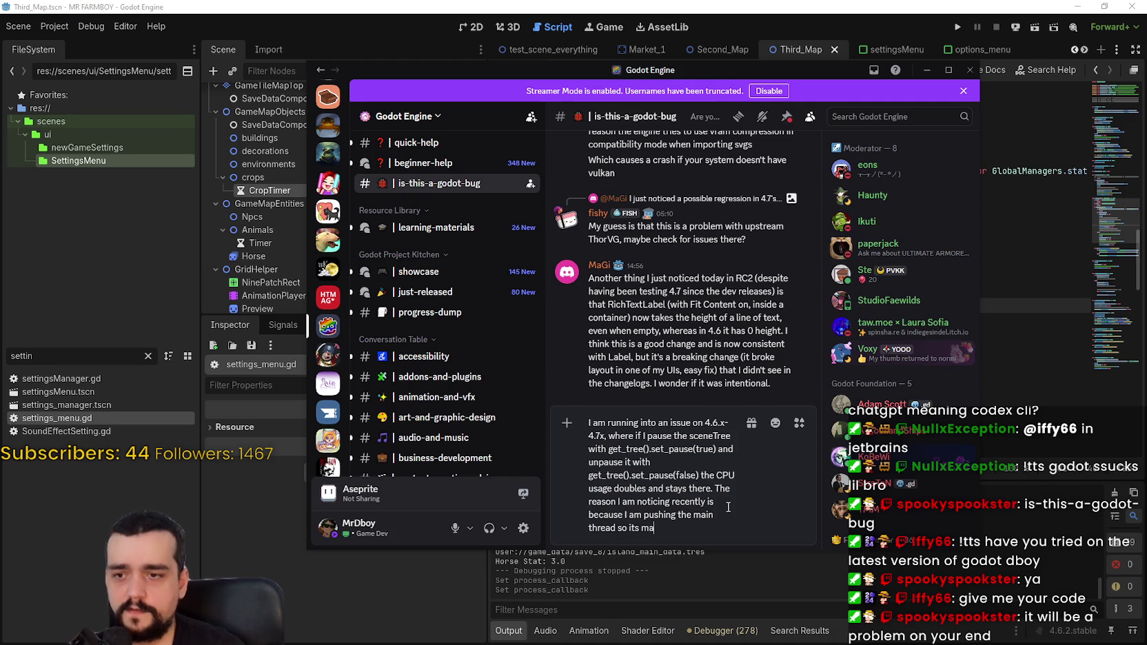
pyautogui.write('imum')
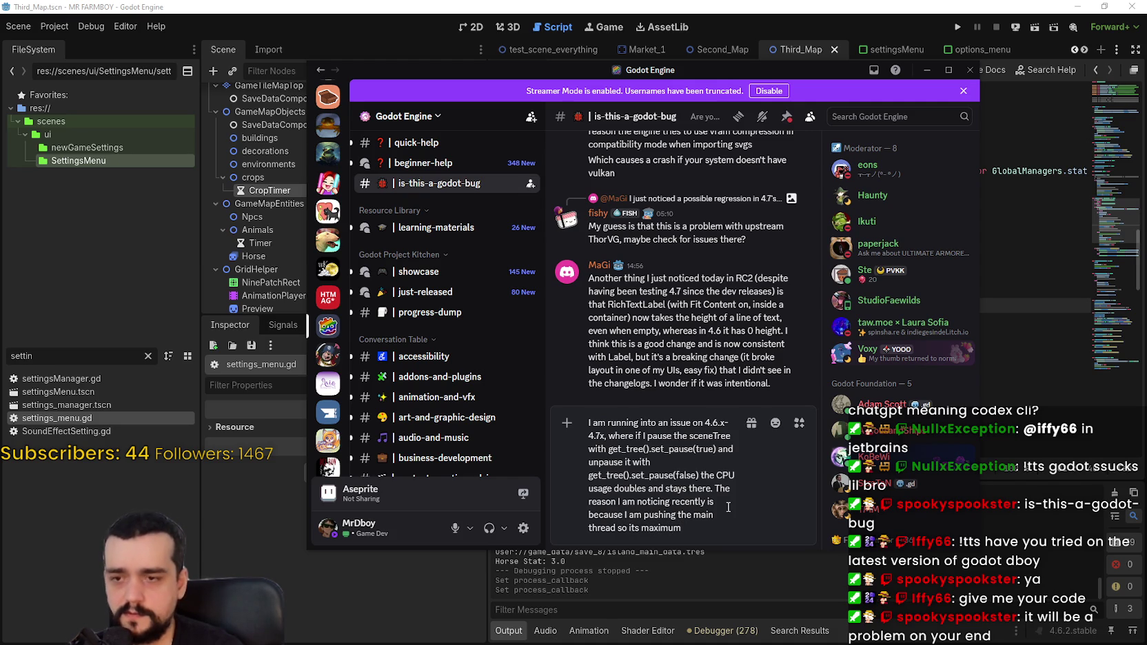
pyautogui.write(' for my cpu w')
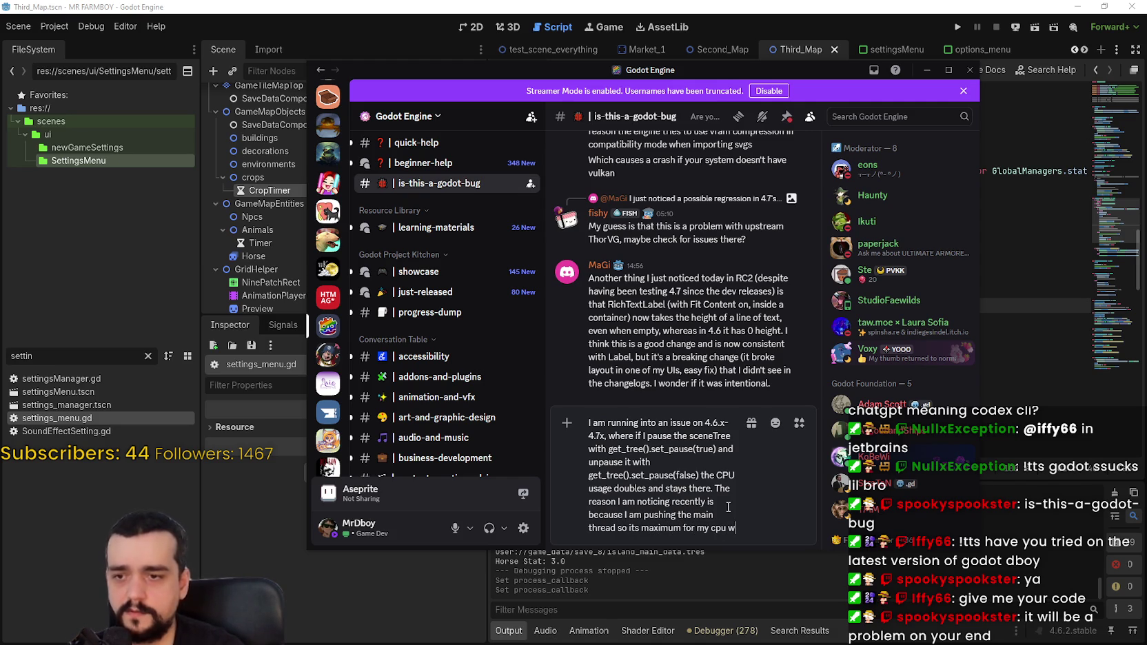
pyautogui.write('hi')
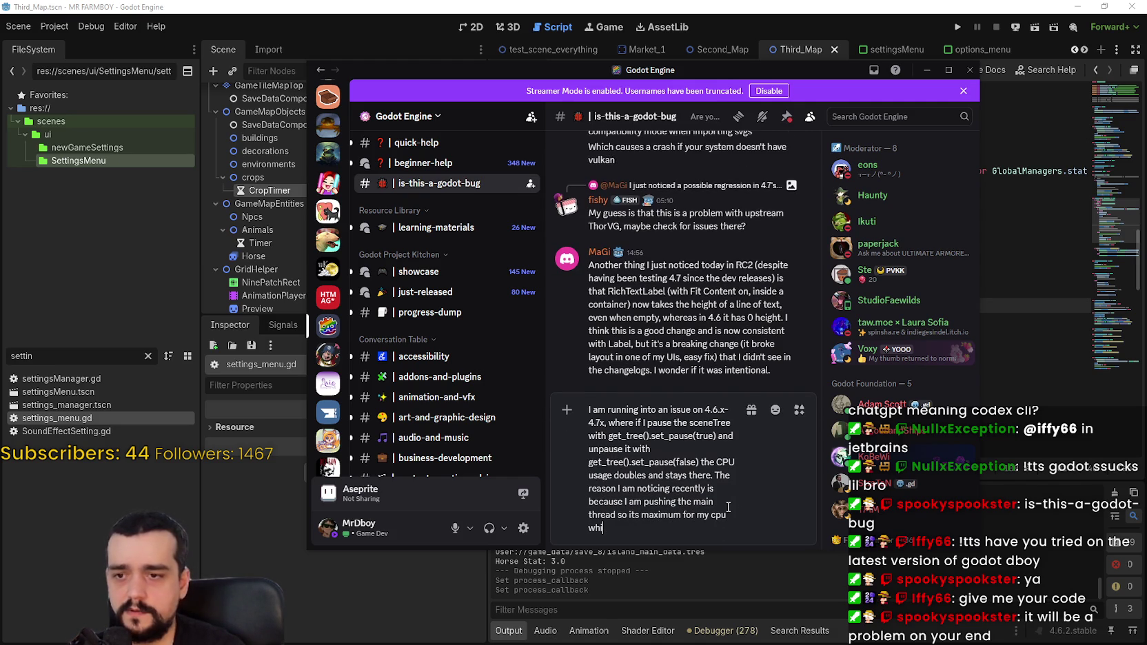
pyautogui.write('ch is aro')
pyautogui.write('und 10')
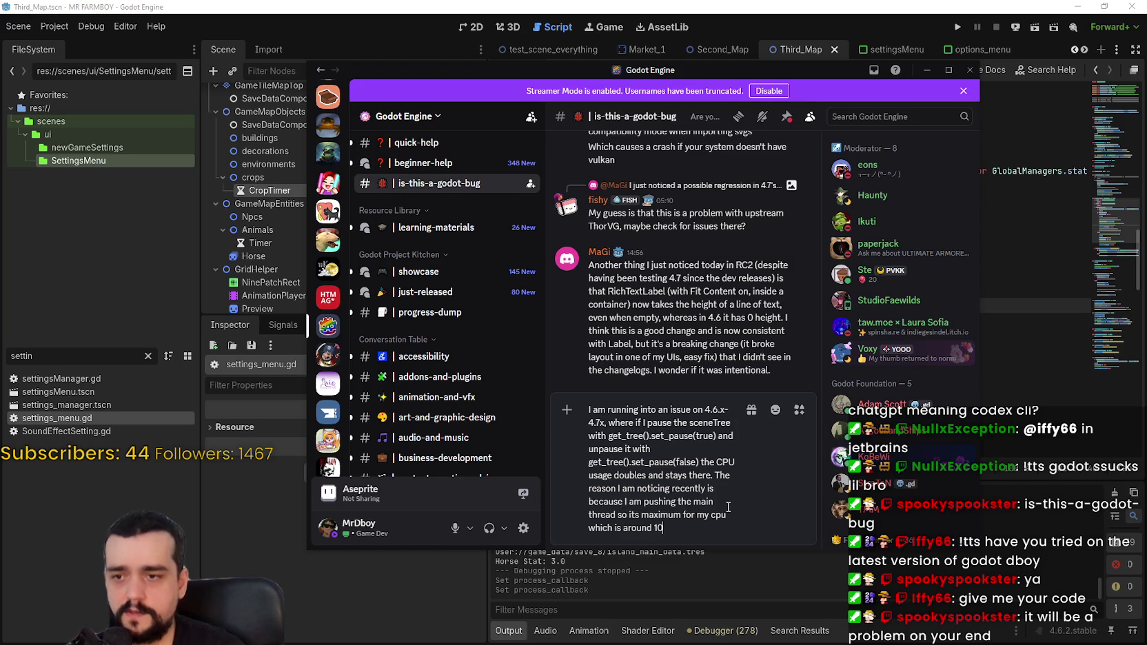
pyautogui.write('%-12% usage, a')
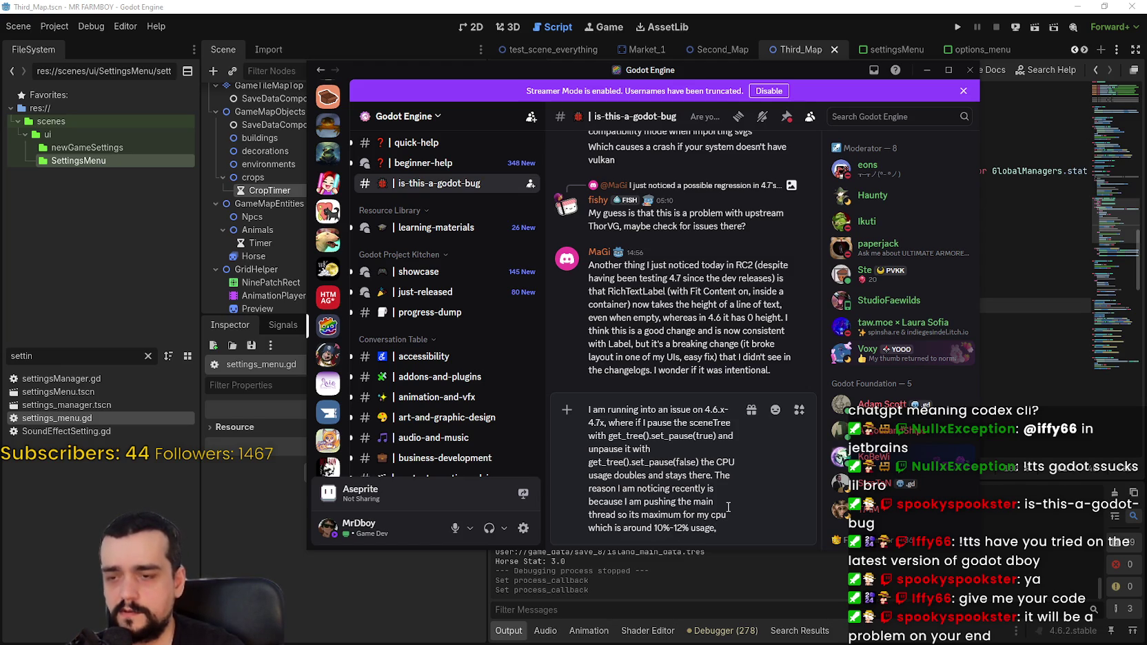
pyautogui.write('nd when I ')
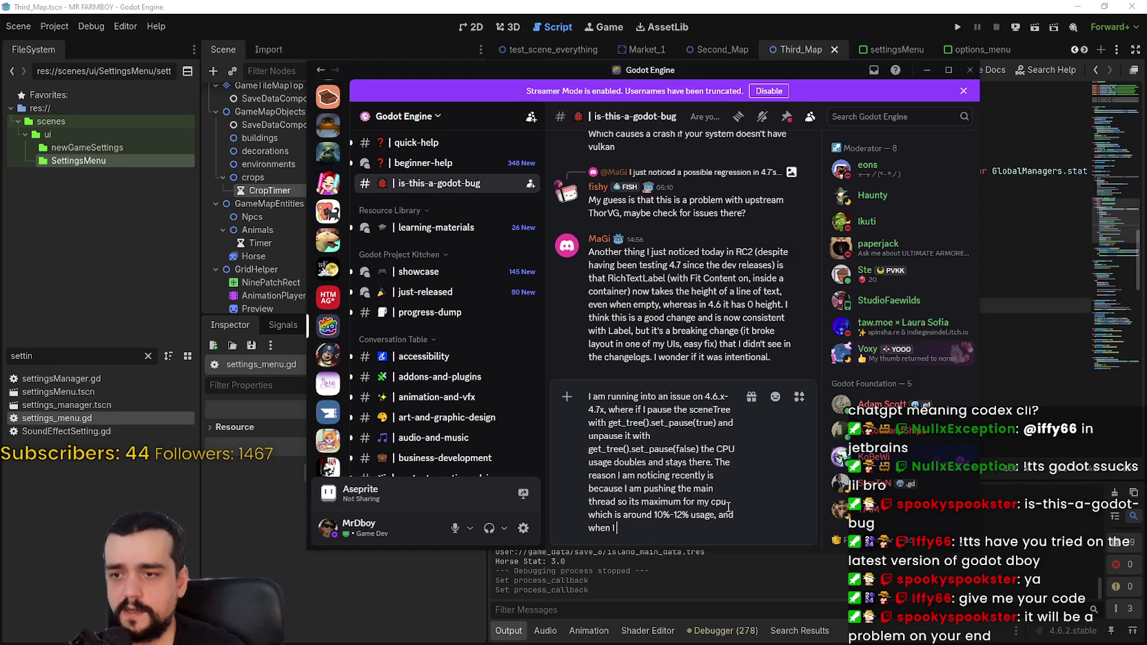
pyautogui.write('Pause and un')
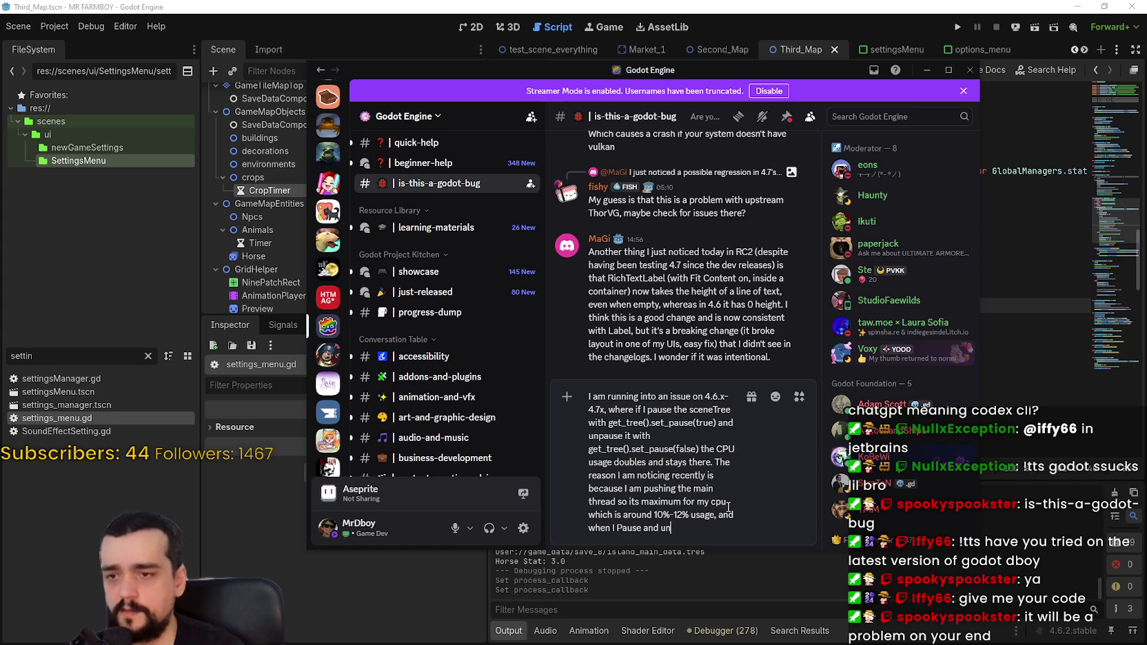
pyautogui.write('pause it be')
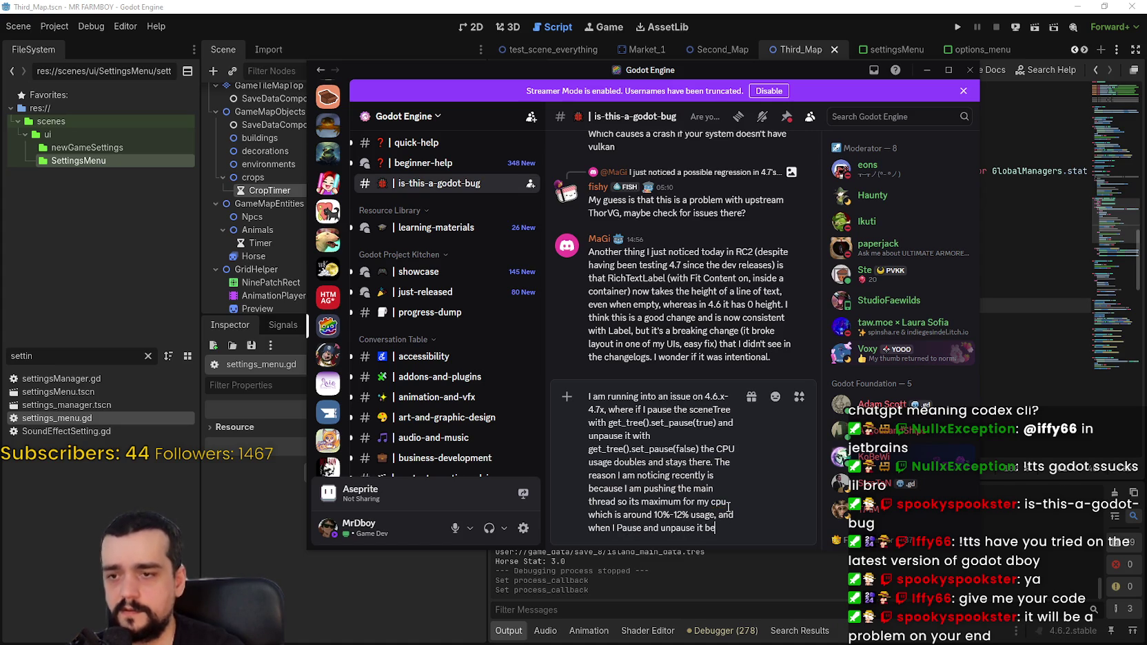
pyautogui.write('comes')
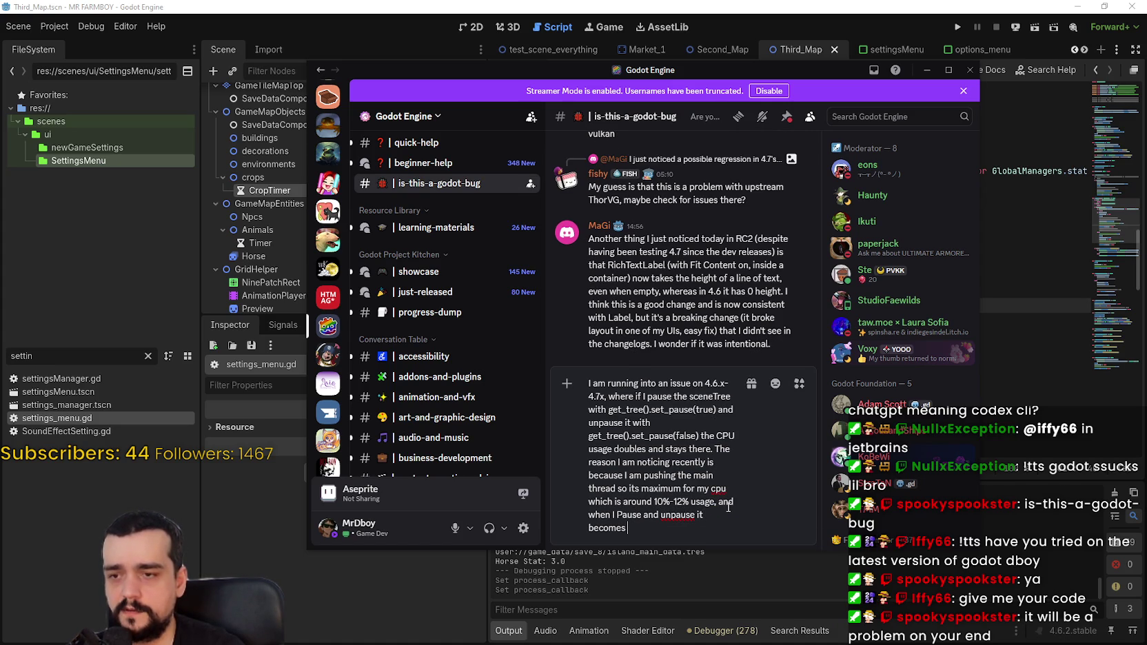
pyautogui.press('BackSpace')
pyautogui.press('BackSpace')
pyautogui.press('BackSpace')
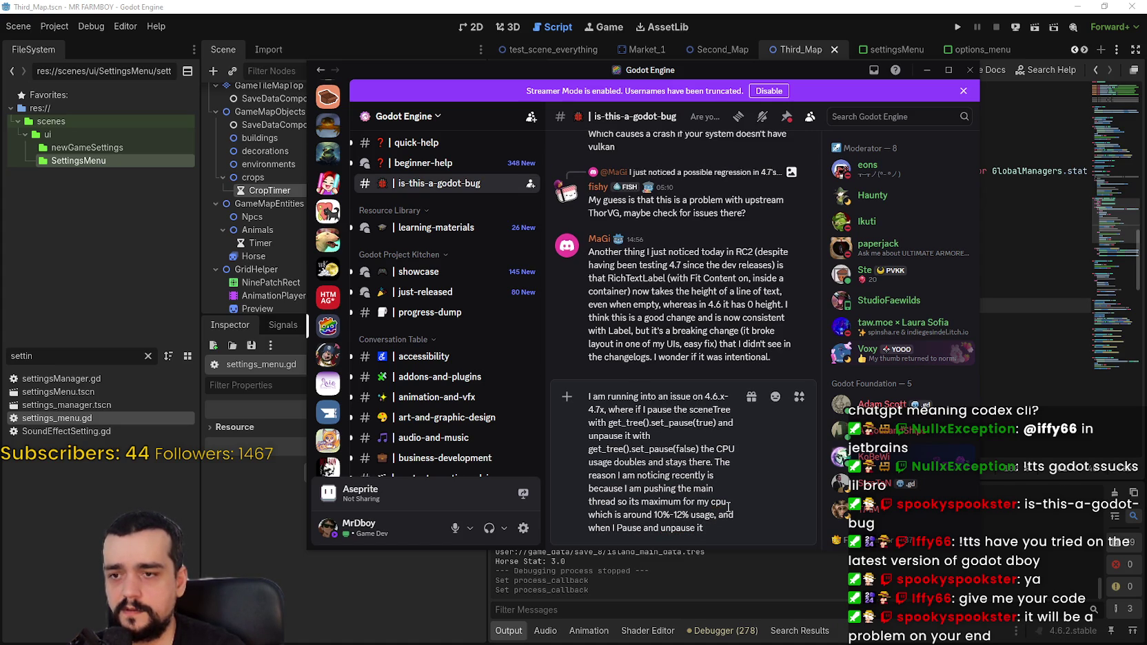
pyautogui.write(' goes to')
pyautogui.write(' 2')
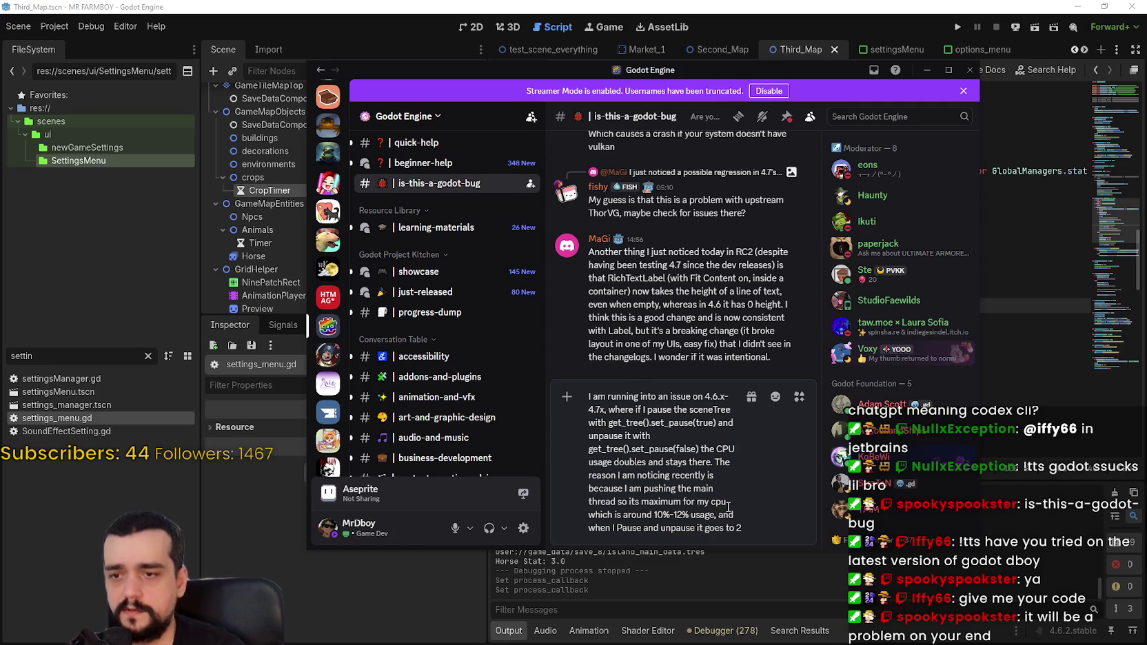
pyautogui.write('4%')
pyautogui.write('+ all of the sus')
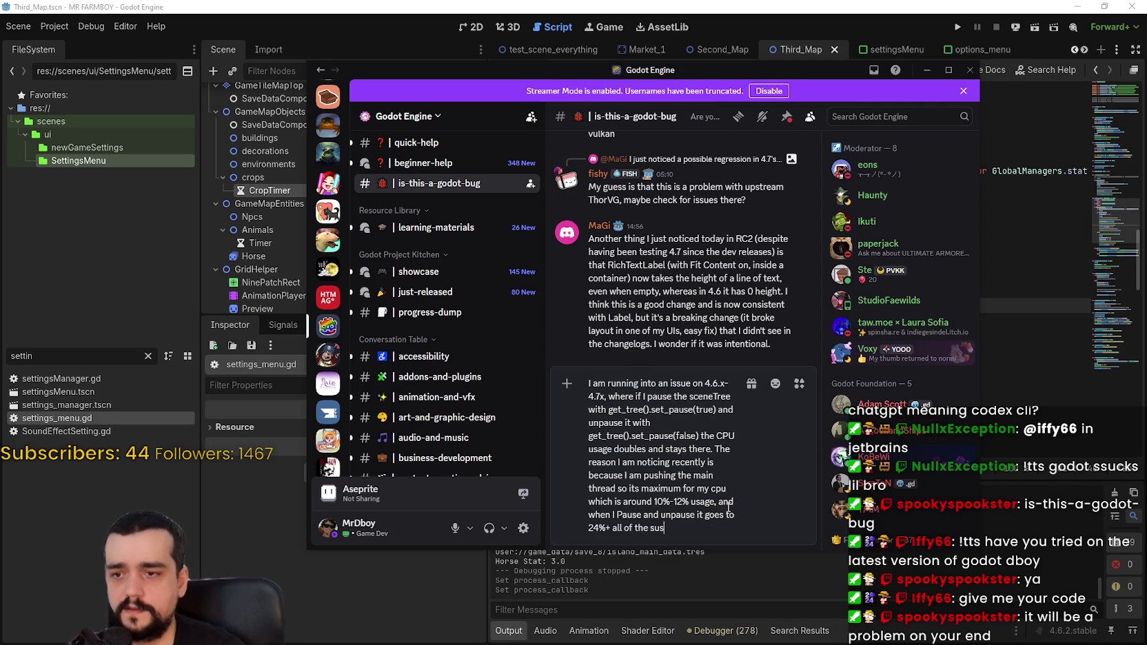
pyautogui.press('BackSpace')
pyautogui.write('dden and stays there.')
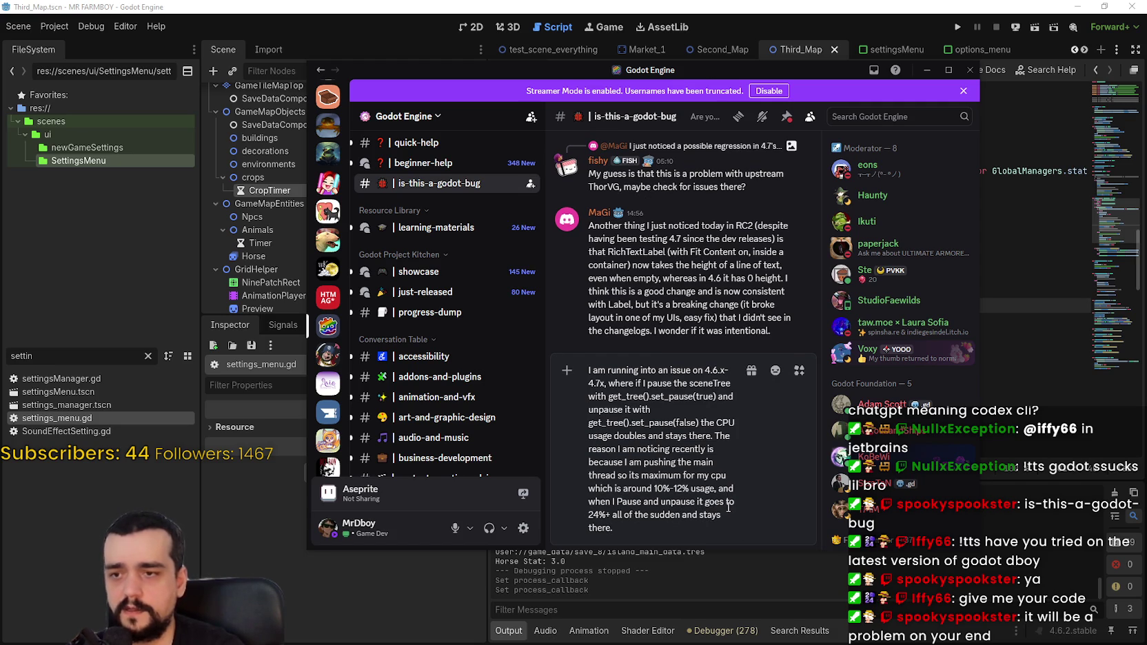
pyautogui.press('Return')
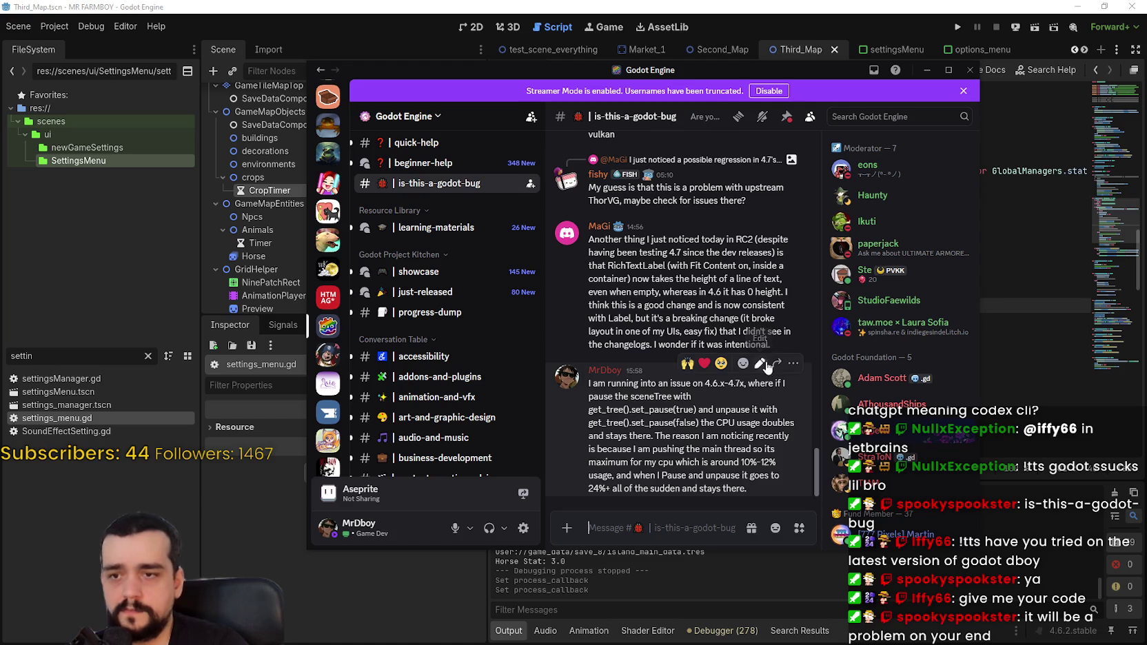
# - Edit the posted message, changing 'so its maximum' to 'to its maximum' and capitalizing 'Pause'
pyautogui.click(761, 363)
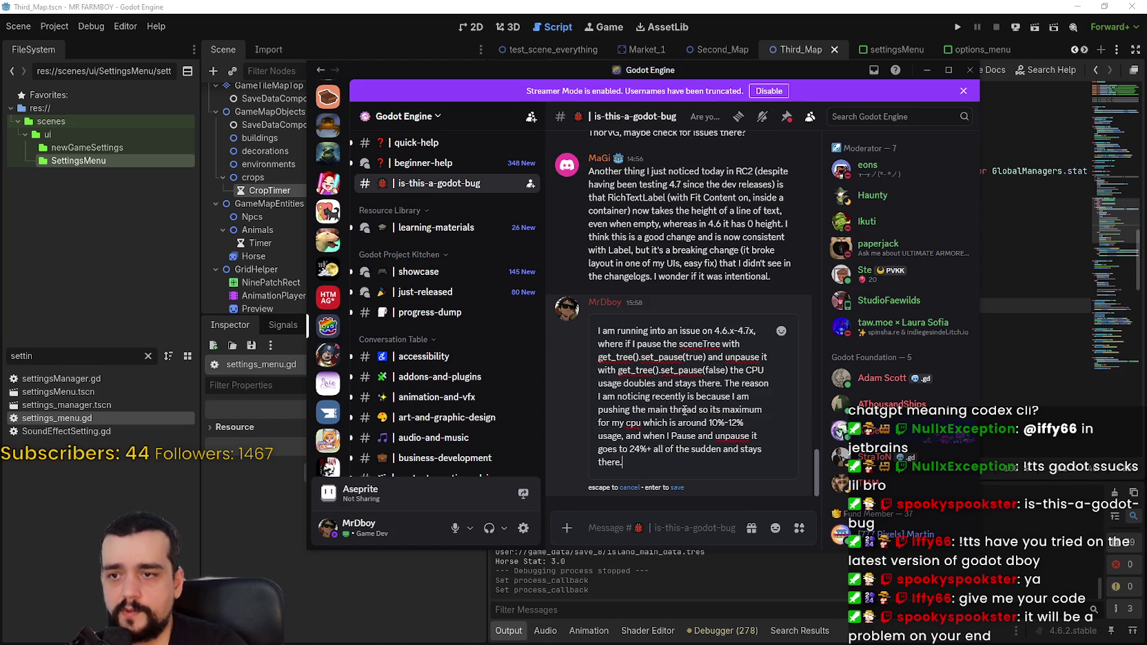
pyautogui.click(709, 410)
pyautogui.press('BackSpace')
pyautogui.press('BackSpace')
pyautogui.write('to')
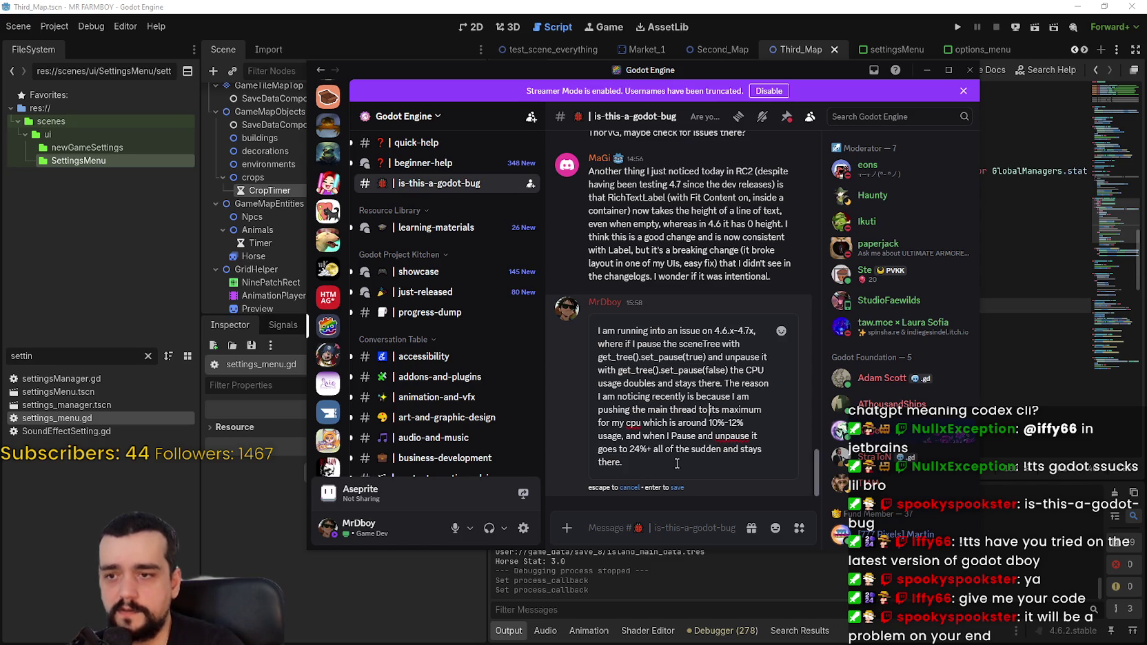
pyautogui.click(642, 436)
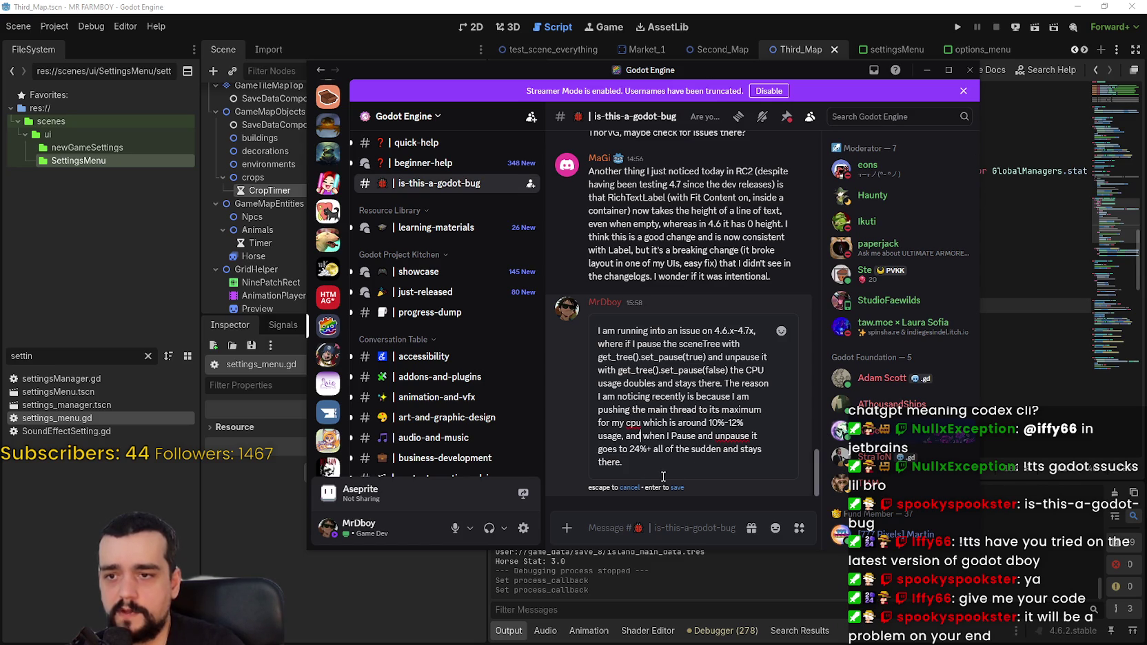
pyautogui.click(673, 437)
pyautogui.write('p')
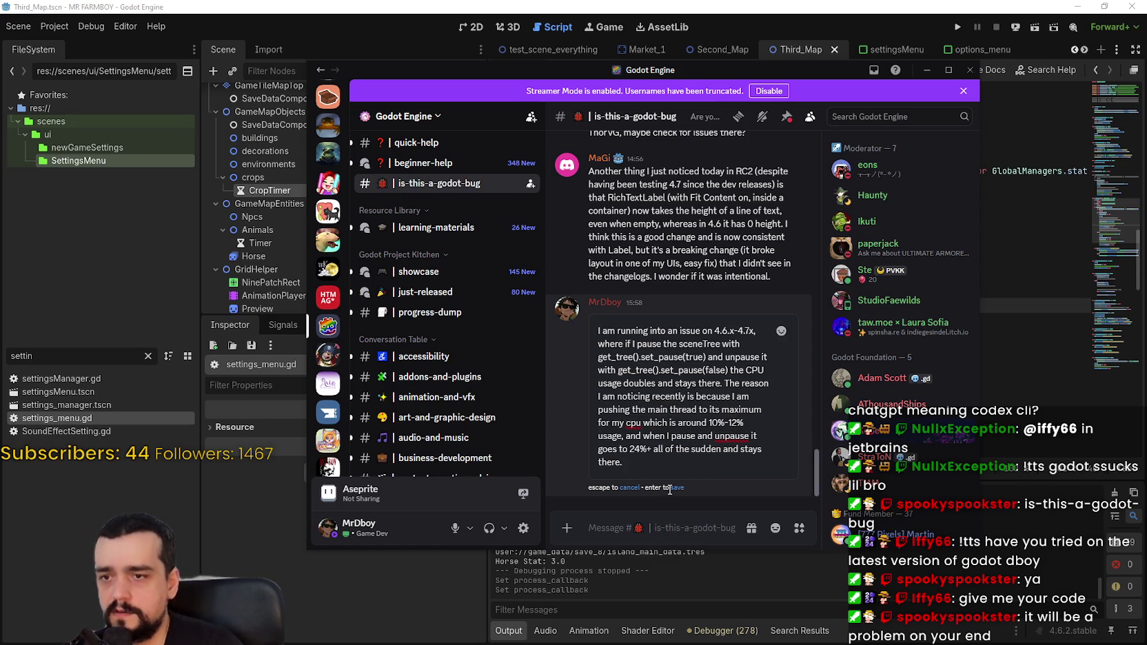
pyautogui.press('Delete')
pyautogui.write('P')
pyautogui.press('Return')
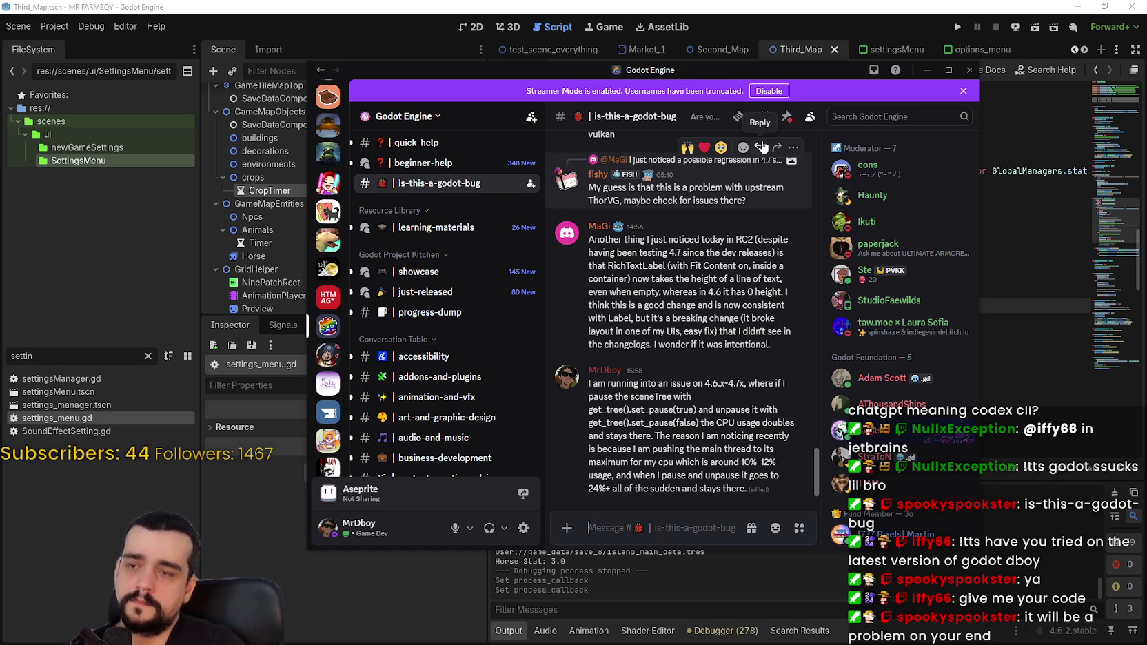
# - Search the Godot Engine server for get_tree().set_pause
pyautogui.moveTo(589, 410); pyautogui.dragTo(684, 414)
pyautogui.hotkey('ctrl', 'c')
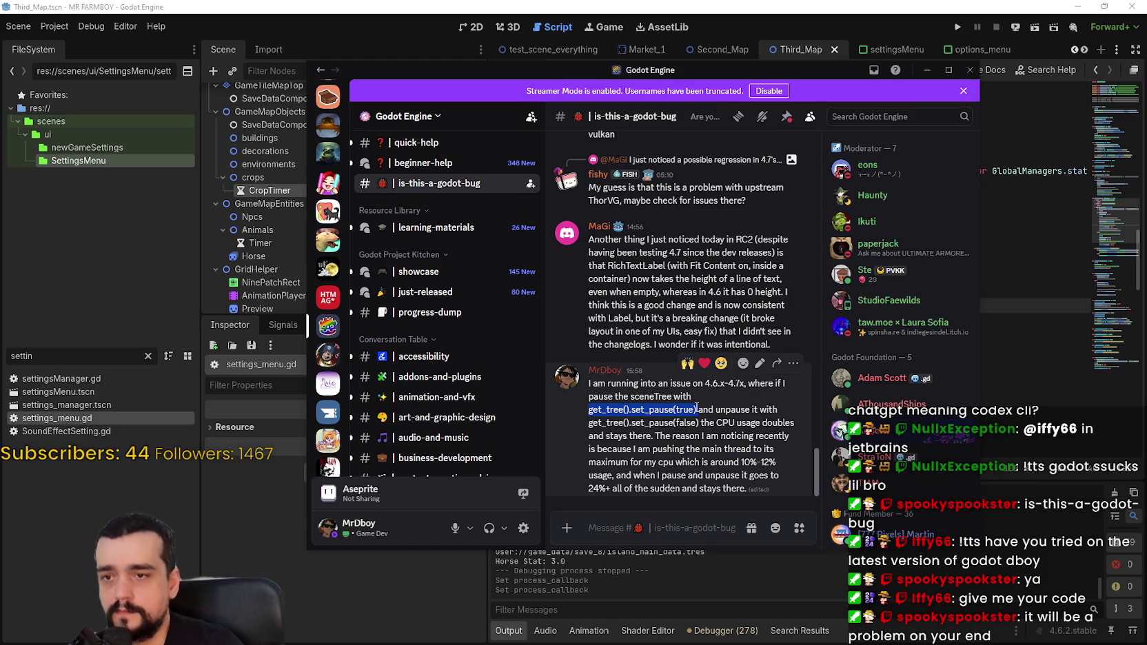
pyautogui.click(876, 121)
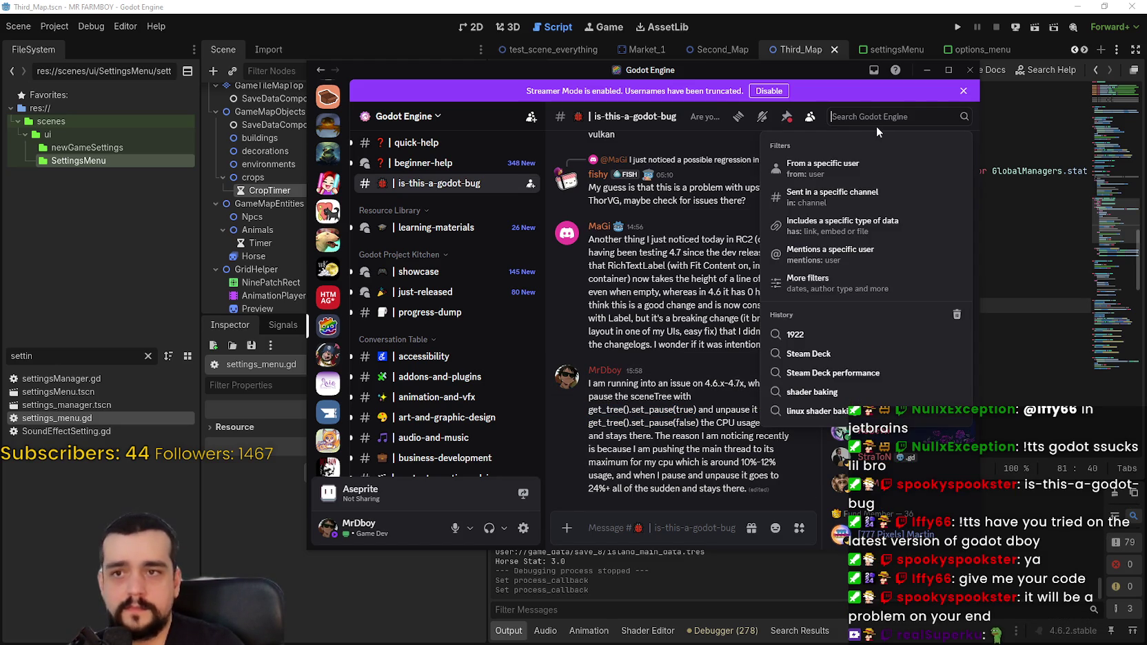
pyautogui.hotkey('ctrl', 'v')
pyautogui.press('Return')
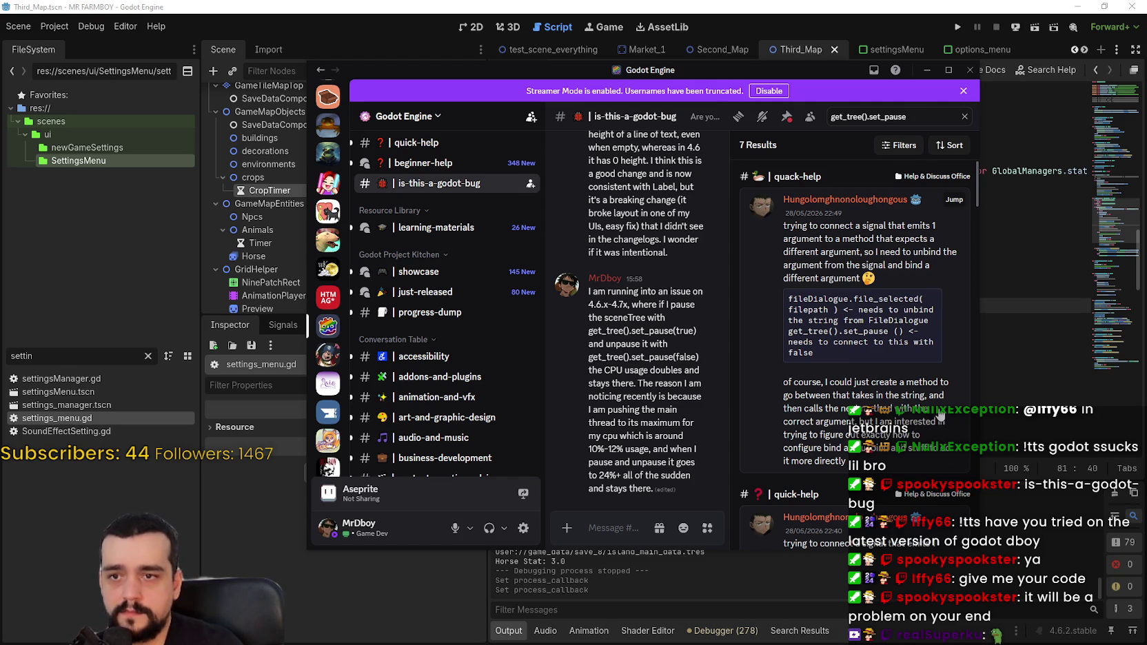
# - Scroll through the 7 matching posts showing other users' pause code
pyautogui.scroll(-3, 886, 366)
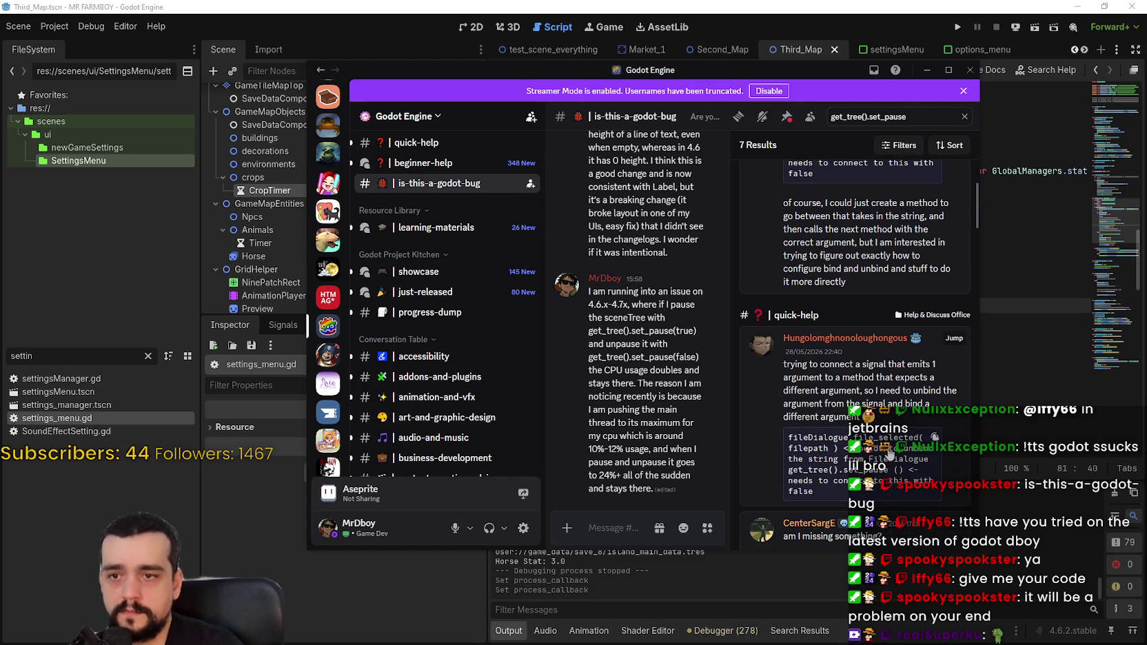
pyautogui.scroll(-5, 873, 377)
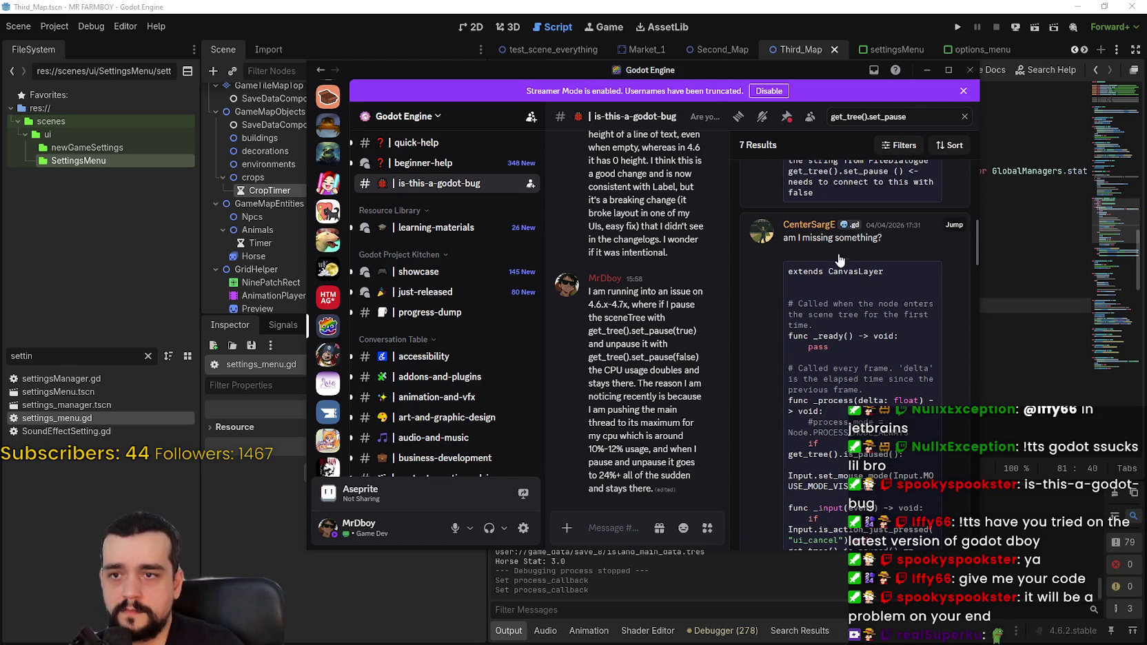
pyautogui.scroll(-8, 839, 263)
pyautogui.moveTo(978, 279)
pyautogui.mouseDown()
pyautogui.moveTo(966, 295)
pyautogui.moveTo(965, 424)
pyautogui.mouseUp()
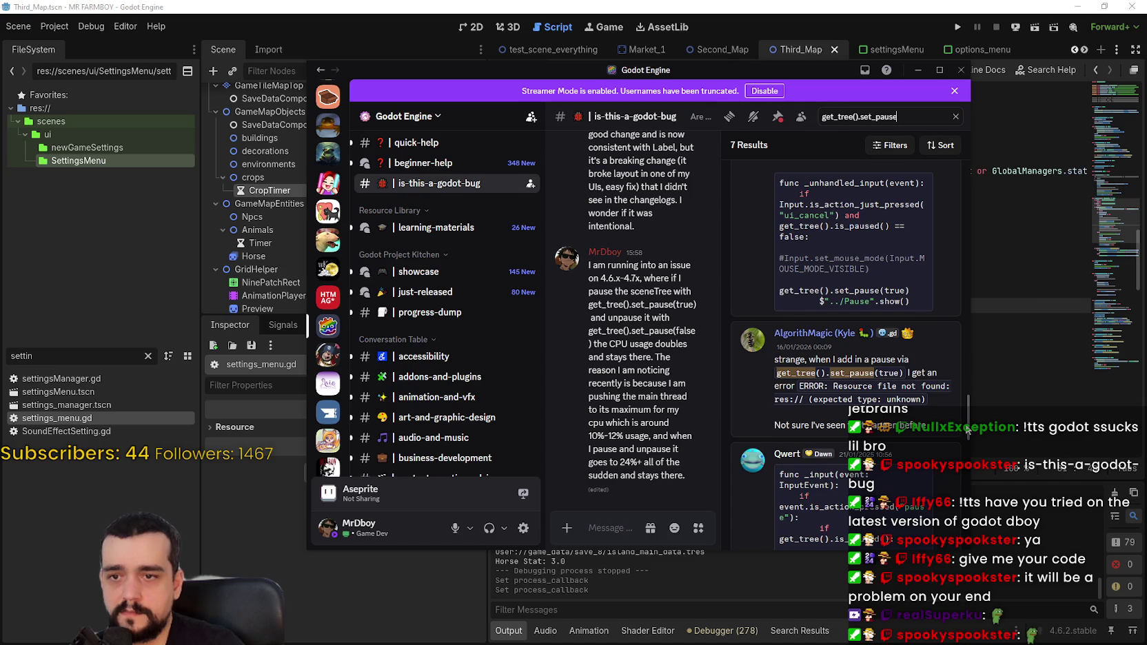
pyautogui.scroll(-5, 965, 430)
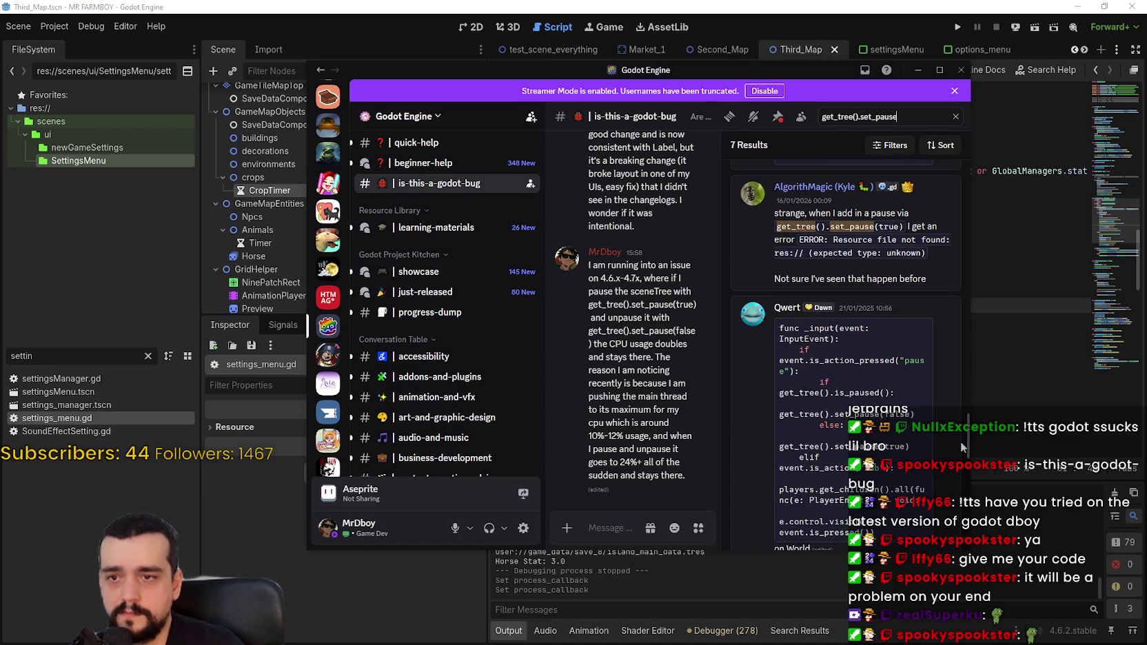
pyautogui.scroll(-3, 964, 455)
pyautogui.scroll(5, 963, 468)
pyautogui.scroll(-10, 963, 476)
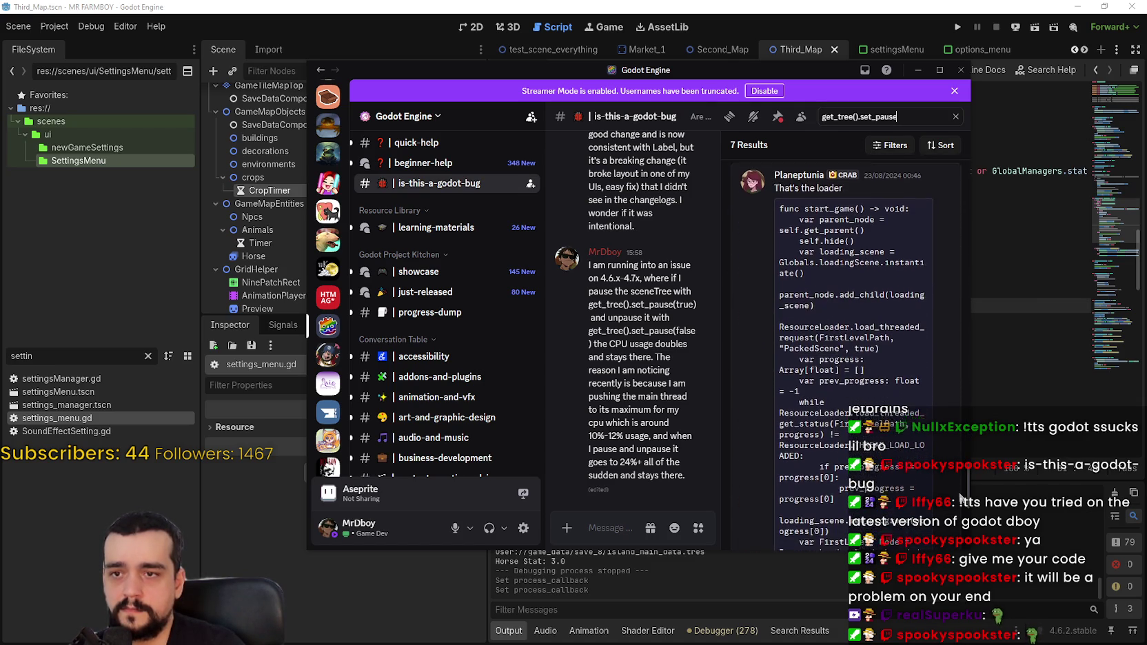
pyautogui.scroll(-5, 962, 522)
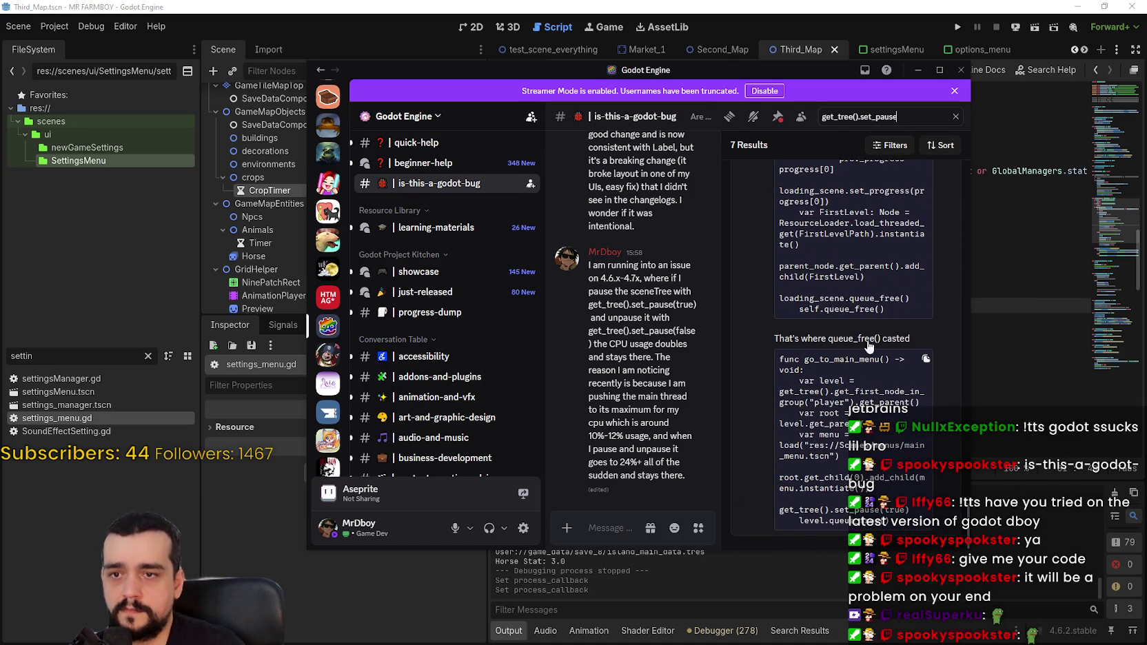
pyautogui.scroll(-5, 796, 355)
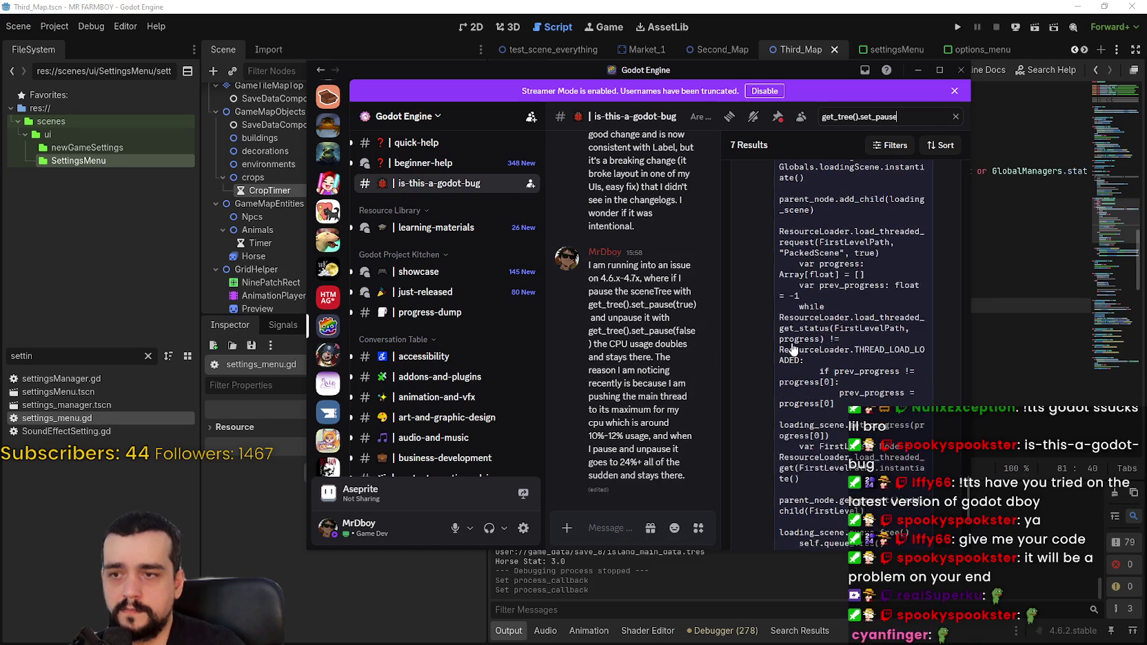
pyautogui.scroll(10, 799, 366)
pyautogui.scroll(-9, 817, 399)
pyautogui.scroll(5, 819, 407)
pyautogui.hotkey('ctrl', 'shift', 'Left')
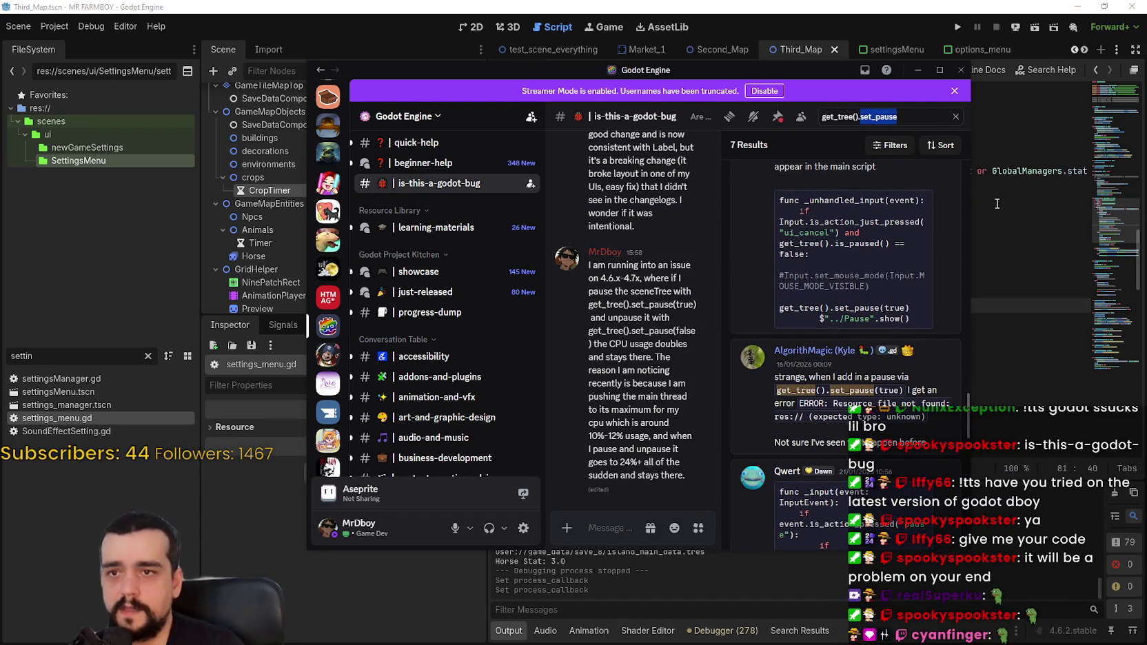
# - Change the search term to get_tree().paused, returning 316 results
pyautogui.write('pau')
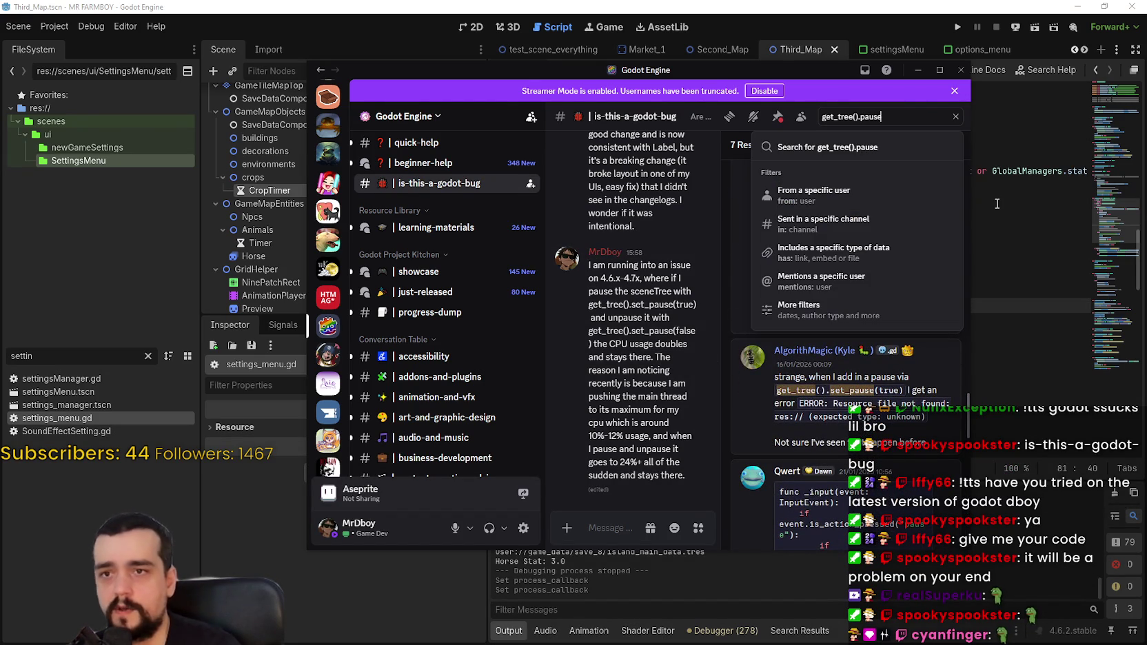
pyautogui.press('Return')
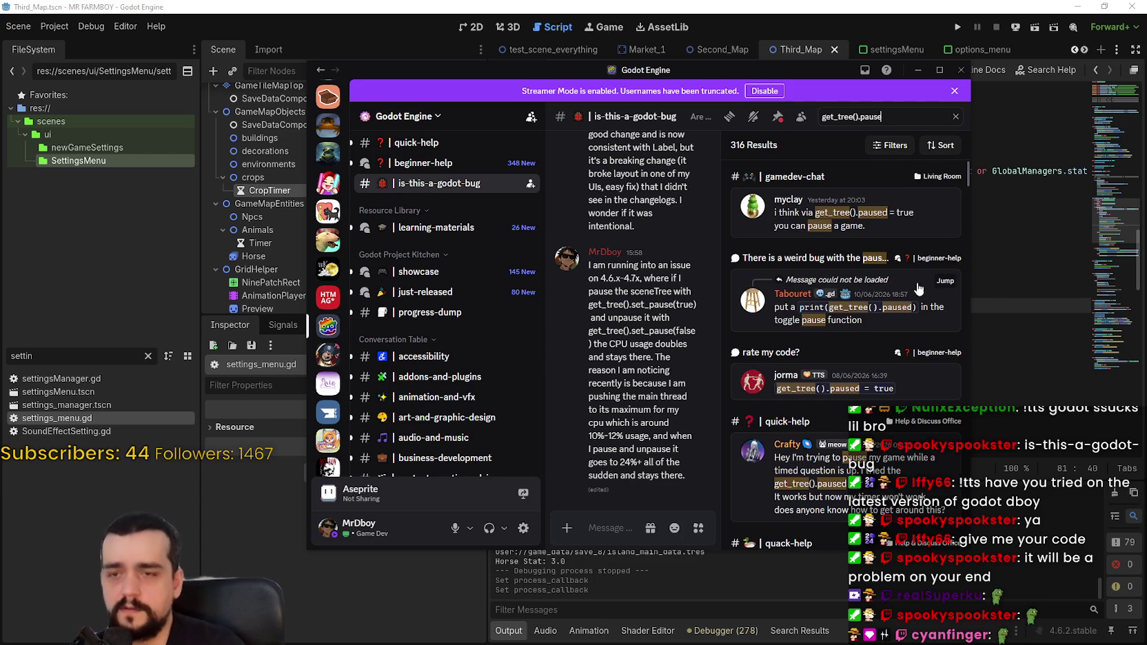
pyautogui.write('d')
pyautogui.press('Return')
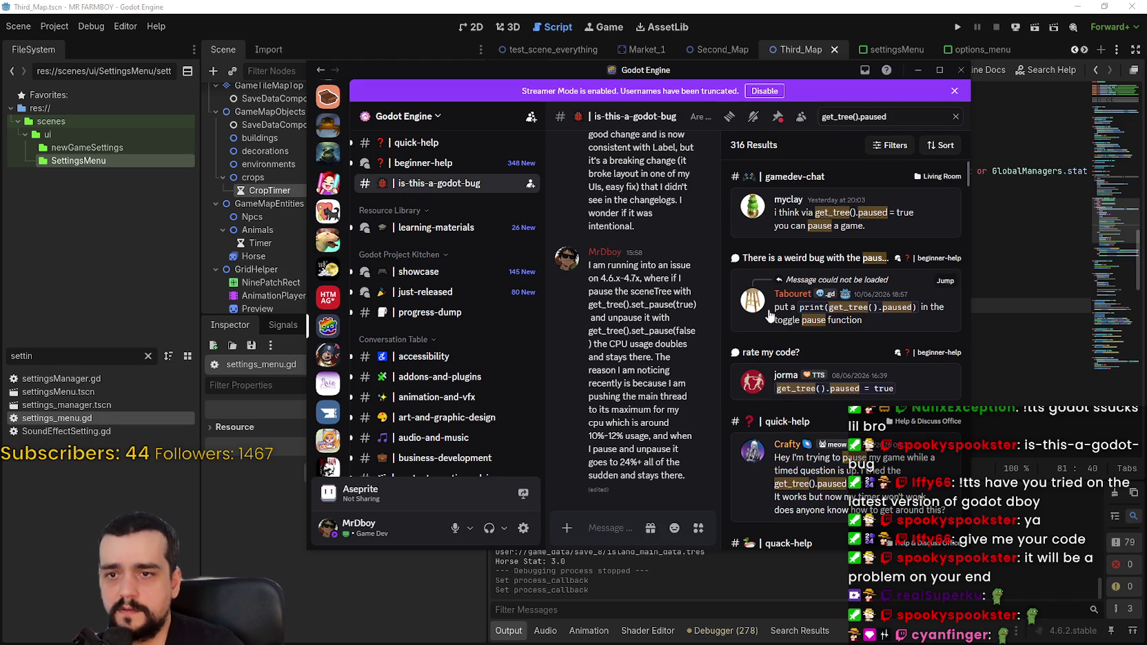
# - Read the first page of results down to the quick-help pausing answers, then go to page 2
pyautogui.scroll(-3, 821, 376)
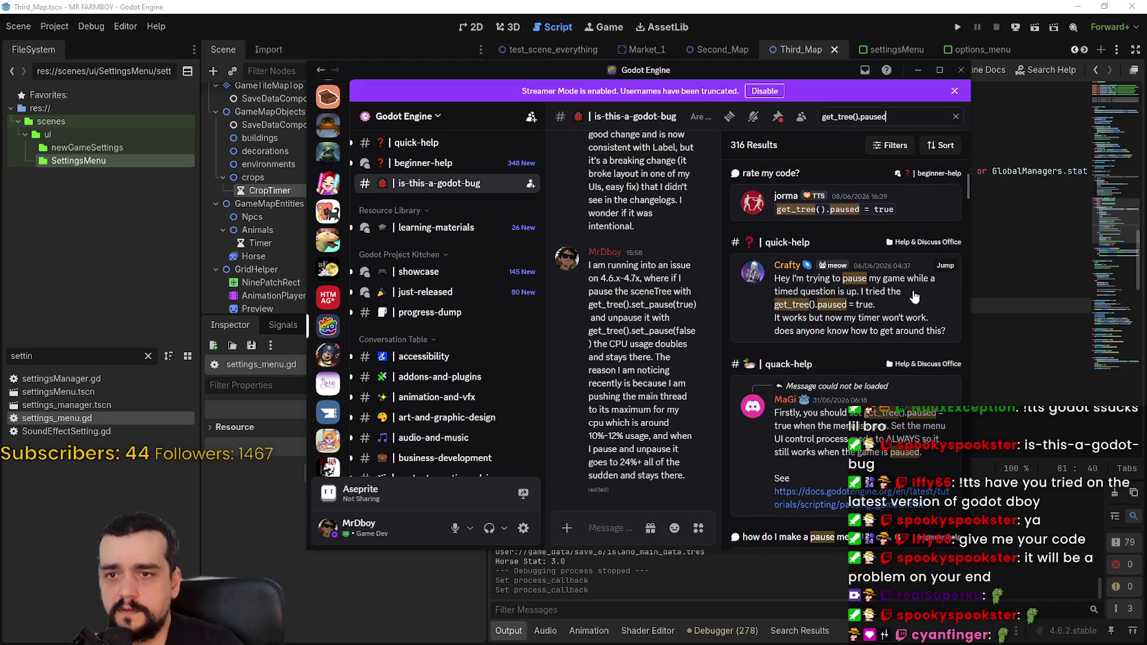
pyautogui.scroll(-2, 879, 320)
pyautogui.scroll(-2, 872, 314)
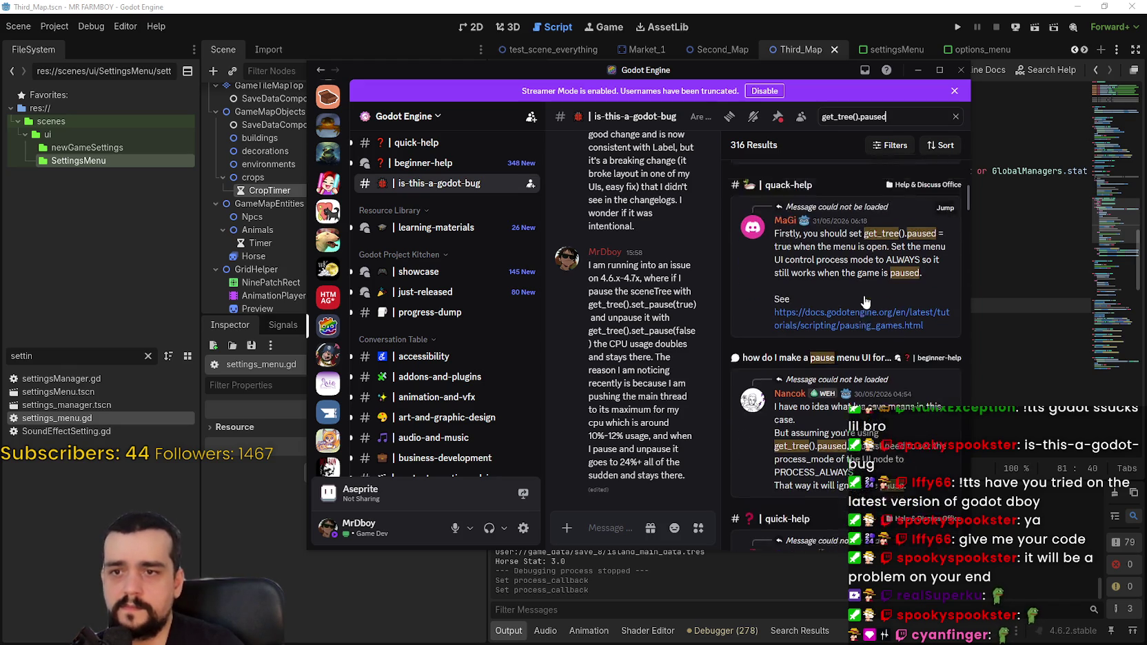
pyautogui.scroll(-2, 872, 372)
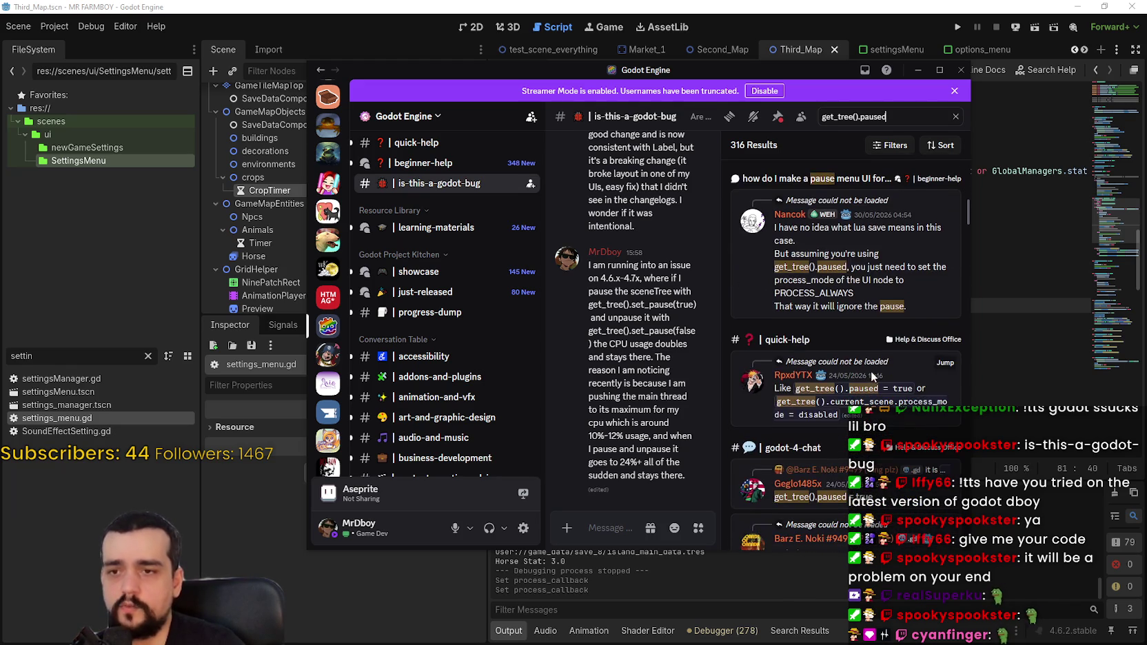
pyautogui.scroll(-2, 871, 372)
pyautogui.scroll(-6, 870, 369)
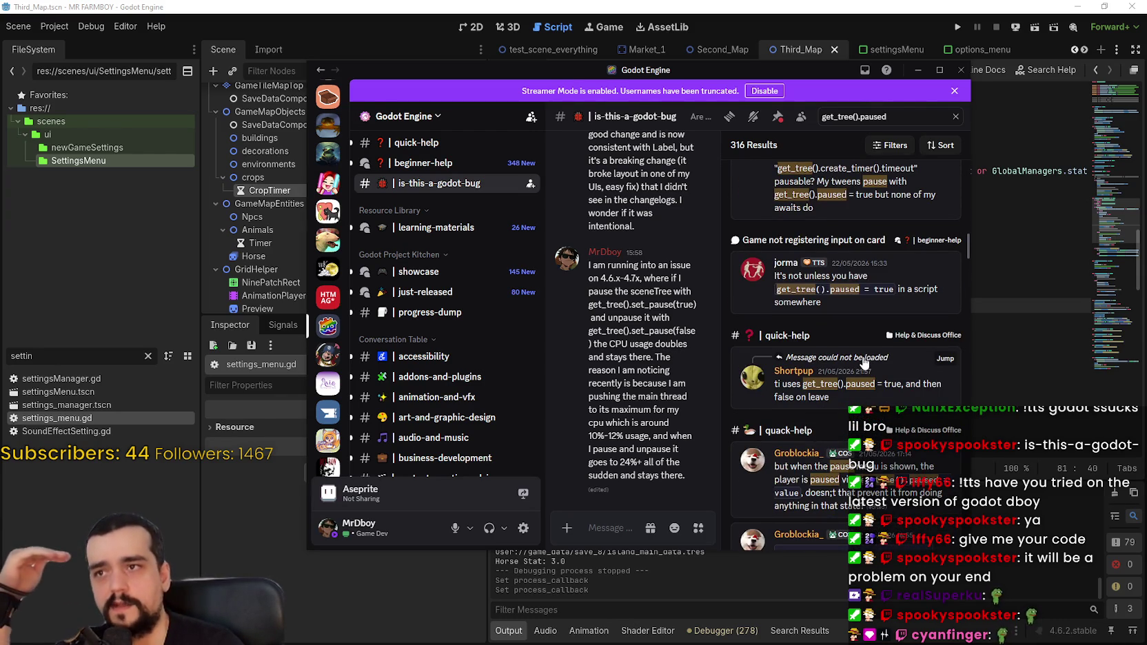
pyautogui.scroll(-5, 936, 314)
pyautogui.moveTo(966, 280)
pyautogui.mouseDown()
pyautogui.moveTo(946, 350)
pyautogui.moveTo(950, 410)
pyautogui.mouseUp()
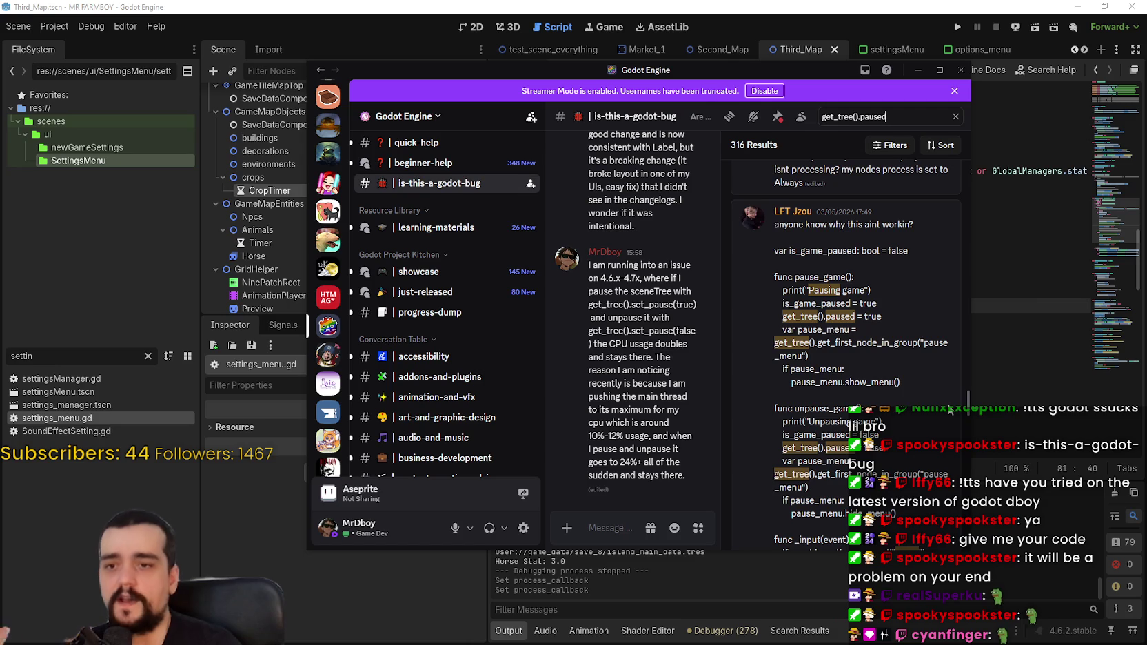
pyautogui.scroll(-5, 949, 414)
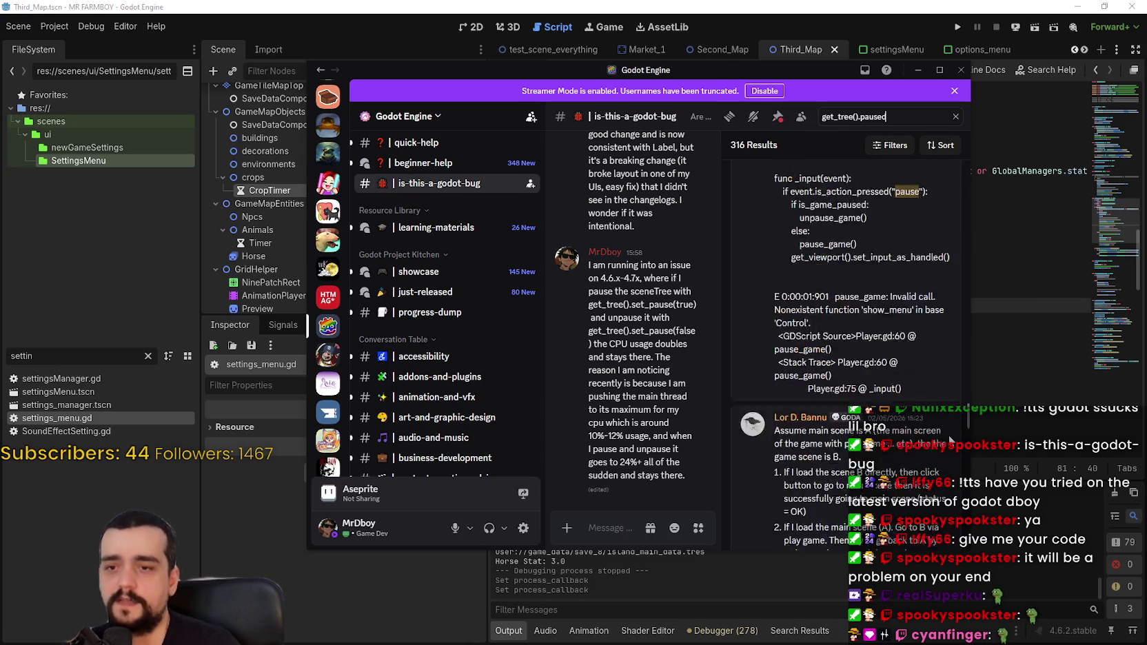
pyautogui.scroll(-5, 948, 428)
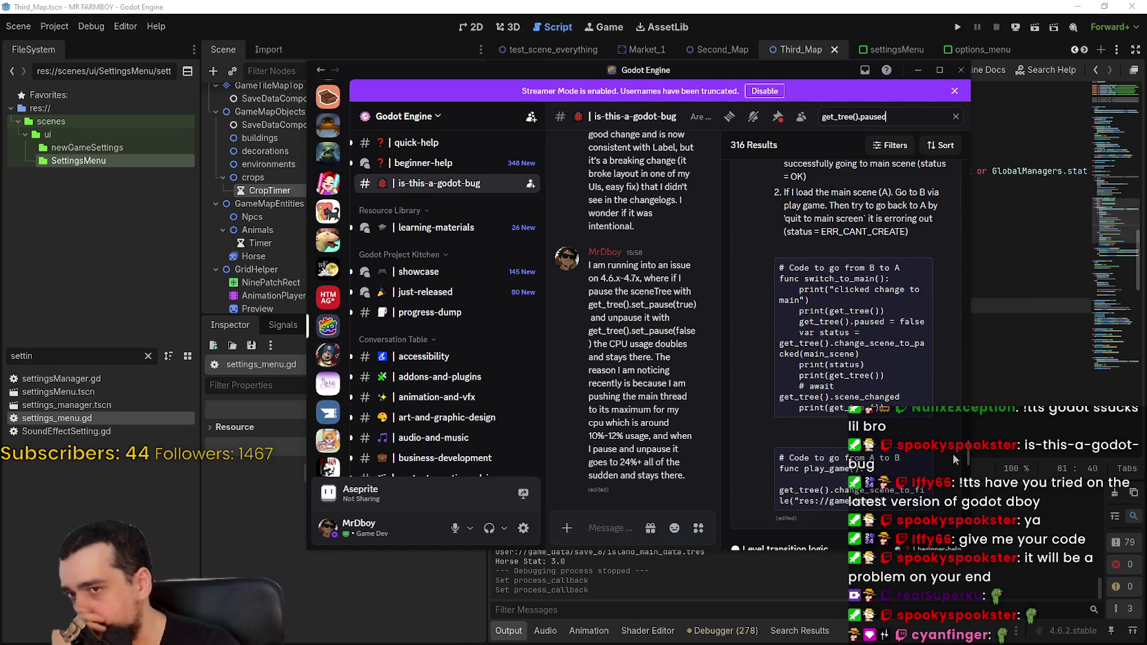
pyautogui.scroll(-2, 954, 458)
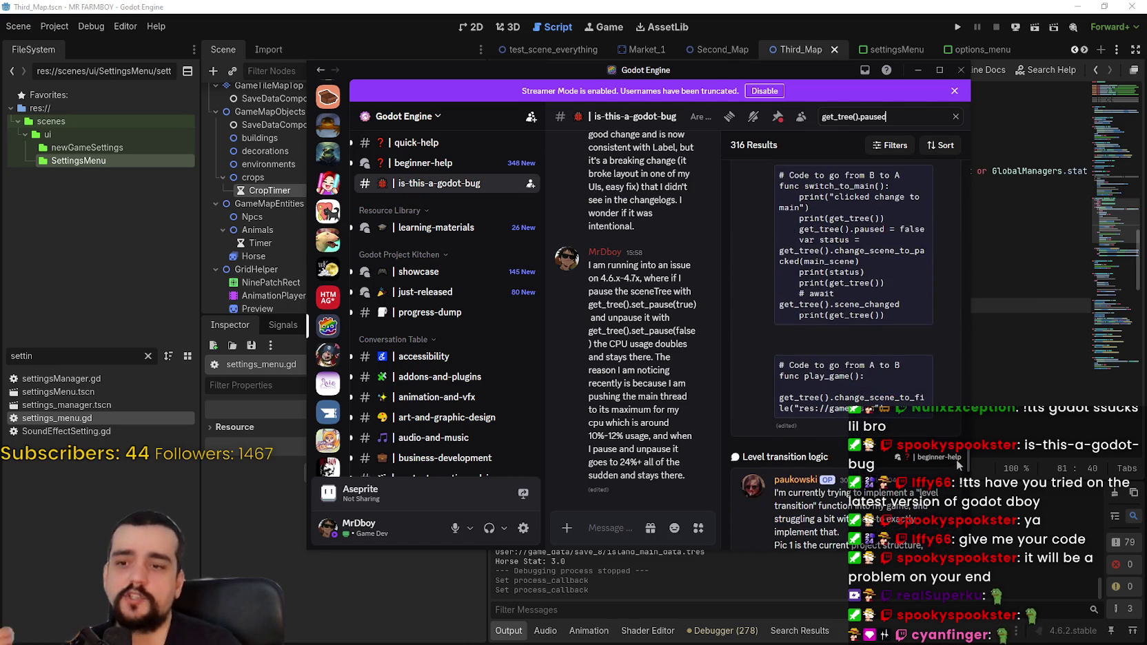
pyautogui.scroll(1, 958, 462)
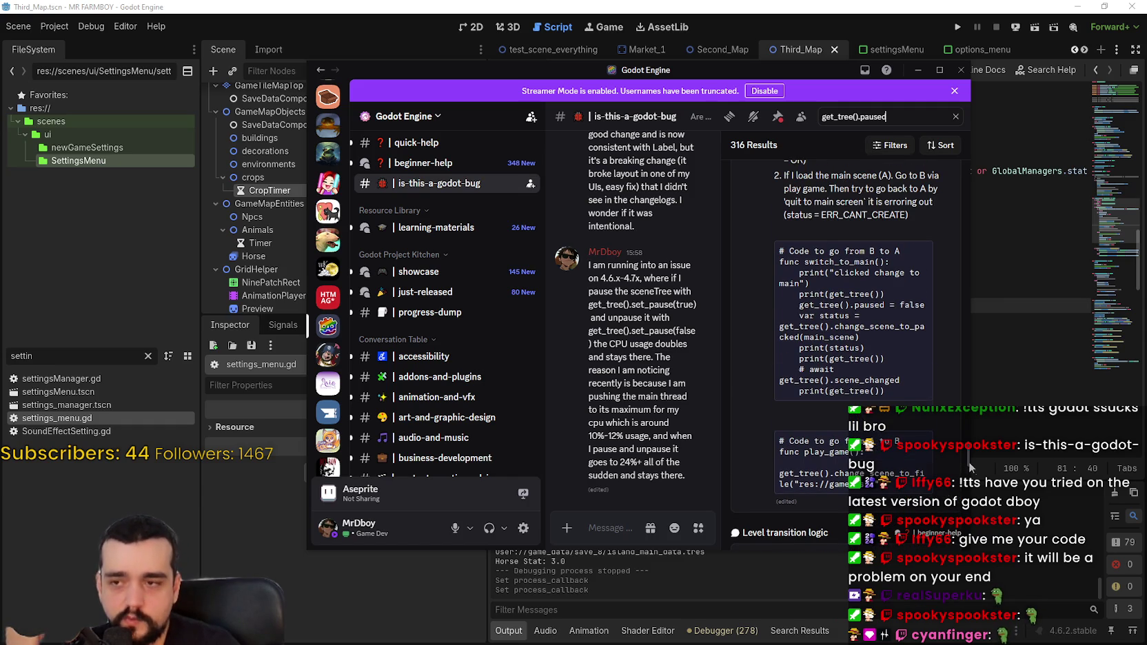
pyautogui.scroll(-4, 960, 457)
pyautogui.scroll(-9, 965, 469)
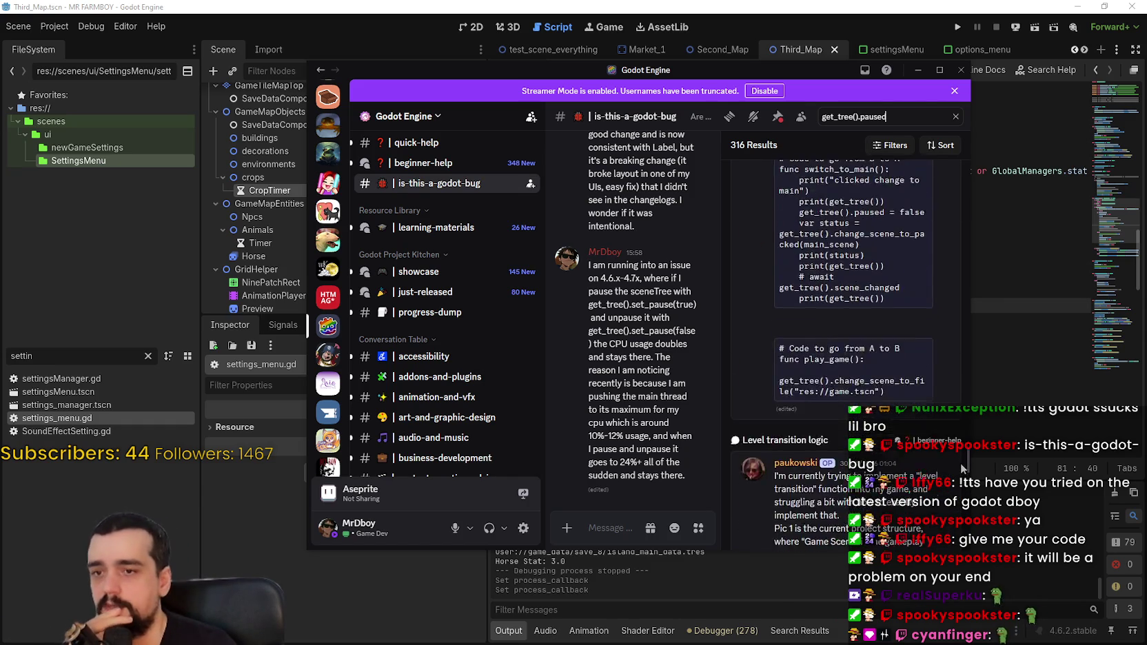
pyautogui.scroll(9, 970, 485)
pyautogui.scroll(-4, 970, 485)
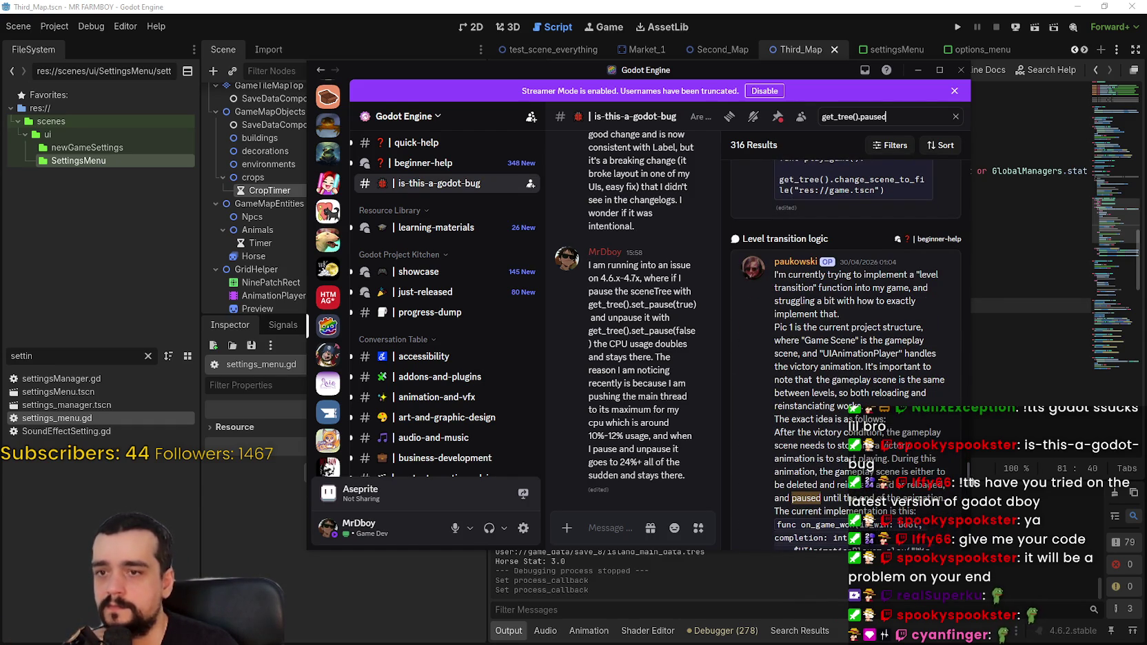
pyautogui.scroll(-2, 970, 486)
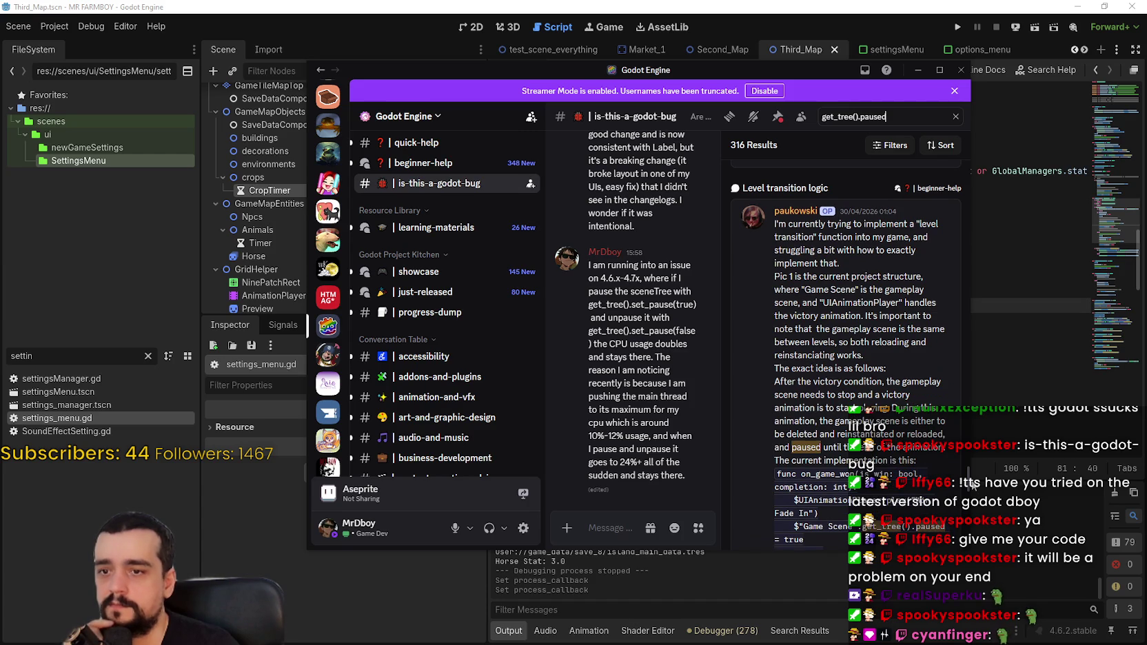
pyautogui.scroll(1, 970, 485)
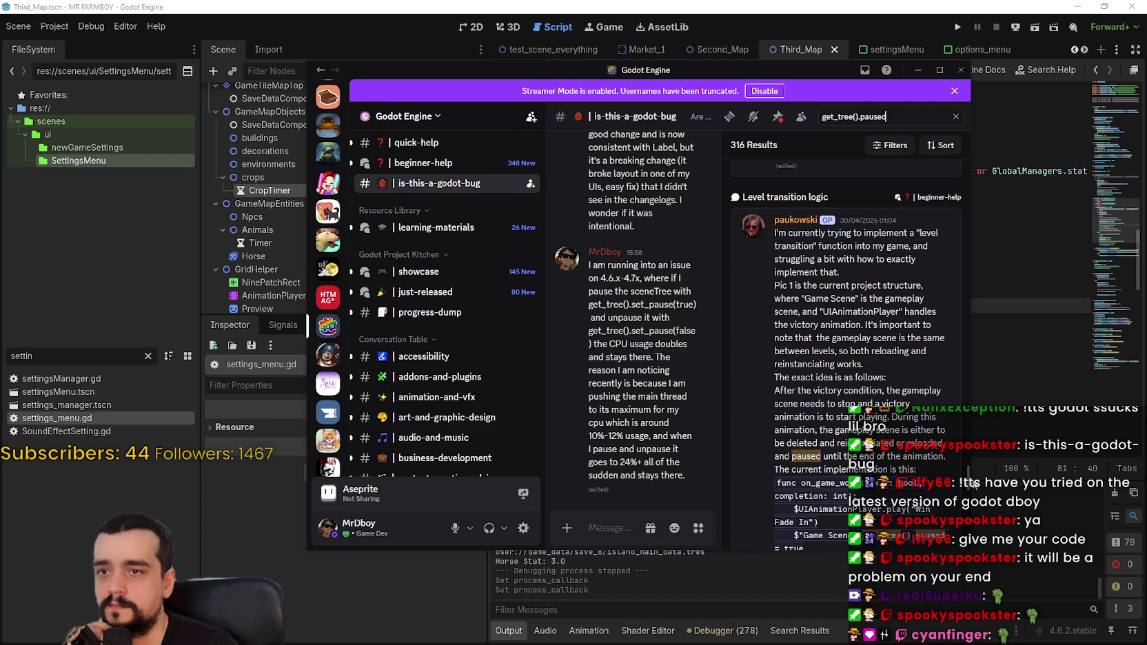
pyautogui.scroll(-3, 972, 485)
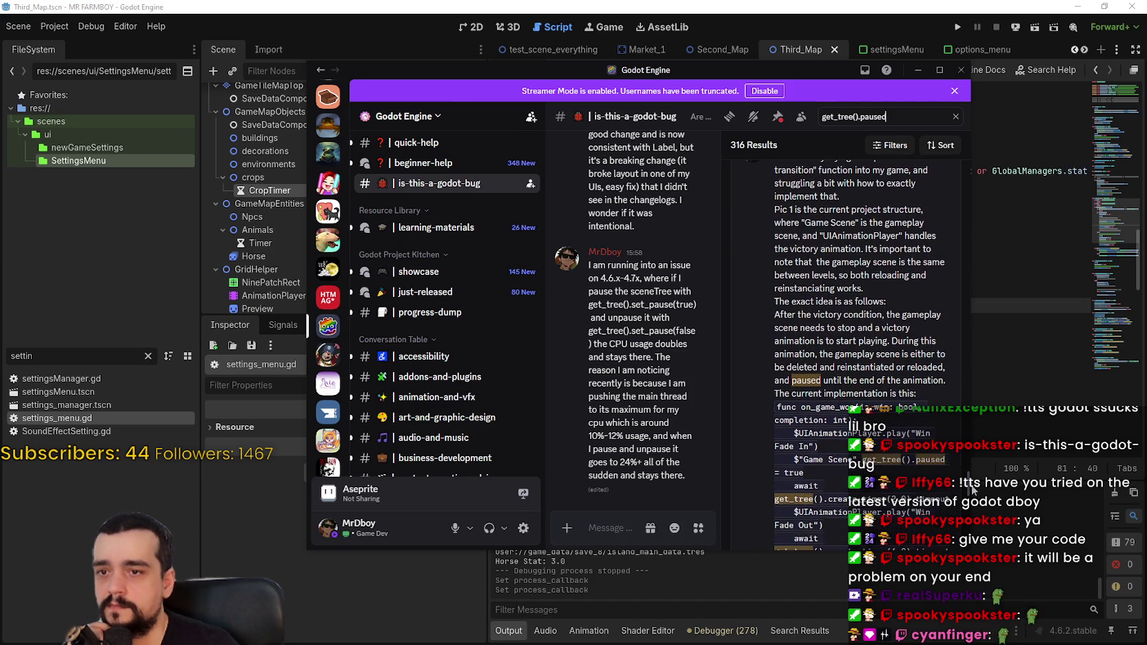
pyautogui.scroll(-12, 974, 490)
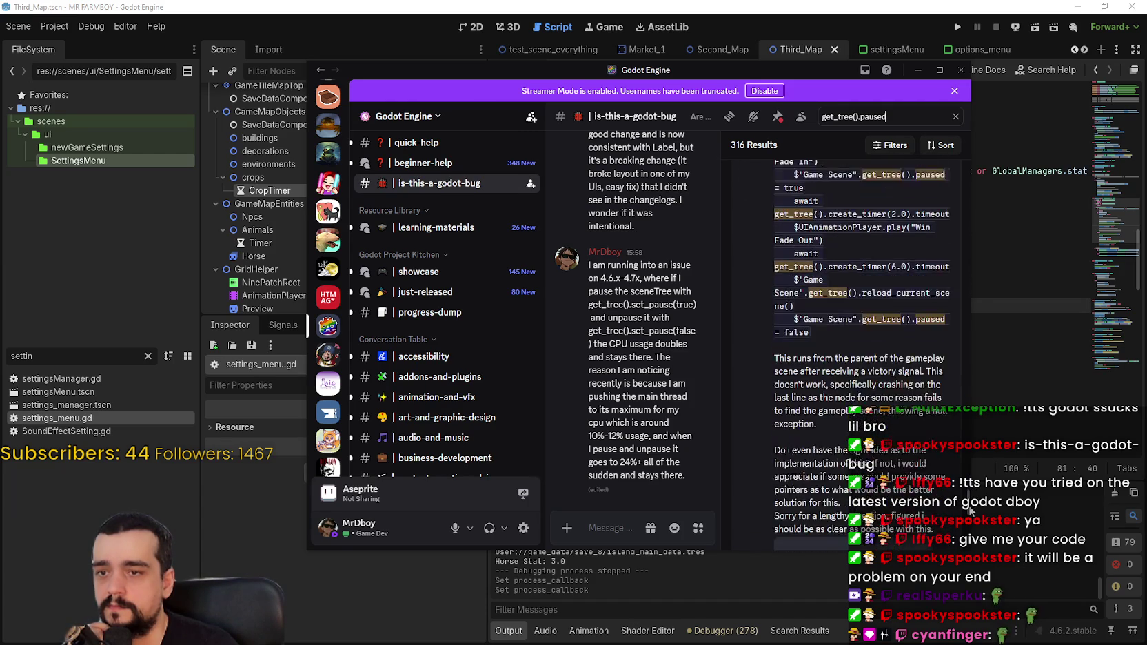
pyautogui.scroll(-6, 973, 535)
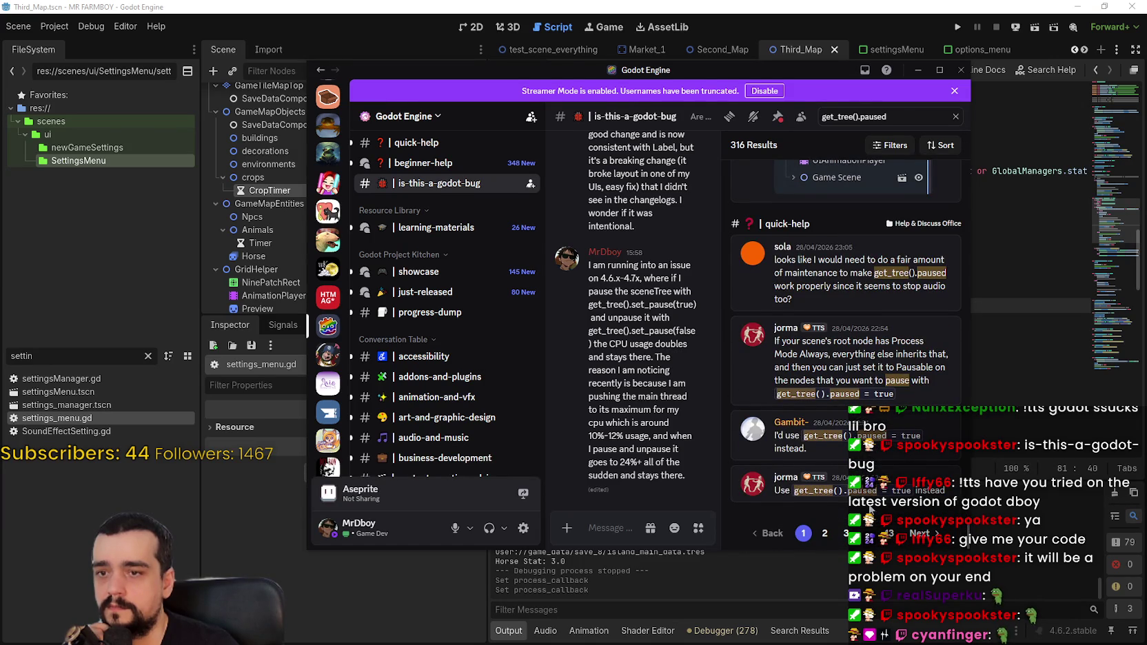
pyautogui.click(824, 535)
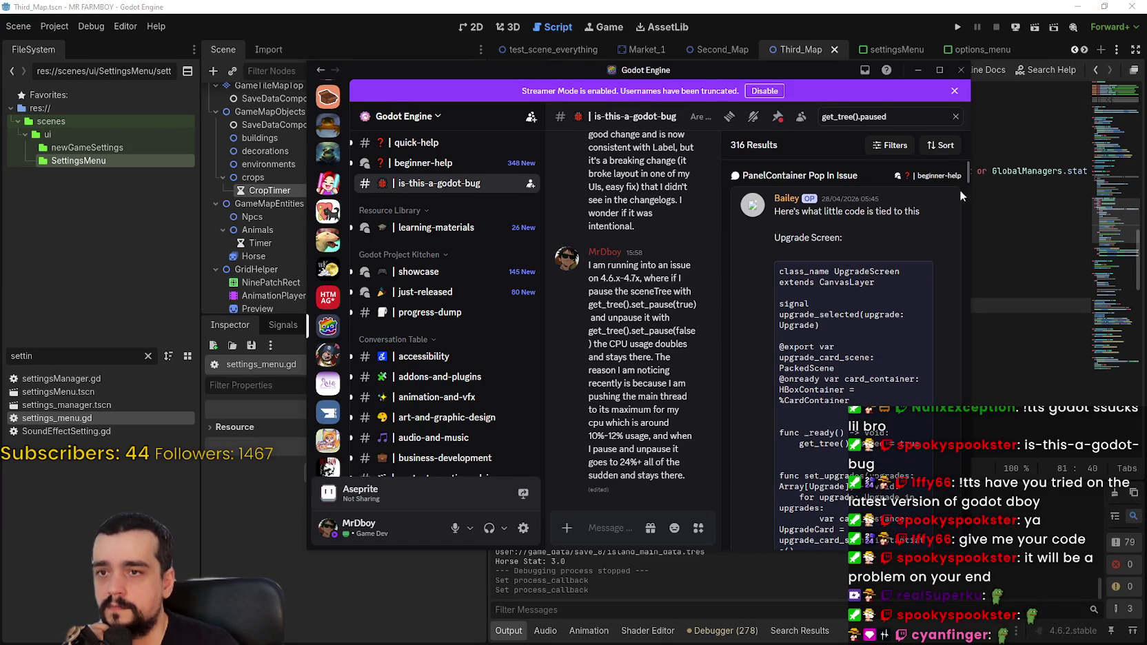
# - Scroll through the second page of get_tree().paused results
pyautogui.moveTo(968, 172); pyautogui.dragTo(972, 276)
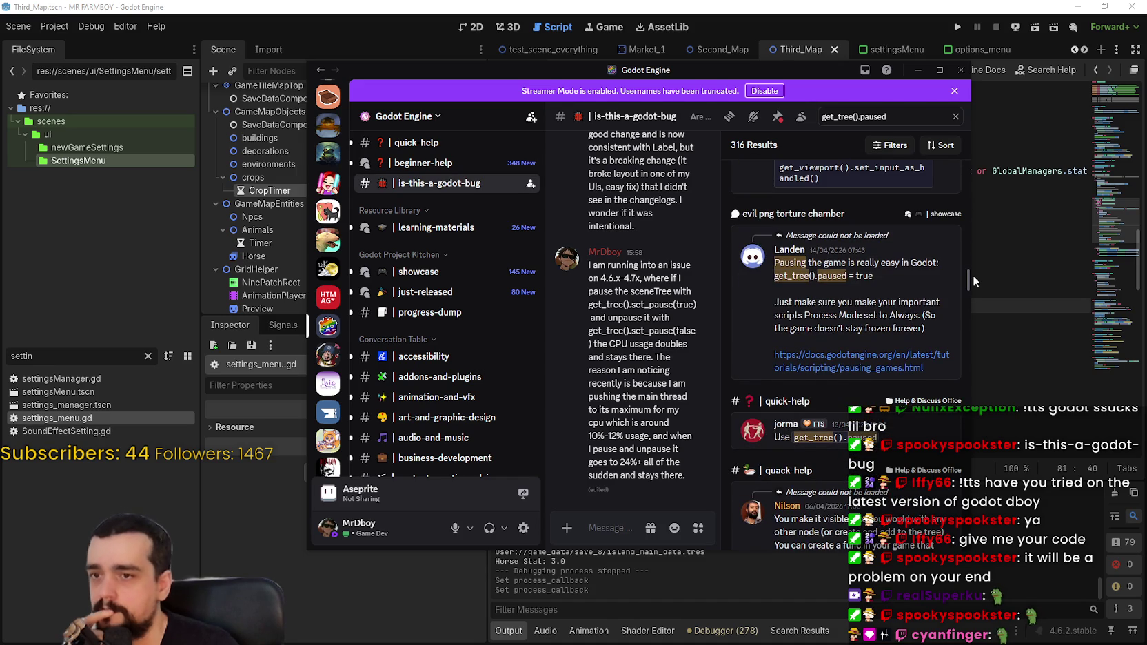
pyautogui.moveTo(974, 275); pyautogui.dragTo(976, 435)
pyautogui.moveTo(987, 411); pyautogui.dragTo(991, 398)
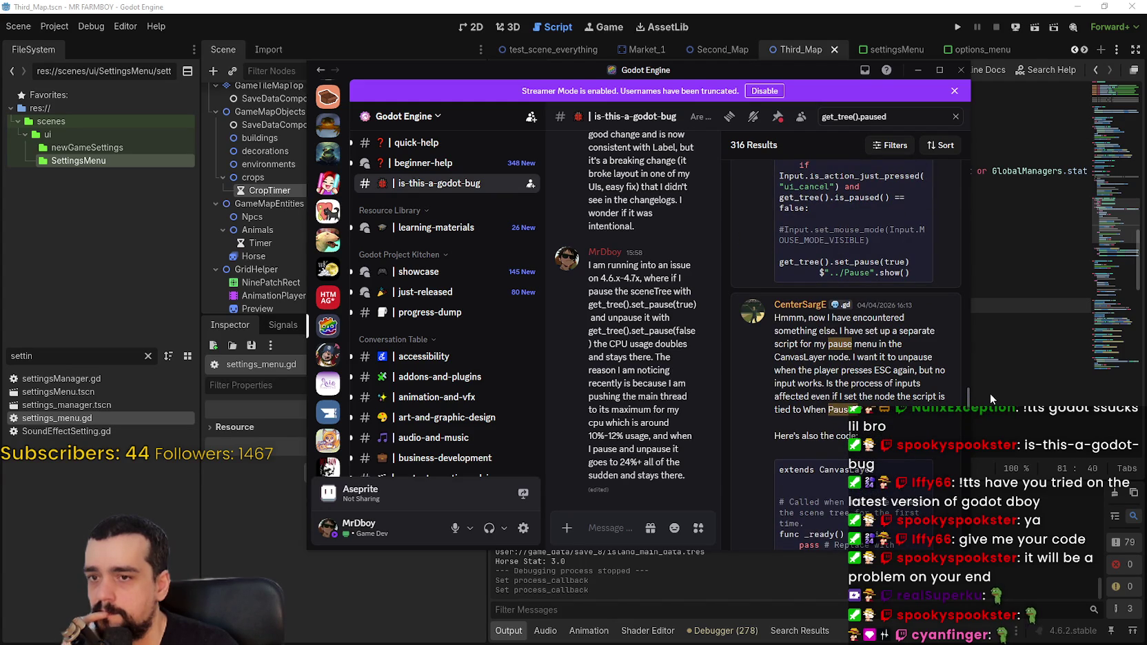
pyautogui.moveTo(990, 392); pyautogui.dragTo(993, 389)
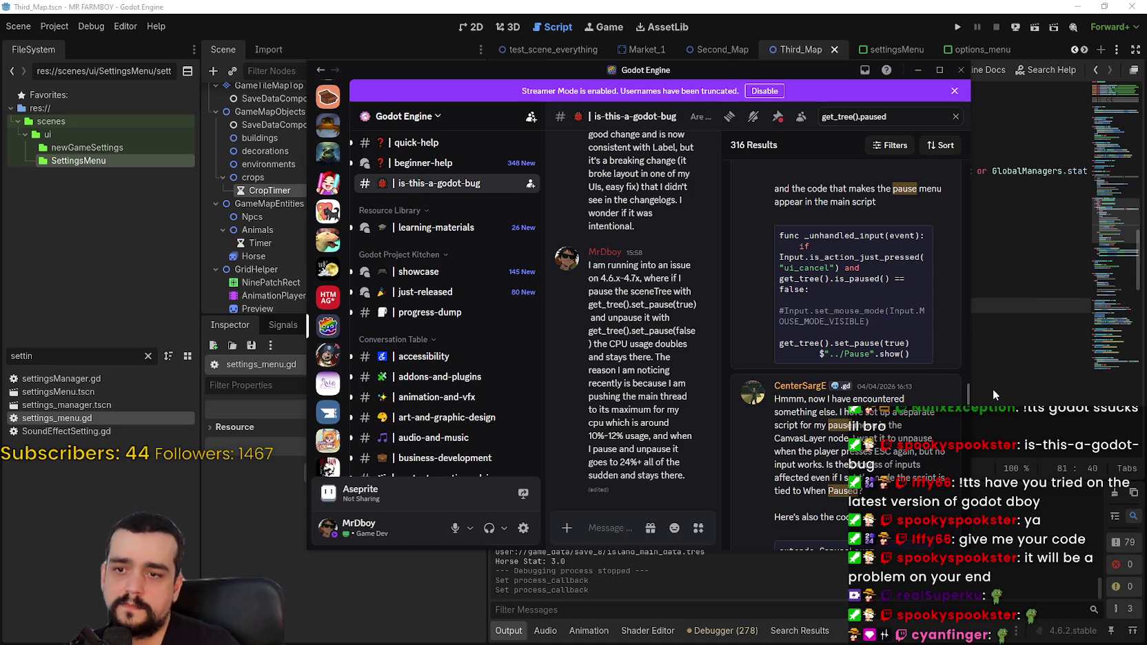
pyautogui.moveTo(992, 389); pyautogui.dragTo(993, 418)
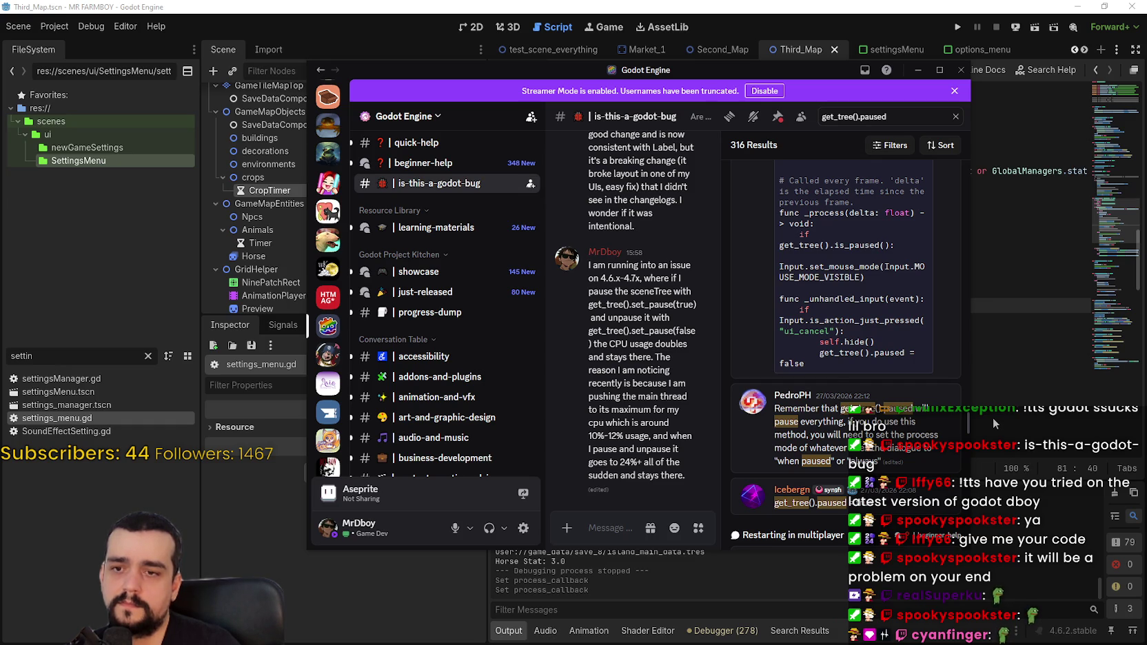
pyautogui.moveTo(993, 417); pyautogui.dragTo(991, 426)
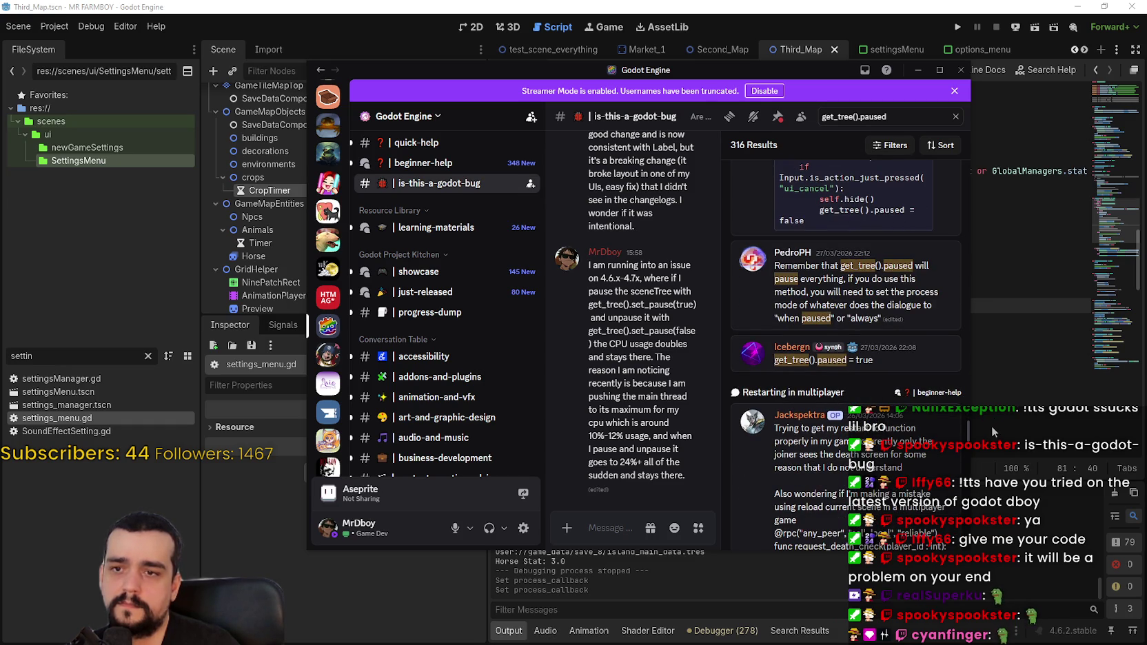
pyautogui.moveTo(992, 426); pyautogui.dragTo(974, 541)
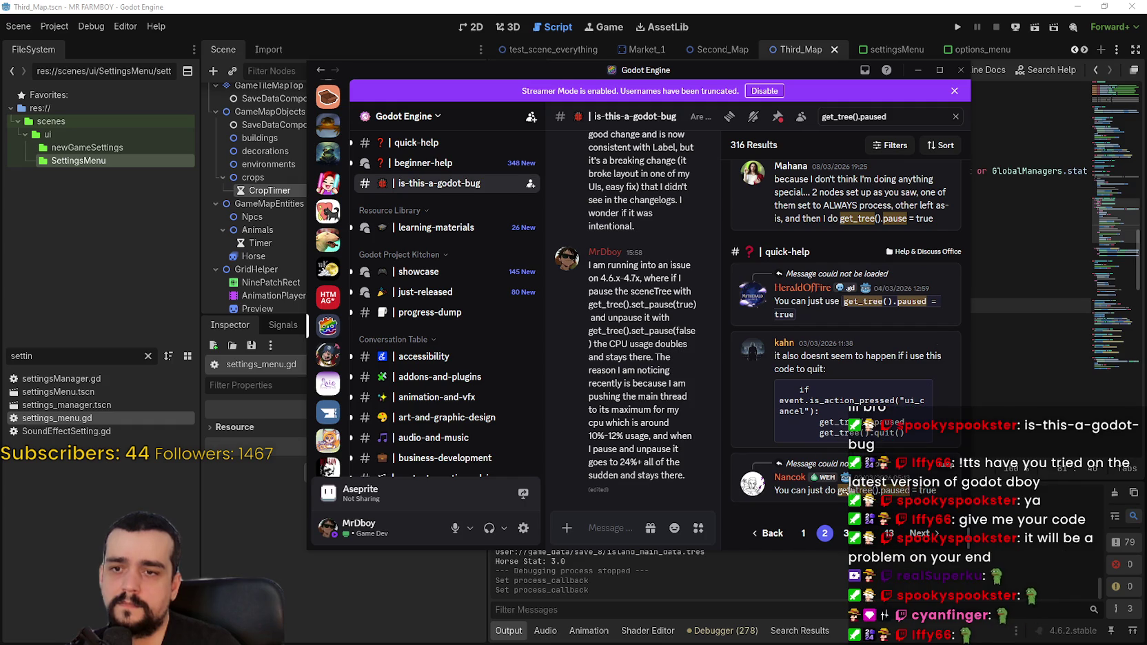
# - Load the next results page and open the Animating Engine.time_scale thread
pyautogui.click(921, 537)
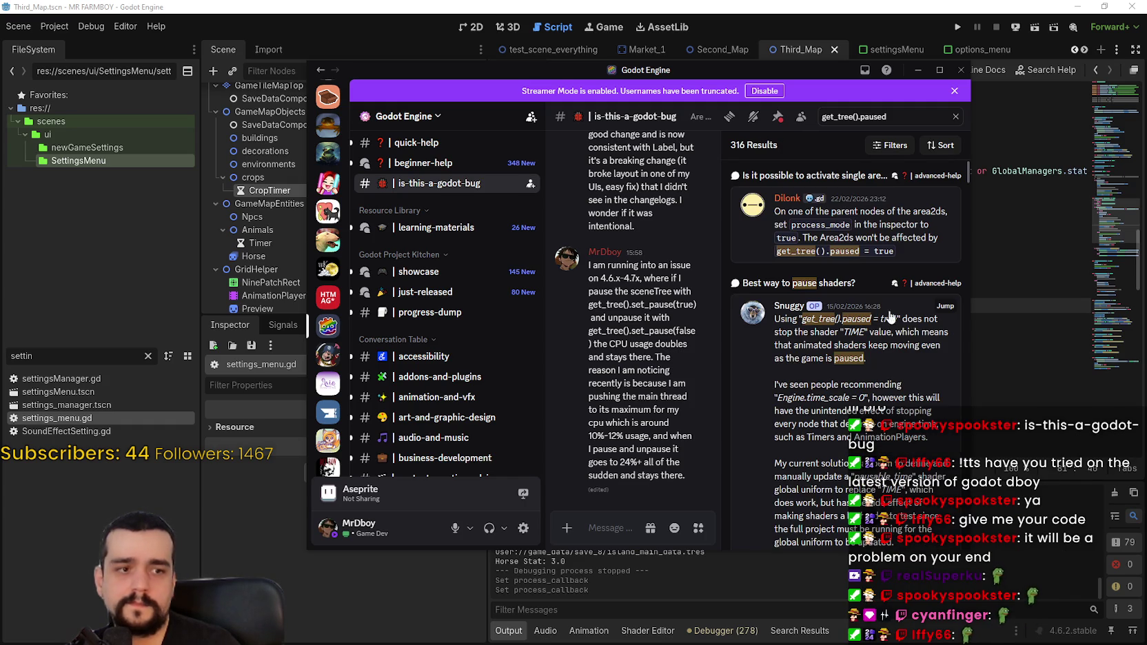
pyautogui.moveTo(968, 172)
pyautogui.mouseDown()
pyautogui.moveTo(960, 338)
pyautogui.moveTo(968, 293)
pyautogui.mouseUp()
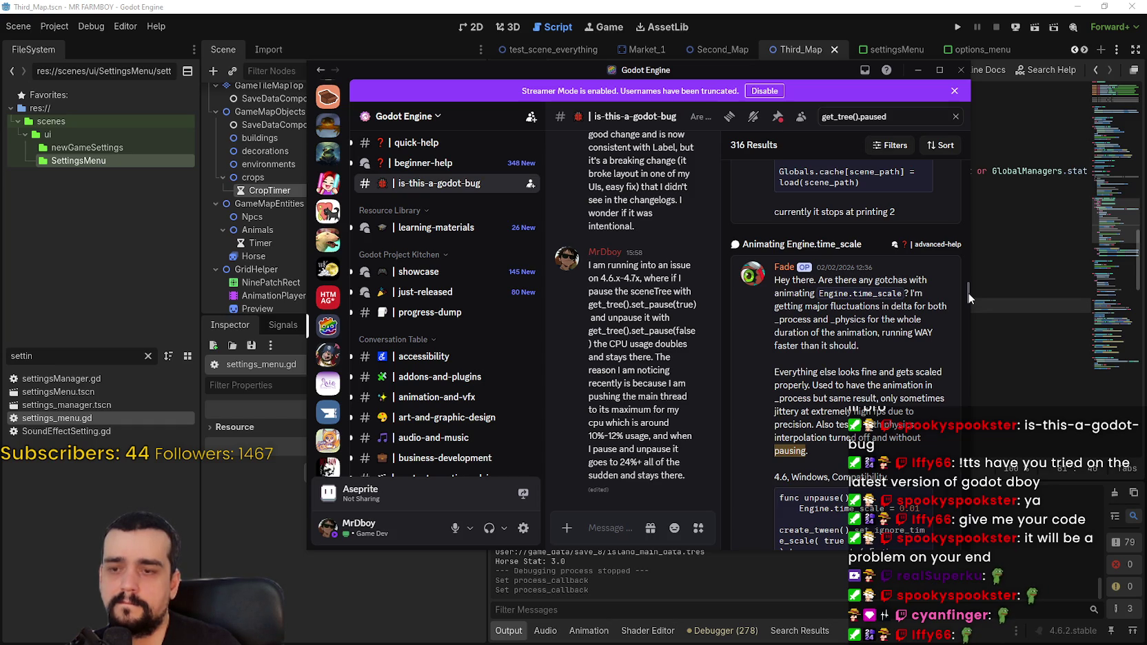
pyautogui.moveTo(967, 292); pyautogui.dragTo(968, 298)
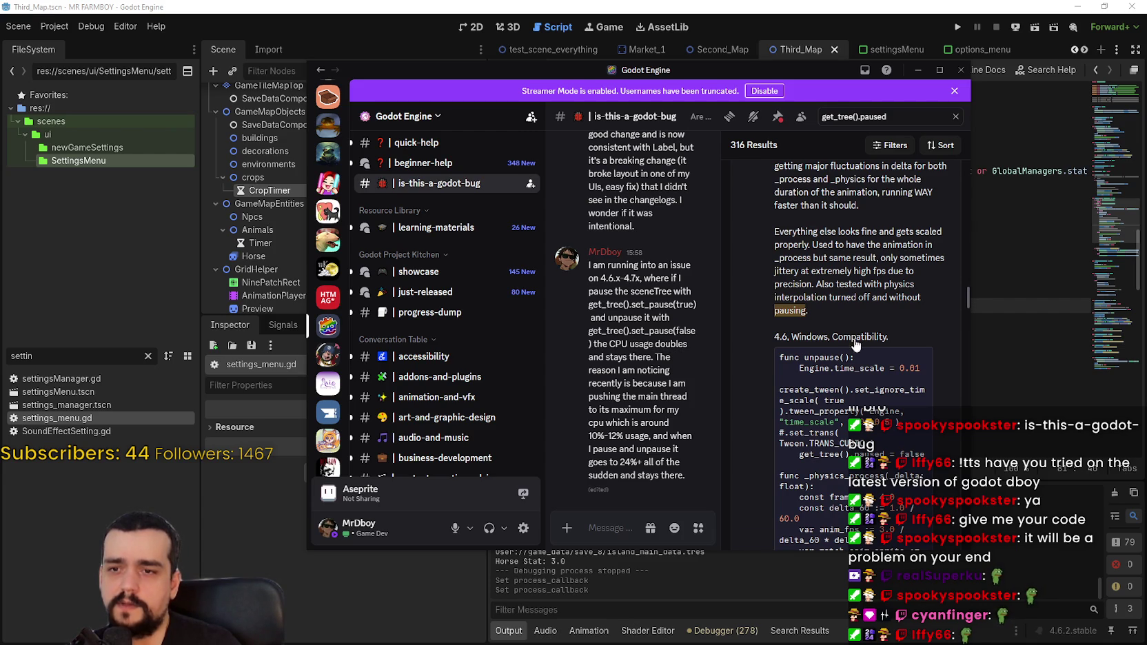
pyautogui.click(816, 369)
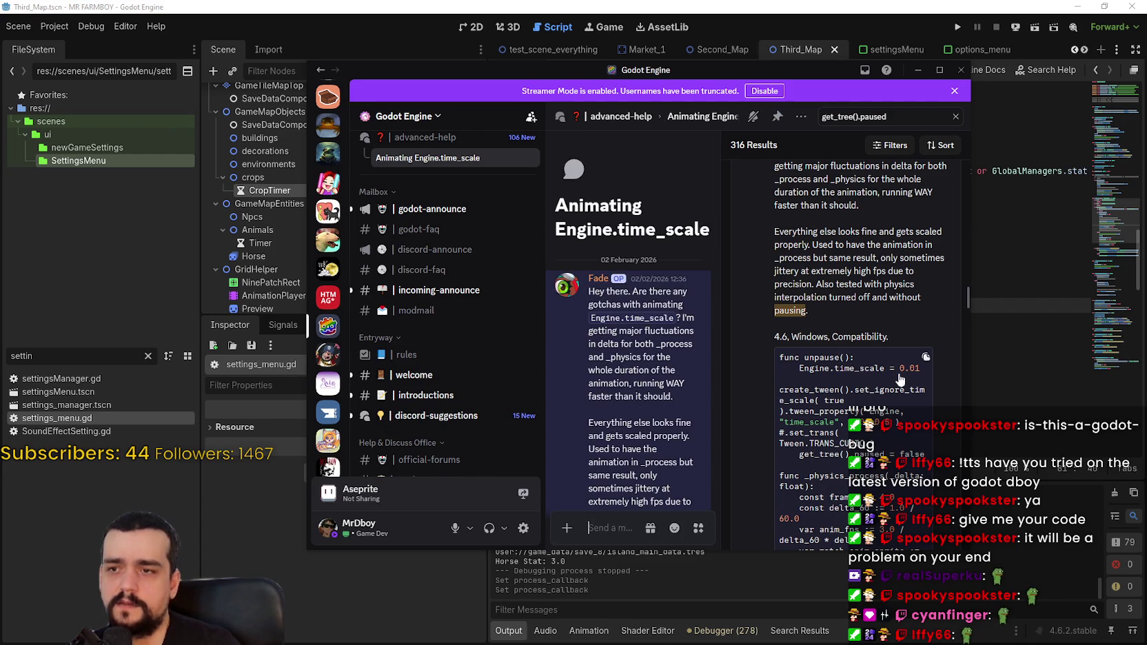
# - Play the attached clip and review the unpause() code setting Engine.time_scale = 0.01
pyautogui.scroll(-5, 861, 369)
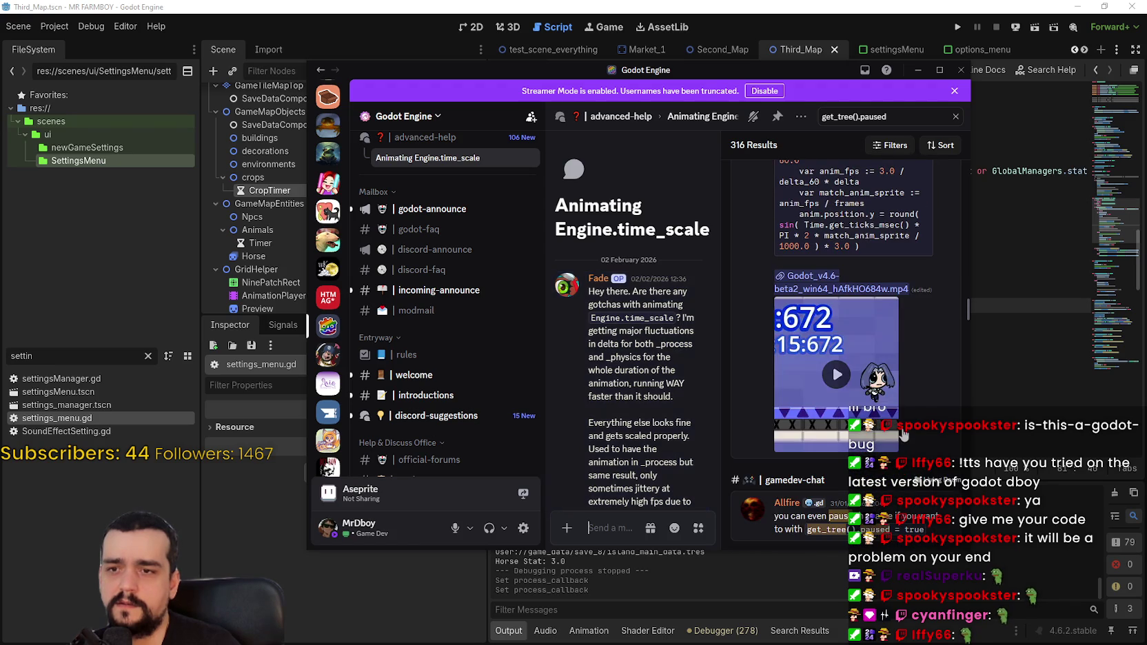
pyautogui.click(837, 374)
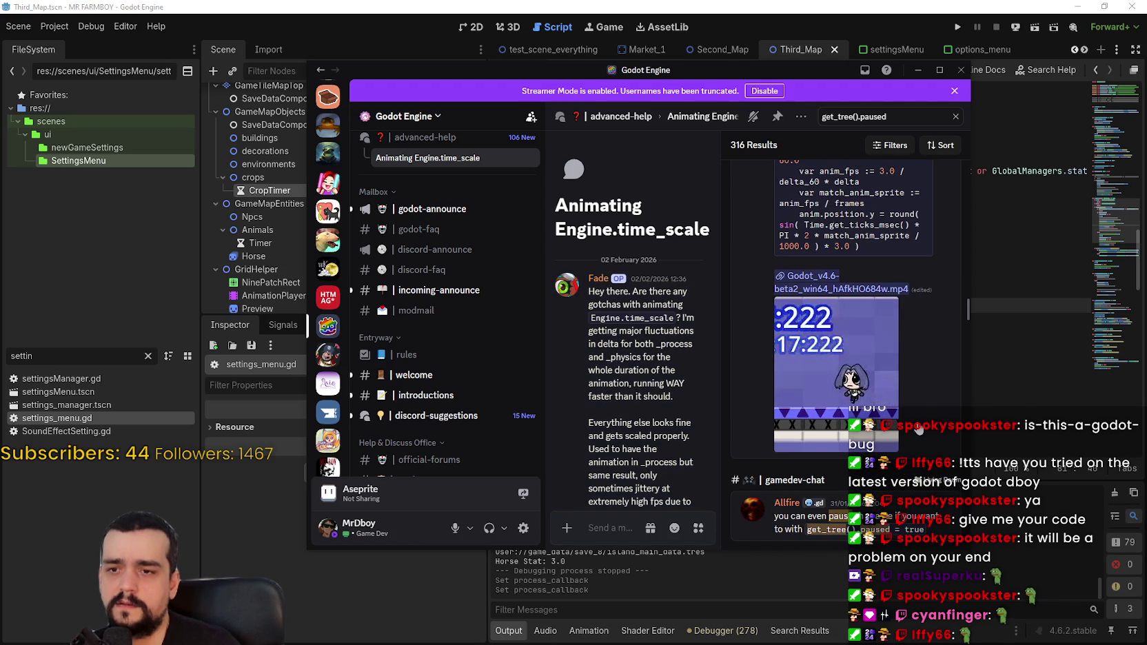
pyautogui.scroll(1, 911, 407)
pyautogui.scroll(4, 911, 407)
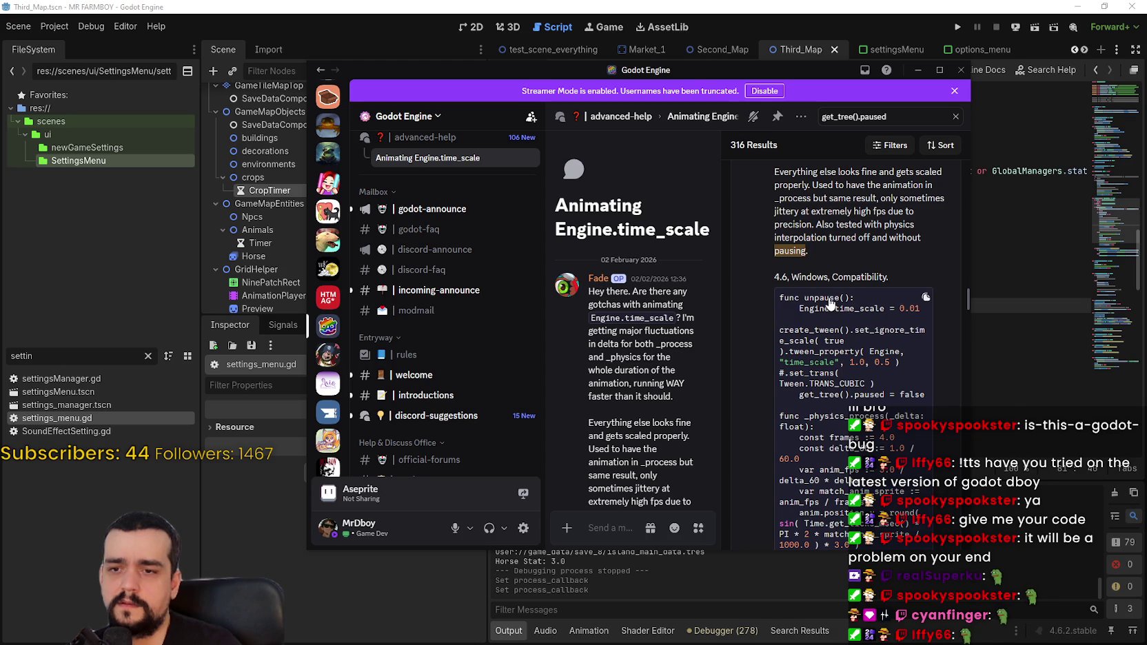
pyautogui.scroll(-2, 827, 304)
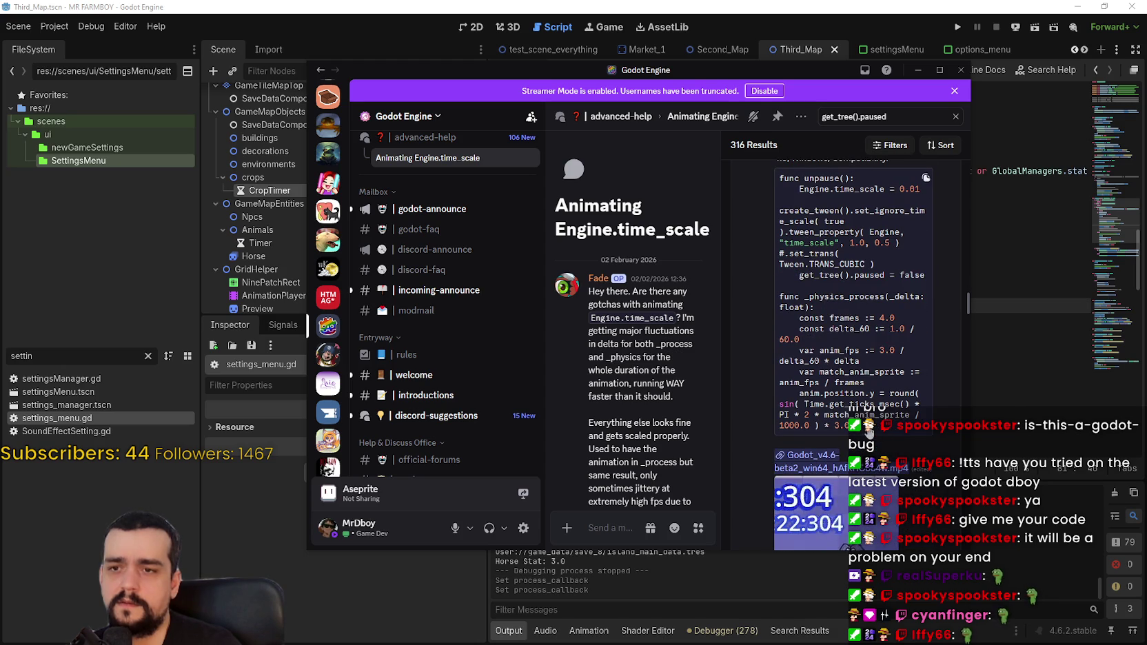
pyautogui.scroll(4, 846, 318)
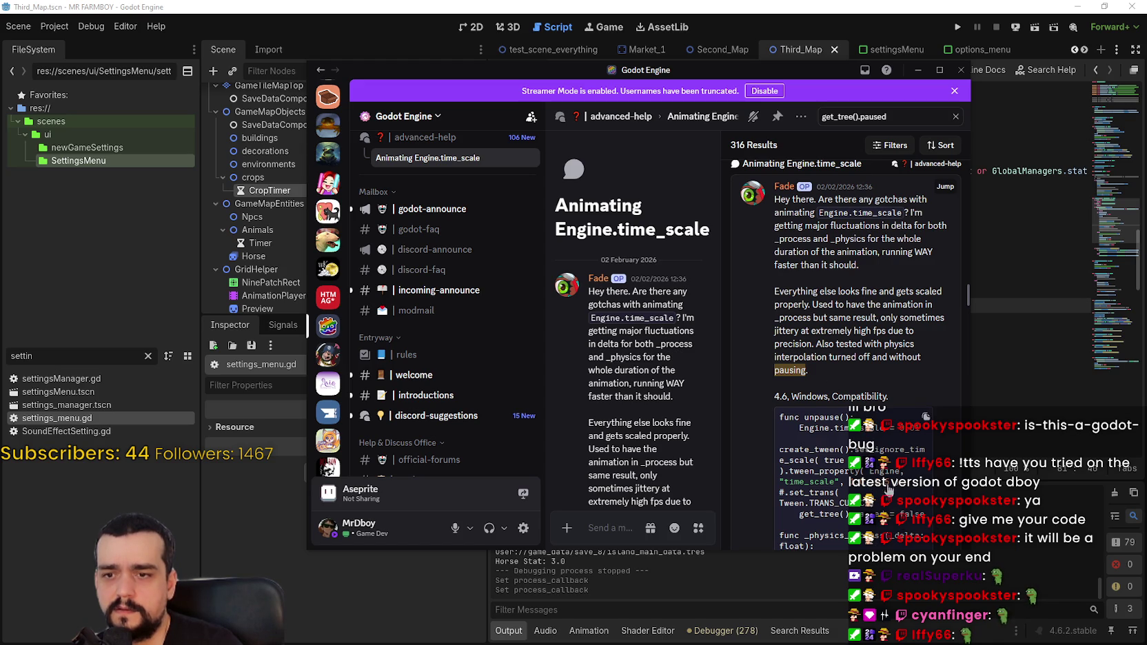
pyautogui.scroll(1, 885, 476)
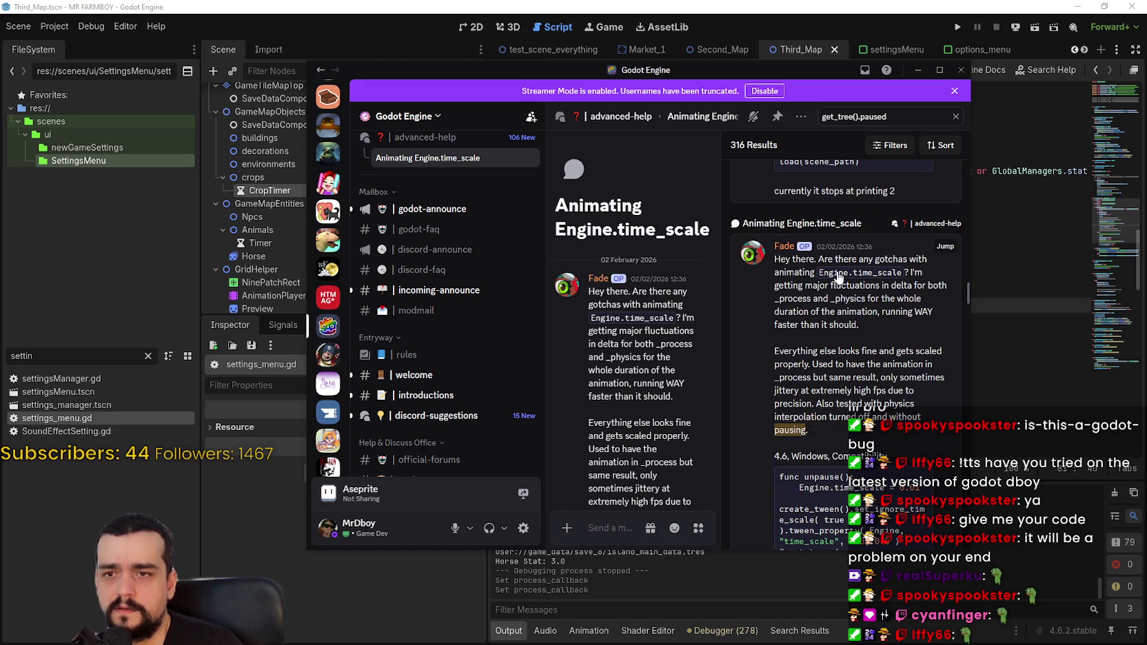
pyautogui.click(812, 4)
# - Open the Game node's script, third_map_the_endless.gd, and uncomment the _process function
pyautogui.scroll(3, 792, 241)
pyautogui.scroll(1, 345, 116)
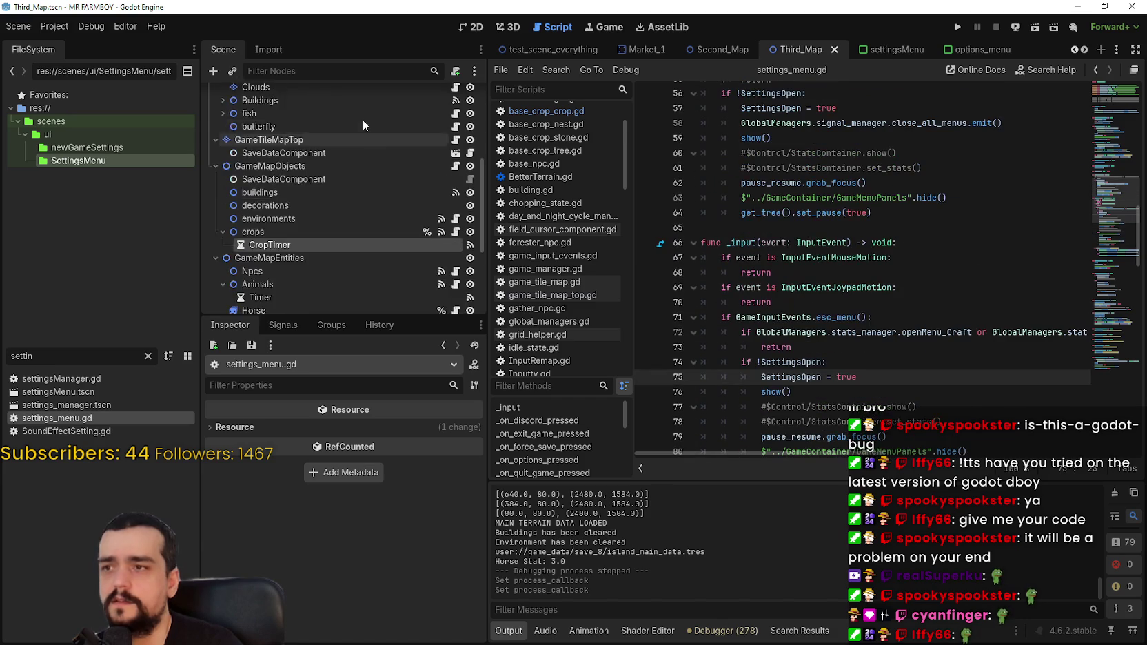
pyautogui.scroll(8, 344, 116)
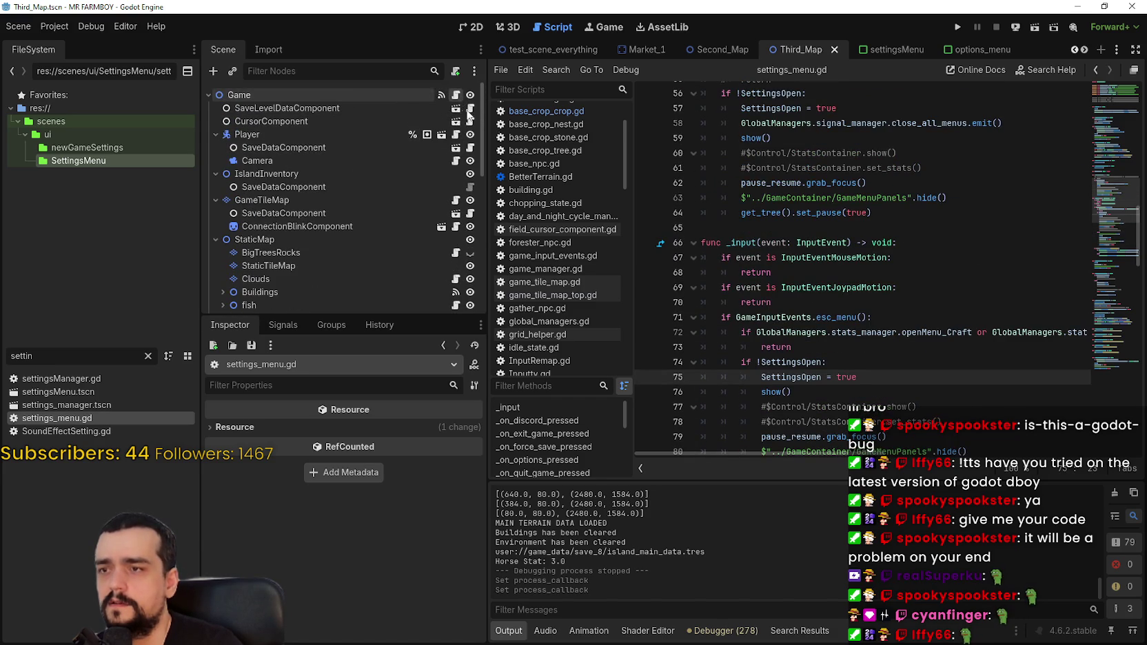
pyautogui.click(456, 95)
pyautogui.scroll(5, 918, 243)
pyautogui.scroll(15, 918, 243)
pyautogui.moveTo(1113, 120)
pyautogui.mouseDown()
pyautogui.moveTo(1129, 269)
pyautogui.moveTo(1115, 272)
pyautogui.mouseUp()
pyautogui.moveTo(838, 272); pyautogui.dragTo(638, 247)
pyautogui.hotkey('ctrl', 'k')
# - Change the print call on line 108 to print(delta)
pyautogui.click(965, 302)
pyautogui.doubleClick(819, 271)
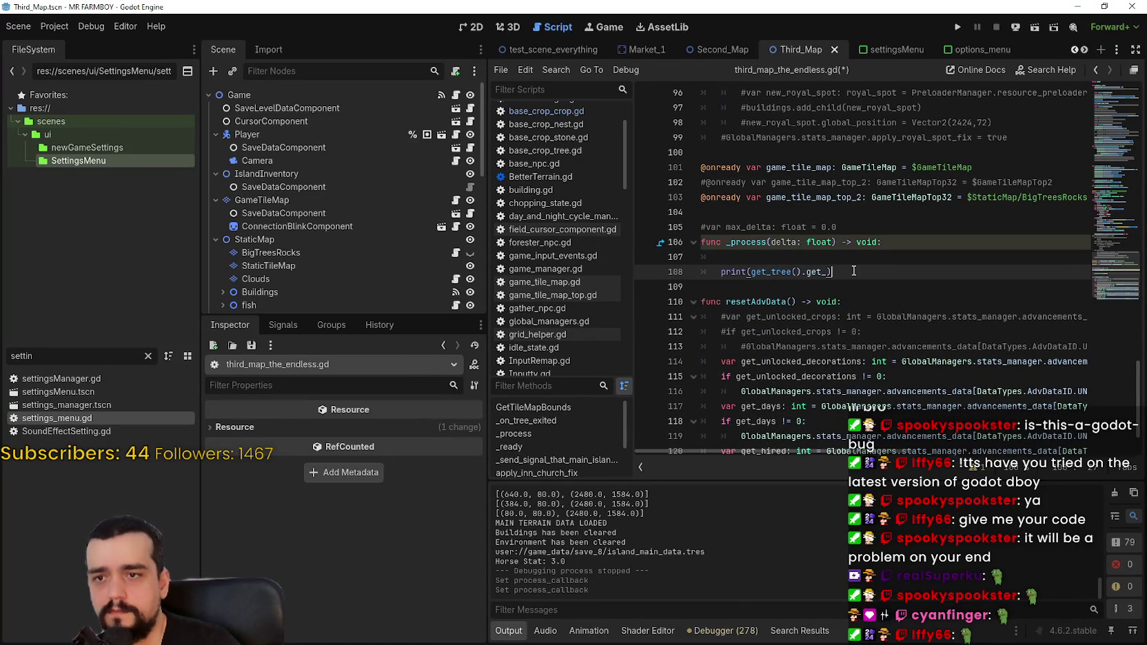
pyautogui.moveTo(811, 273); pyautogui.dragTo(750, 273)
pyautogui.write('delta')
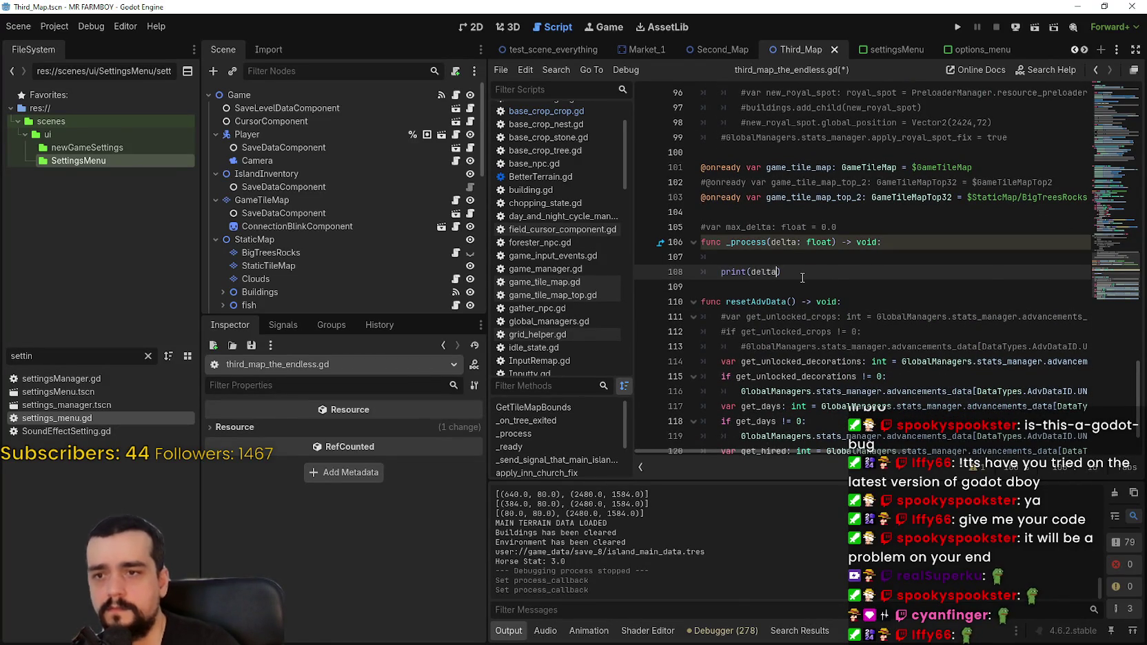
# - Add print(Engine.time_scale) below print(delta) and duplicate that line
pyautogui.click(821, 273)
pyautogui.write('elta')
pyautogui.press('Return')
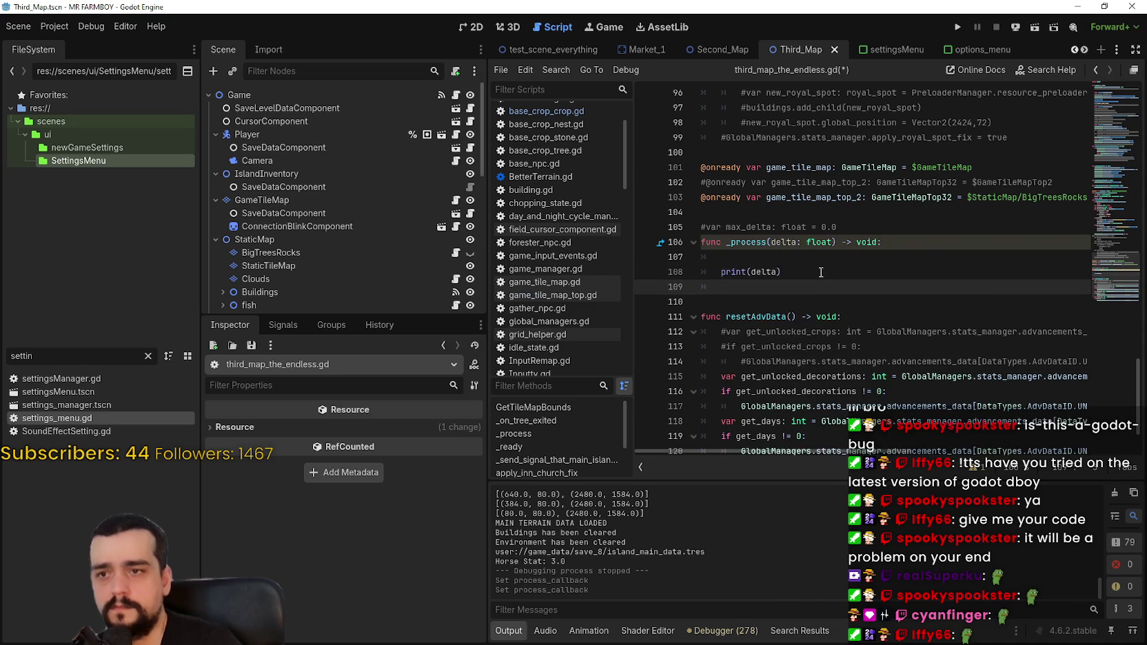
pyautogui.write('print("')
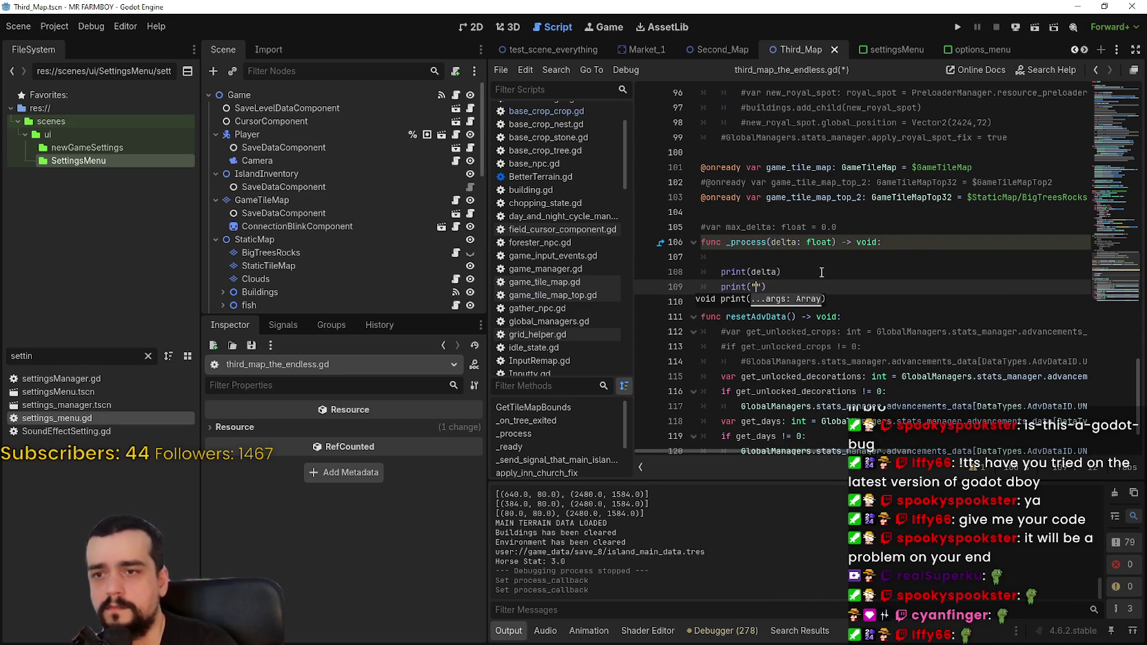
pyautogui.press('BackSpace')
pyautogui.write('Engine')
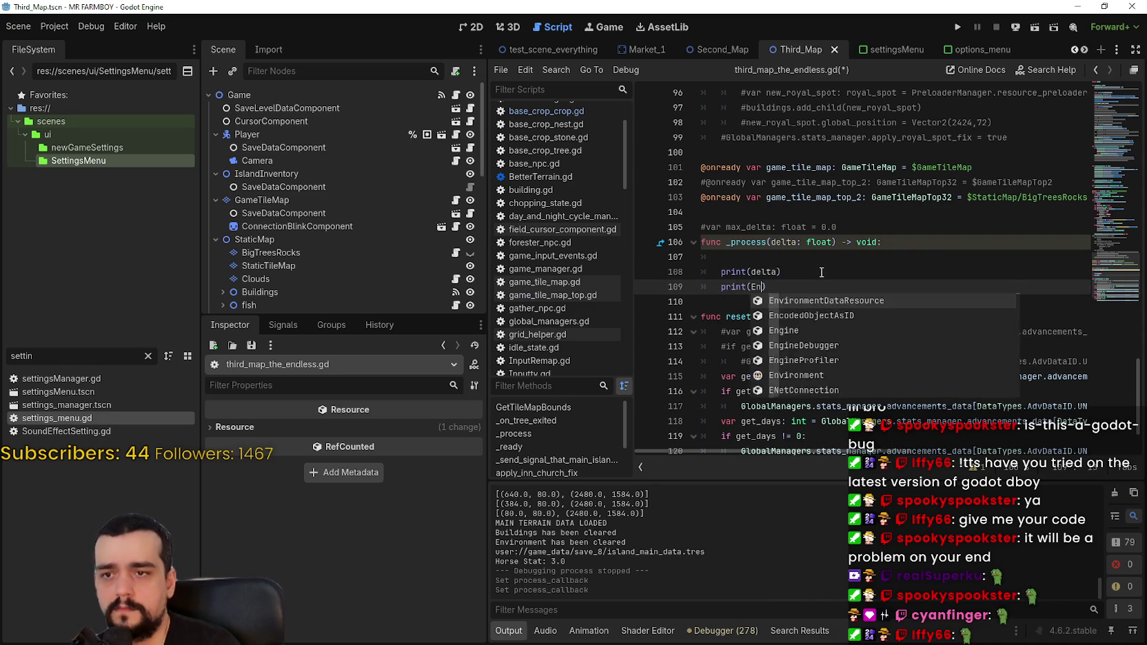
pyautogui.write('.time')
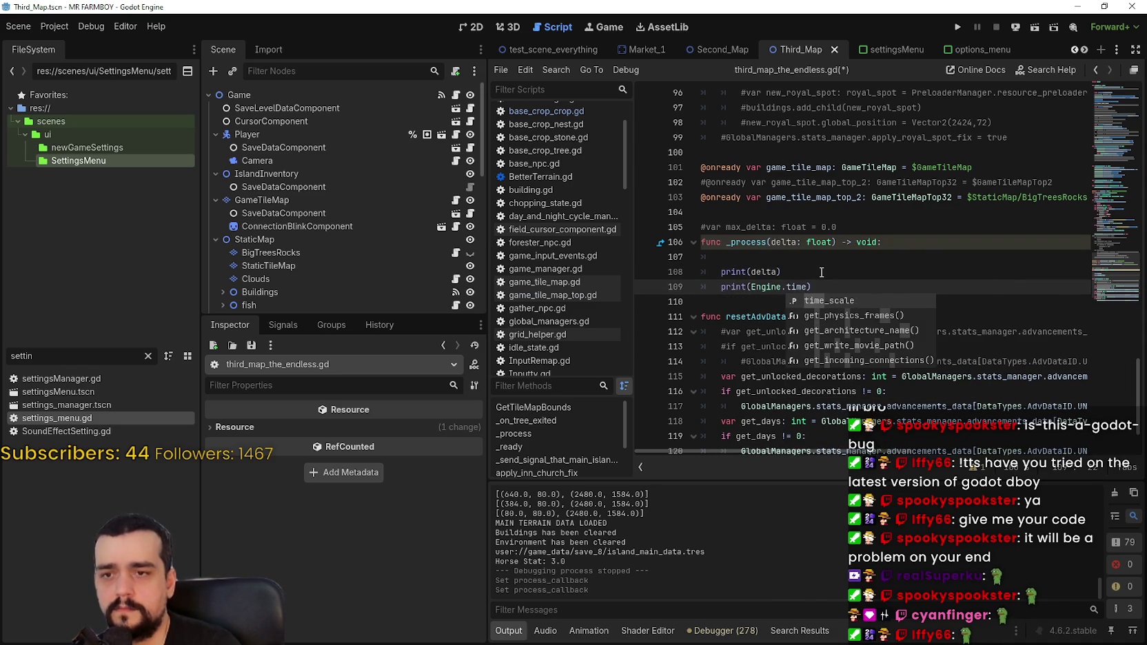
pyautogui.press('Return')
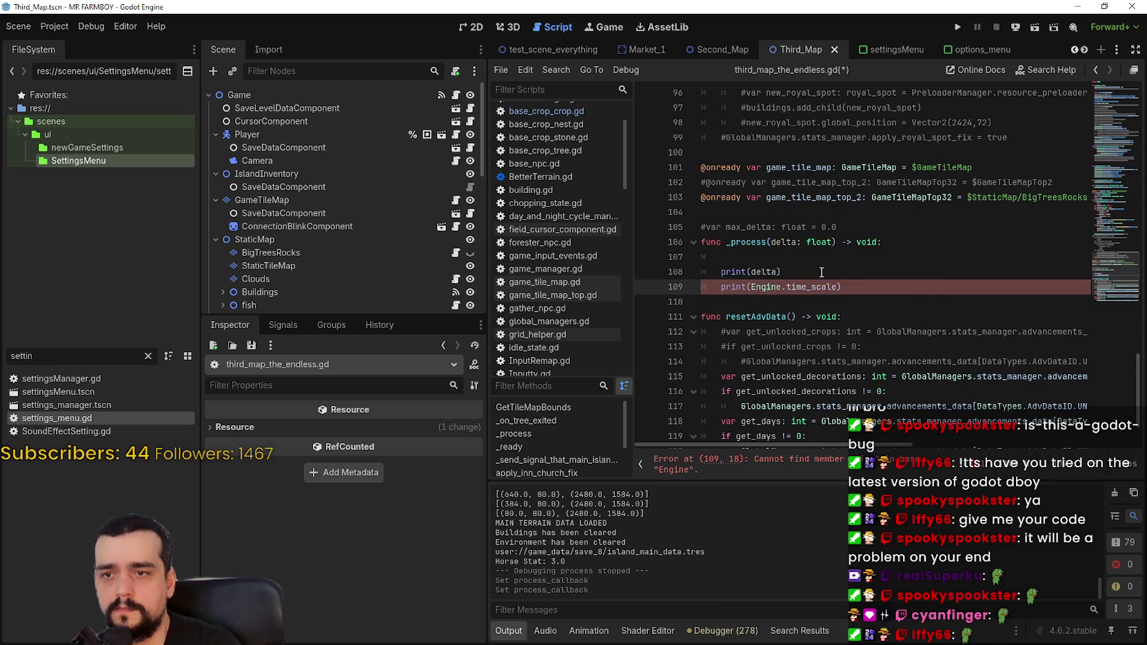
pyautogui.moveTo(865, 292); pyautogui.dragTo(729, 288)
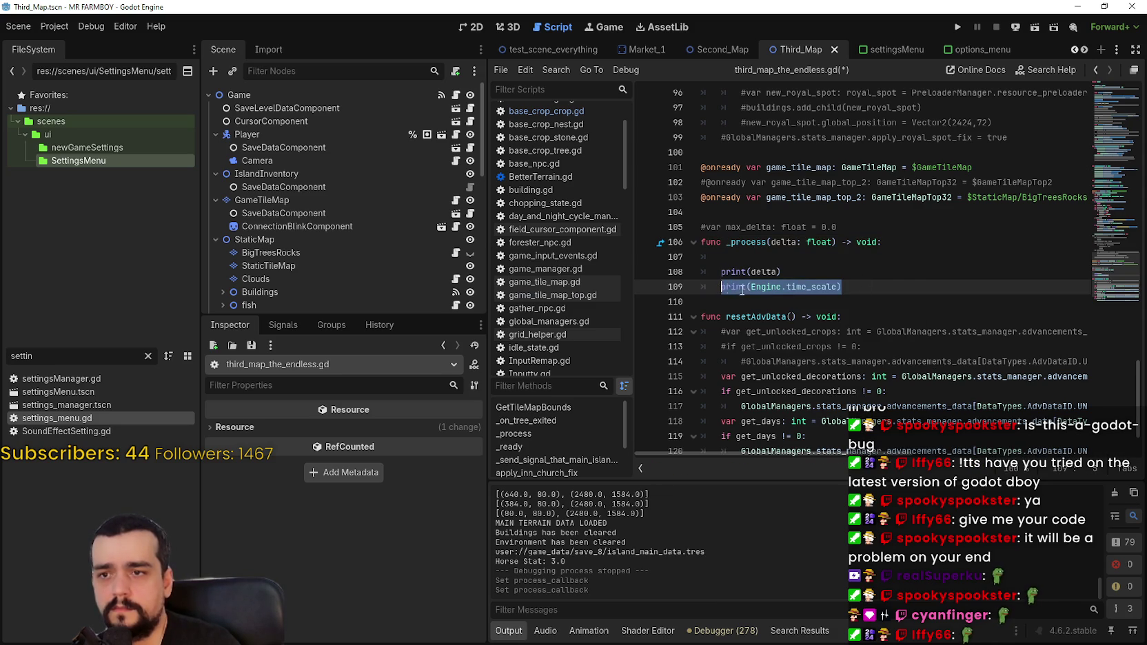
pyautogui.click(878, 290)
pyautogui.hotkey('ctrl', 'shift', 'd')
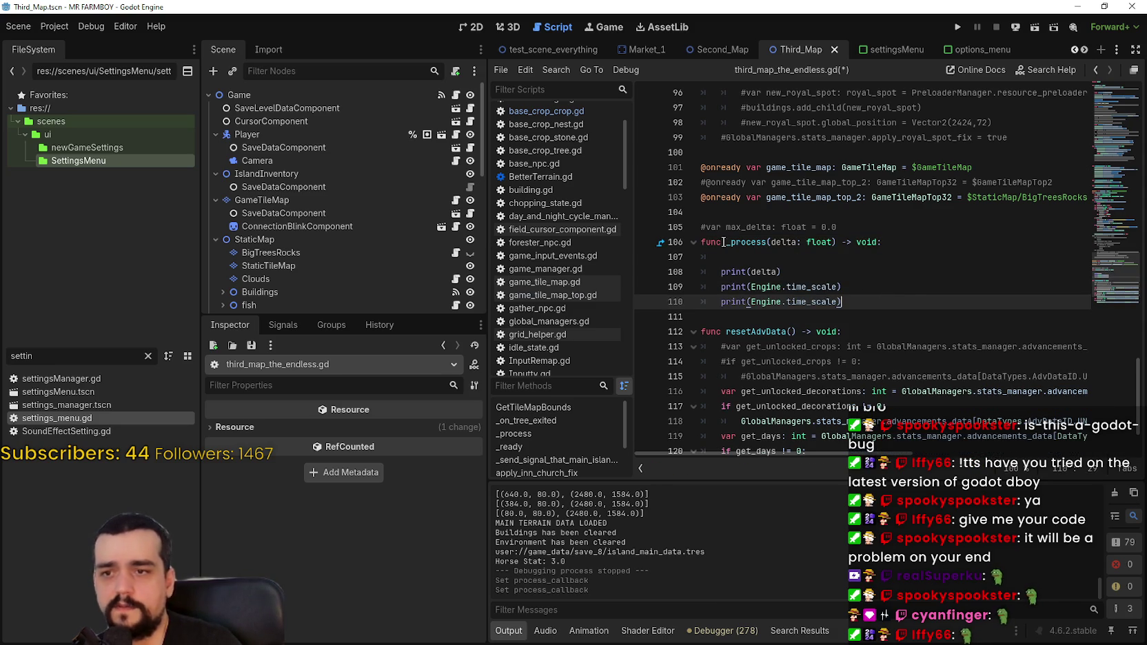
# - Change the duplicated line to print(Engine.get_singleton_list()) using autocomplete, then run the project
pyautogui.doubleClick(792, 302)
pyautogui.write('get_')
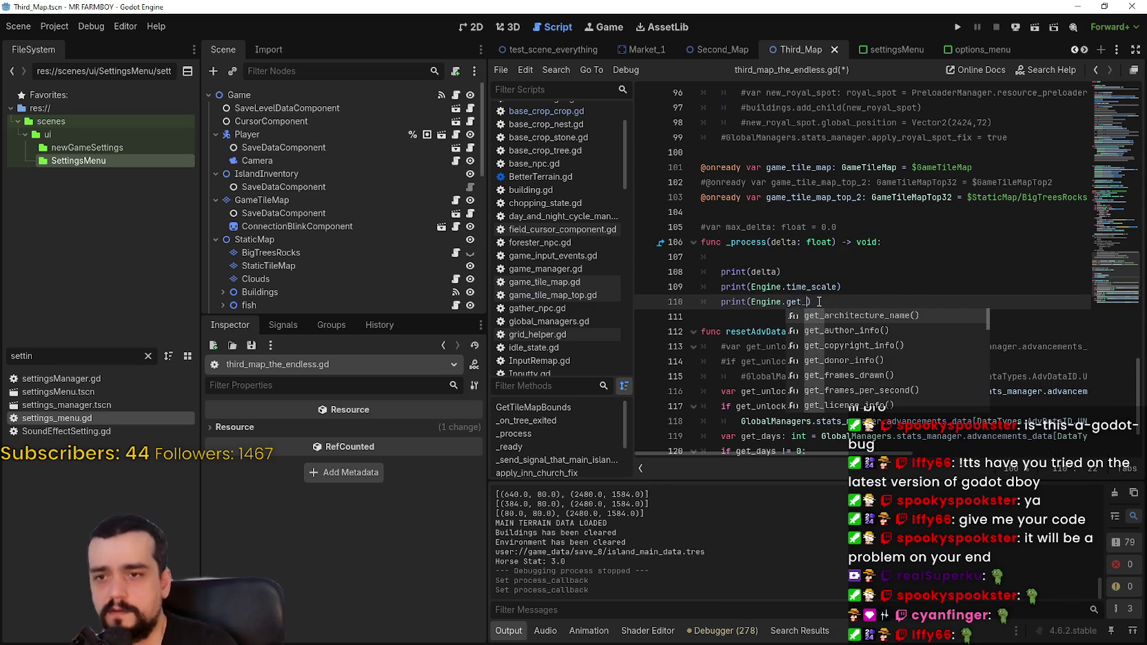
pyautogui.press('Down')
pyautogui.press('Down')
pyautogui.press('Down')
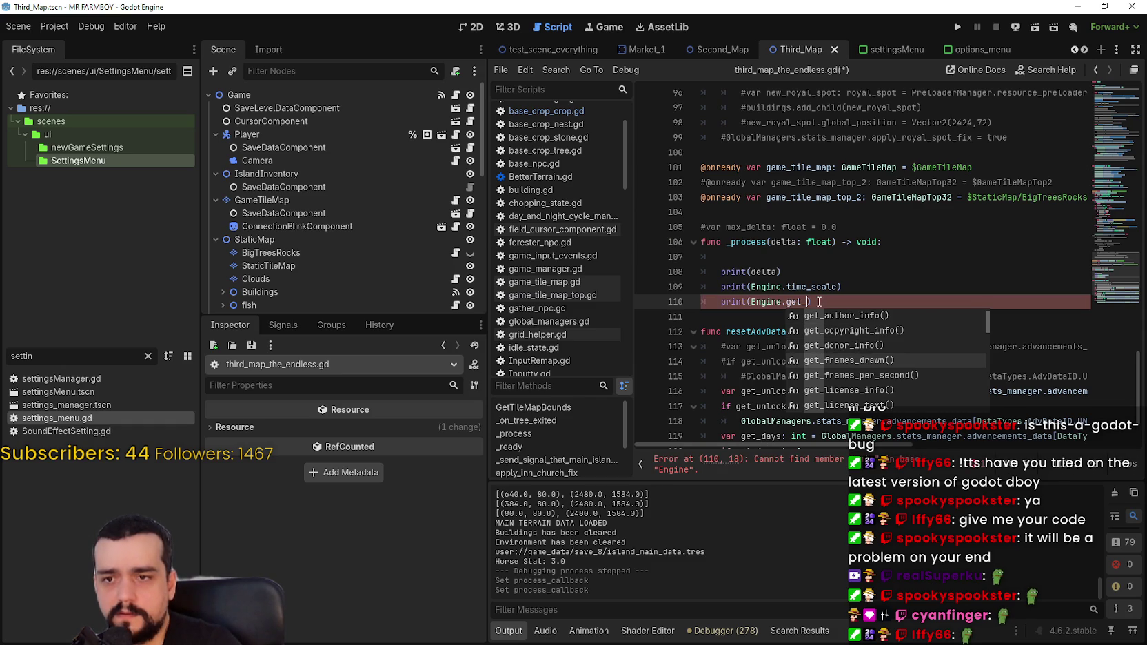
pyautogui.press('Down')
pyautogui.press('Down')
pyautogui.press('Down')
pyautogui.press('Down')
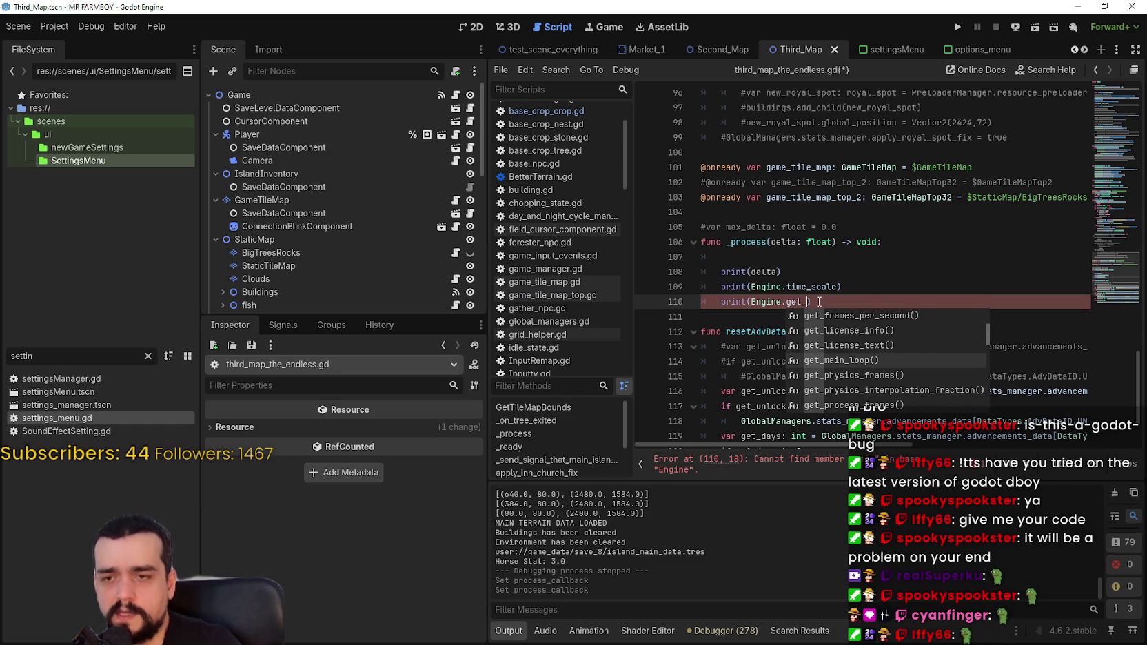
pyautogui.press('Down')
pyautogui.press('Down')
pyautogui.press('Up')
pyautogui.press('Down')
pyautogui.press('Down')
pyautogui.press('Down')
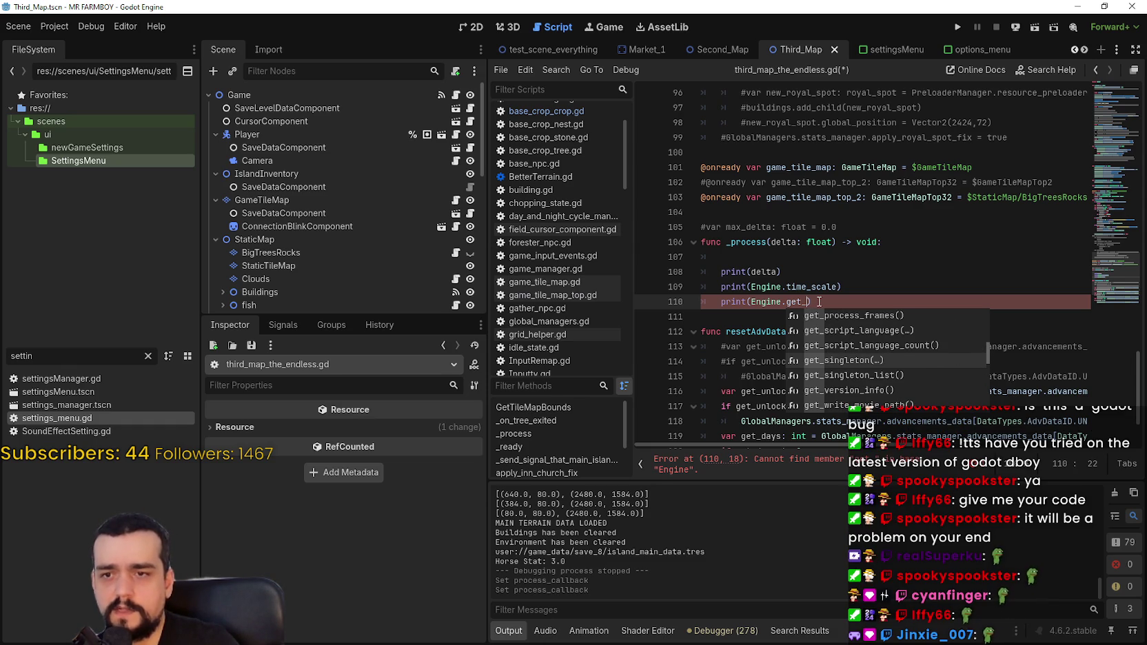
pyautogui.press('Up')
pyautogui.press('Return')
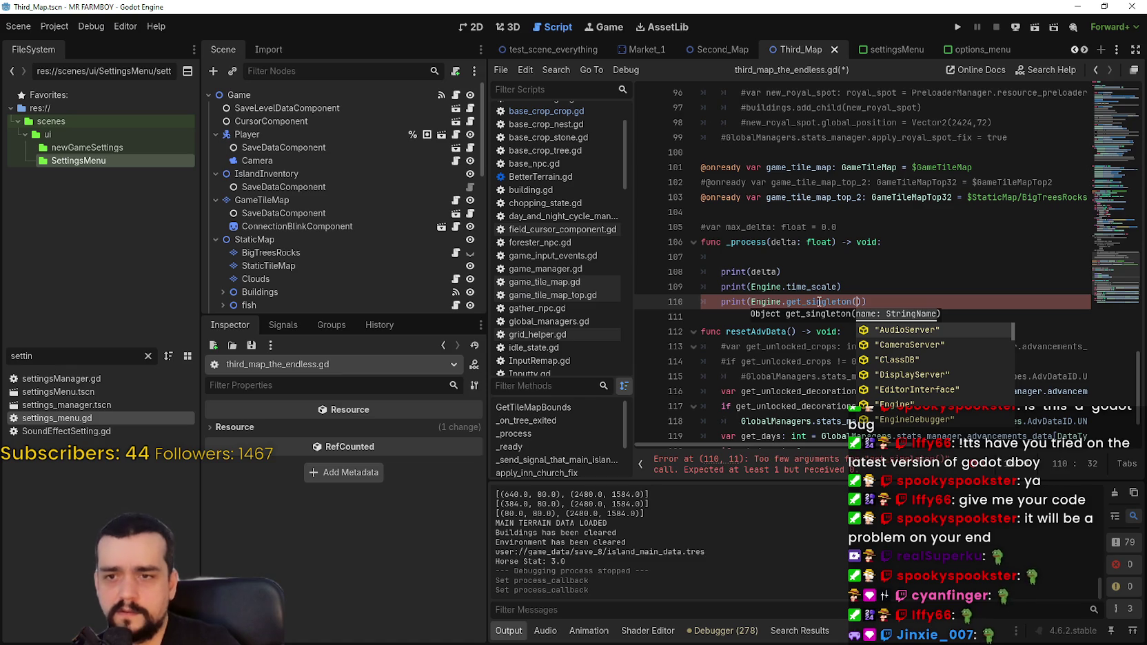
pyautogui.press('BackSpace')
pyautogui.press('BackSpace')
pyautogui.press('BackSpace')
pyautogui.press('BackSpace')
pyautogui.press('BackSpace')
pyautogui.press('BackSpace')
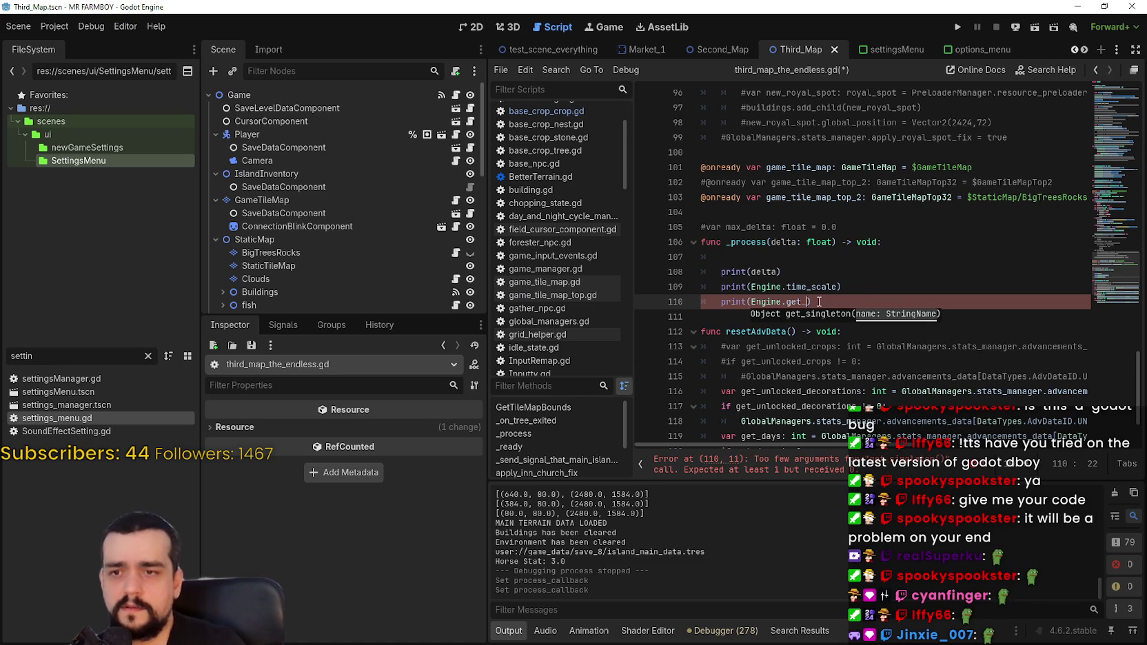
pyautogui.write('single')
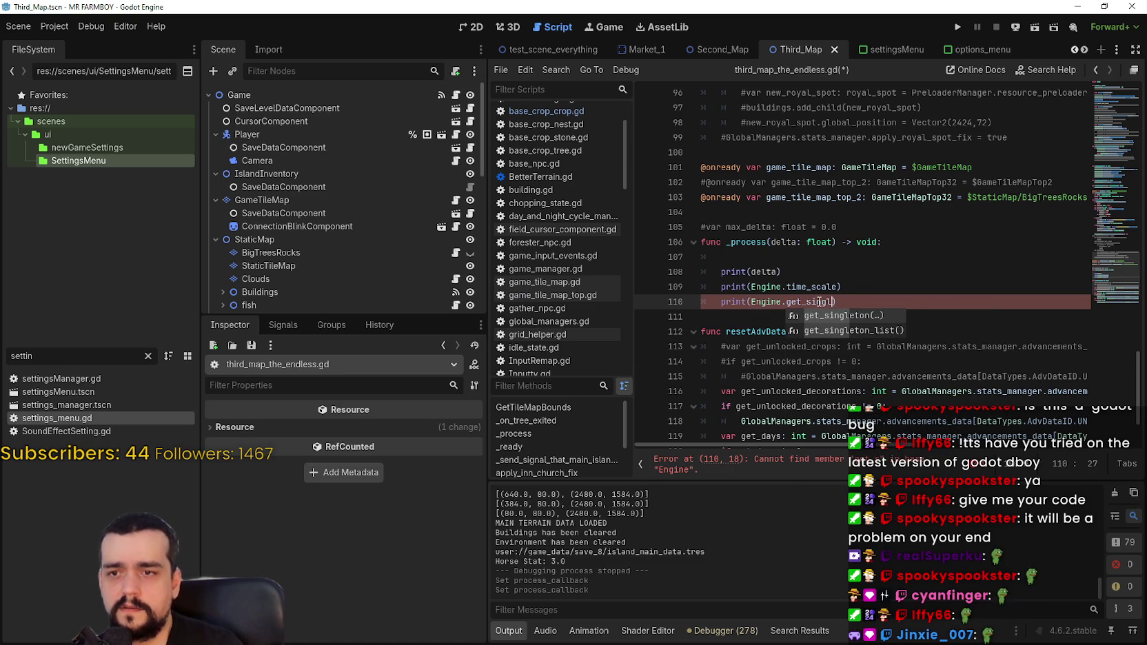
pyautogui.press('Down')
pyautogui.press('Return')
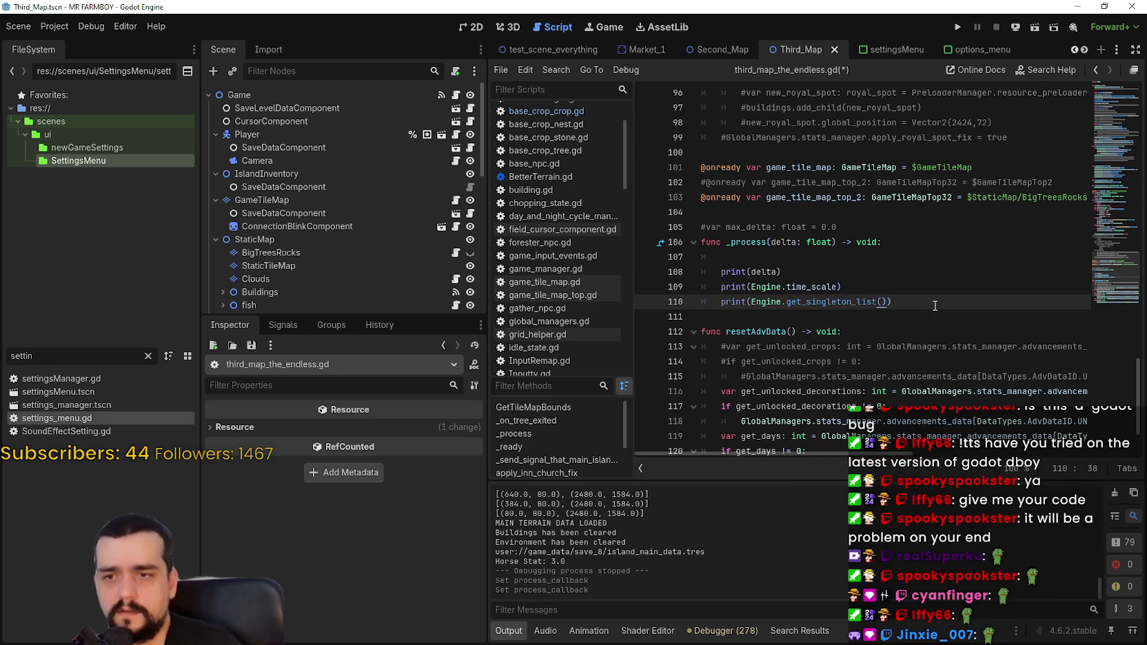
pyautogui.click(958, 27)
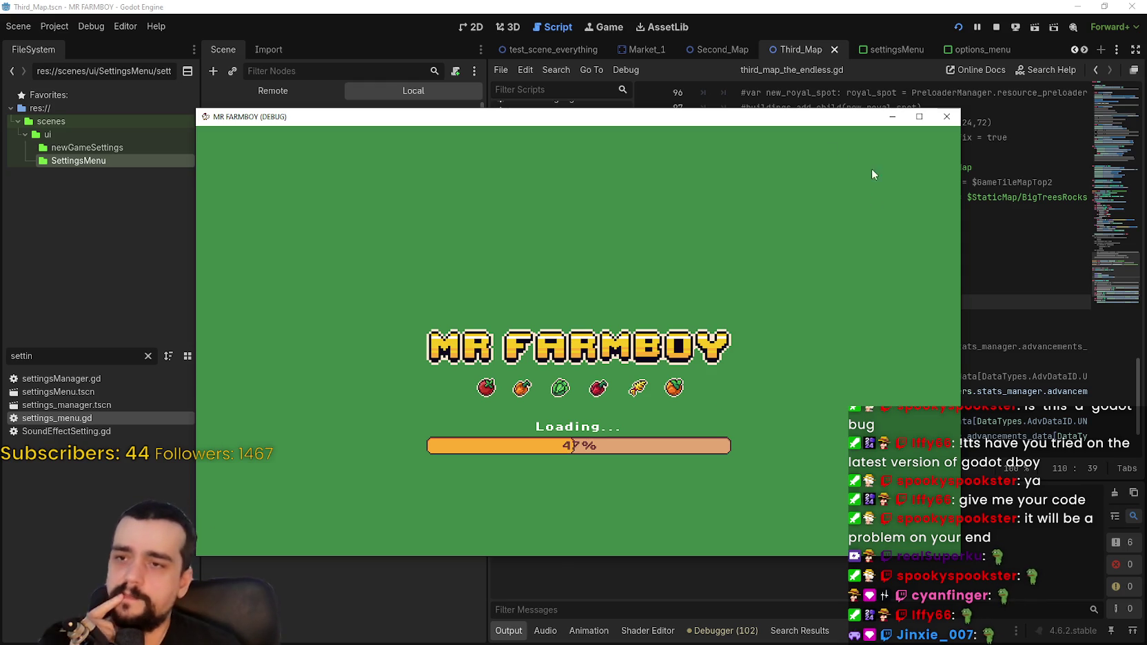
# - In the running game, load the Save 8 world from the save list
pyautogui.moveTo(778, 124)
pyautogui.mouseDown()
pyautogui.moveTo(808, 84)
pyautogui.moveTo(821, 31)
pyautogui.moveTo(825, 44)
pyautogui.mouseUp()
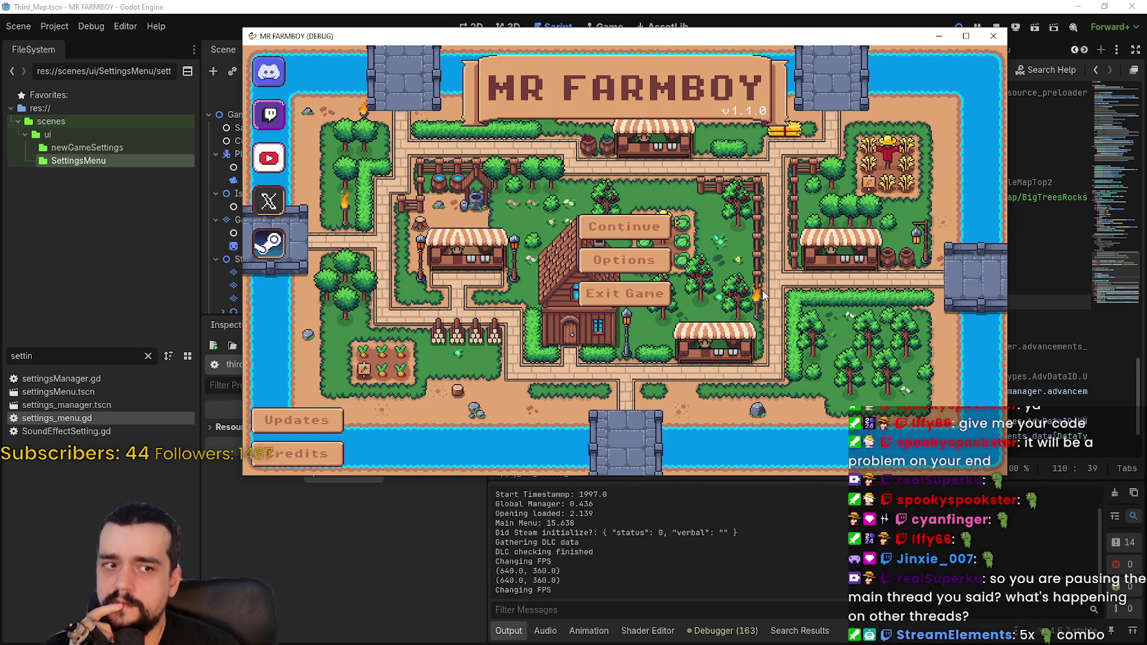
pyautogui.click(624, 229)
pyautogui.scroll(-1, 764, 322)
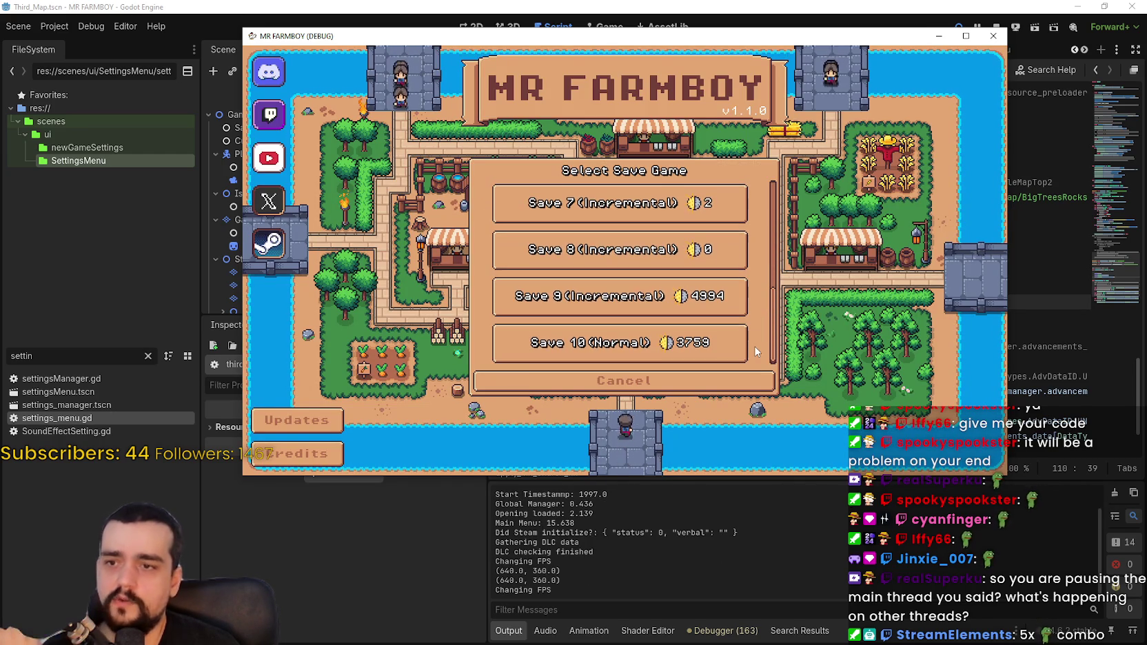
pyautogui.click(651, 265)
pyautogui.click(569, 259)
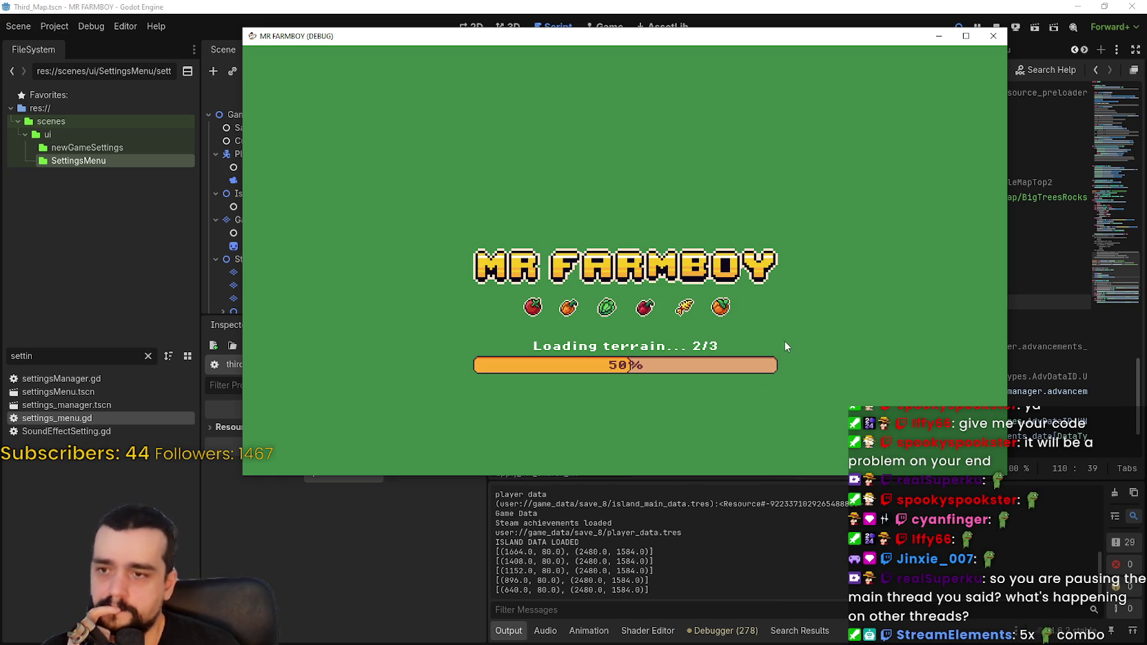
# - With Task Manager open beside the game, pause and resume the game with Esc
pyautogui.hotkey('ctrl', 'shift', 'Escape')
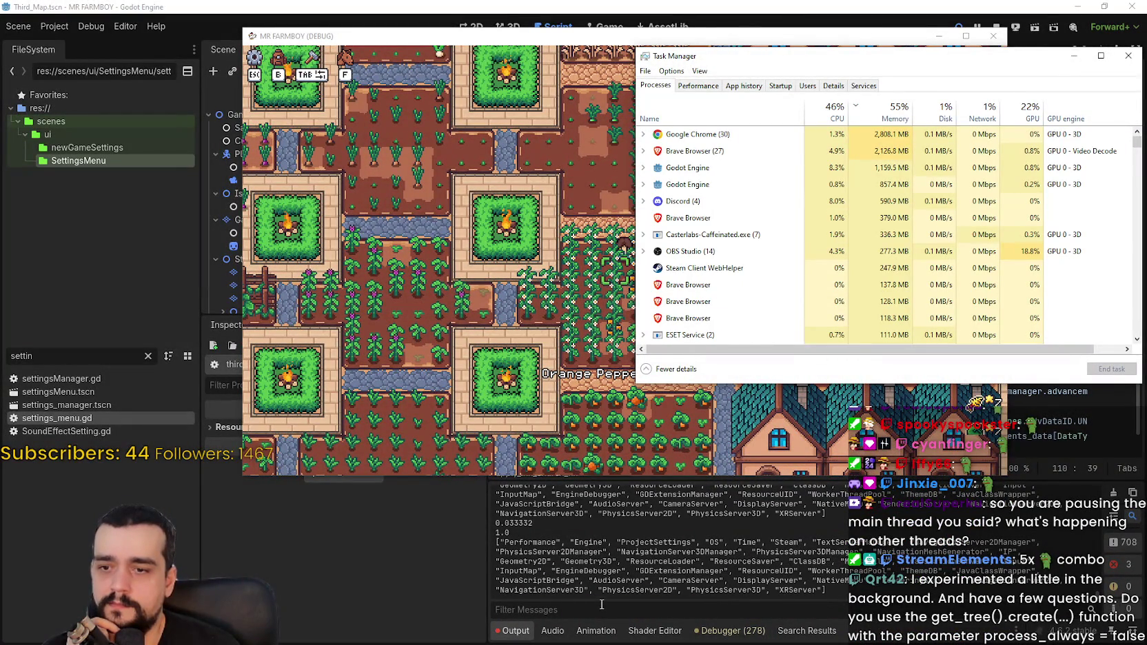
pyautogui.moveTo(676, 56)
pyautogui.mouseDown()
pyautogui.moveTo(964, 56)
pyautogui.moveTo(887, 37)
pyautogui.moveTo(757, 36)
pyautogui.mouseUp()
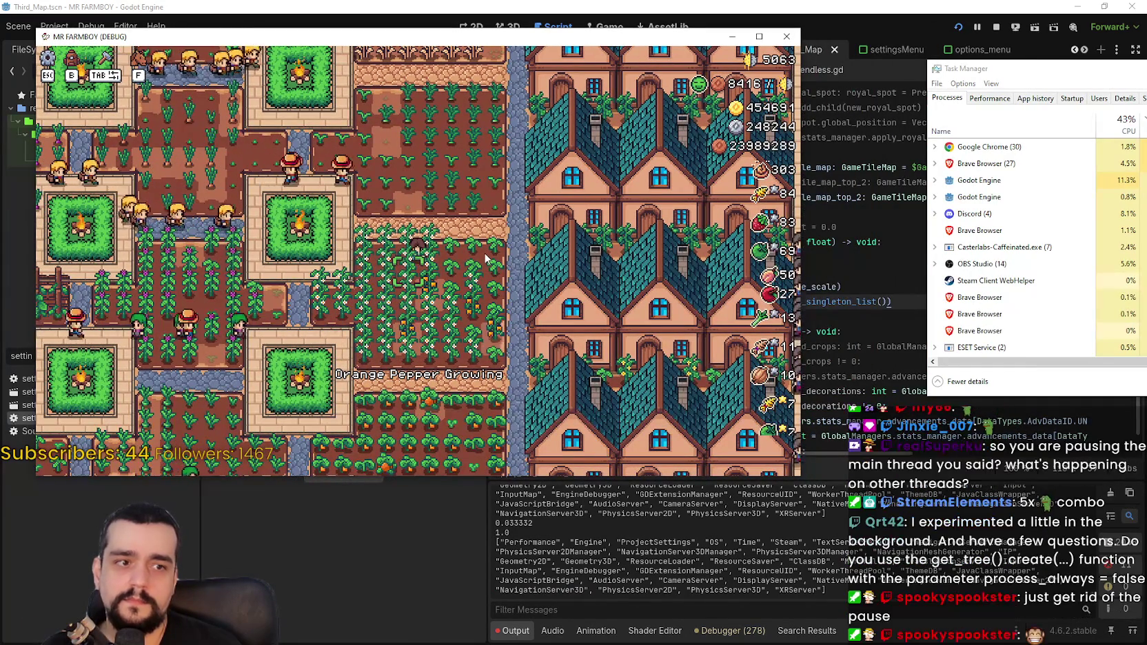
pyautogui.press('Escape')
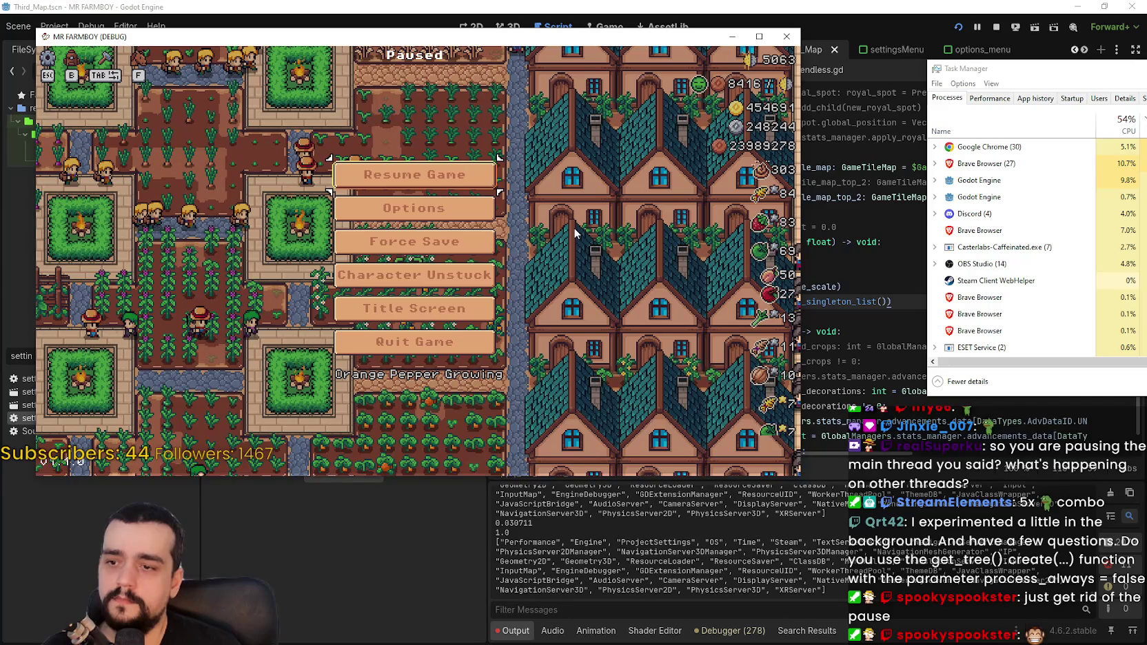
pyautogui.press('Escape')
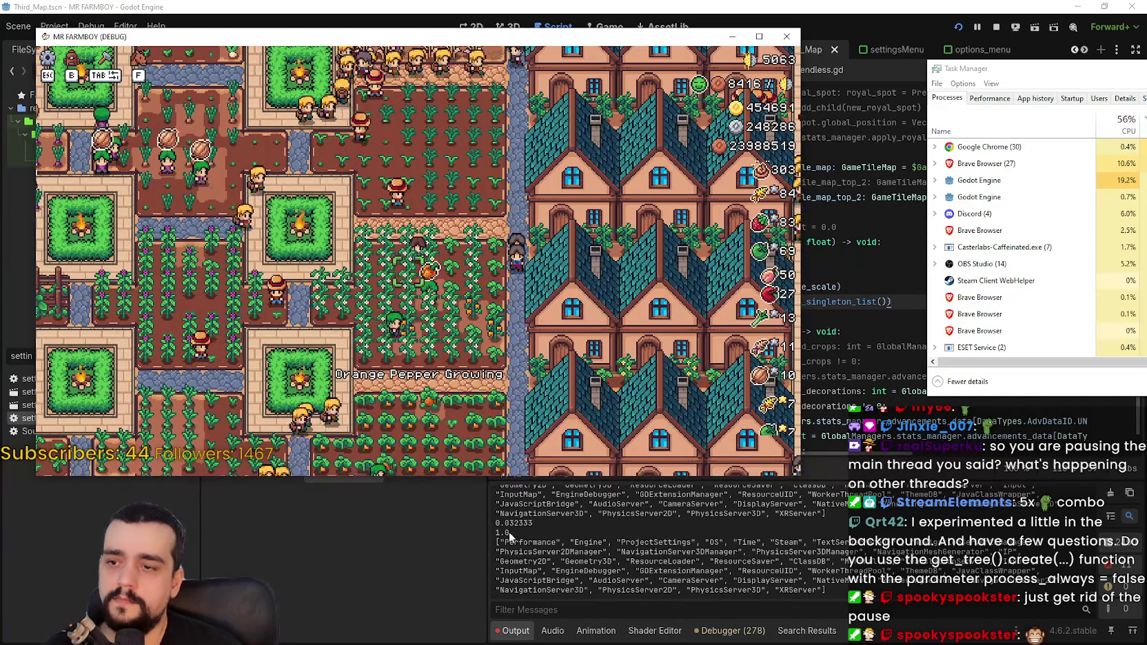
pyautogui.click(1093, 566)
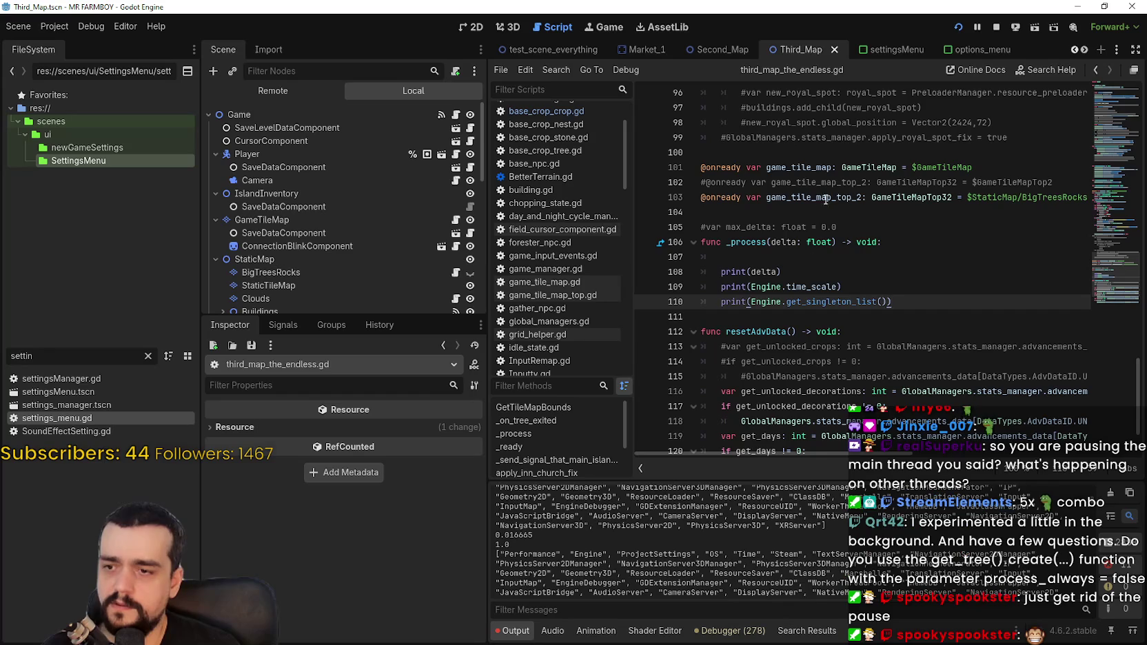
# - Stop the game, comment out the get_singleton_list print on line 110, and open Find in Files
pyautogui.click(996, 27)
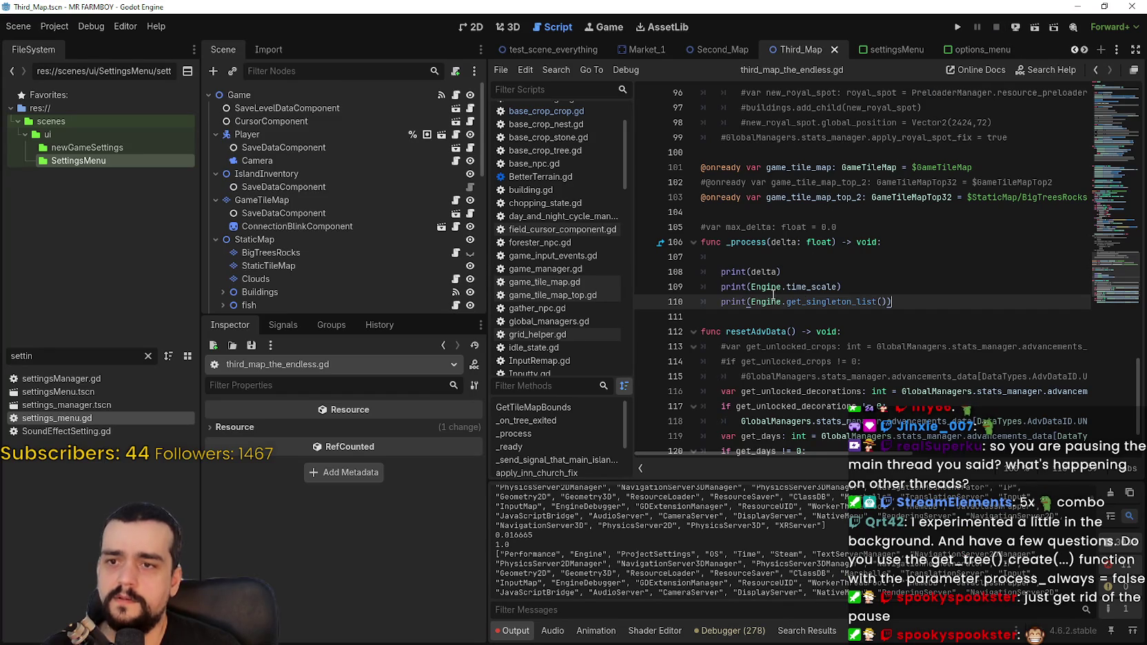
pyautogui.click(715, 301)
pyautogui.hotkey('ctrl', 'k')
pyautogui.moveTo(863, 290); pyautogui.dragTo(718, 275)
pyautogui.click(807, 287)
pyautogui.moveTo(807, 287)
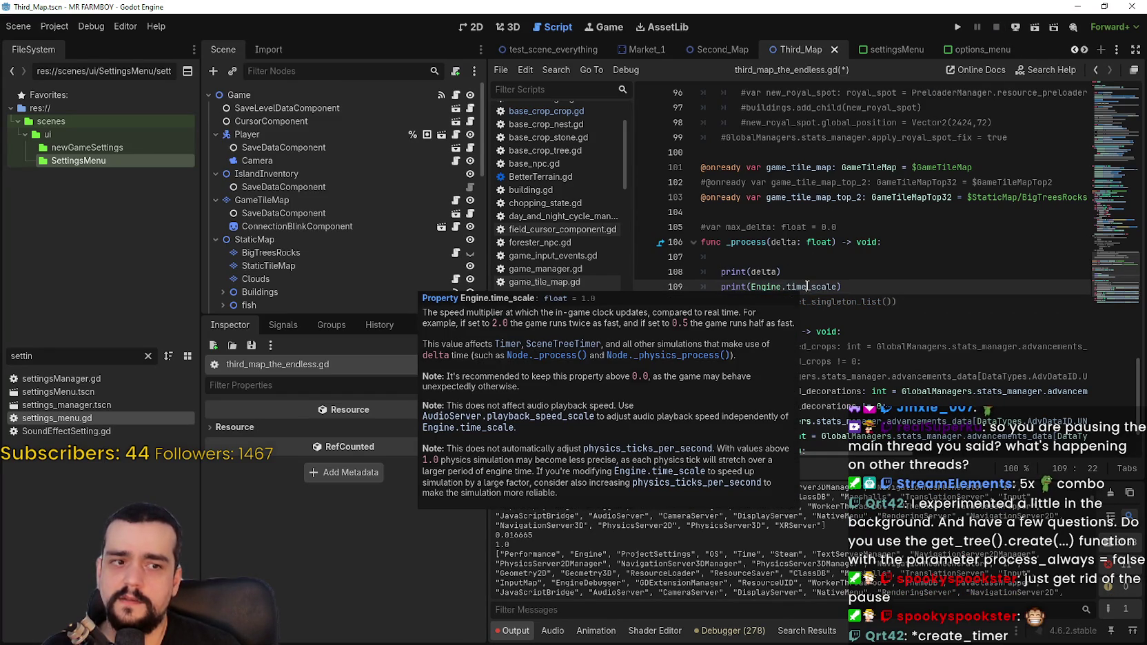
pyautogui.click(918, 286)
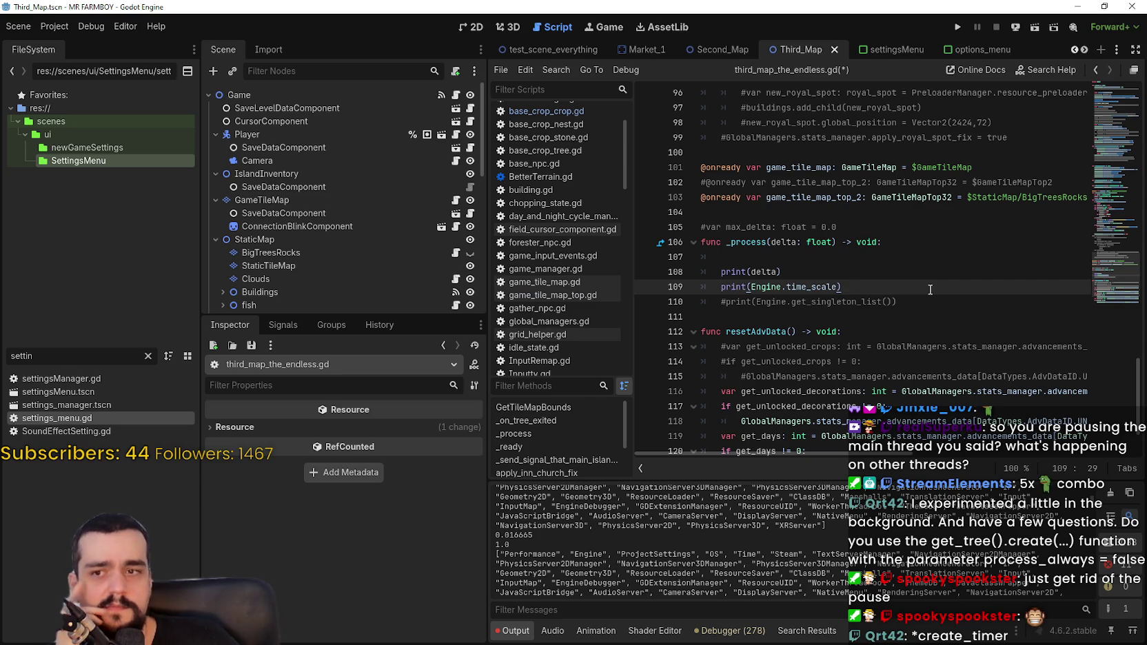
pyautogui.hotkey('ctrl', 'shift', 'f')
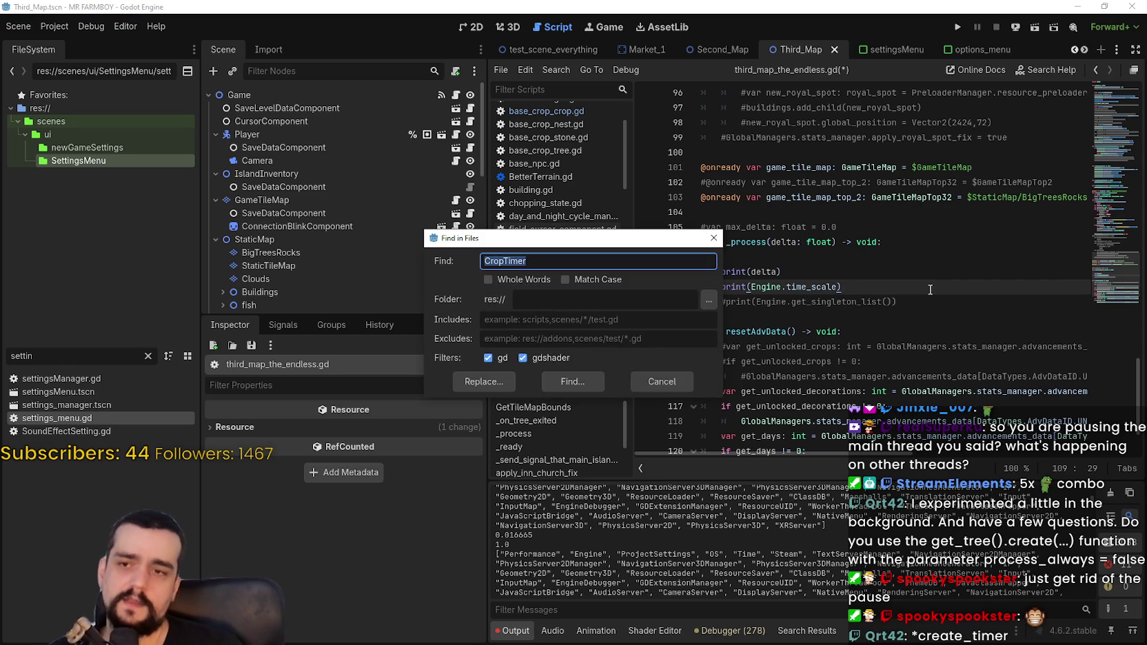
pyautogui.write('create_t')
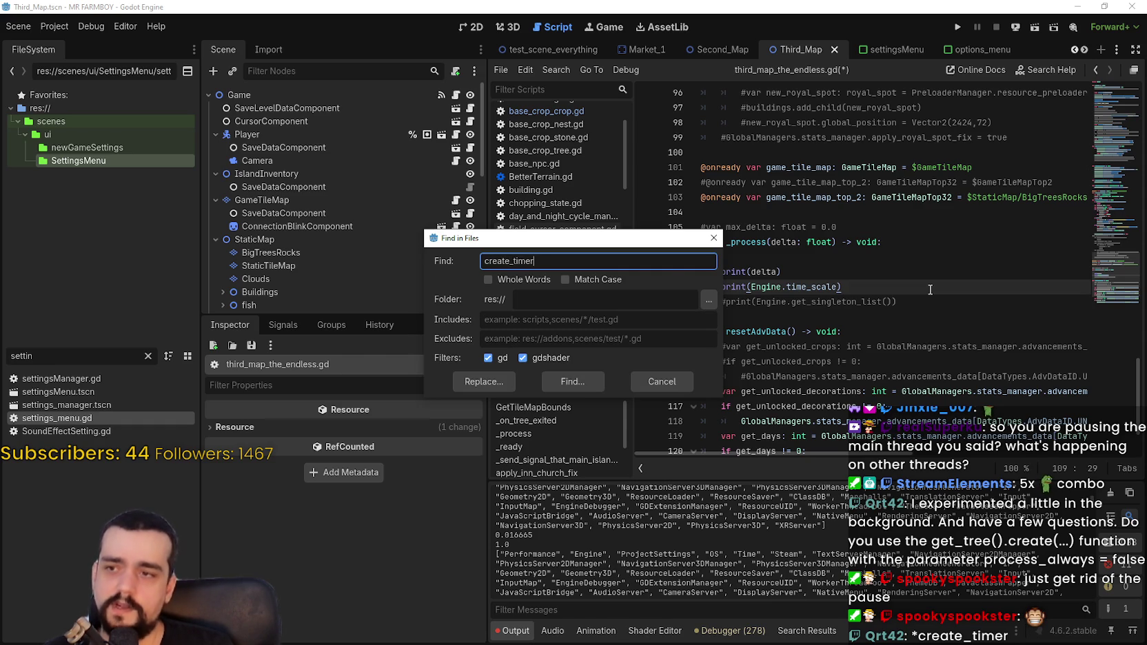
pyautogui.press('Return')
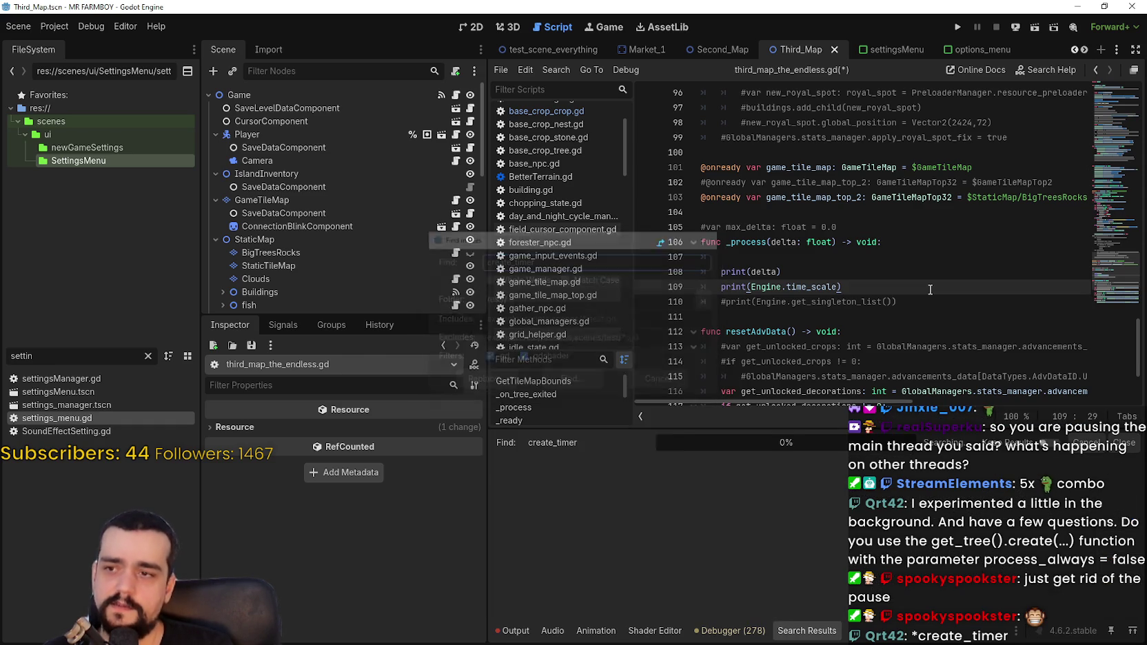
pyautogui.click(758, 537)
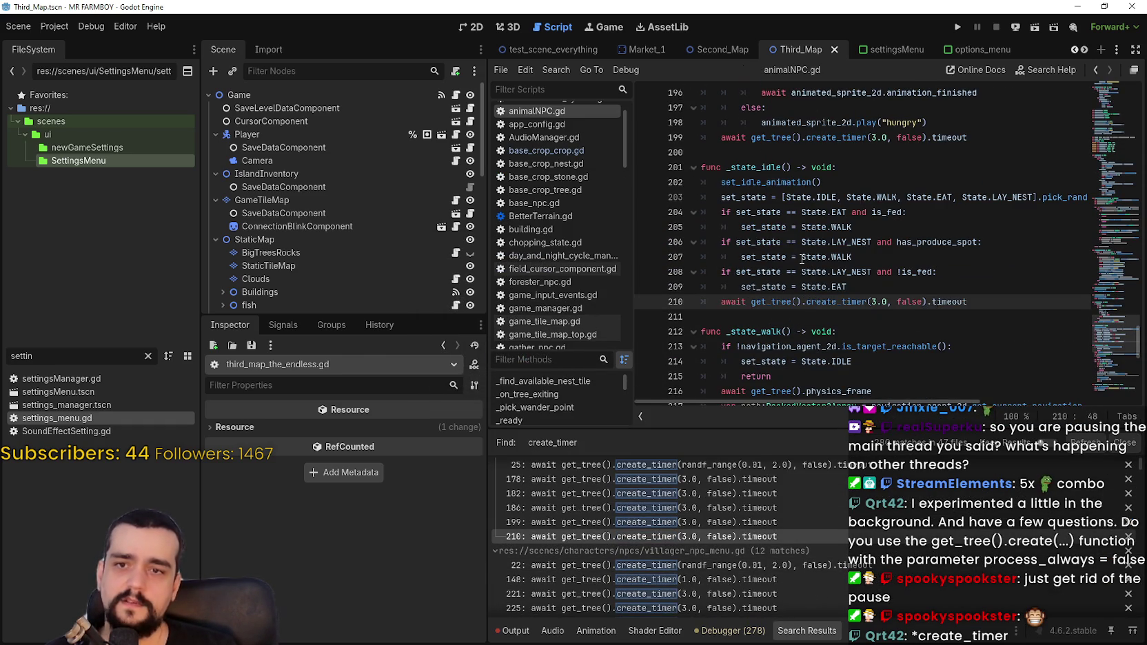
pyautogui.moveTo(1113, 335); pyautogui.dragTo(1117, 103)
pyautogui.scroll(-4, 789, 352)
pyautogui.moveTo(799, 300); pyautogui.dragTo(702, 267)
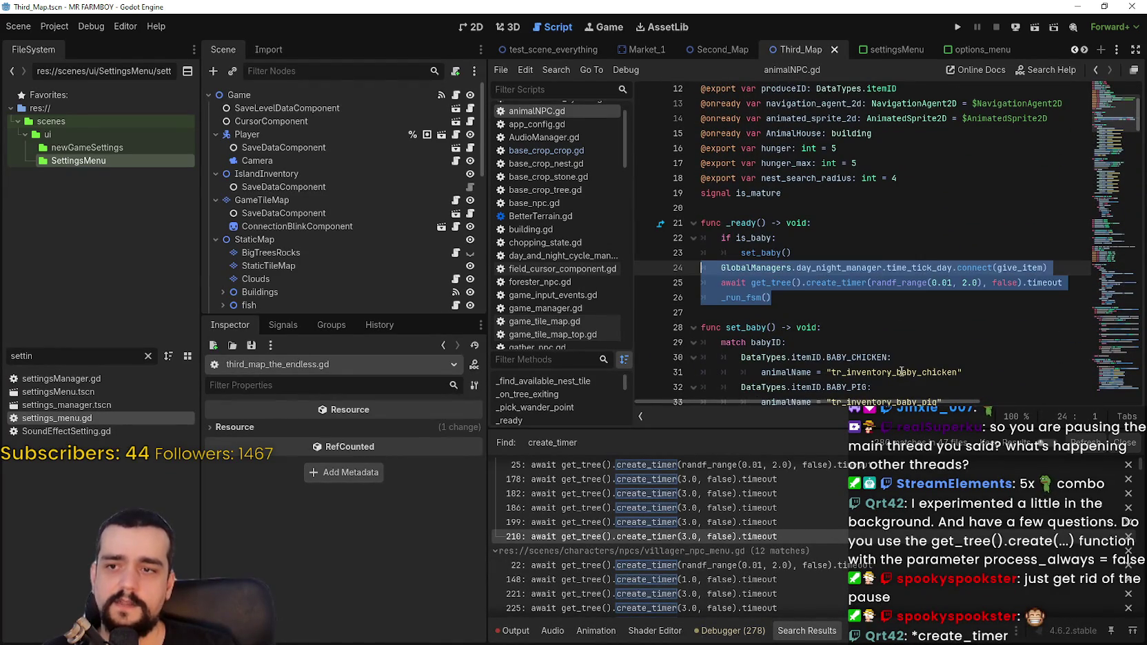
pyautogui.scroll(-3, 795, 303)
pyautogui.scroll(1, 790, 196)
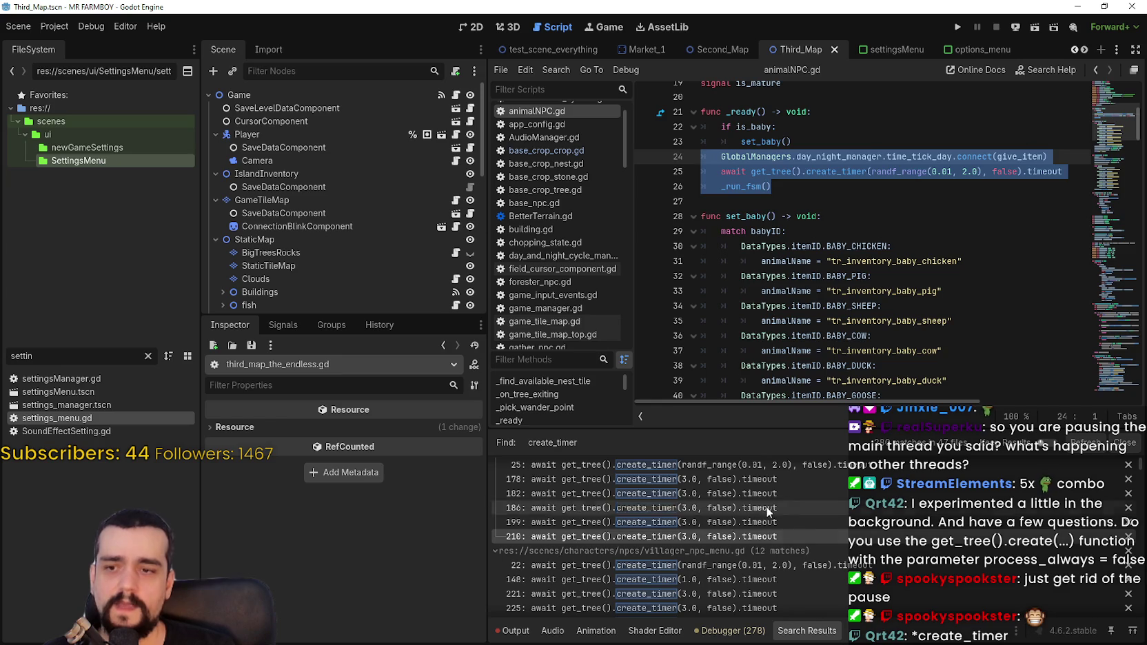
pyautogui.click(801, 186)
pyautogui.scroll(2, 801, 274)
pyautogui.hotkey('shift', 'Up')
pyautogui.hotkey('shift', 'Up')
pyautogui.hotkey('shift', 'Down')
pyautogui.hotkey('shift', 'Home')
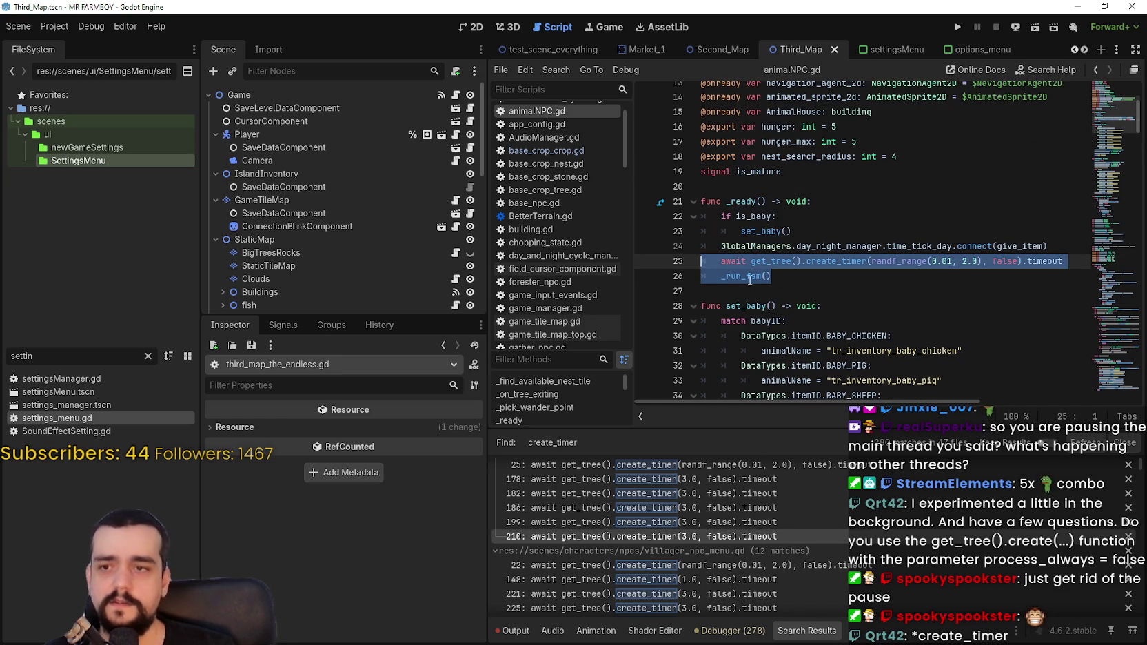
pyautogui.moveTo(1100, 116); pyautogui.dragTo(1103, 278)
pyautogui.scroll(20, 1097, 285)
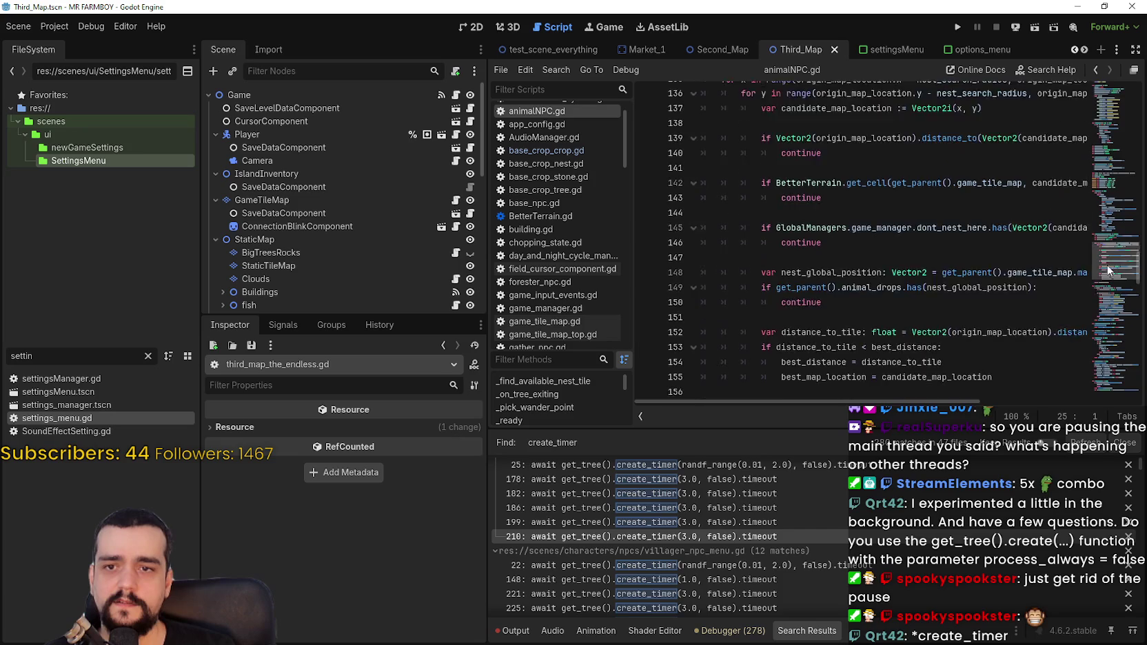
pyautogui.scroll(-20, 1096, 281)
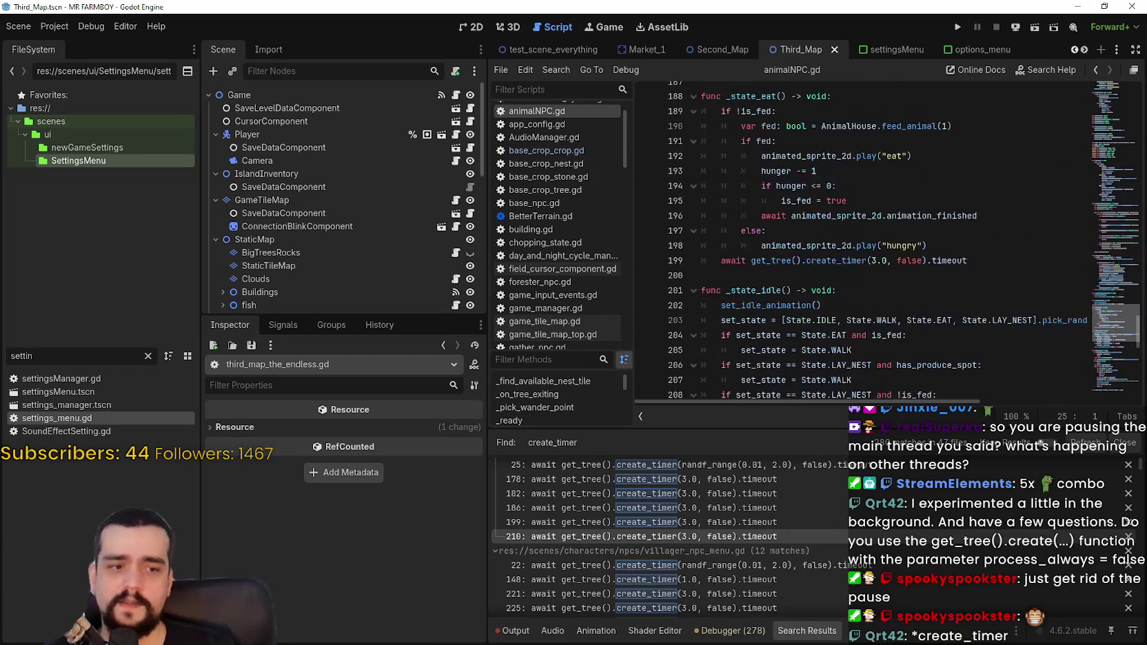
pyautogui.hotkey('ctrl', 'shift', 'Escape')
pyautogui.click(827, 229)
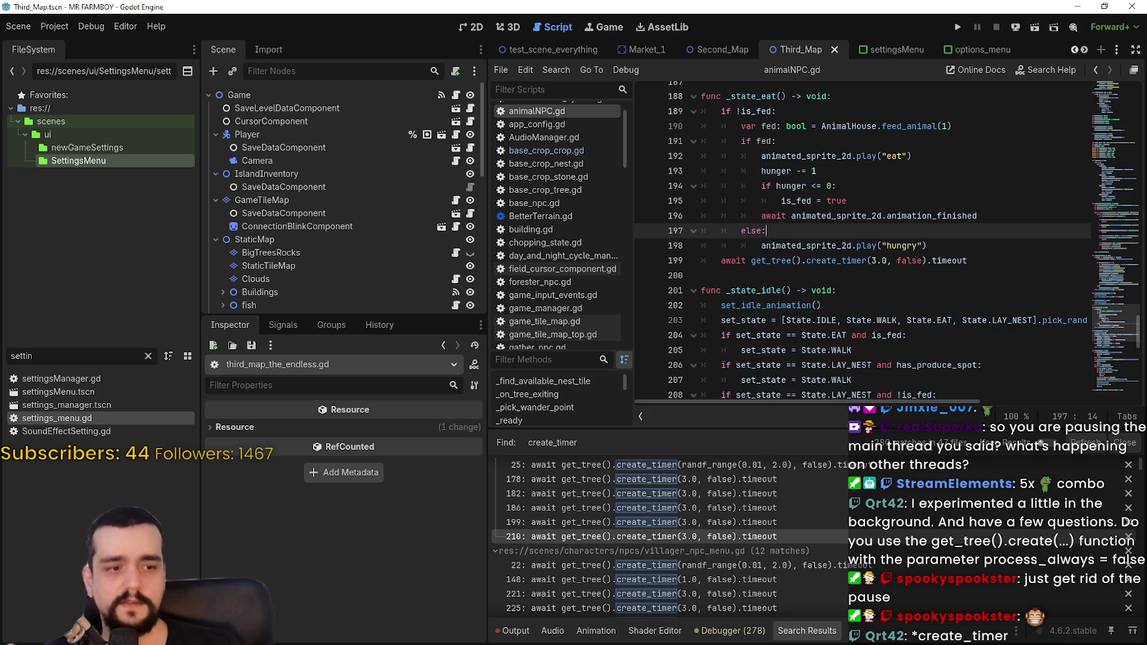
pyautogui.click(1043, 170)
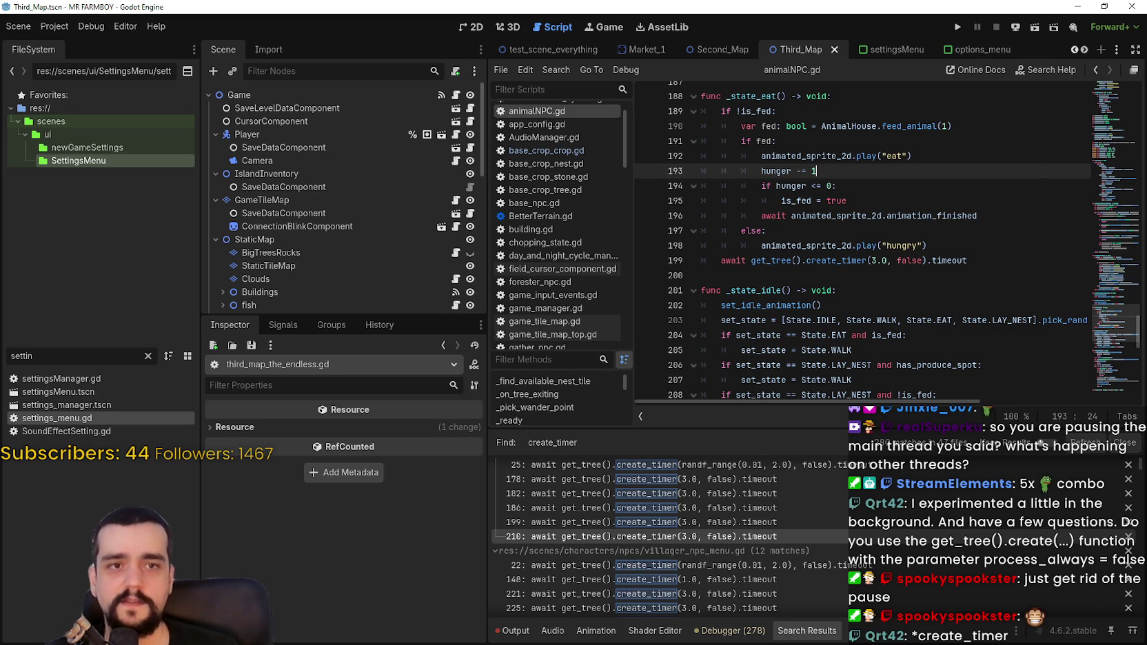
pyautogui.hotkey('ctrl', 'shift', 'Escape')
pyautogui.moveTo(965, 68); pyautogui.dragTo(995, 109)
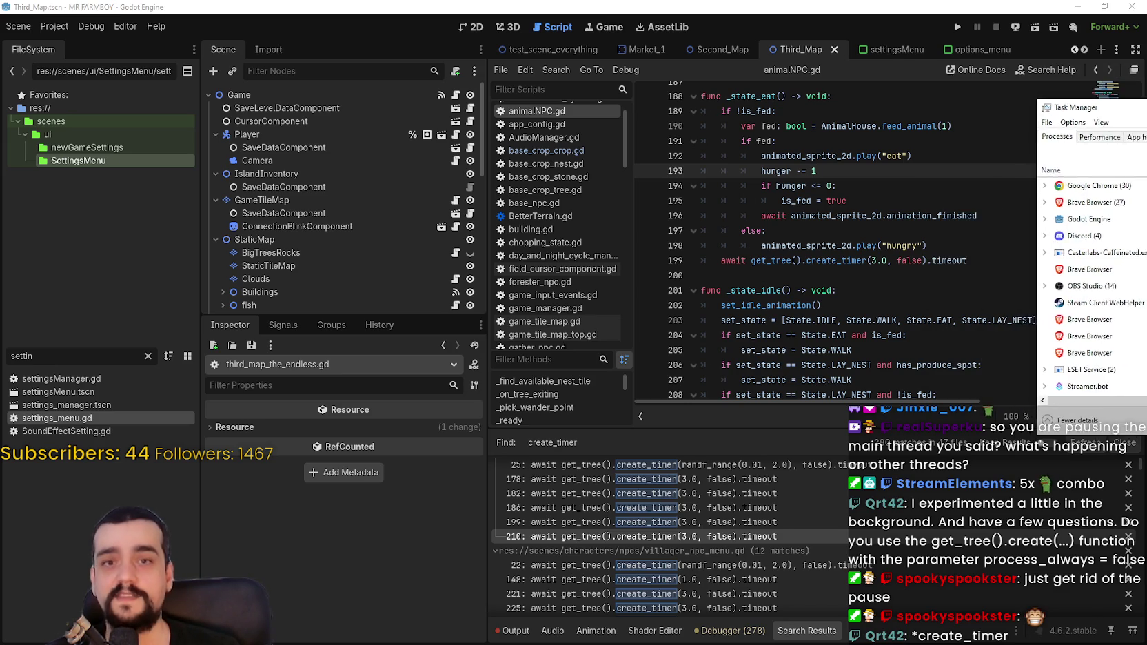
pyautogui.click(831, 276)
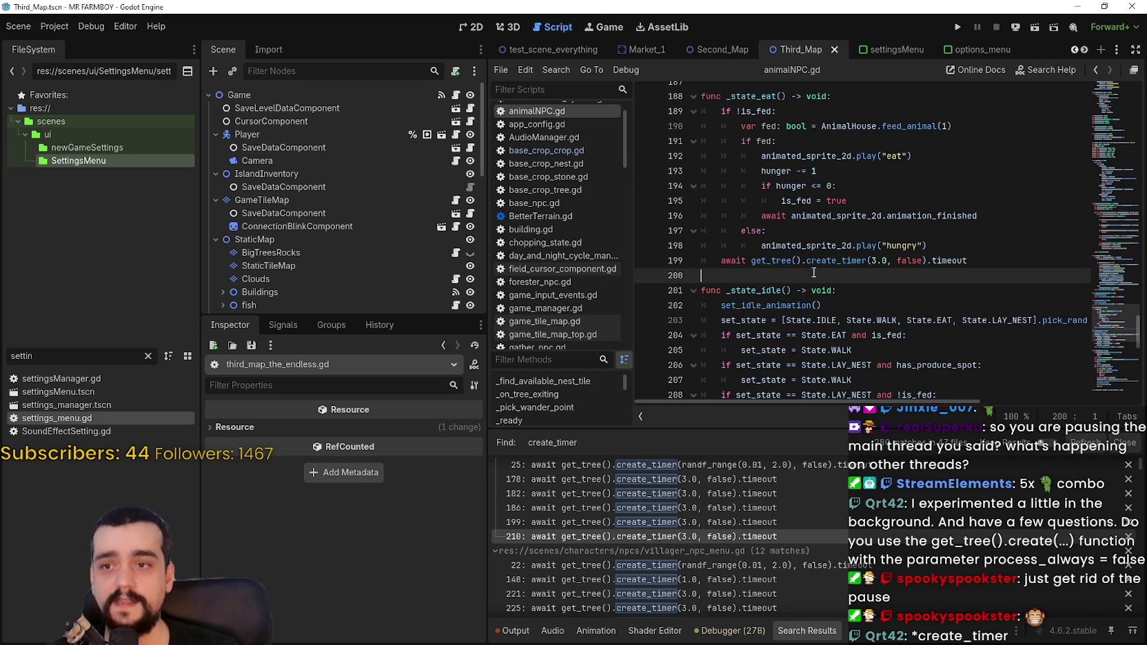
pyautogui.scroll(8, 812, 274)
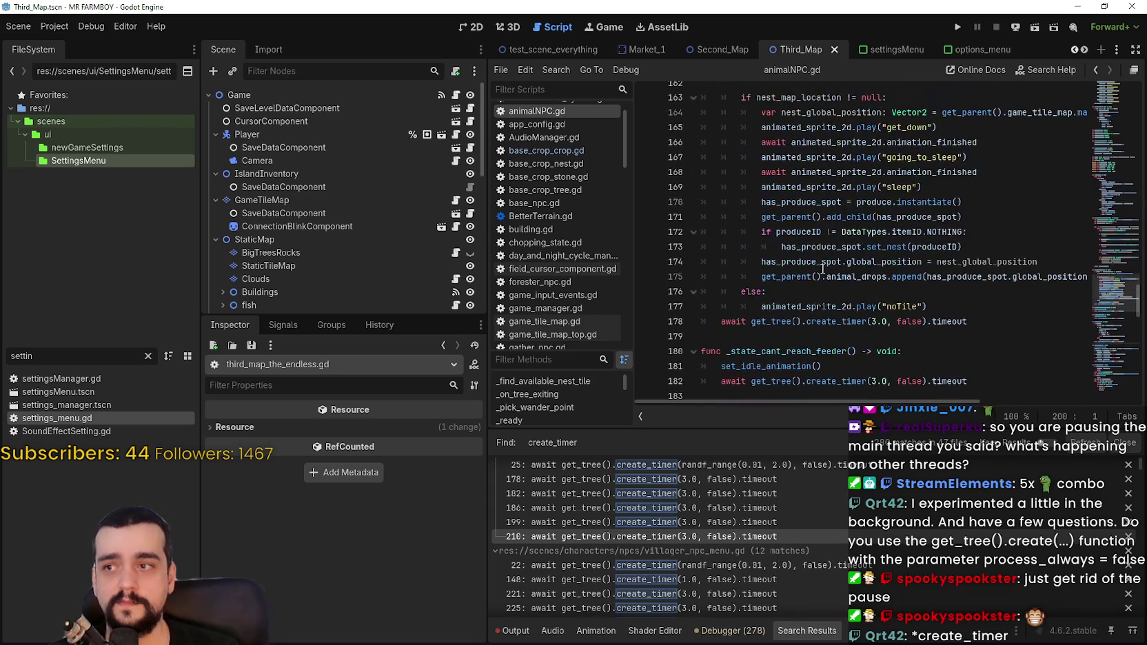
pyautogui.click(828, 306)
pyautogui.click(838, 337)
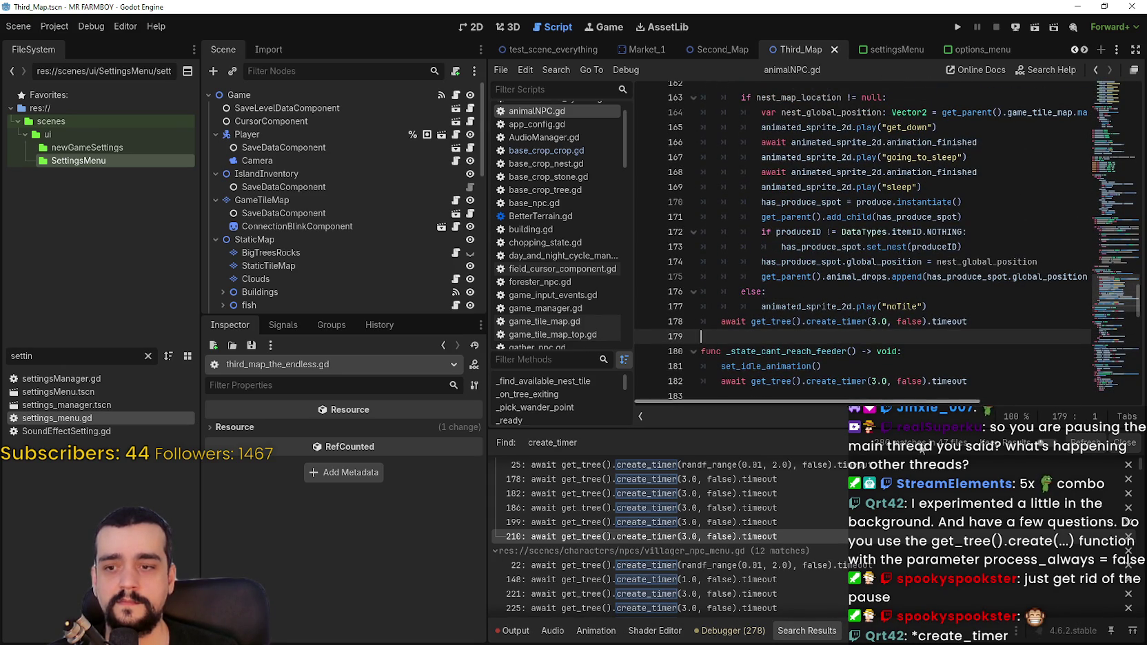
pyautogui.scroll(2, 1056, 462)
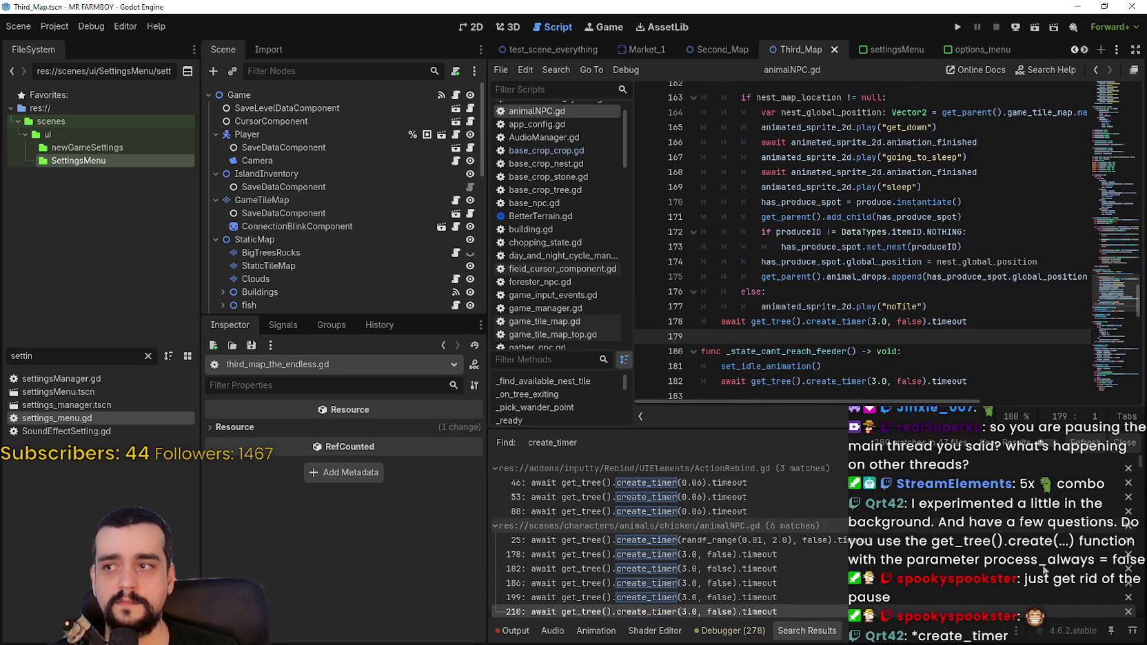
pyautogui.click(869, 291)
pyautogui.scroll(1, 849, 337)
pyautogui.scroll(4, 849, 337)
pyautogui.click(793, 206)
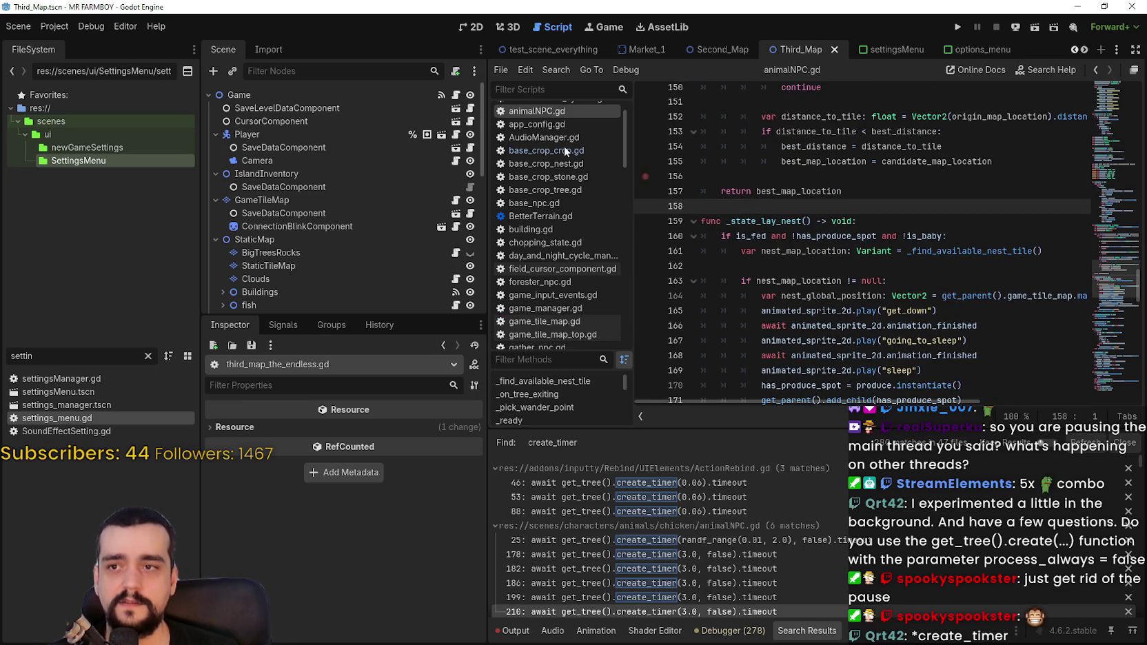
pyautogui.scroll(3, 810, 297)
pyautogui.click(806, 296)
pyautogui.click(813, 311)
pyautogui.scroll(1, 813, 312)
pyautogui.click(807, 278)
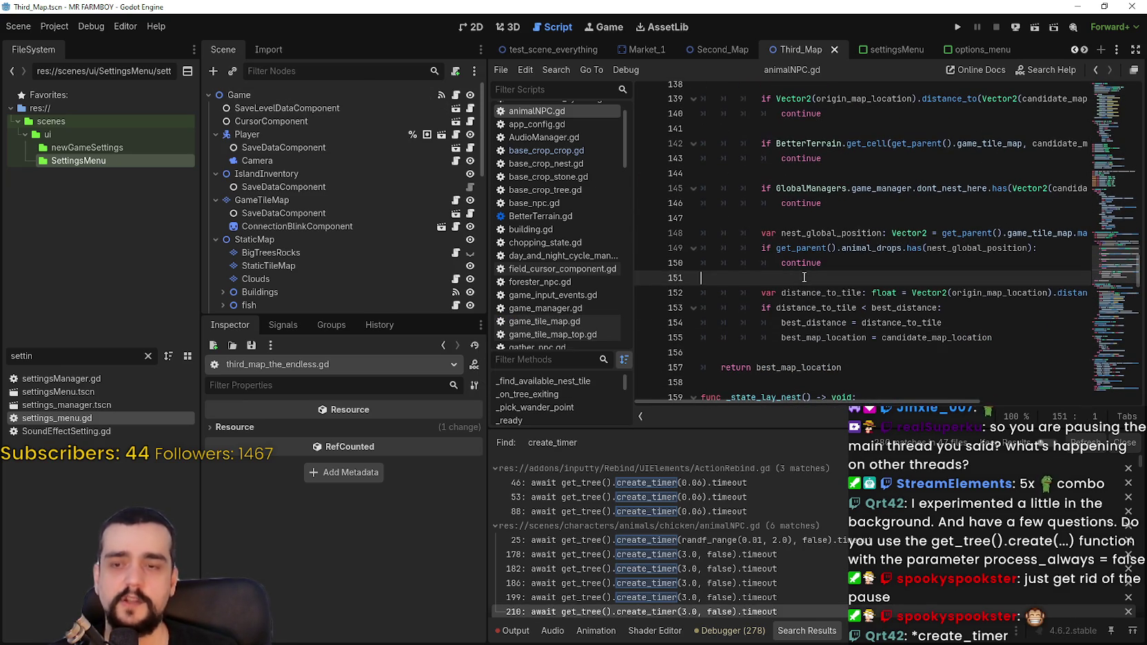
pyautogui.scroll(3, 806, 276)
pyautogui.moveTo(805, 276)
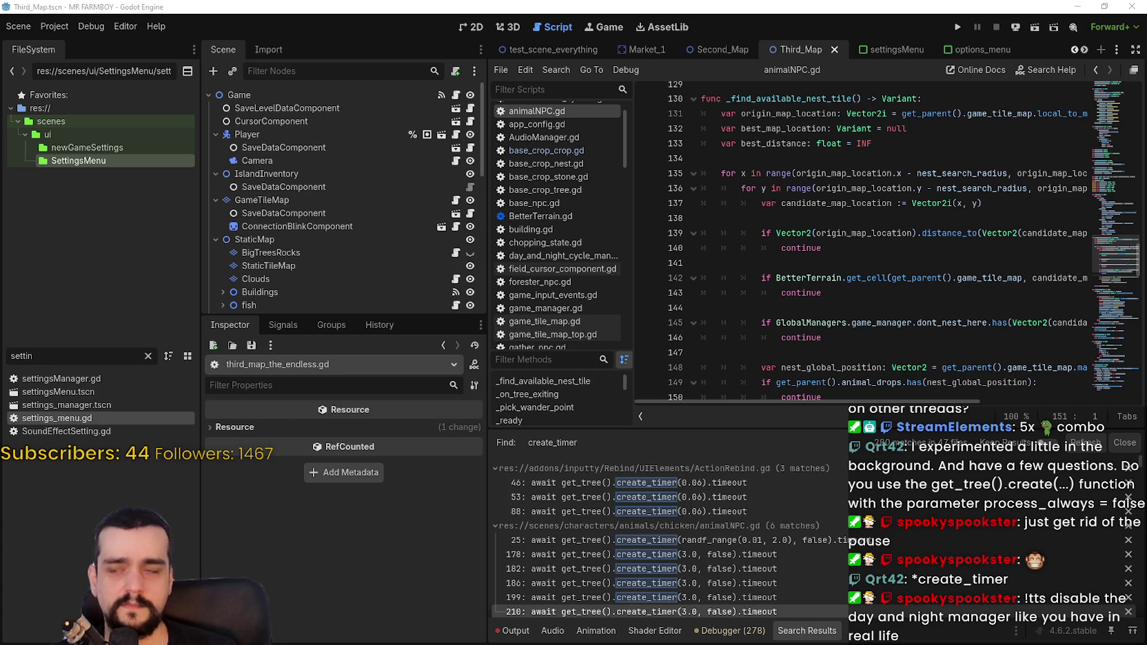
pyautogui.click(851, 232)
pyautogui.scroll(-7, 850, 232)
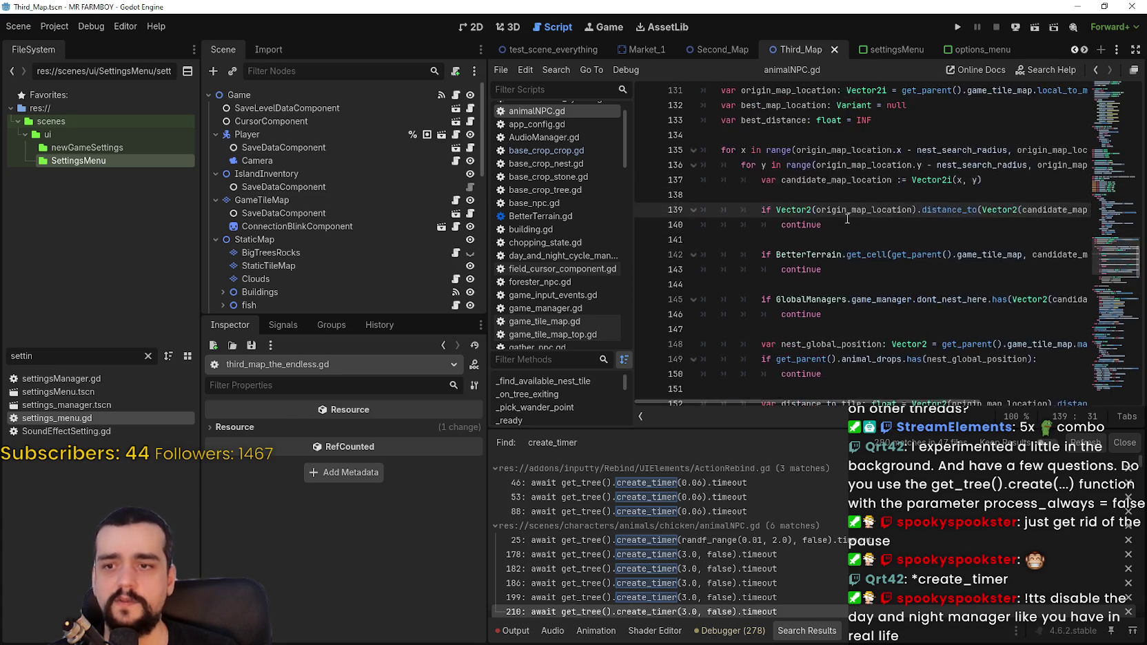
pyautogui.click(851, 228)
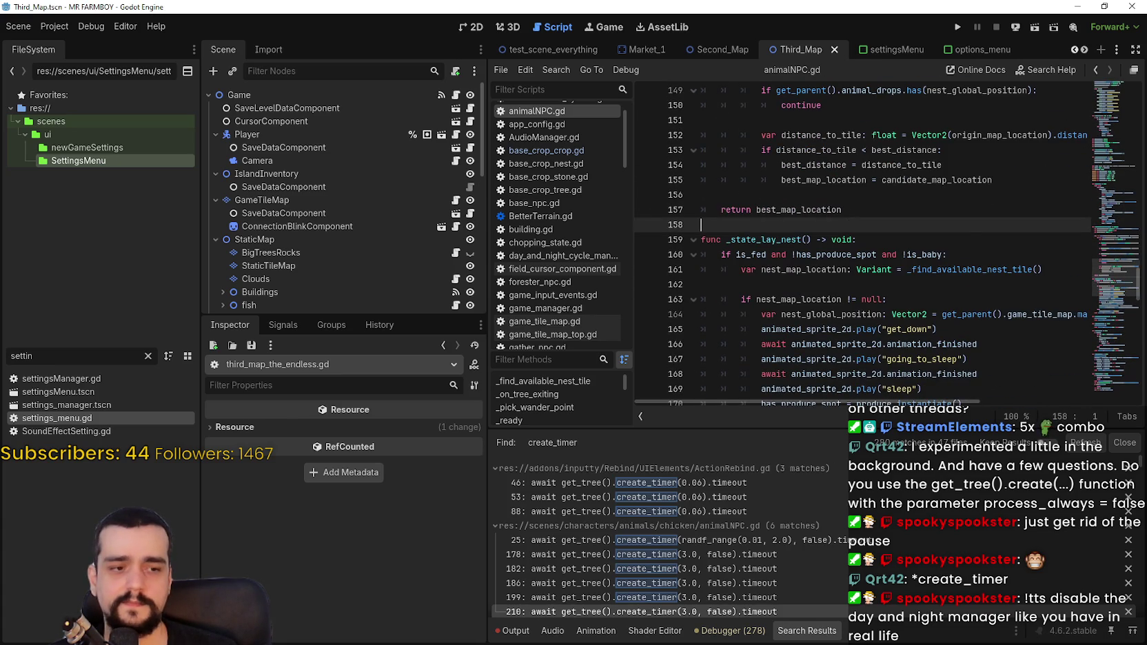
pyautogui.hotkey('alt', 'Tab')
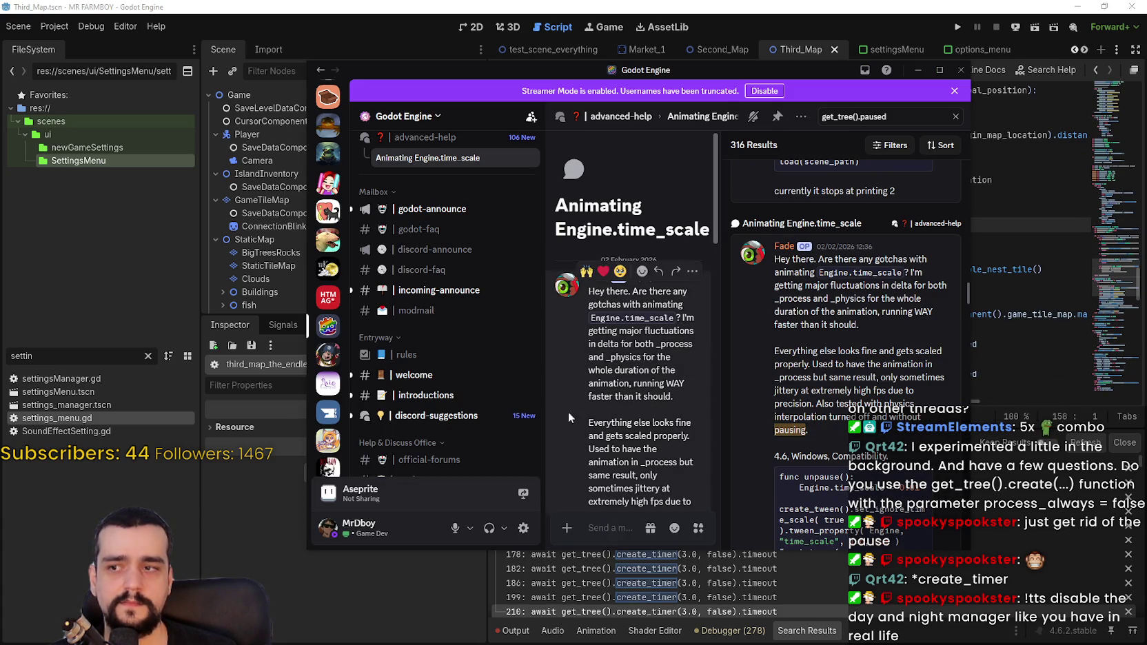
# - Scroll through the get_tree().paused search results to the pager and go to the next page
pyautogui.scroll(-5, 452, 308)
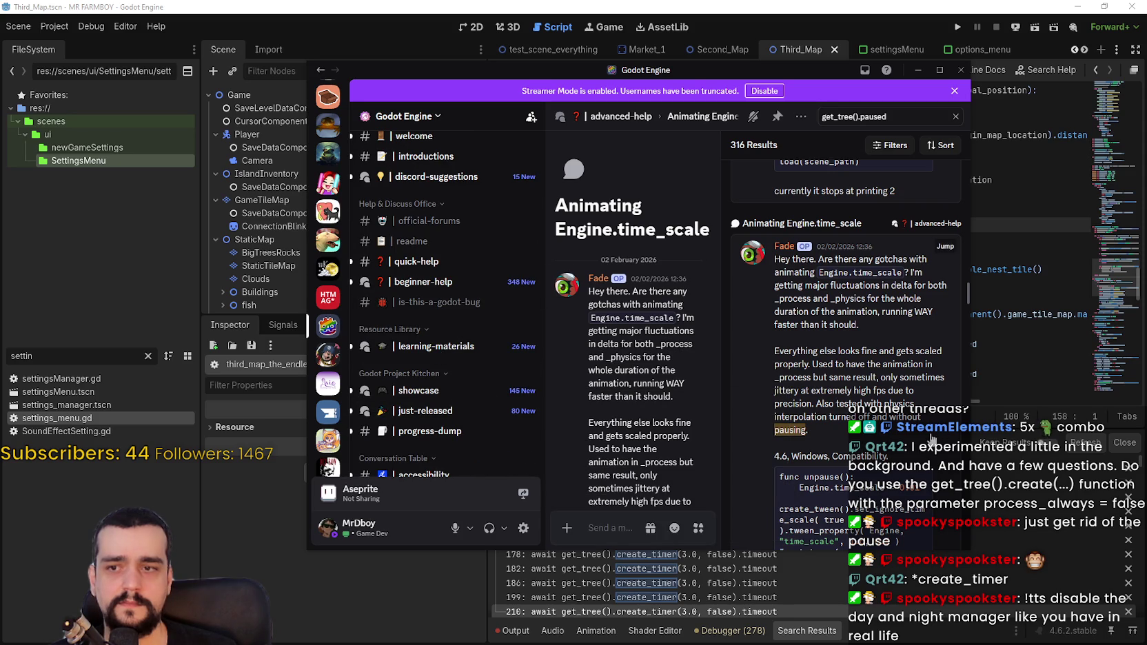
pyautogui.scroll(-5, 890, 359)
pyautogui.scroll(-5, 891, 359)
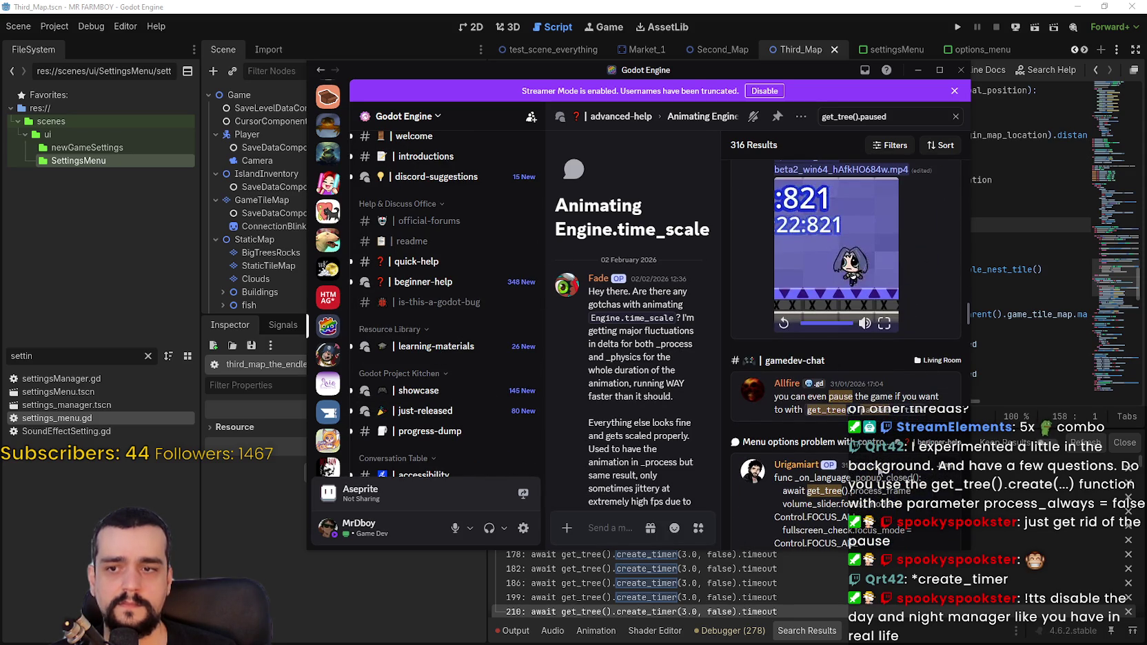
pyautogui.scroll(-3, 879, 471)
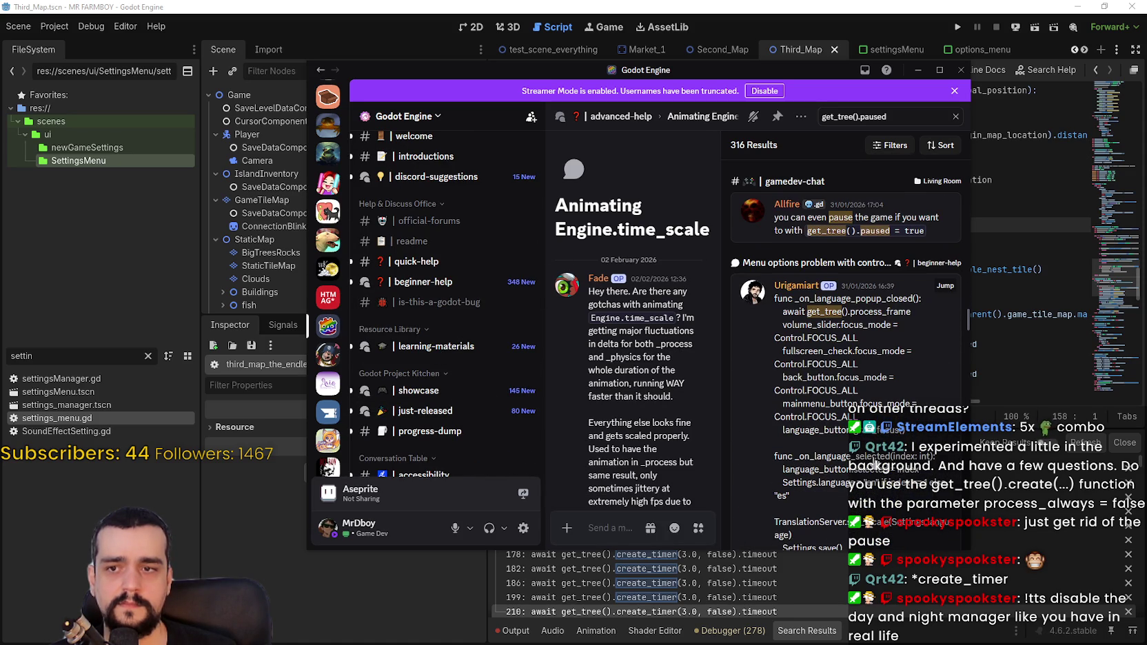
pyautogui.scroll(-10, 874, 461)
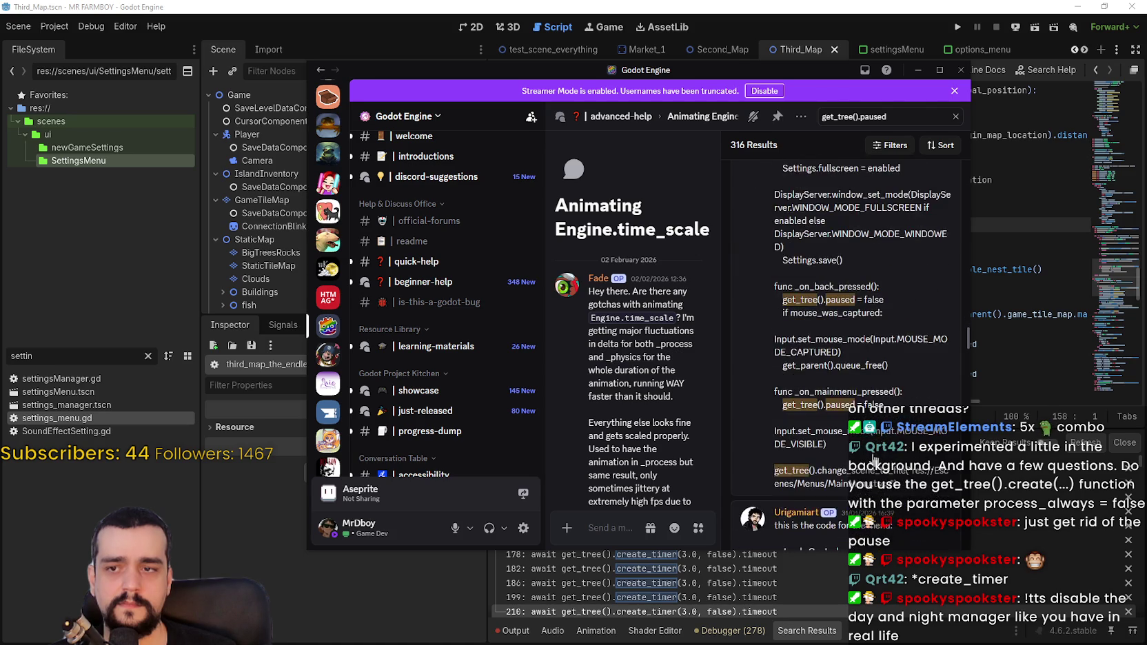
pyautogui.scroll(-5, 871, 456)
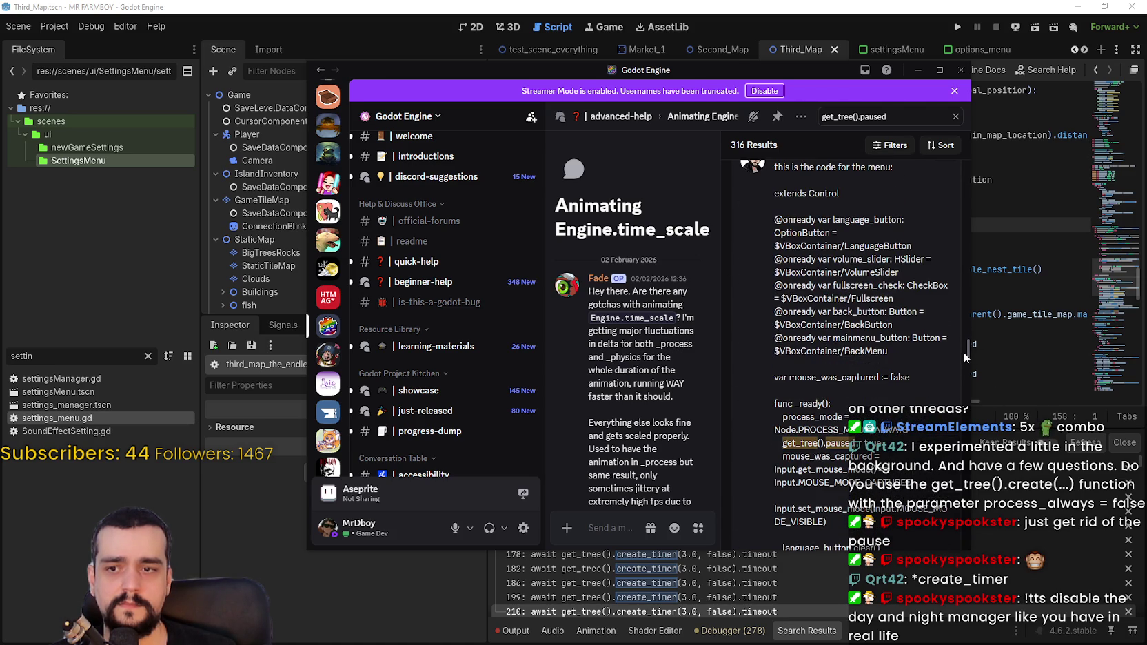
pyautogui.moveTo(970, 344); pyautogui.dragTo(969, 346)
pyautogui.scroll(3, 885, 372)
pyautogui.scroll(-10, 859, 433)
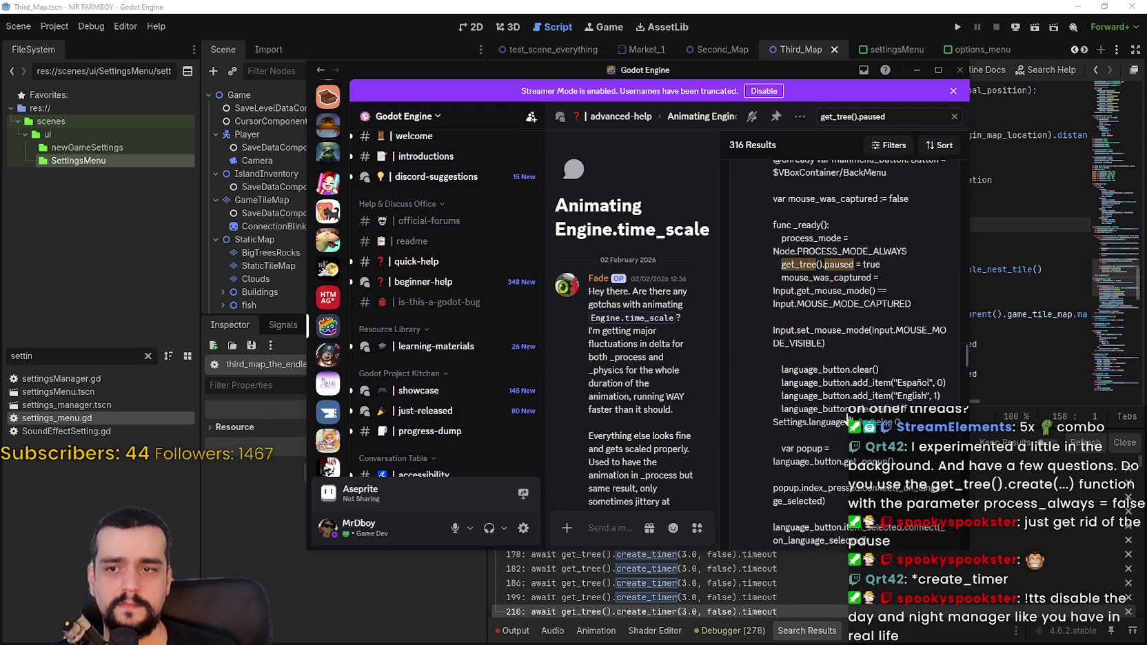
pyautogui.scroll(-5, 861, 420)
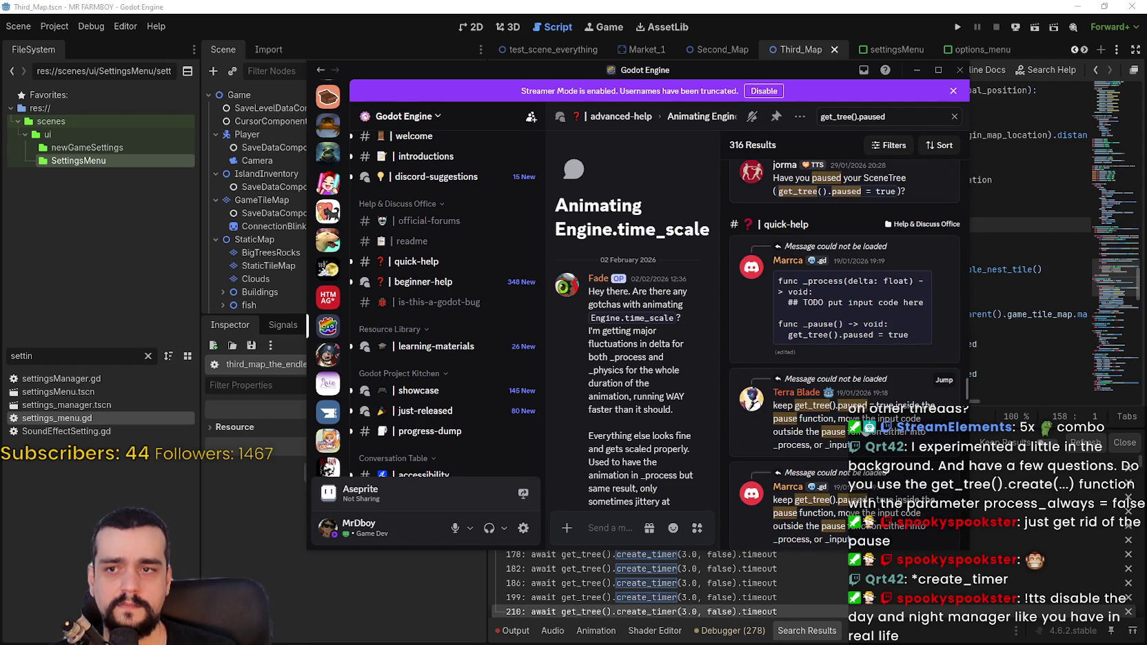
pyautogui.scroll(-2, 845, 345)
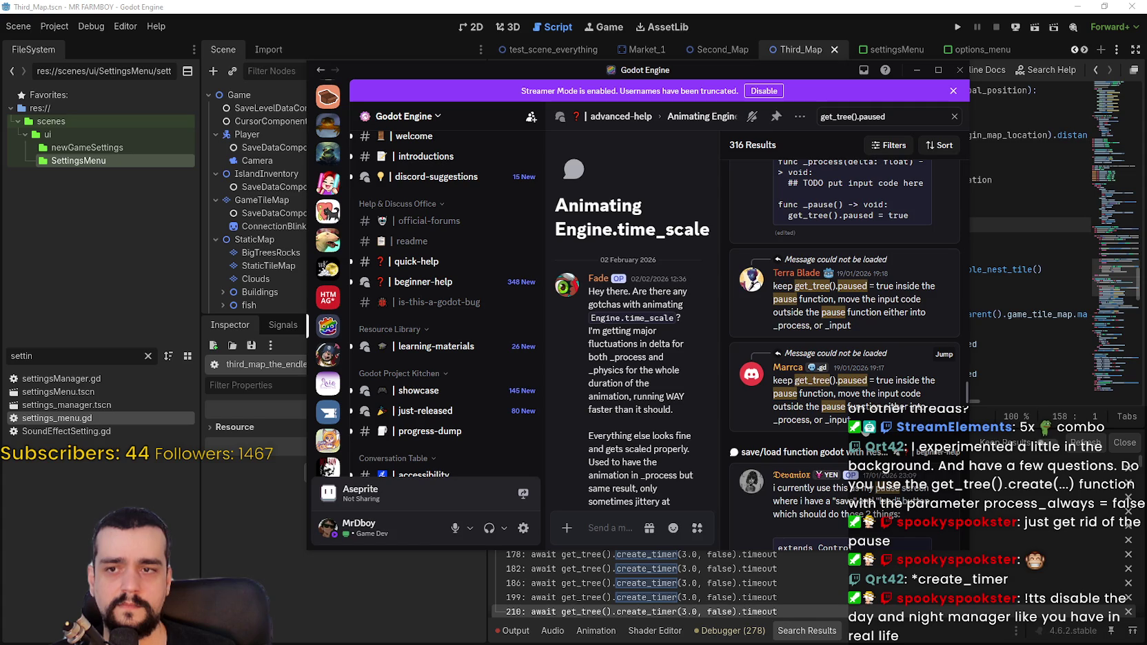
pyautogui.scroll(-10, 863, 420)
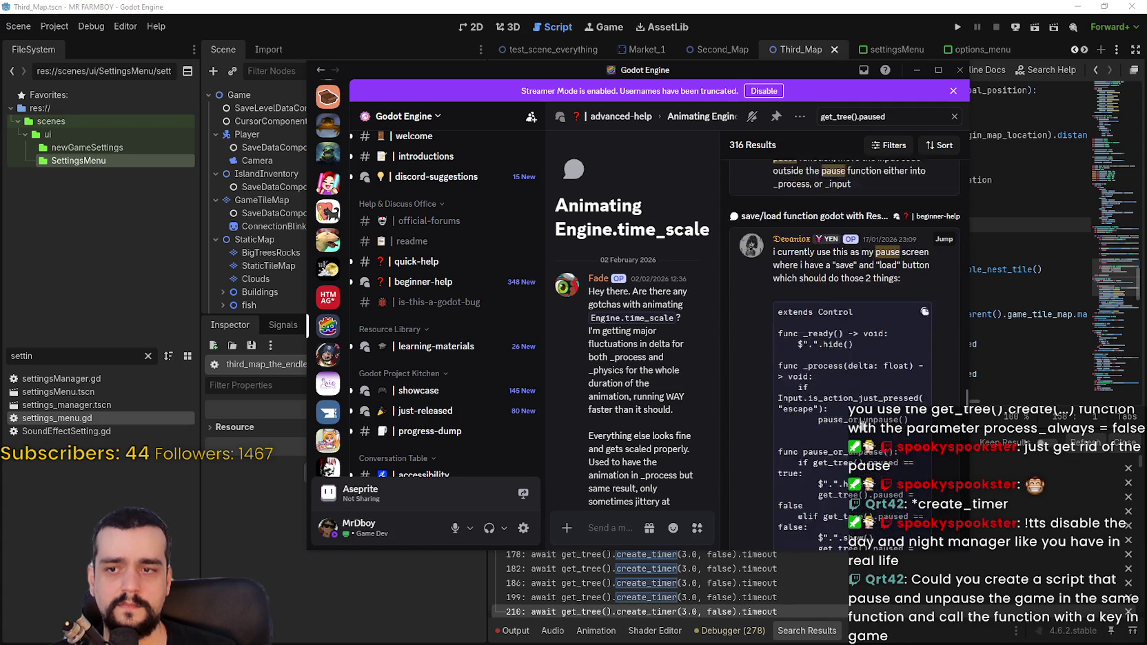
pyautogui.scroll(-10, 863, 420)
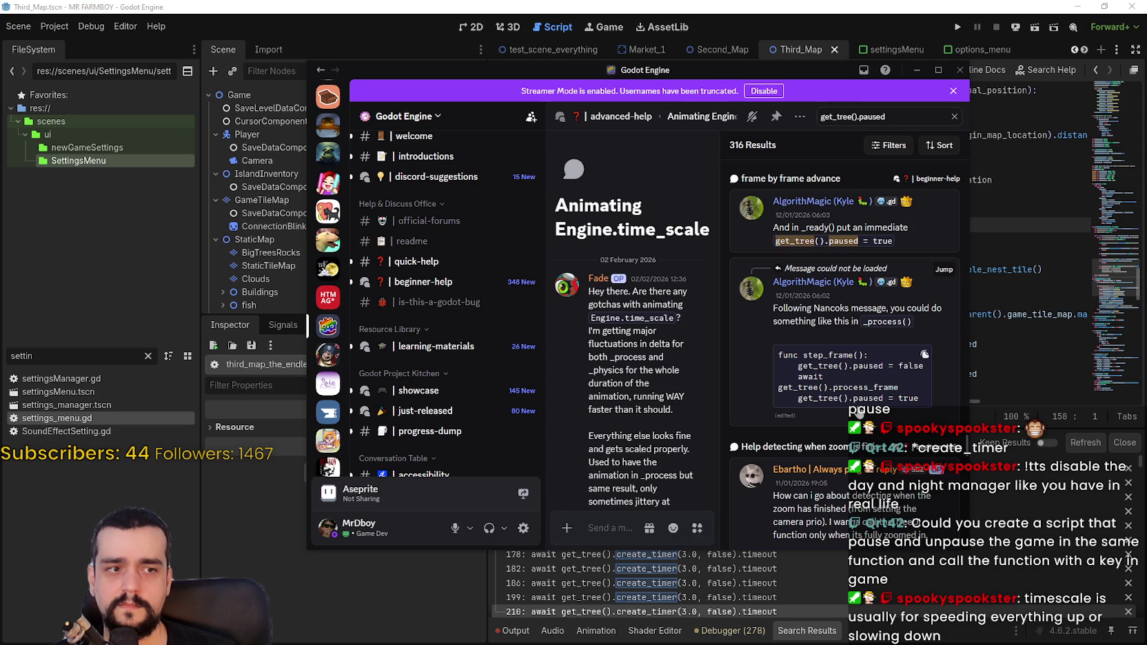
pyautogui.scroll(-3, 860, 411)
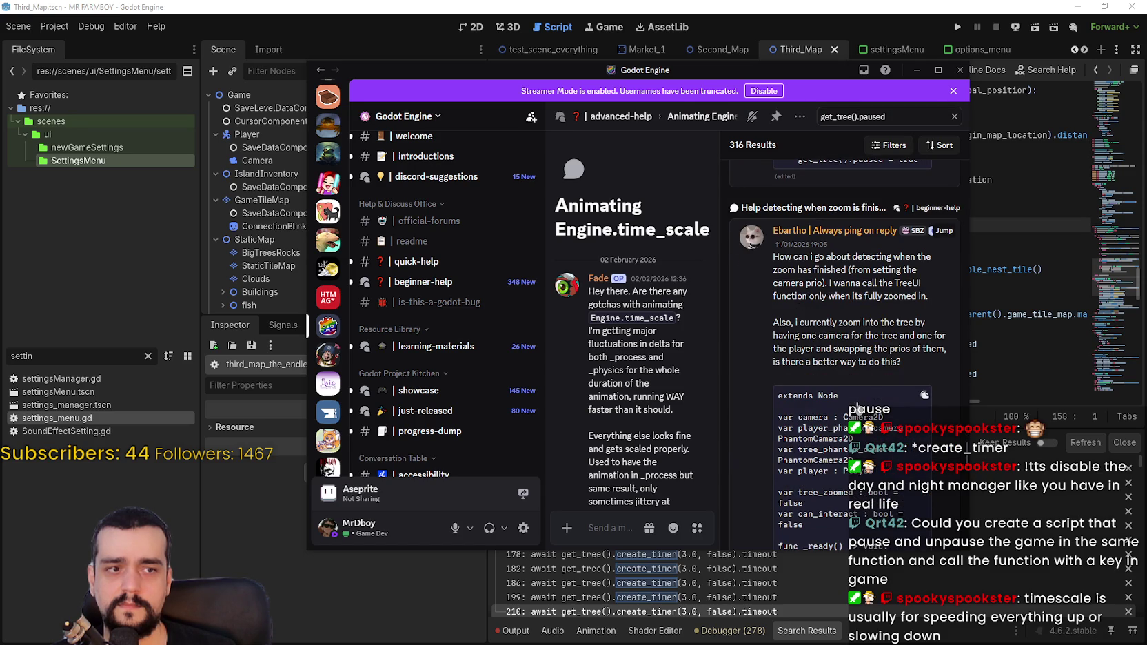
pyautogui.scroll(-6, 859, 410)
pyautogui.scroll(-2, 860, 404)
pyautogui.scroll(-5, 860, 400)
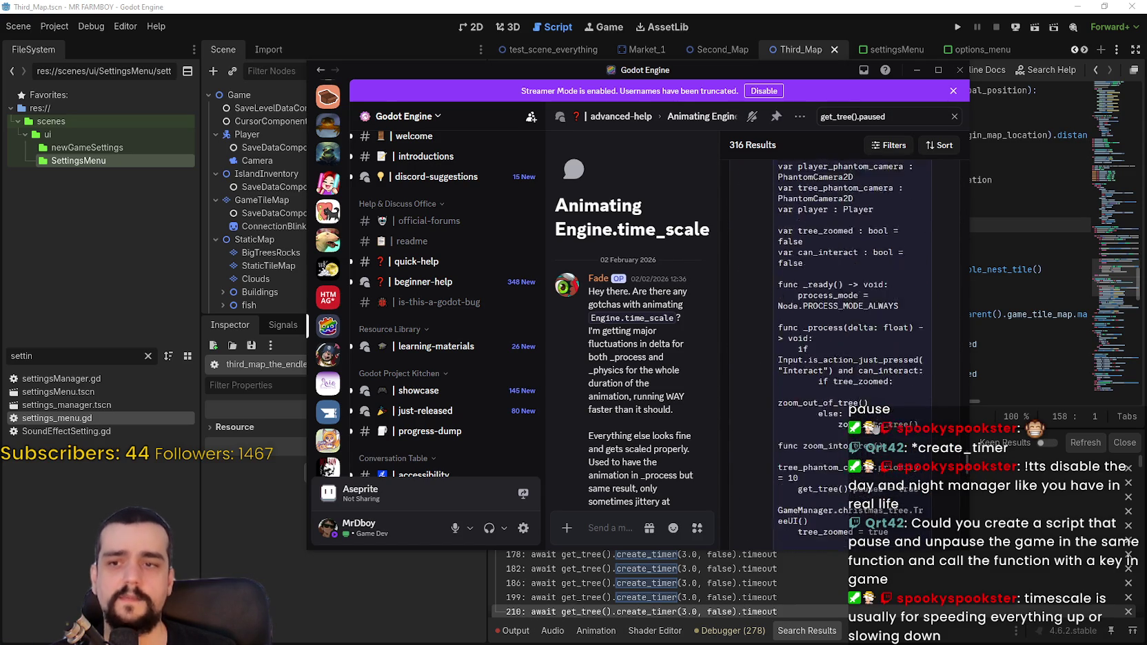
pyautogui.scroll(-10, 860, 390)
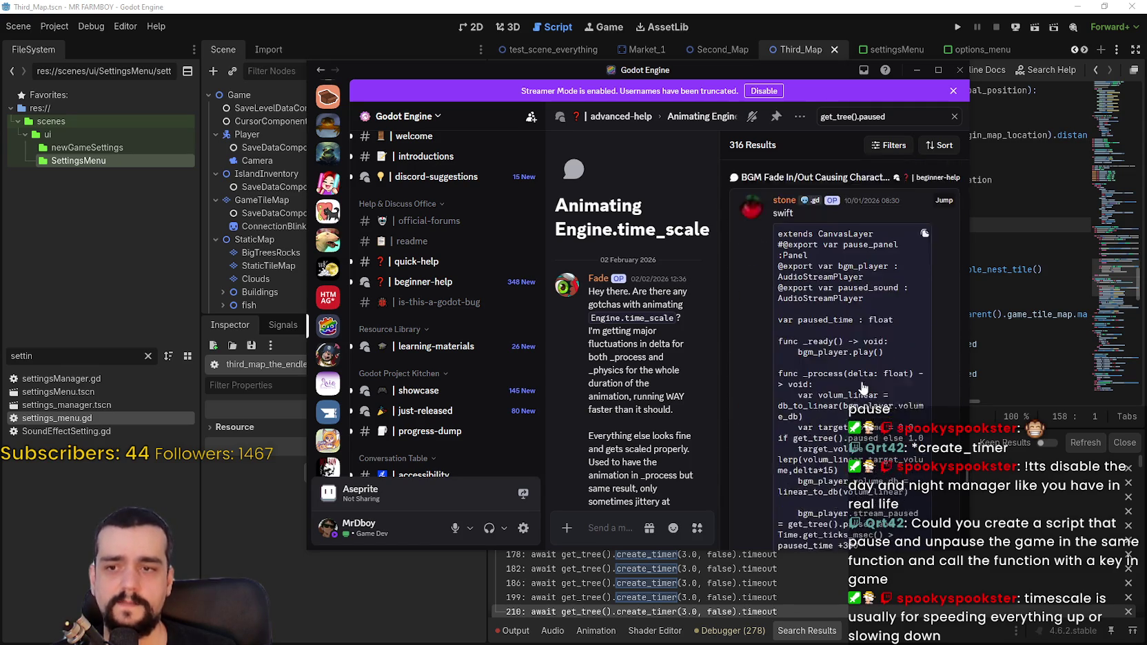
pyautogui.scroll(-4, 863, 388)
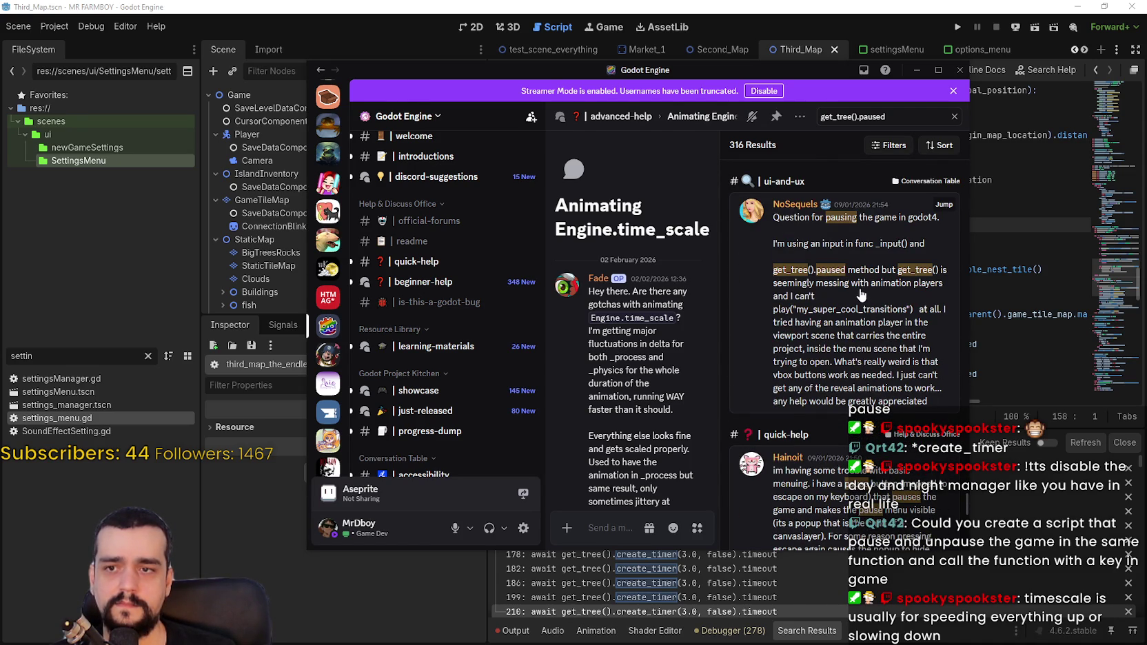
pyautogui.scroll(-3, 869, 436)
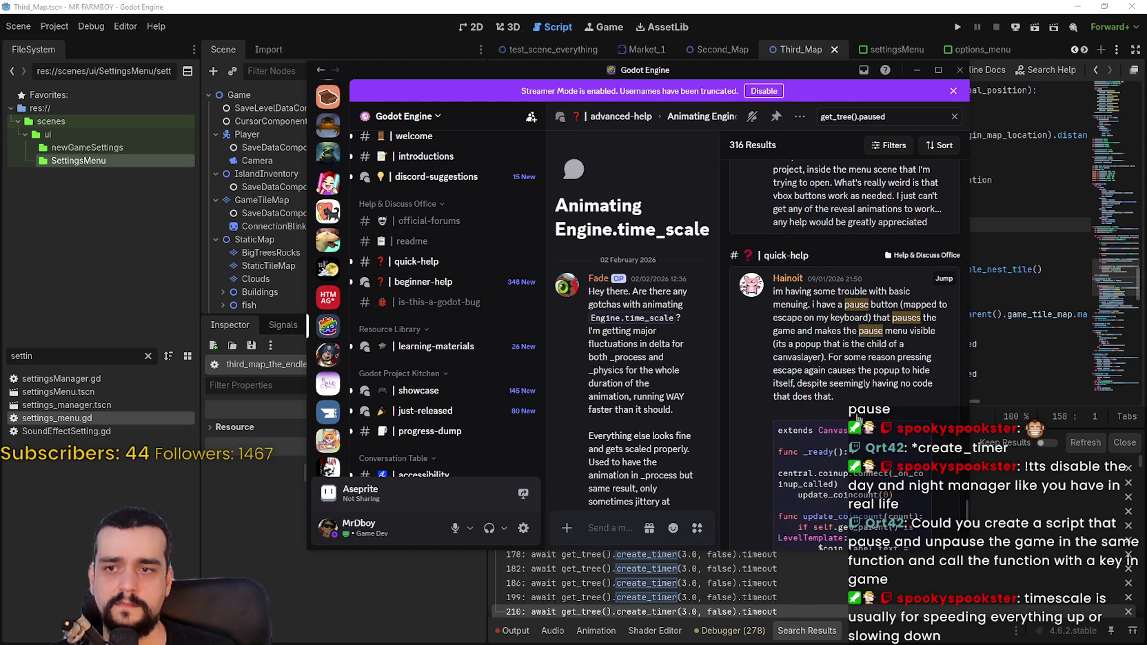
pyautogui.scroll(-10, 858, 419)
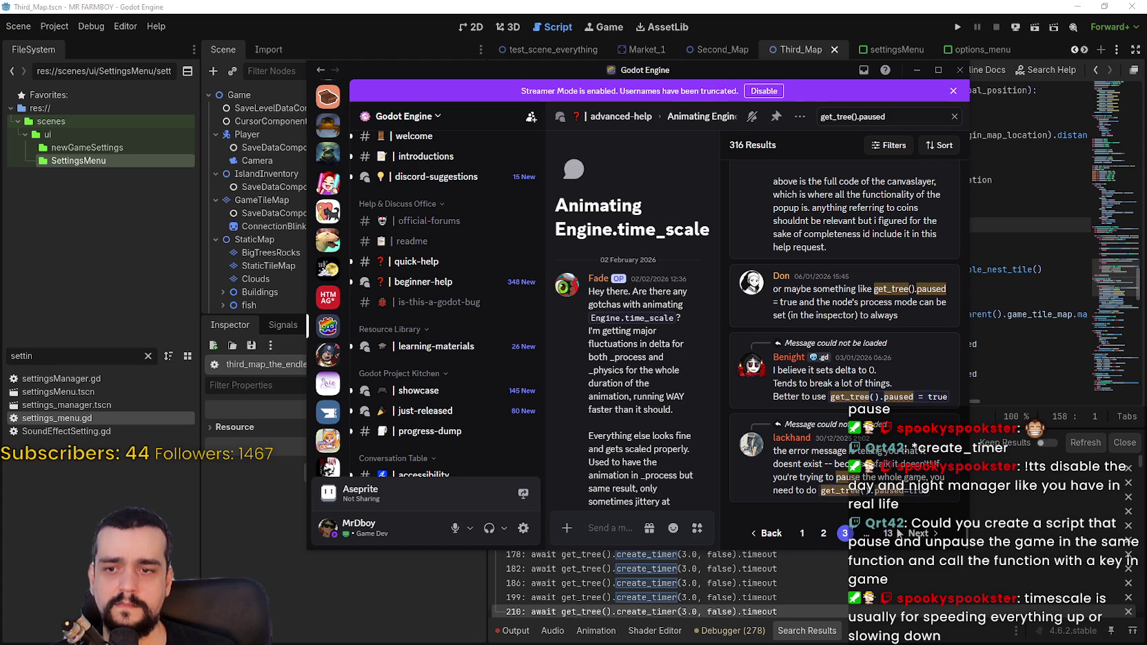
pyautogui.click(918, 534)
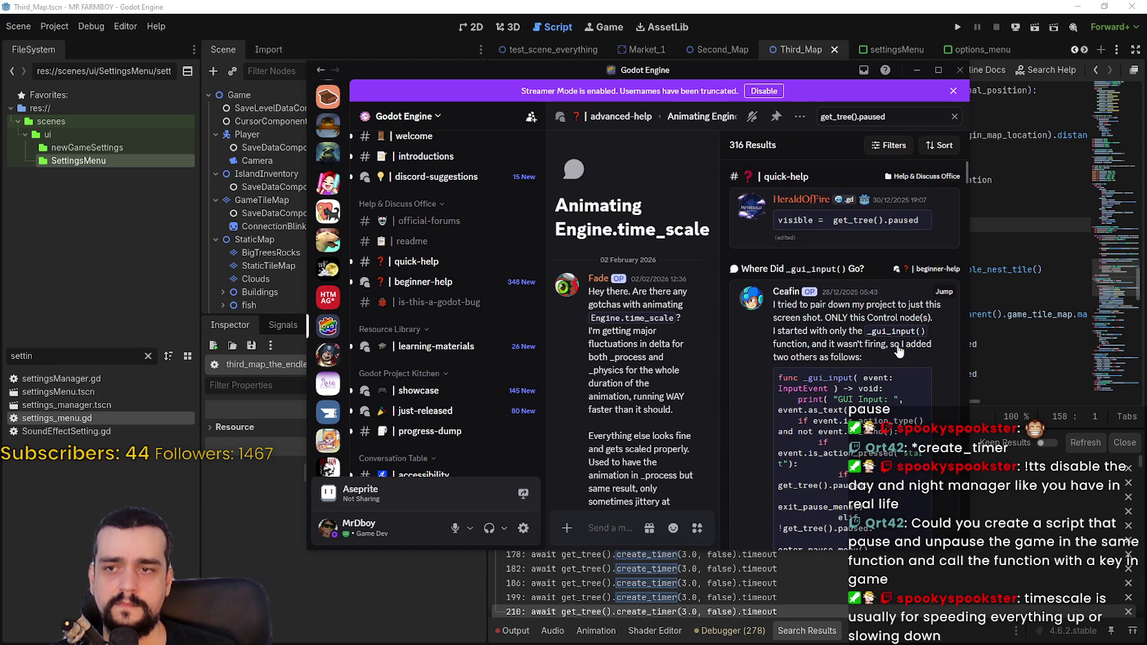
# - Read through this page of get_tree().paused results down to the pager
pyautogui.scroll(-3, 896, 359)
pyautogui.scroll(3, 895, 369)
pyautogui.scroll(-5, 892, 373)
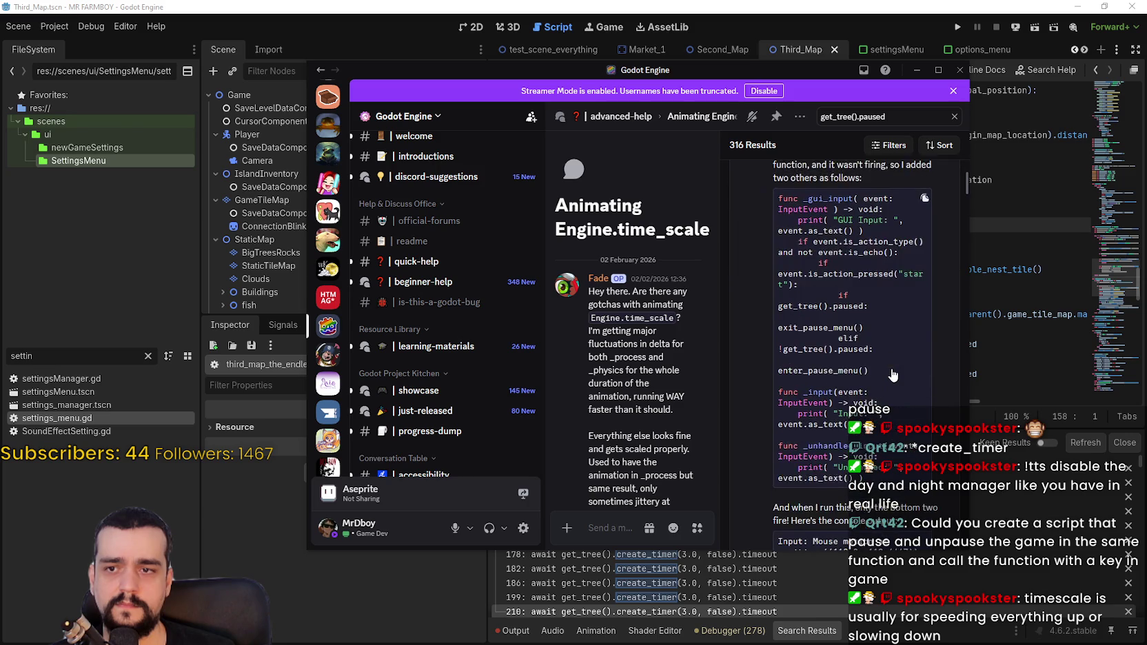
pyautogui.scroll(-5, 889, 374)
pyautogui.scroll(5, 889, 374)
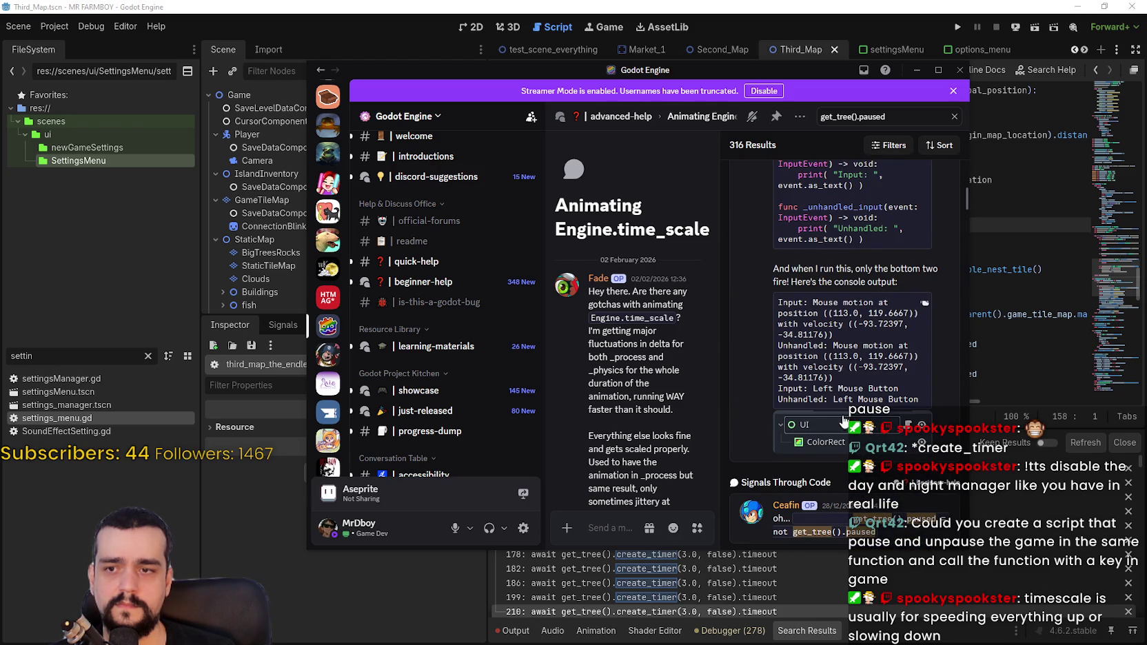
pyautogui.scroll(-5, 815, 284)
pyautogui.scroll(-2, 844, 331)
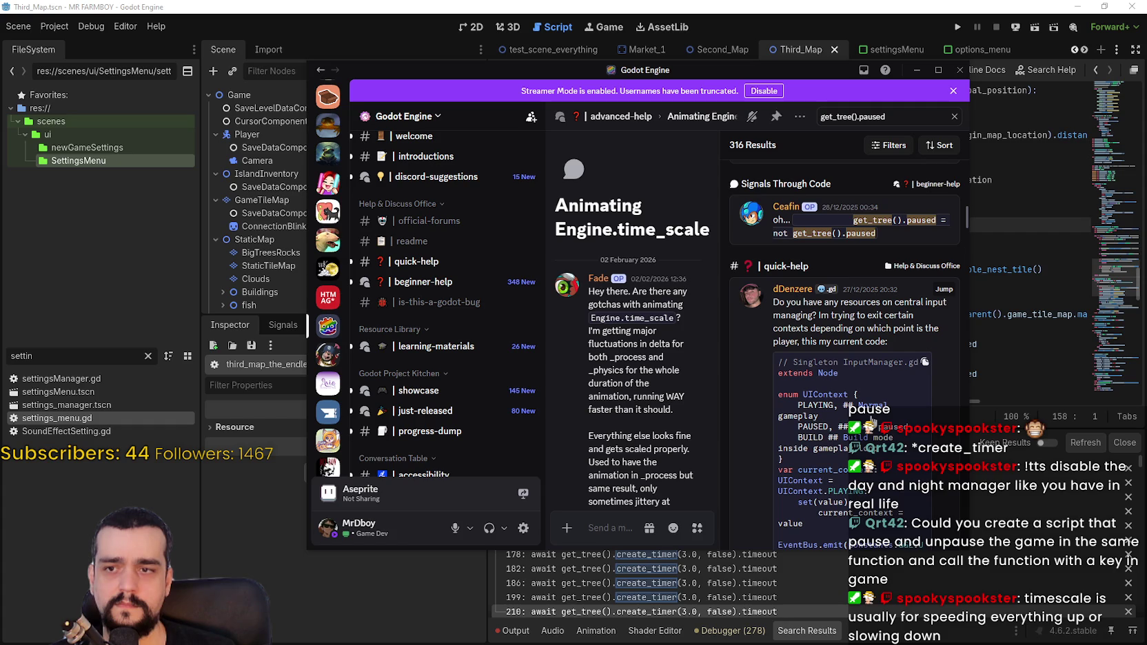
pyautogui.scroll(-10, 872, 419)
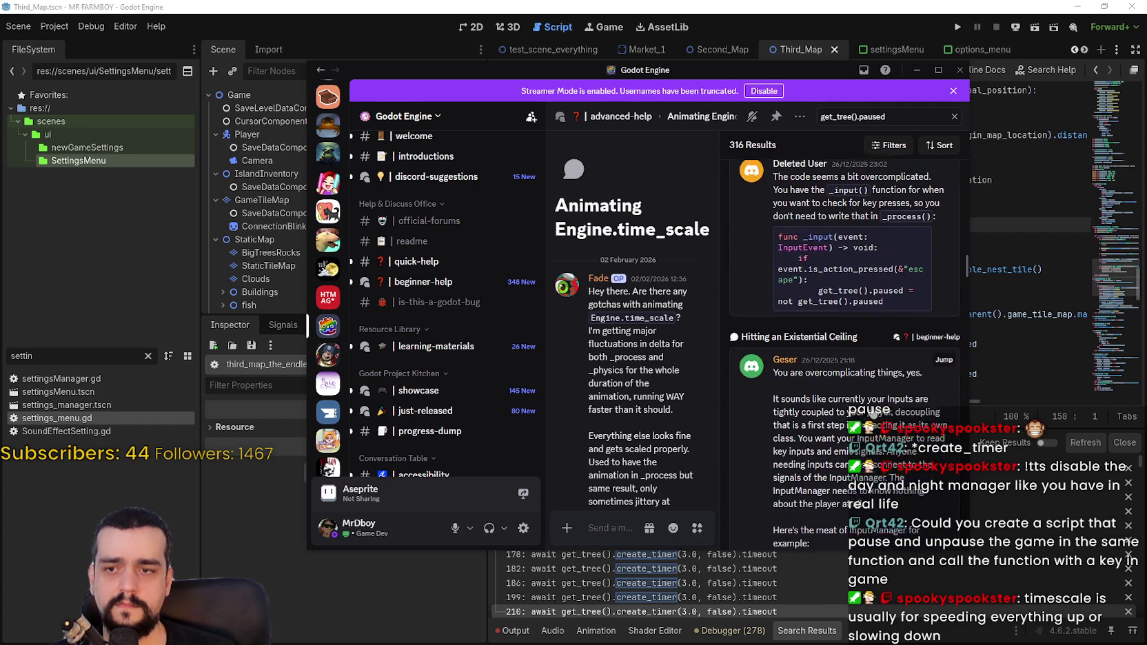
pyautogui.scroll(-5, 844, 331)
pyautogui.scroll(5, 844, 331)
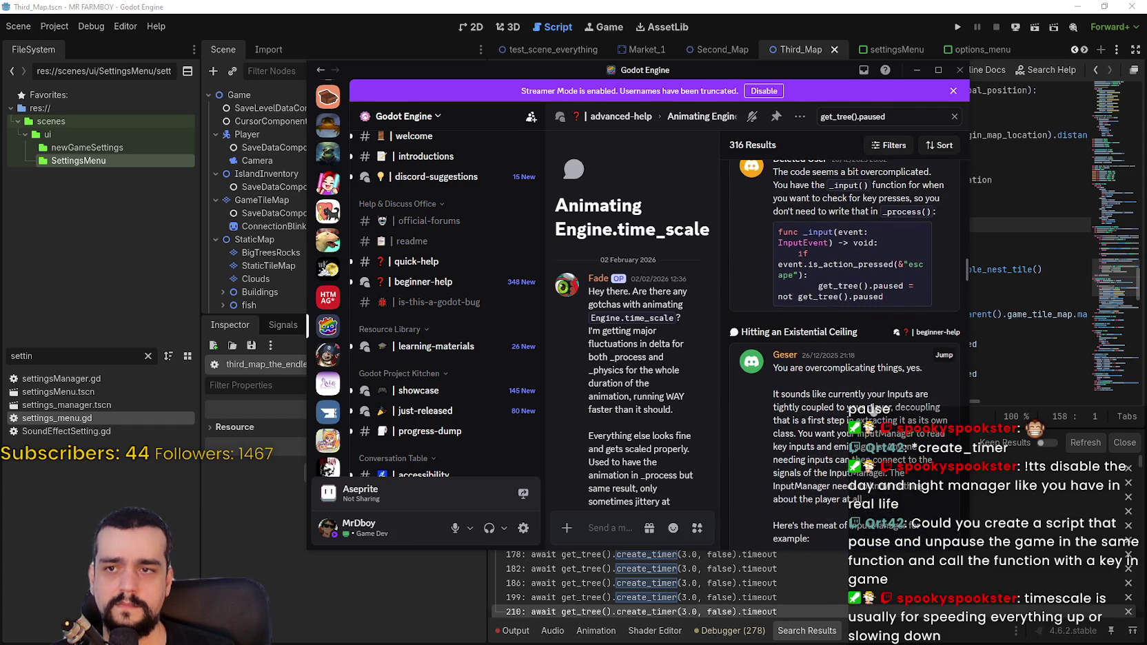
pyautogui.scroll(-10, 873, 410)
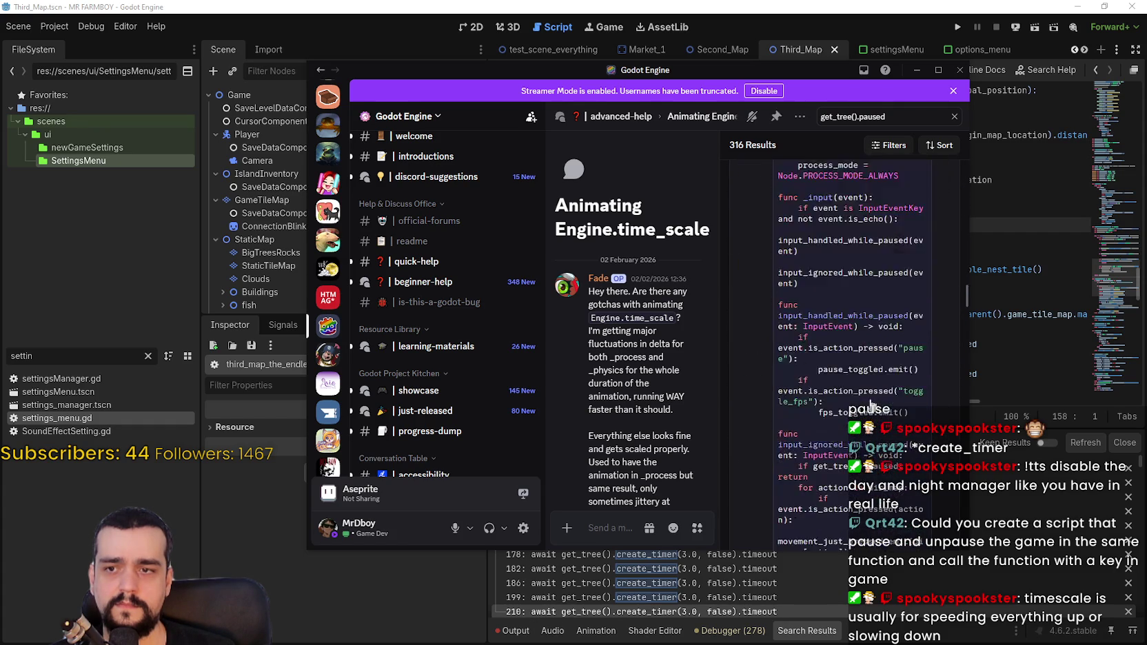
pyautogui.scroll(-10, 875, 401)
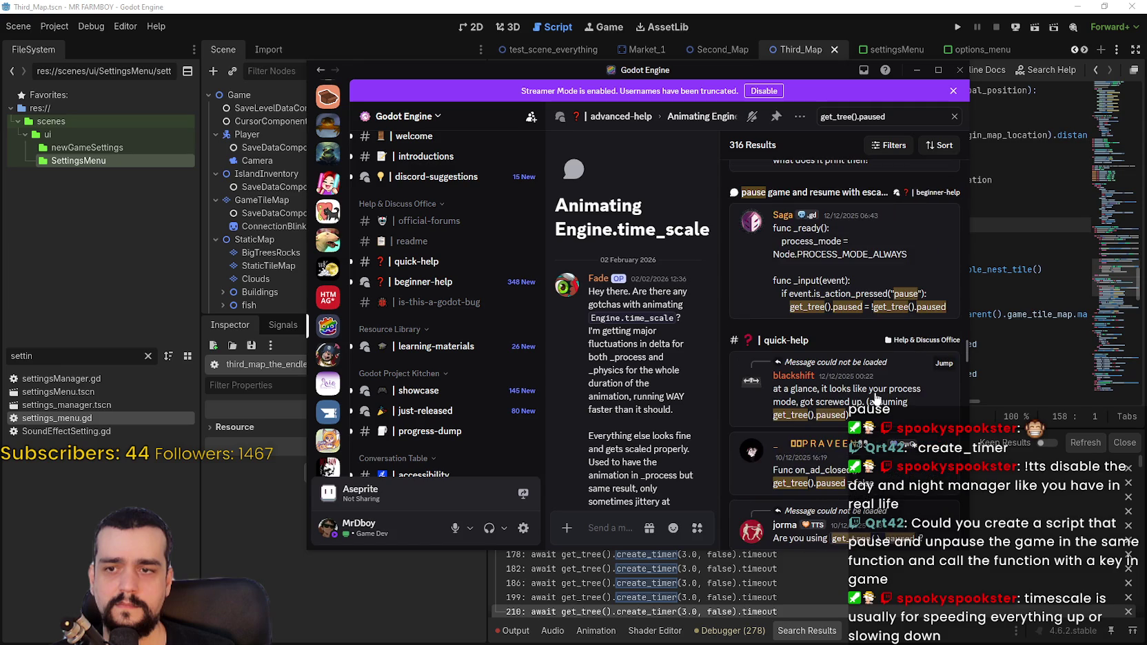
pyautogui.scroll(-10, 873, 395)
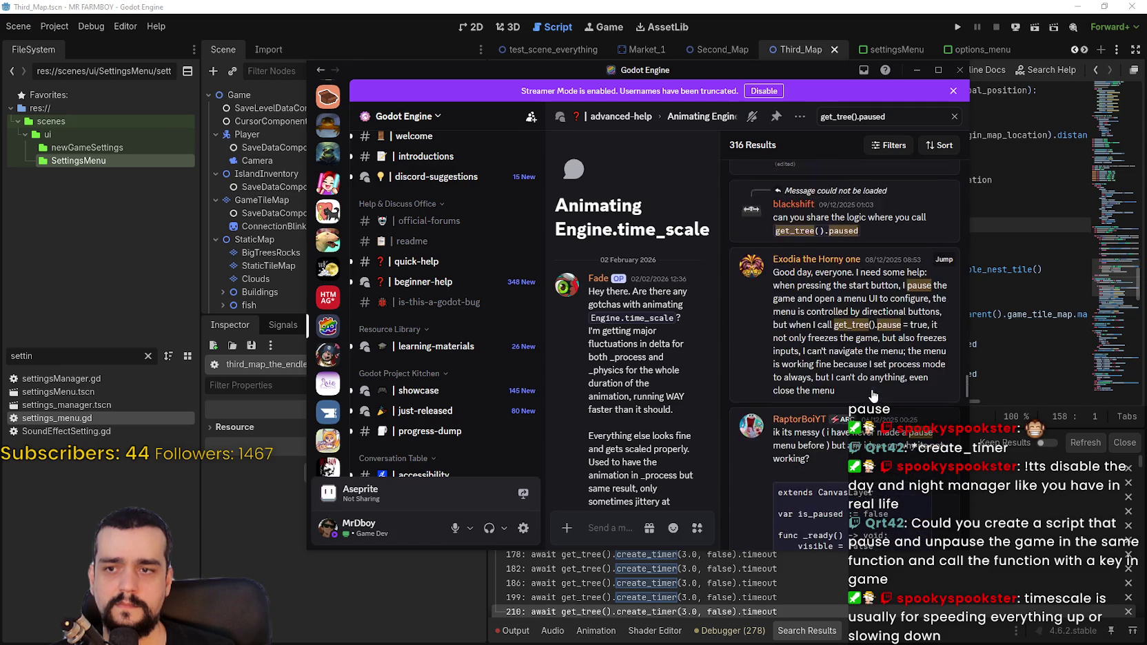
pyautogui.scroll(-5, 965, 392)
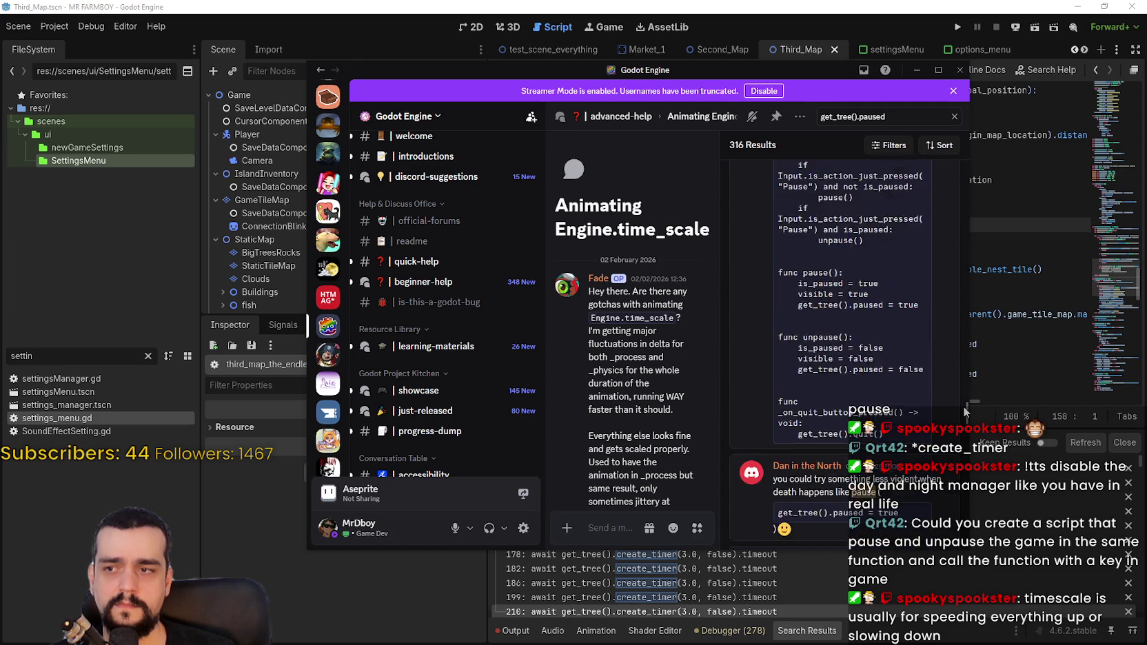
pyautogui.scroll(-10, 965, 421)
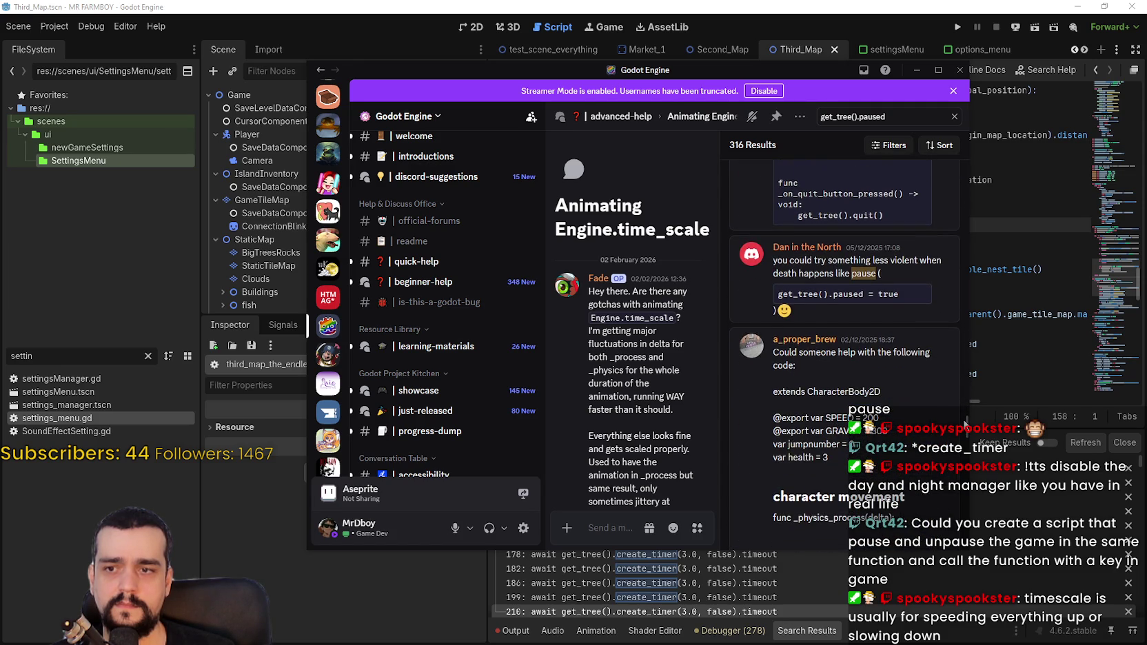
pyautogui.scroll(-8, 961, 457)
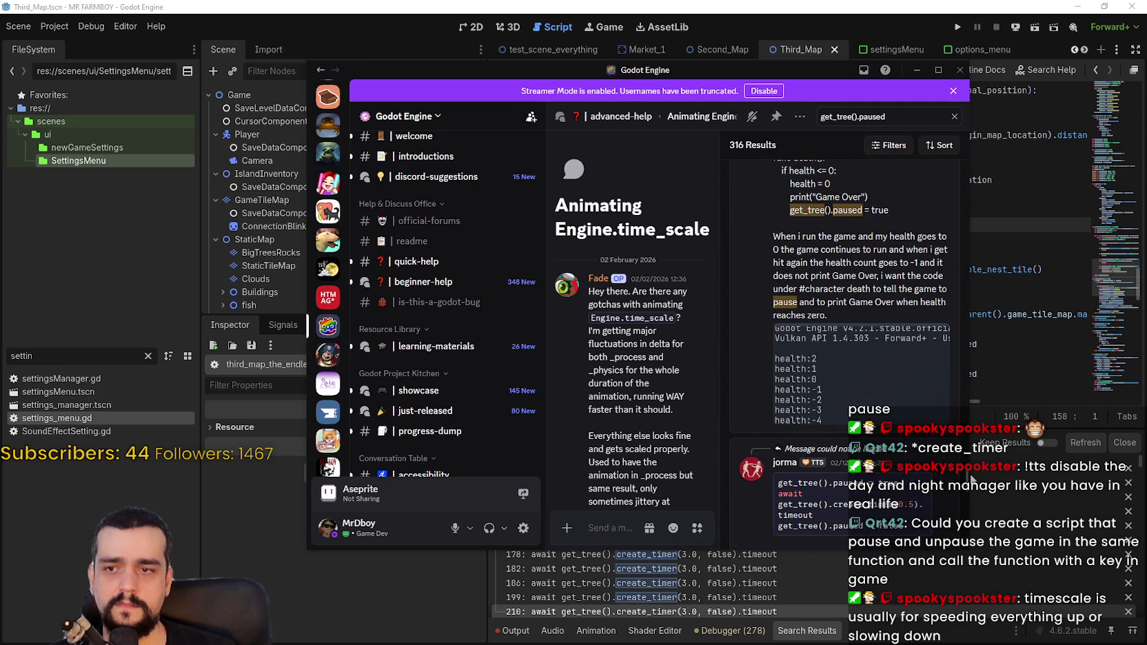
pyautogui.scroll(-6, 972, 482)
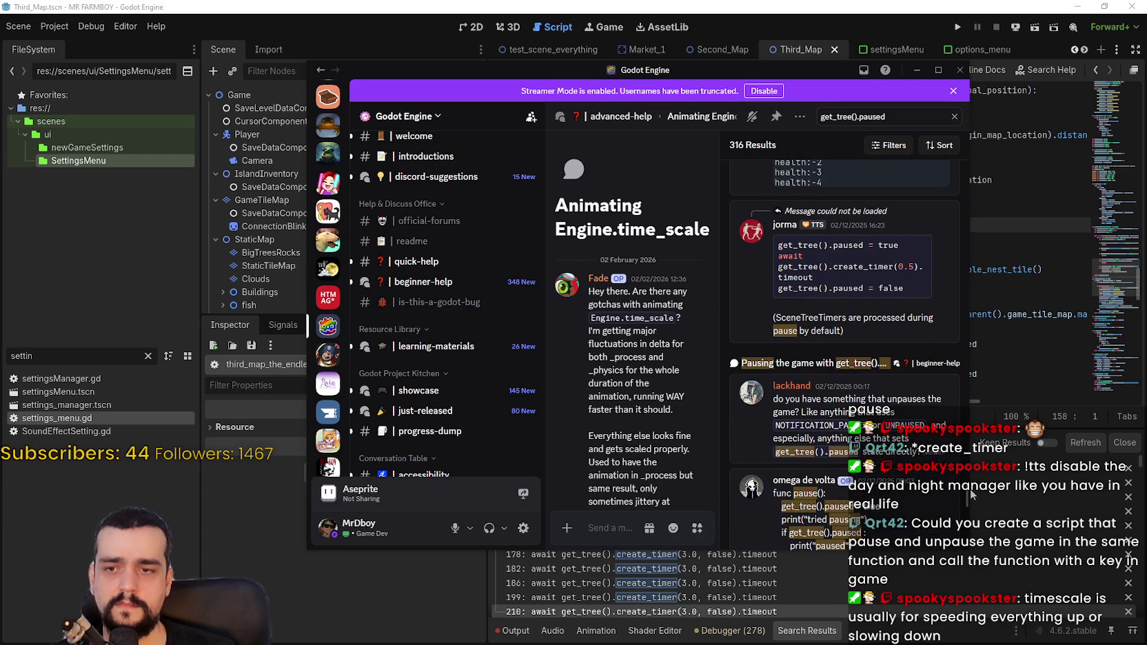
pyautogui.scroll(-1, 971, 494)
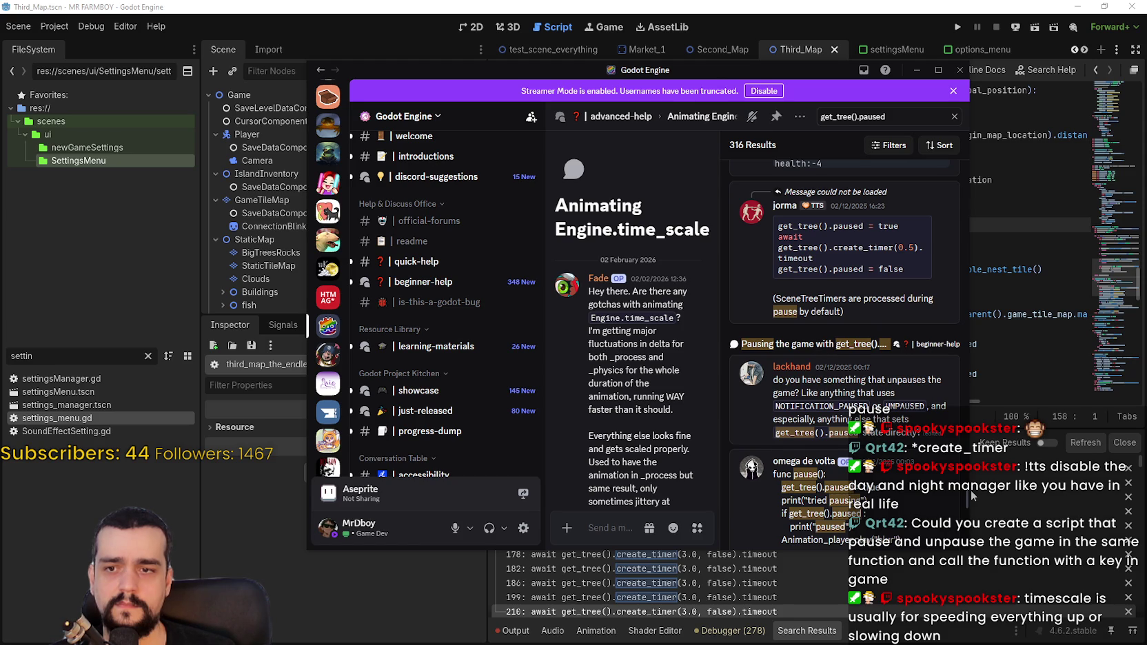
pyautogui.scroll(-3, 972, 495)
pyautogui.scroll(-3, 971, 499)
pyautogui.scroll(2, 970, 508)
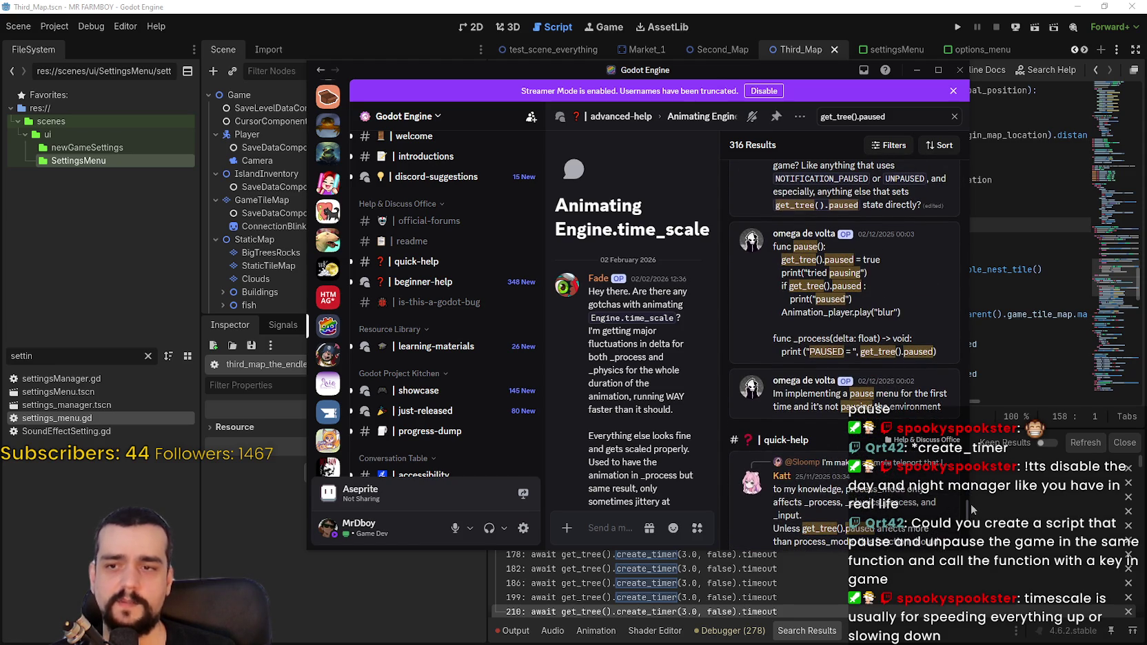
pyautogui.scroll(-2, 970, 504)
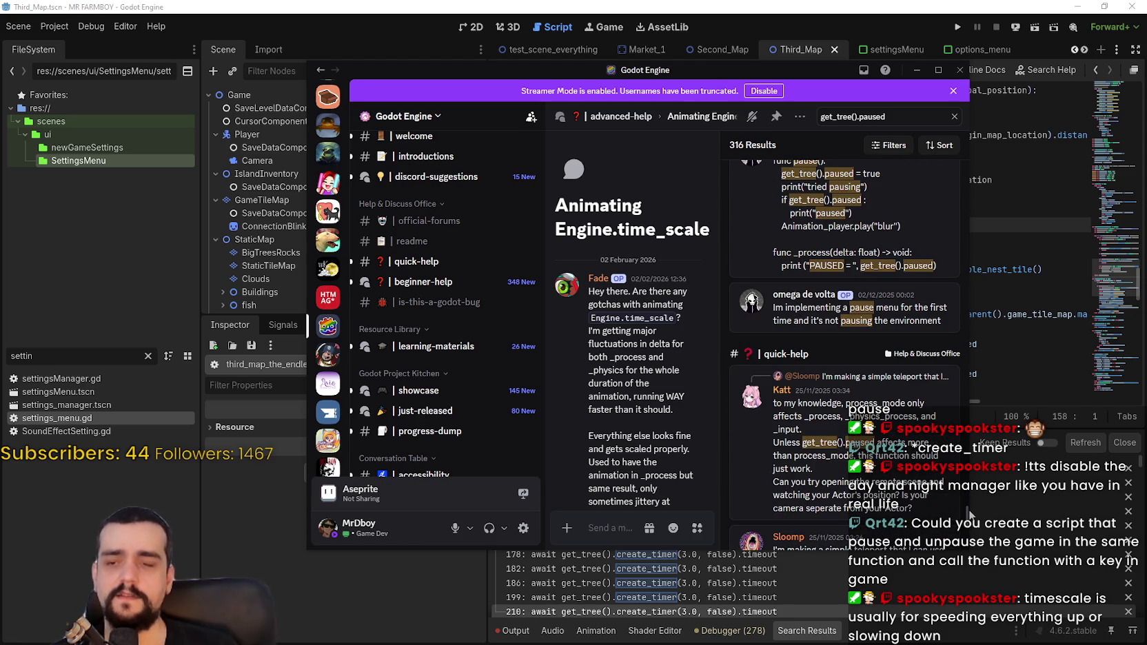
pyautogui.scroll(-1, 970, 513)
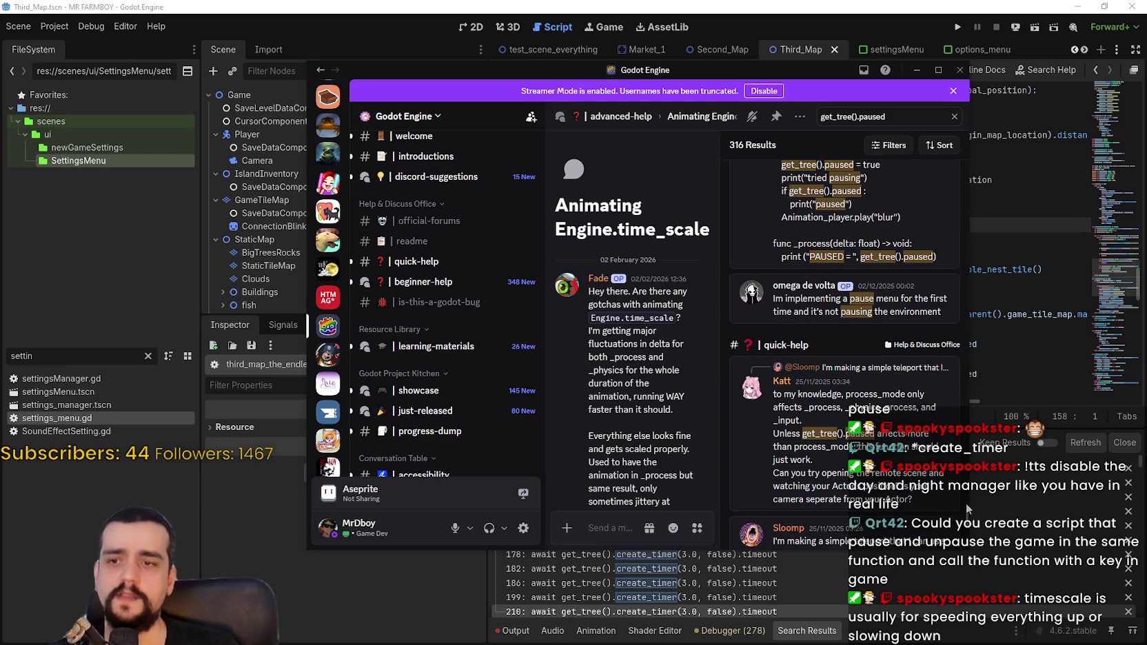
pyautogui.scroll(2, 969, 510)
pyautogui.scroll(-3, 961, 500)
pyautogui.scroll(2, 960, 510)
pyautogui.scroll(-2, 962, 513)
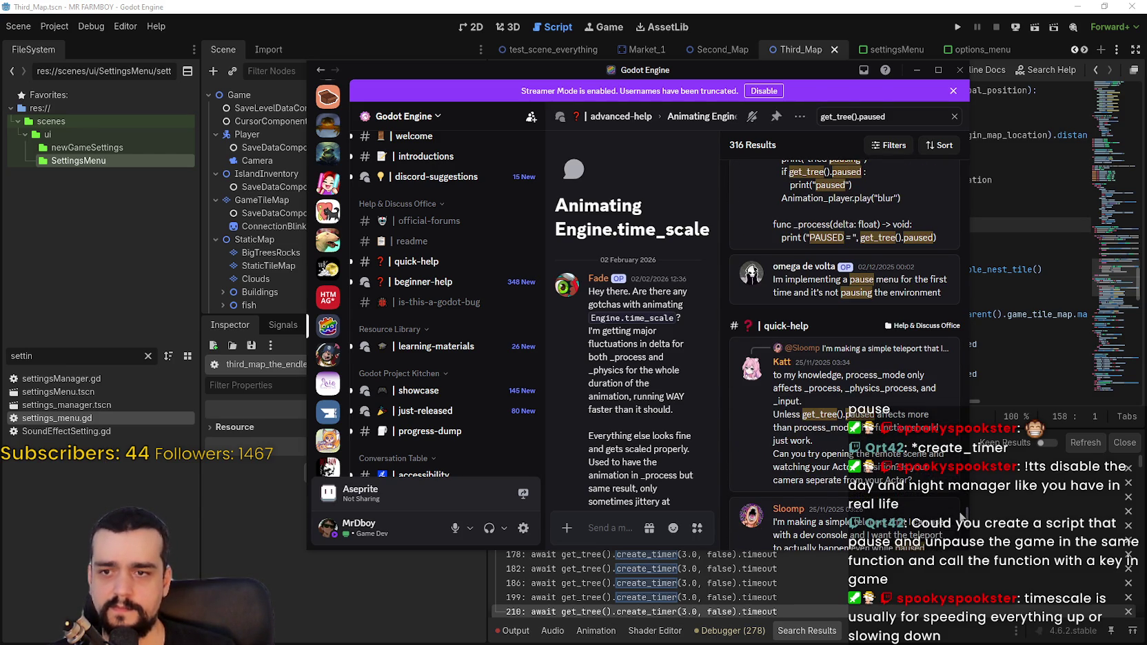
pyautogui.scroll(-1, 962, 514)
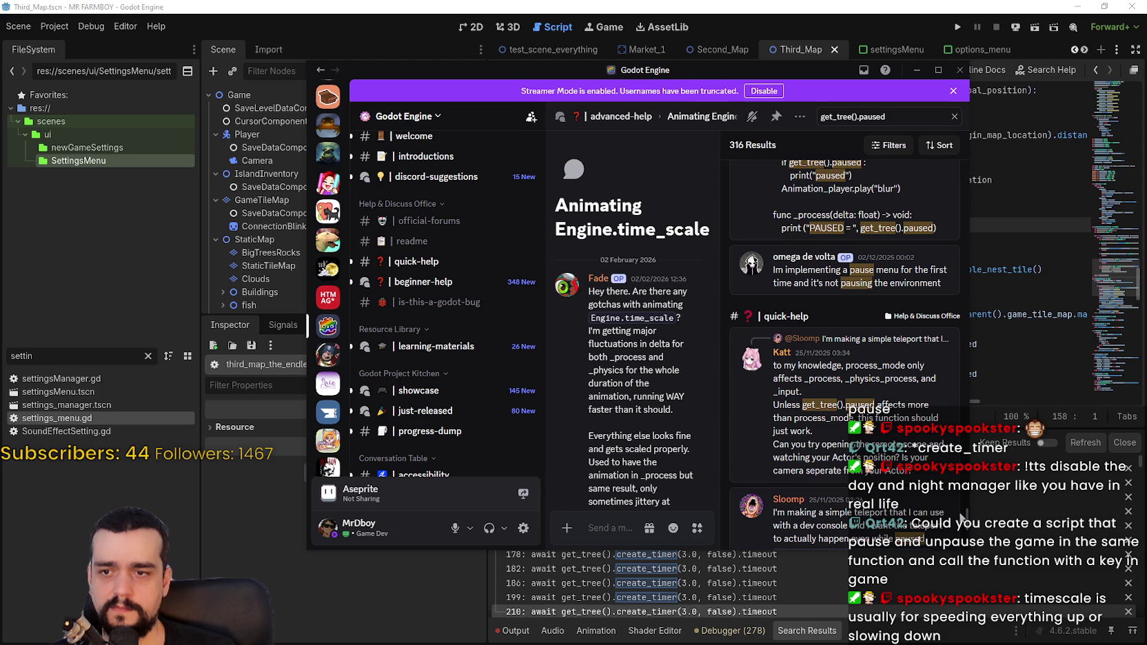
pyautogui.scroll(-5, 963, 517)
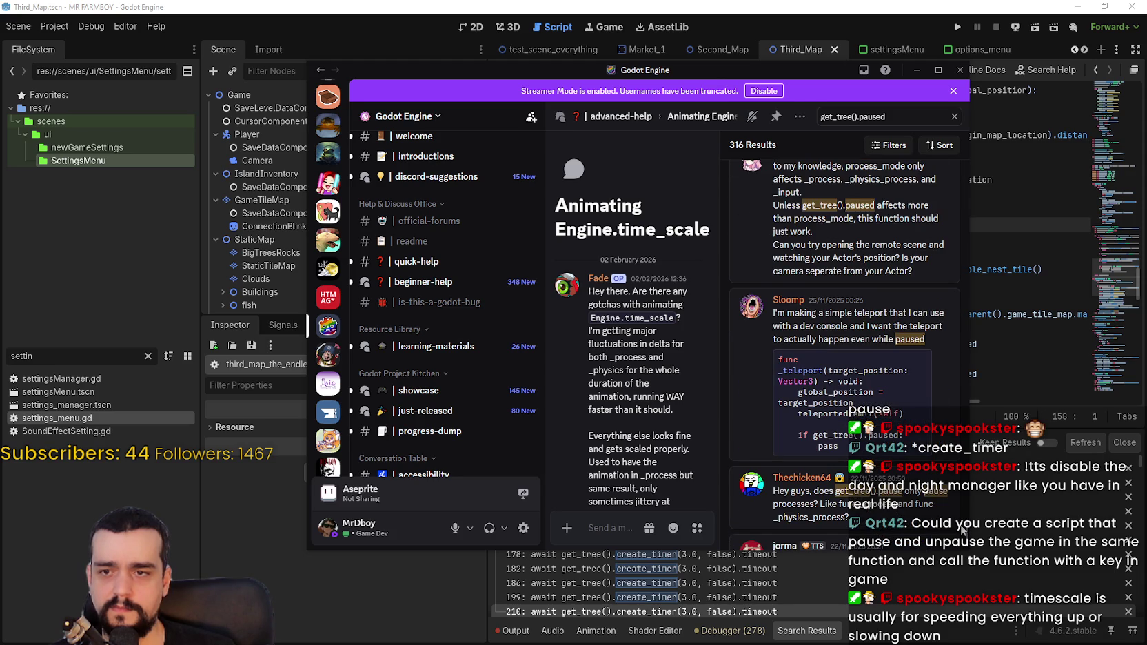
pyautogui.scroll(-3, 962, 529)
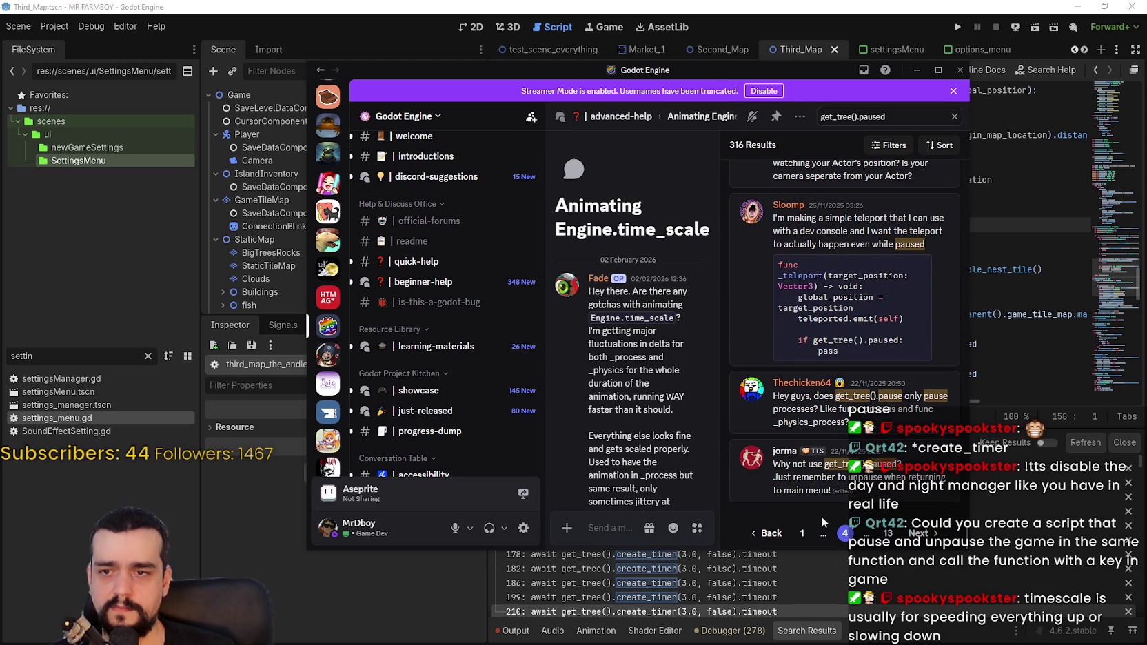
# - Move to the following results page and scroll down through its pause-related posts
pyautogui.click(931, 534)
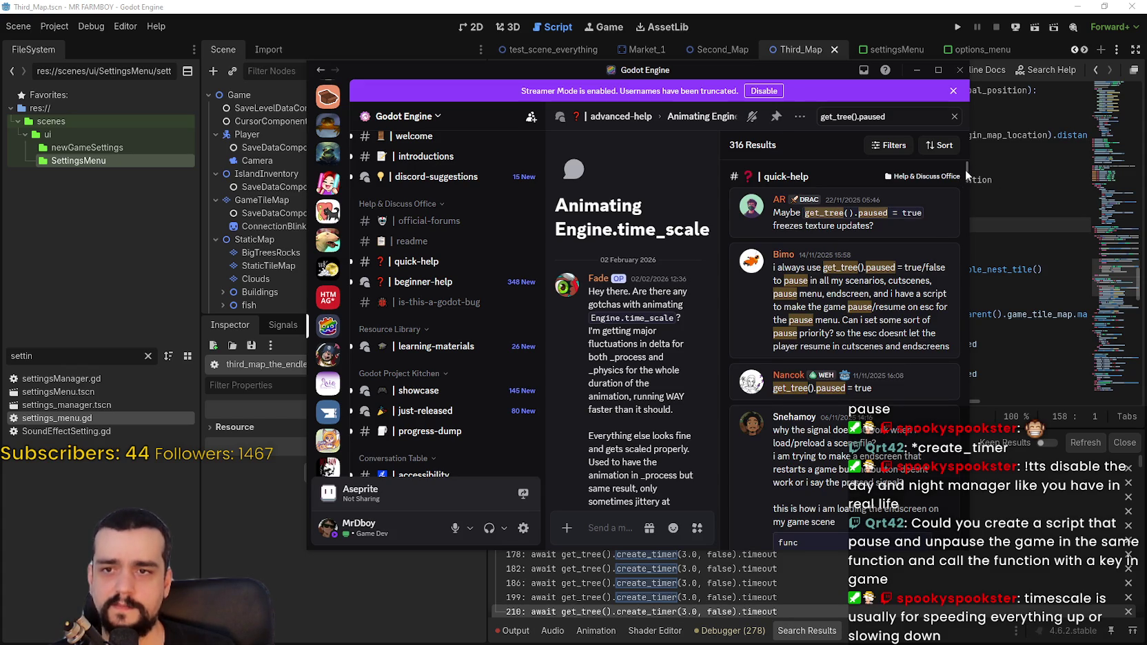
pyautogui.scroll(-2, 966, 180)
pyautogui.moveTo(966, 176)
pyautogui.mouseDown()
pyautogui.moveTo(963, 210)
pyautogui.moveTo(970, 194)
pyautogui.mouseUp()
pyautogui.scroll(-3, 969, 195)
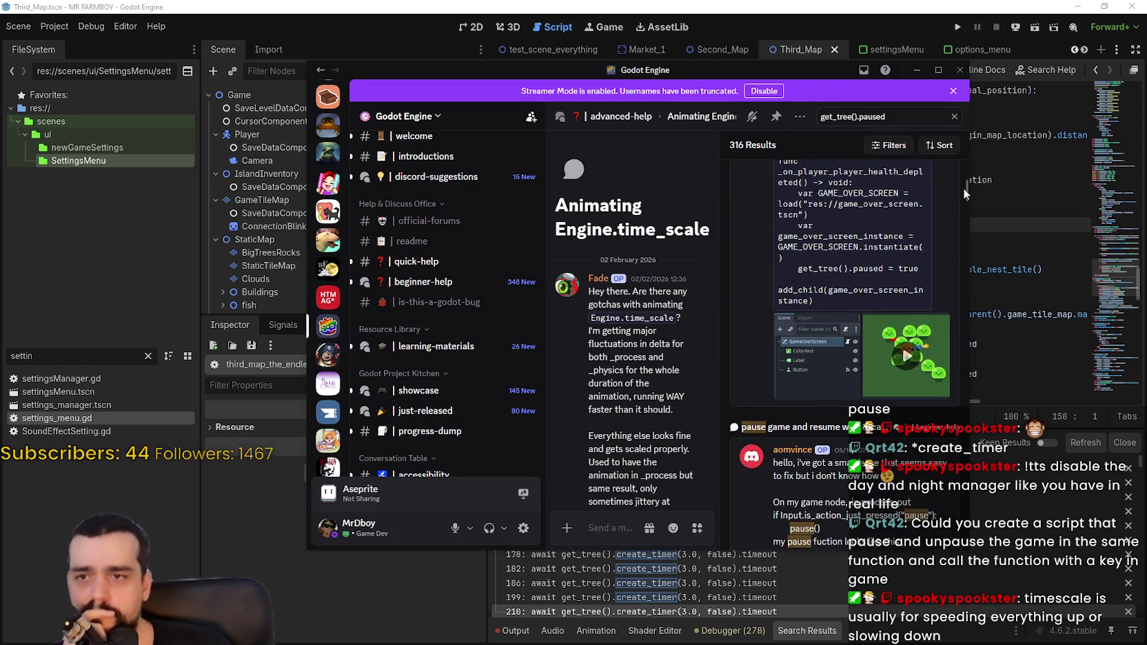
pyautogui.moveTo(969, 206)
pyautogui.mouseDown()
pyautogui.moveTo(952, 304)
pyautogui.moveTo(960, 557)
pyautogui.mouseUp()
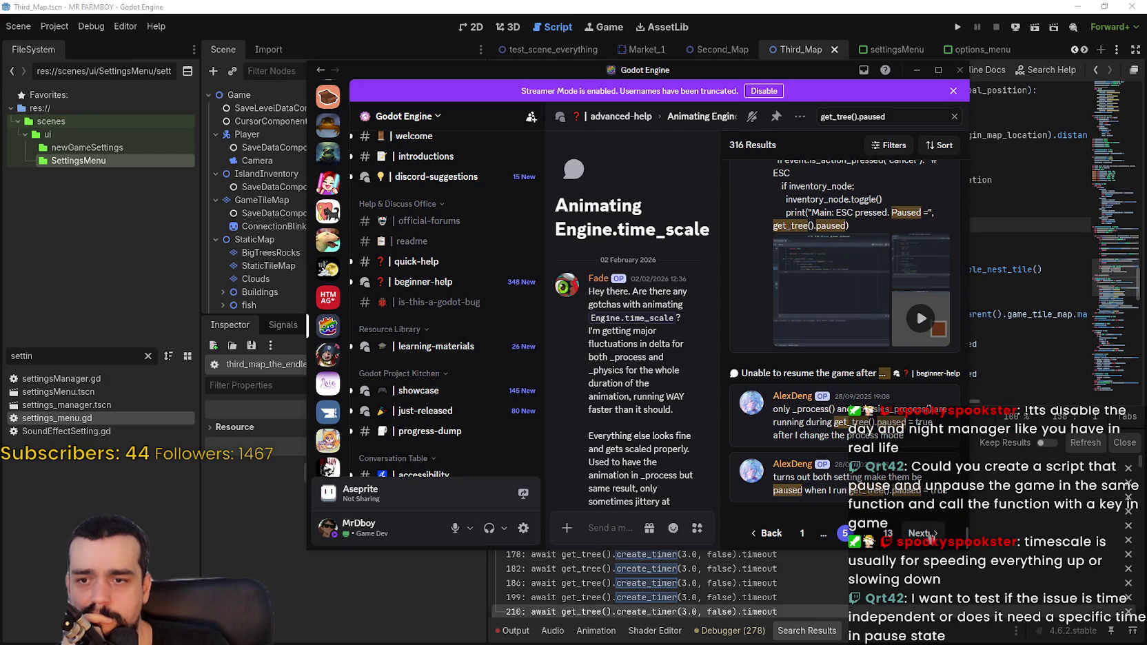
# - Advance a page, drag through the pause/unpause code posts, then move on to the next page
pyautogui.click(930, 536)
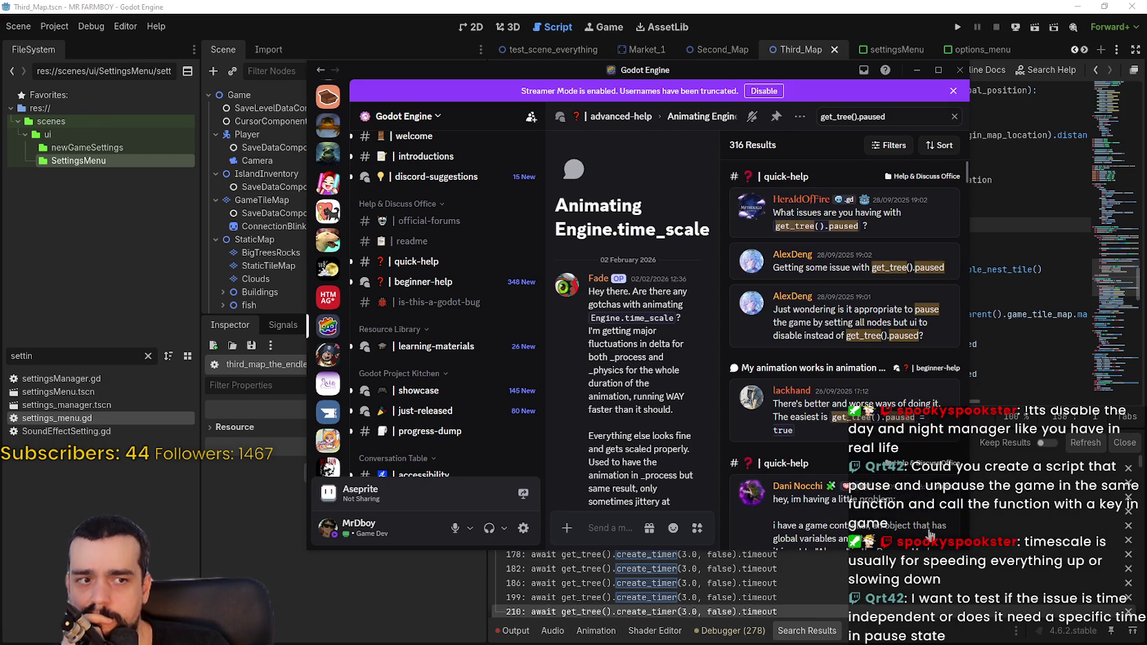
pyautogui.moveTo(967, 178)
pyautogui.mouseDown()
pyautogui.moveTo(977, 329)
pyautogui.moveTo(979, 183)
pyautogui.mouseUp()
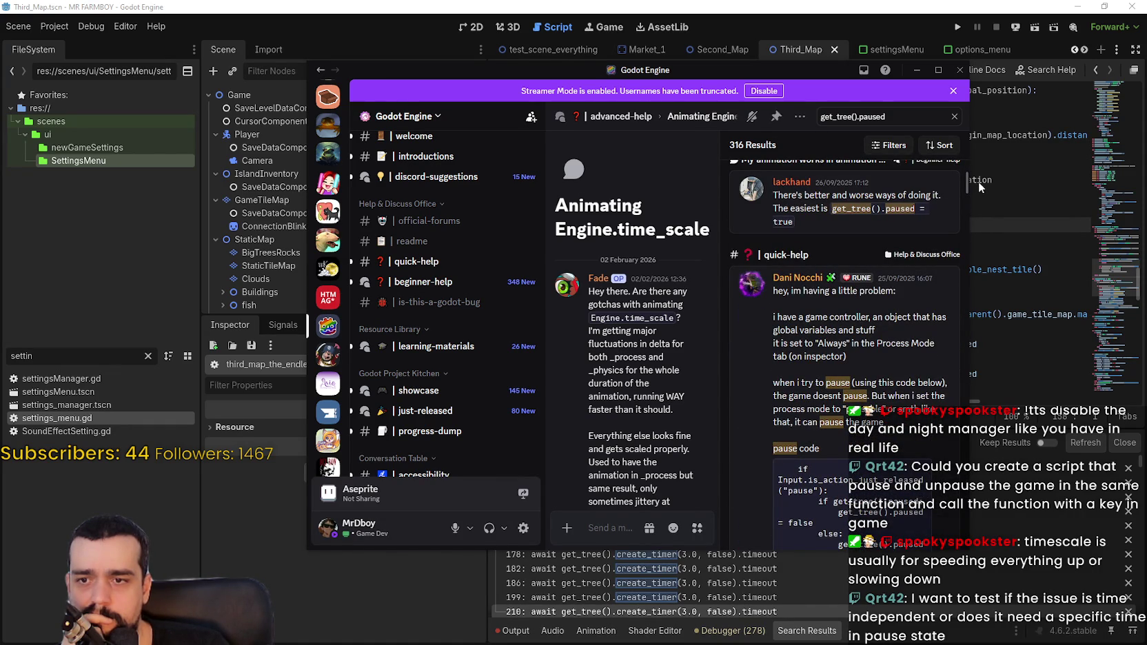
pyautogui.moveTo(978, 184); pyautogui.dragTo(982, 211)
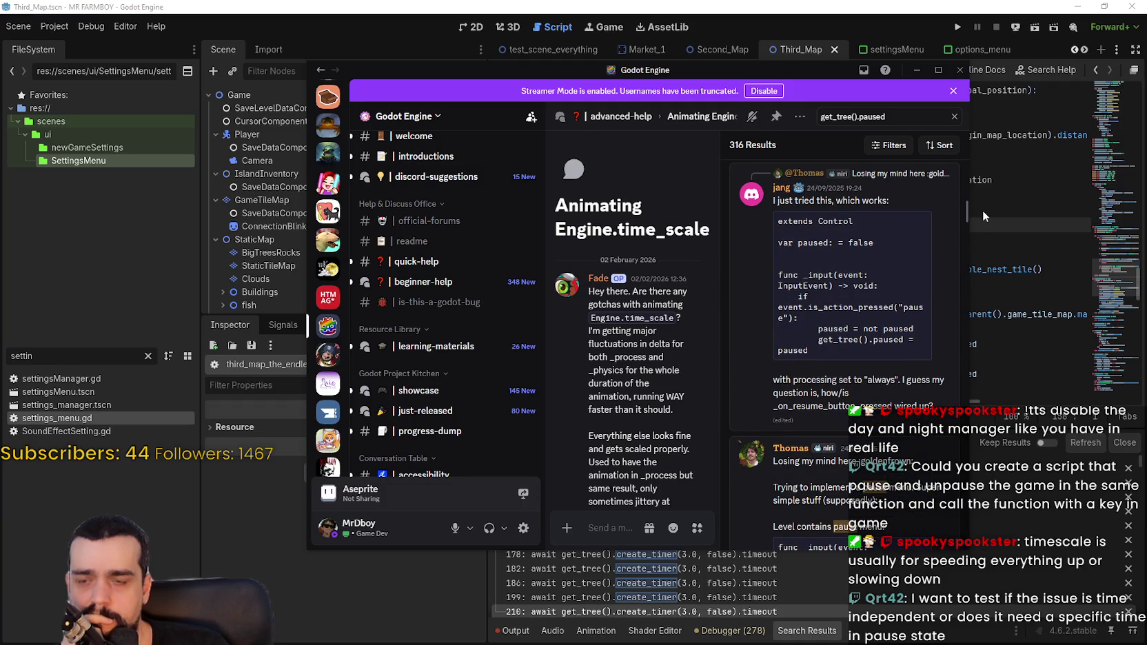
pyautogui.moveTo(982, 211); pyautogui.dragTo(982, 548)
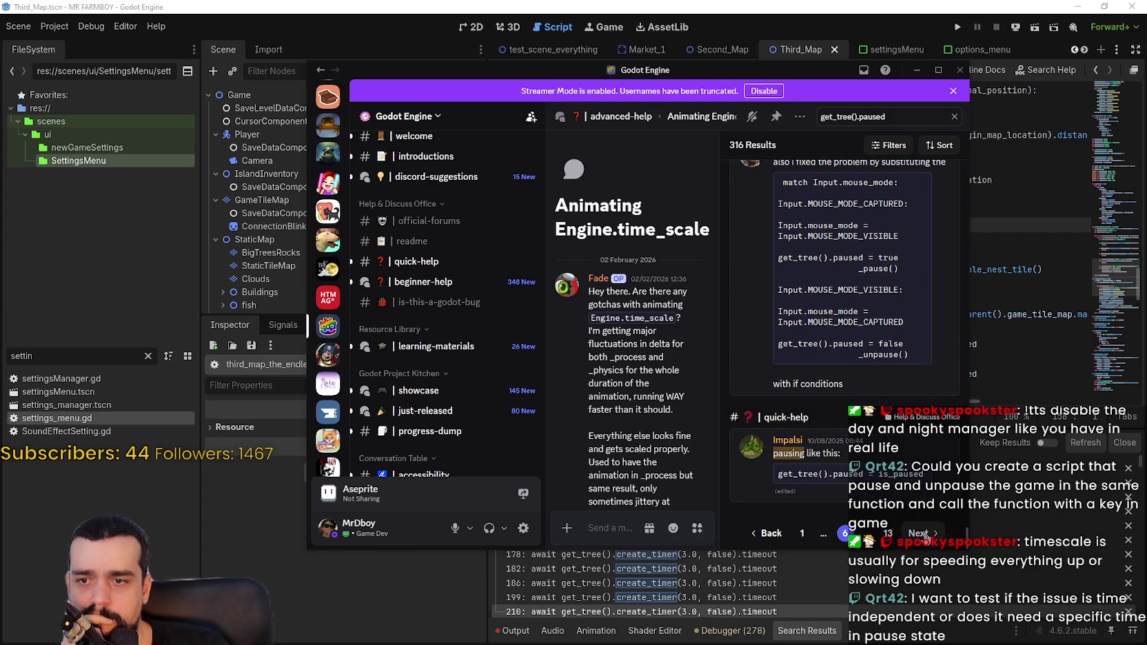
pyautogui.click(928, 534)
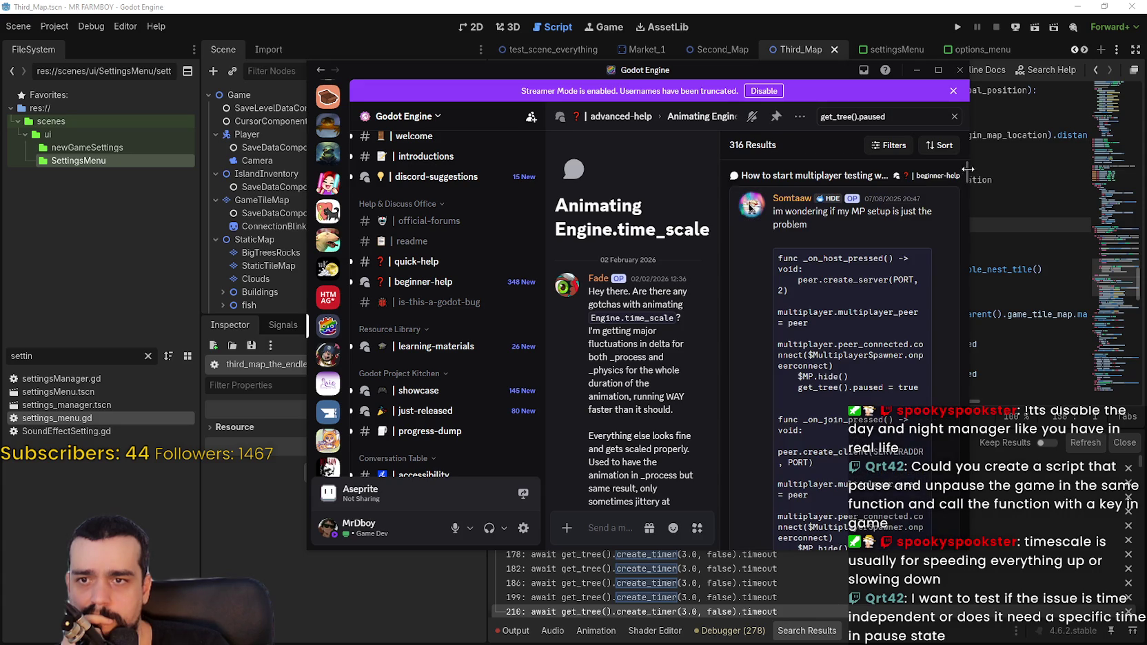
pyautogui.moveTo(965, 175); pyautogui.dragTo(963, 367)
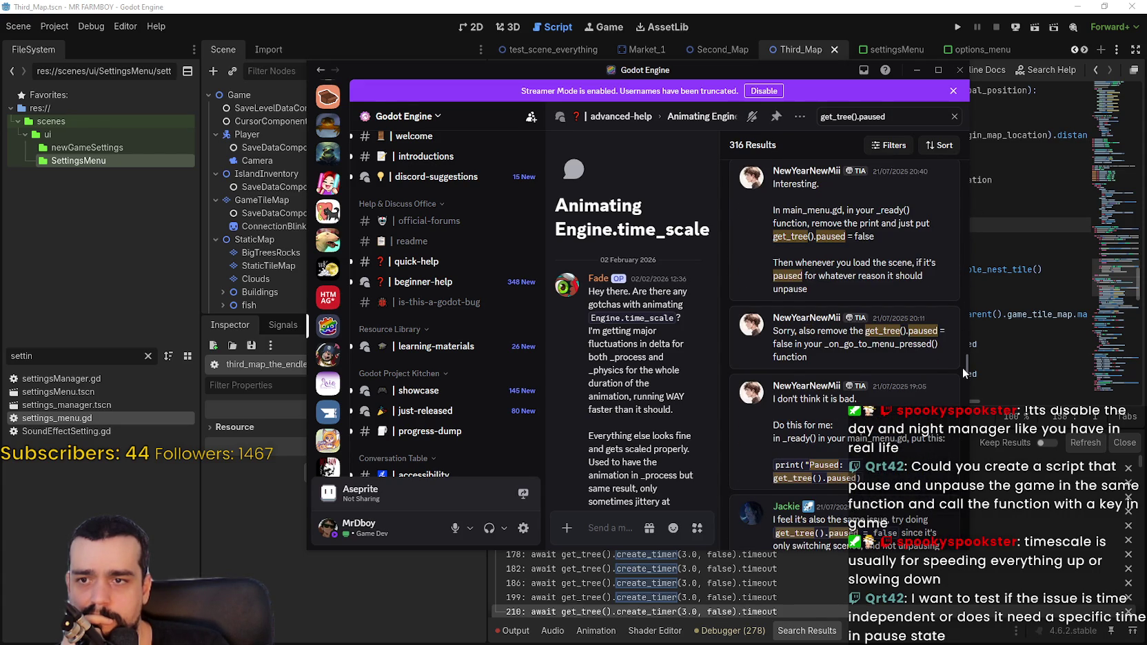
pyautogui.scroll(-10, 958, 386)
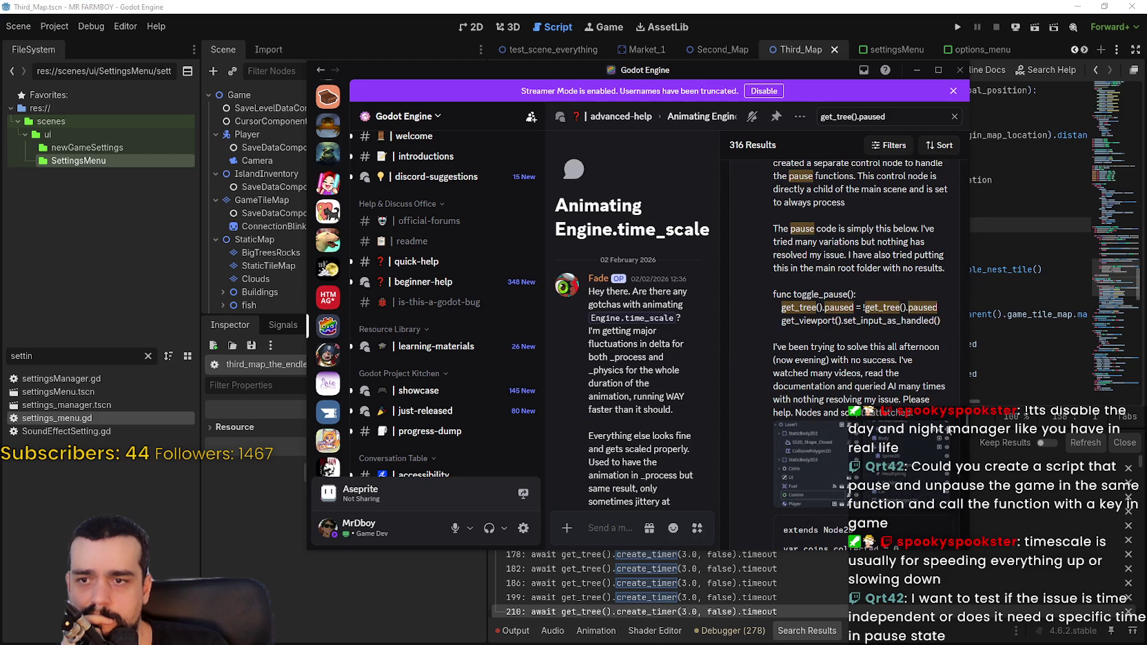
pyautogui.scroll(-10, 948, 430)
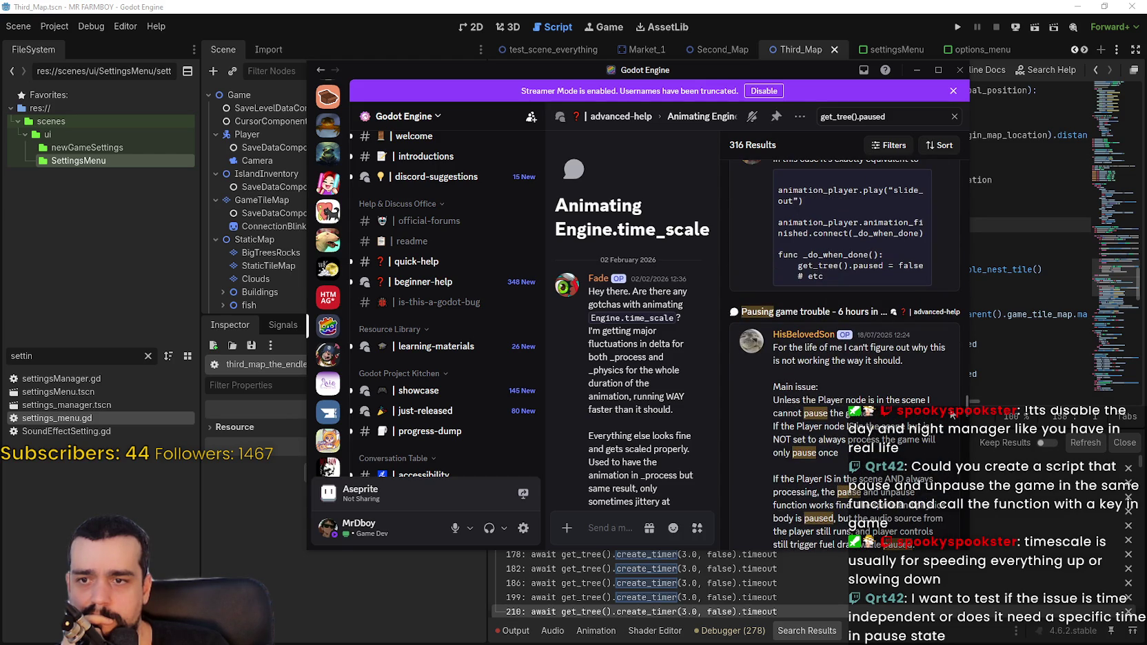
pyautogui.scroll(-3, 955, 415)
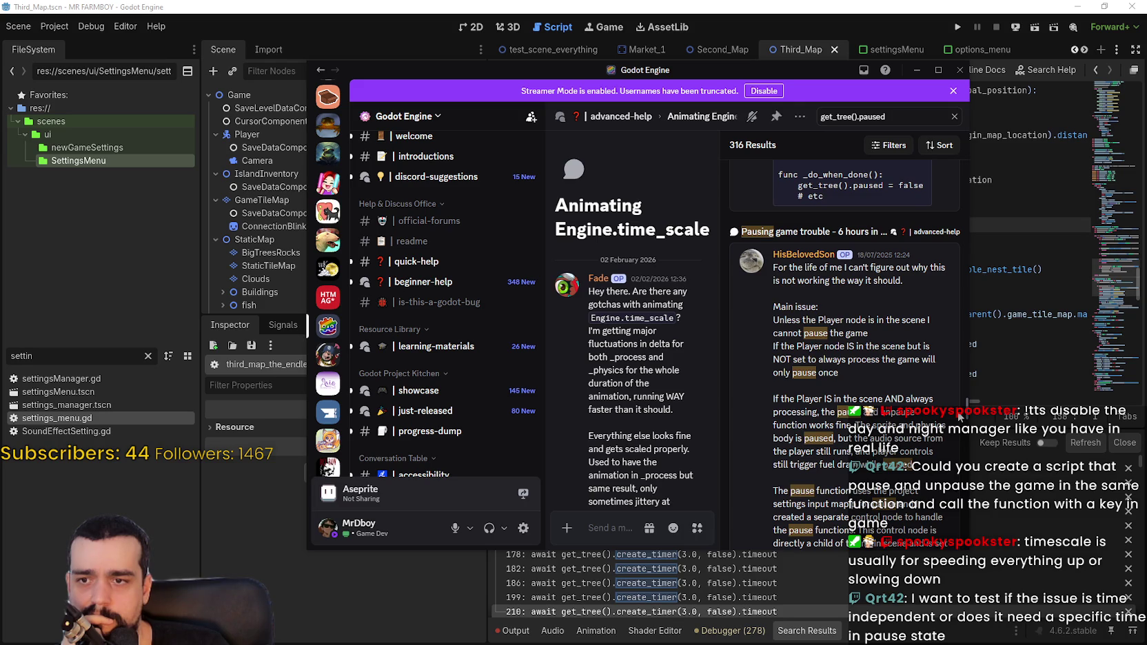
pyautogui.scroll(-10, 959, 418)
pyautogui.scroll(-15, 959, 440)
pyautogui.scroll(-10, 956, 474)
pyautogui.scroll(-3, 963, 527)
pyautogui.scroll(5, 968, 523)
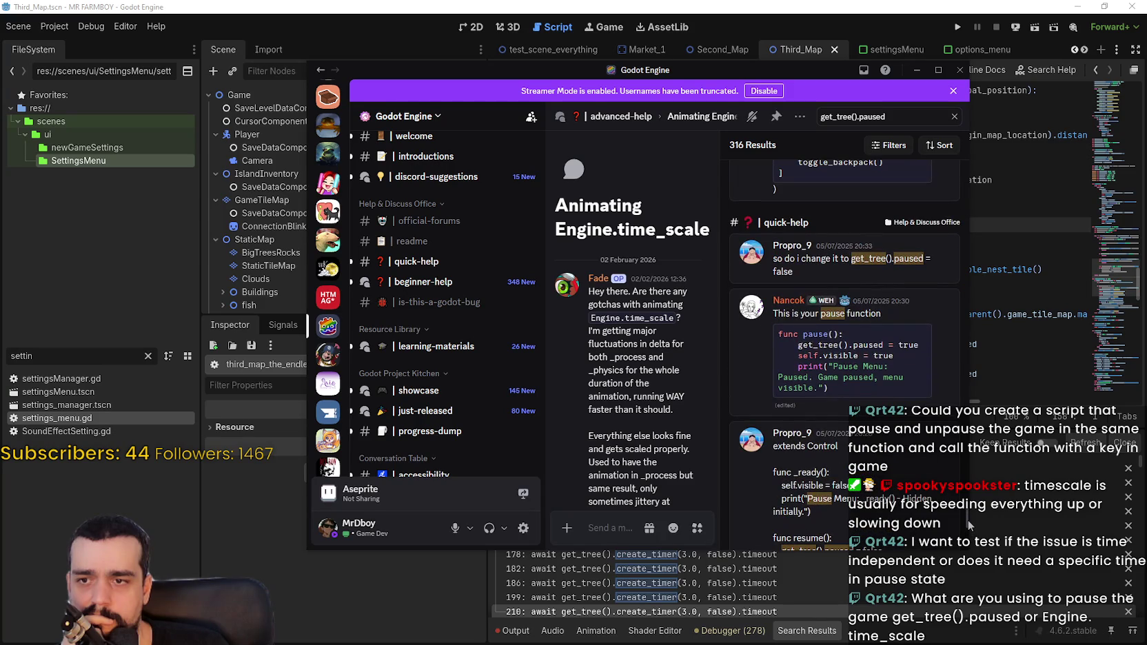
pyautogui.scroll(-1, 968, 520)
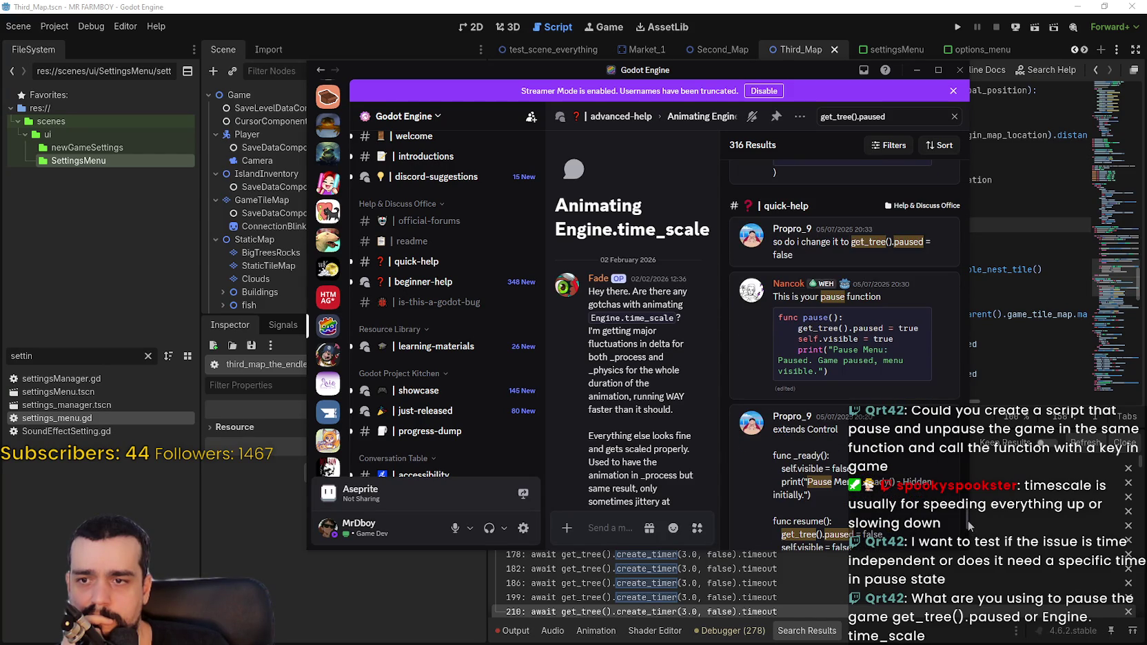
pyautogui.scroll(-10, 968, 520)
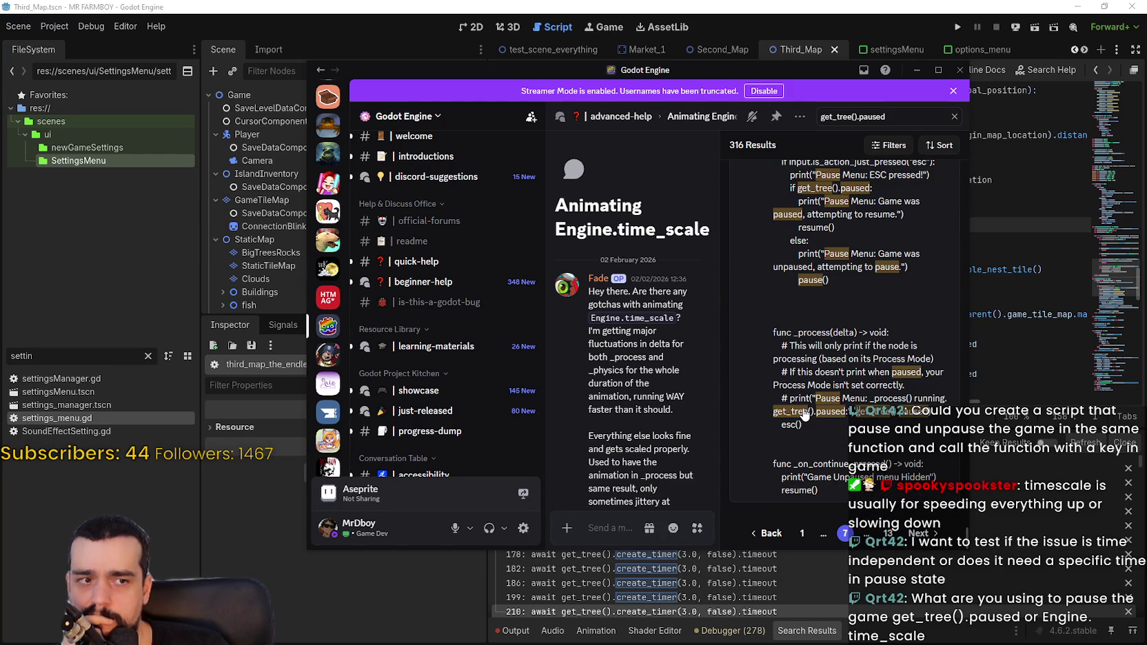
pyautogui.click(842, 6)
pyautogui.scroll(-3, 924, 251)
# - Open settings_menu.gd and uncomment the get_tree().set_pause(true) call on line 81
pyautogui.click(921, 194)
pyautogui.scroll(-1, 954, 257)
pyautogui.scroll(-2, 954, 256)
pyautogui.scroll(4, 954, 256)
pyautogui.scroll(2, 954, 256)
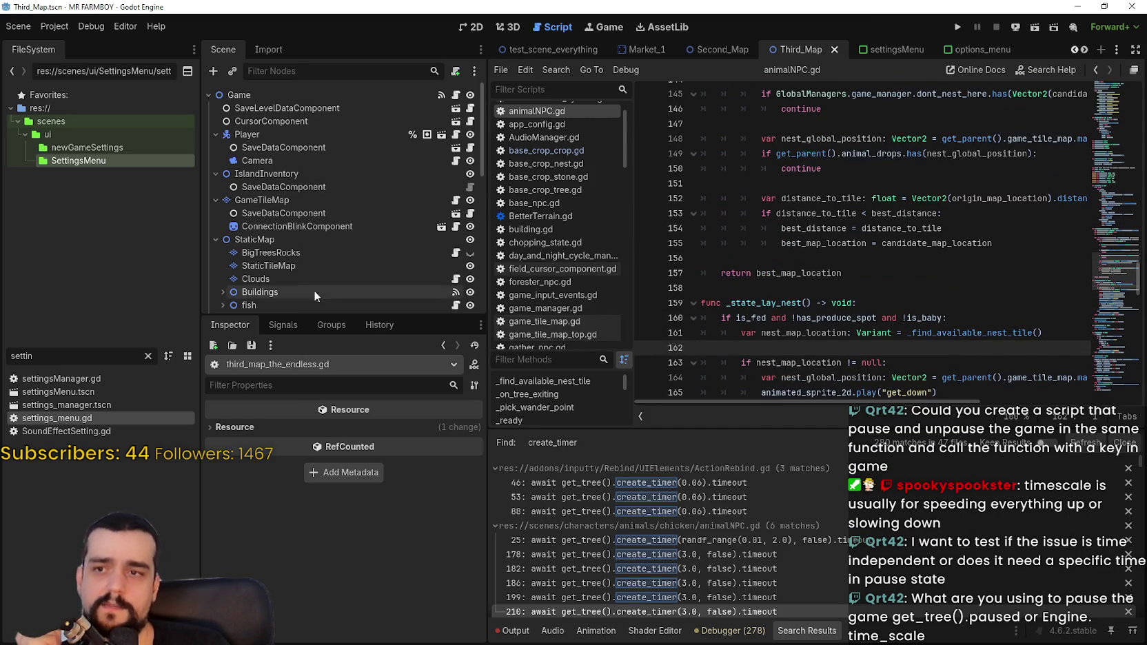
pyautogui.doubleClick(80, 422)
pyautogui.scroll(-2, 937, 290)
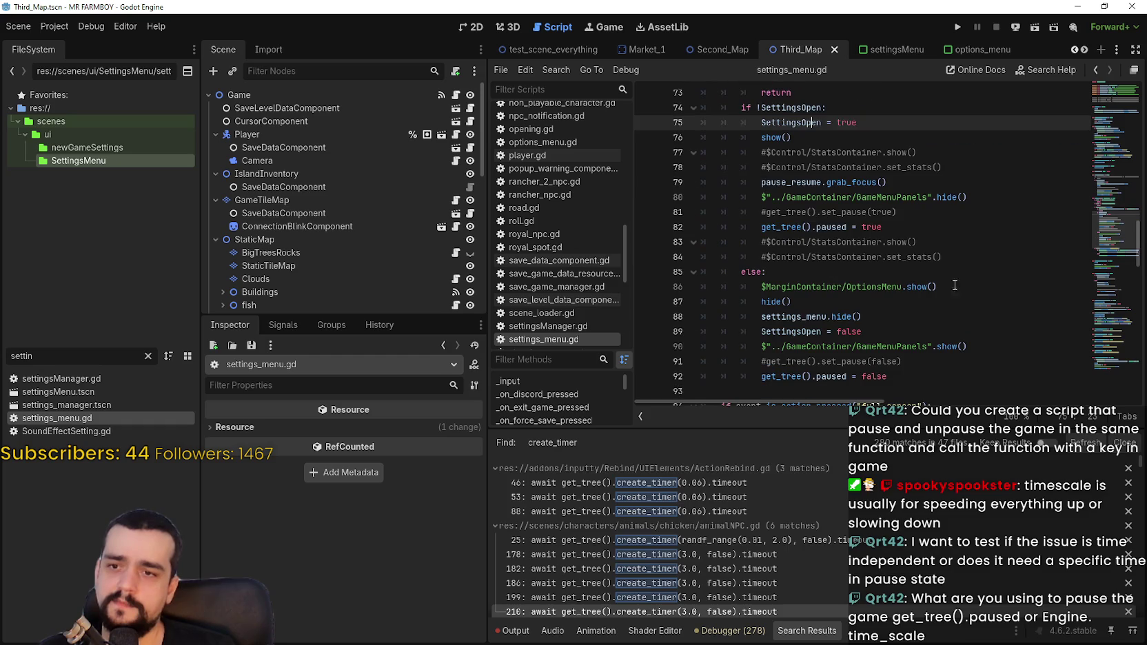
pyautogui.moveTo(882, 227); pyautogui.dragTo(761, 227)
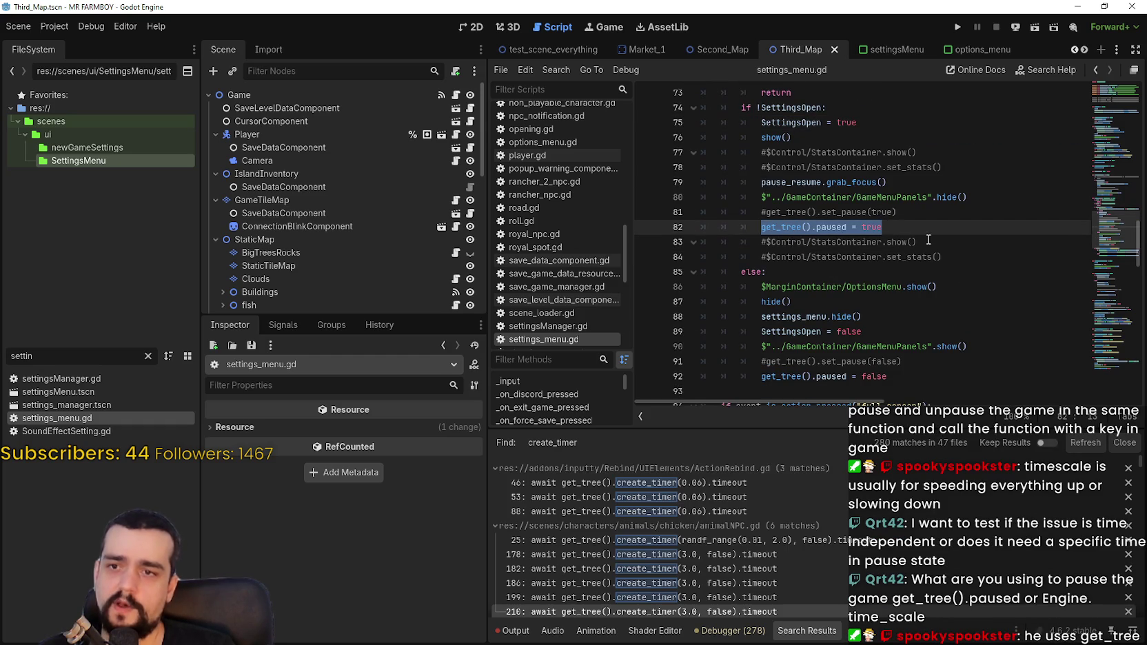
pyautogui.click(761, 212)
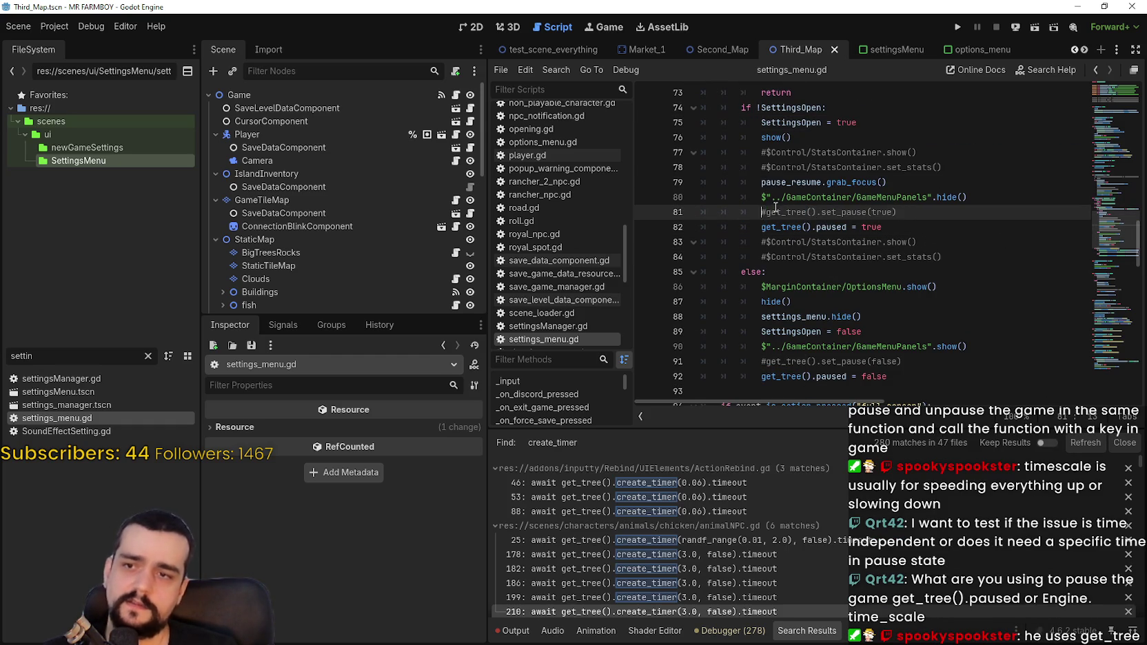
pyautogui.press('Delete')
# - Comment out both paused assignments, enable set_pause(false) on line 91, and save settings_menu.gd
pyautogui.click(762, 226)
pyautogui.write('#')
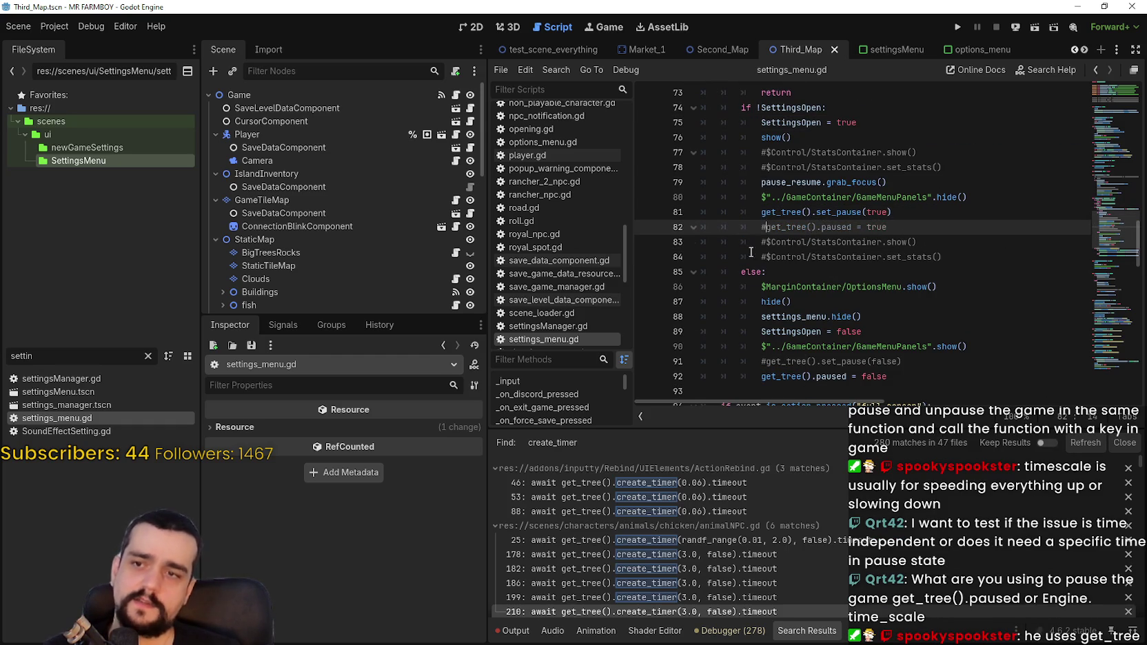
pyautogui.click(767, 361)
pyautogui.press('BackSpace')
pyautogui.click(762, 376)
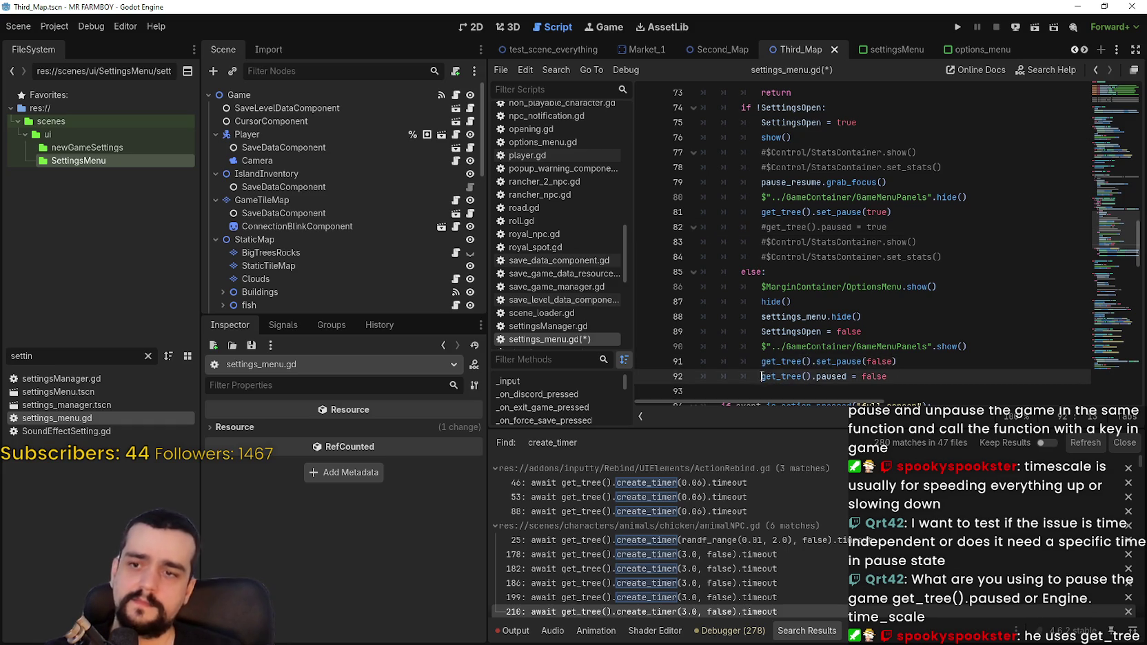
pyautogui.write('#')
pyautogui.hotkey('ctrl', 's')
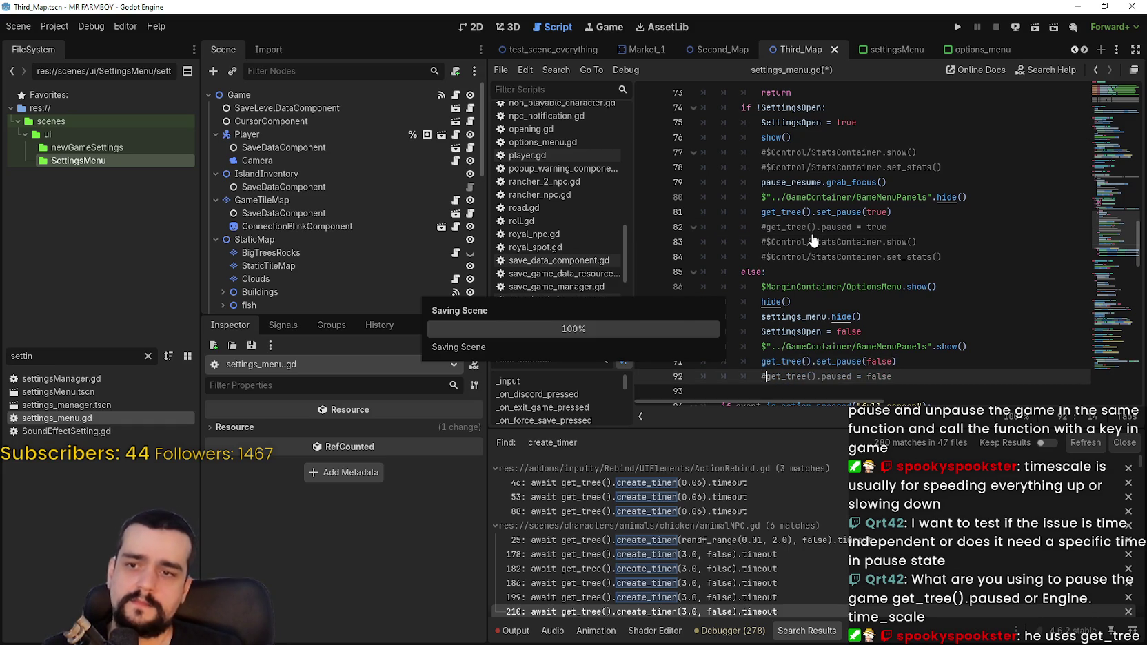
pyautogui.click(927, 222)
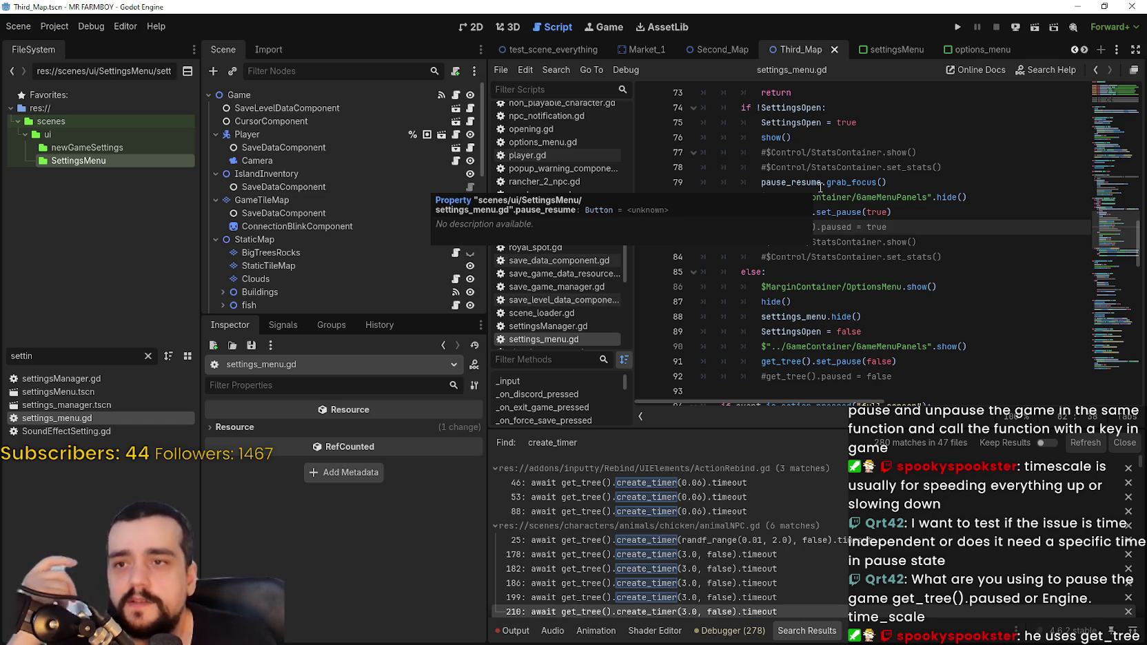
pyautogui.click(818, 182)
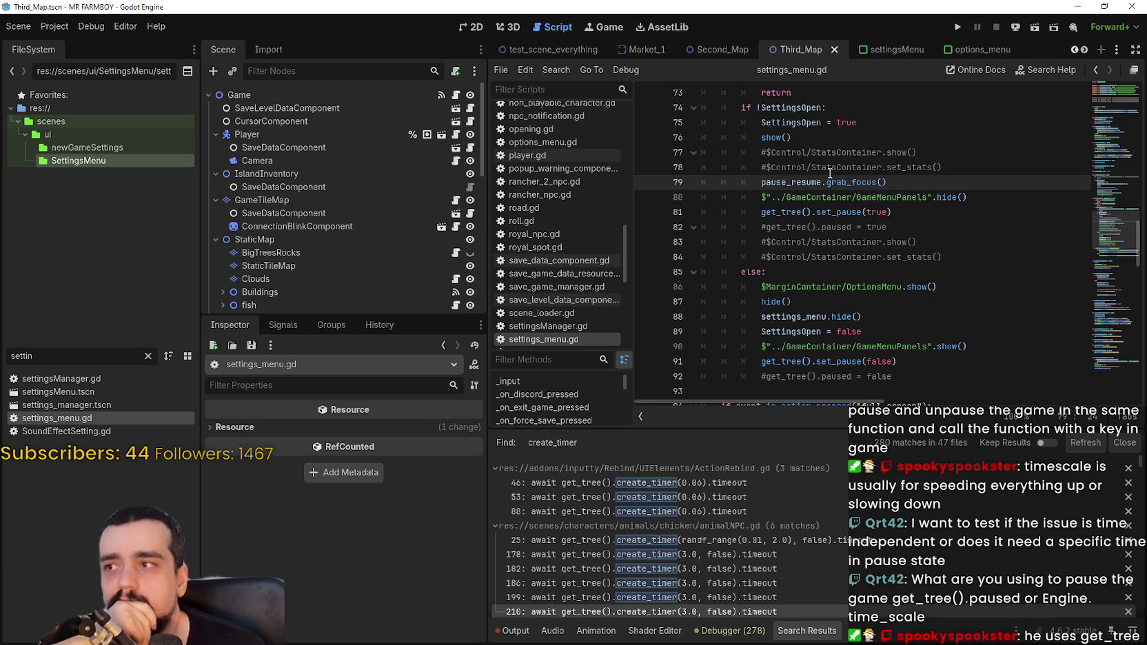
pyautogui.scroll(-1, 867, 324)
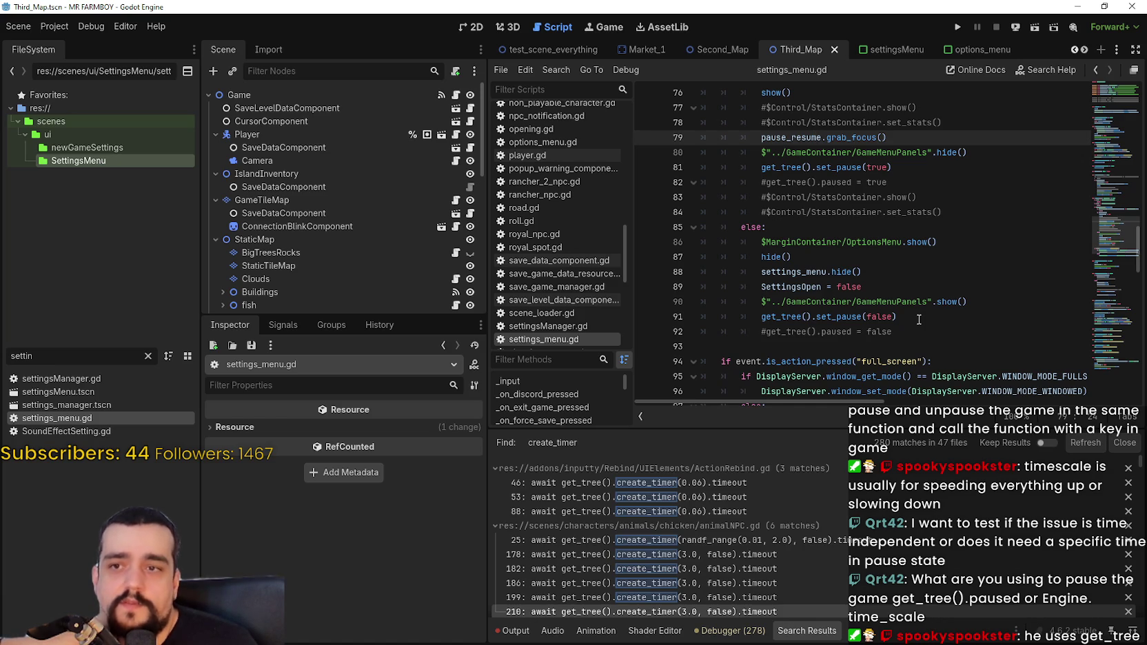
pyautogui.scroll(-1, 919, 319)
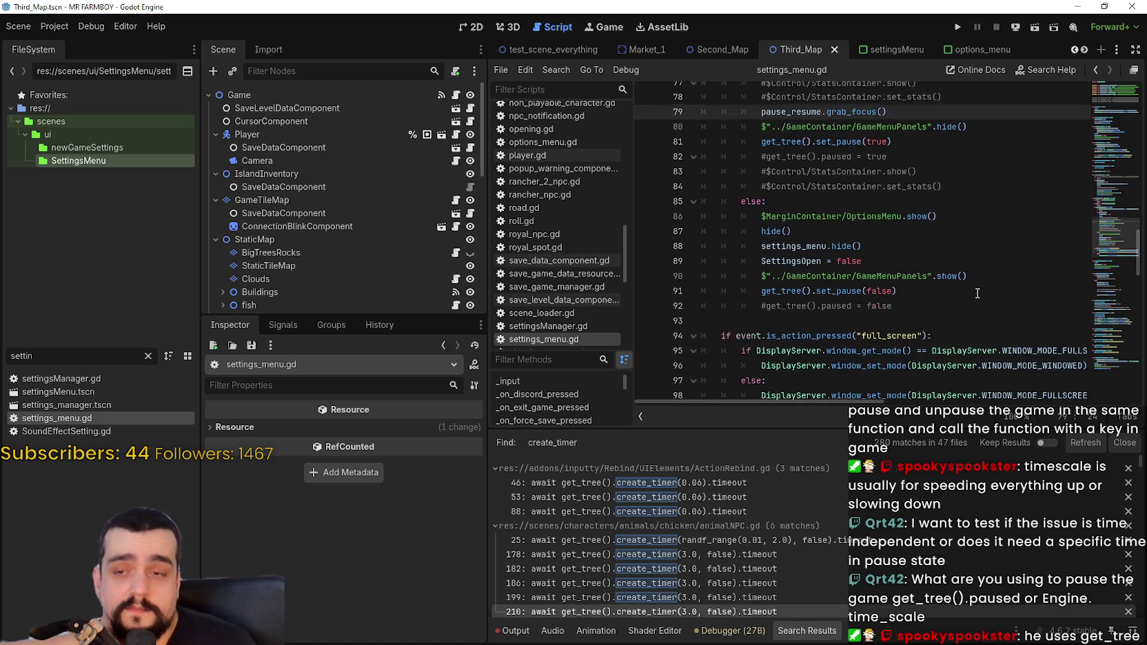
pyautogui.scroll(2, 916, 238)
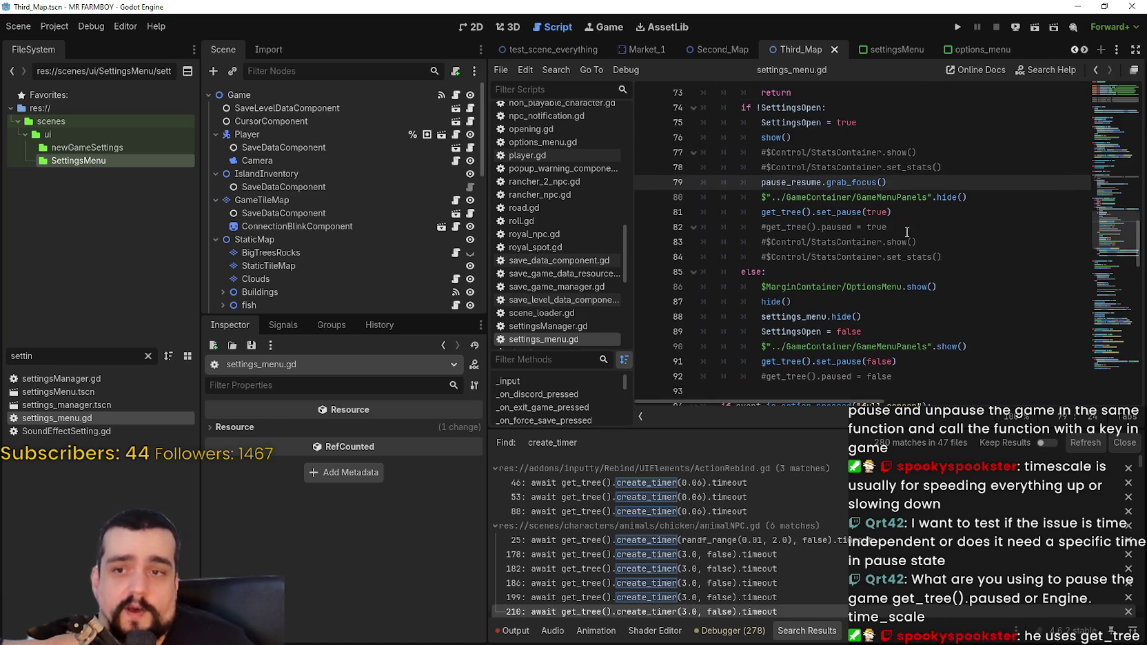
pyautogui.click(955, 275)
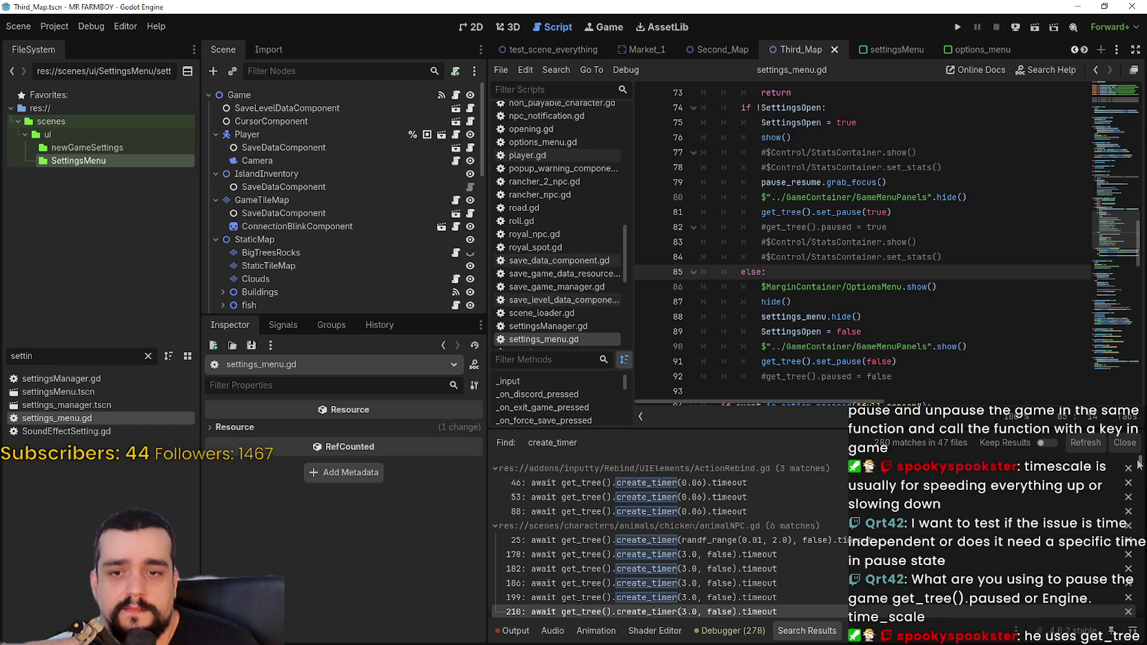
pyautogui.moveTo(1141, 464)
pyautogui.mouseDown()
pyautogui.moveTo(1141, 610)
pyautogui.moveTo(1119, 317)
pyautogui.mouseUp()
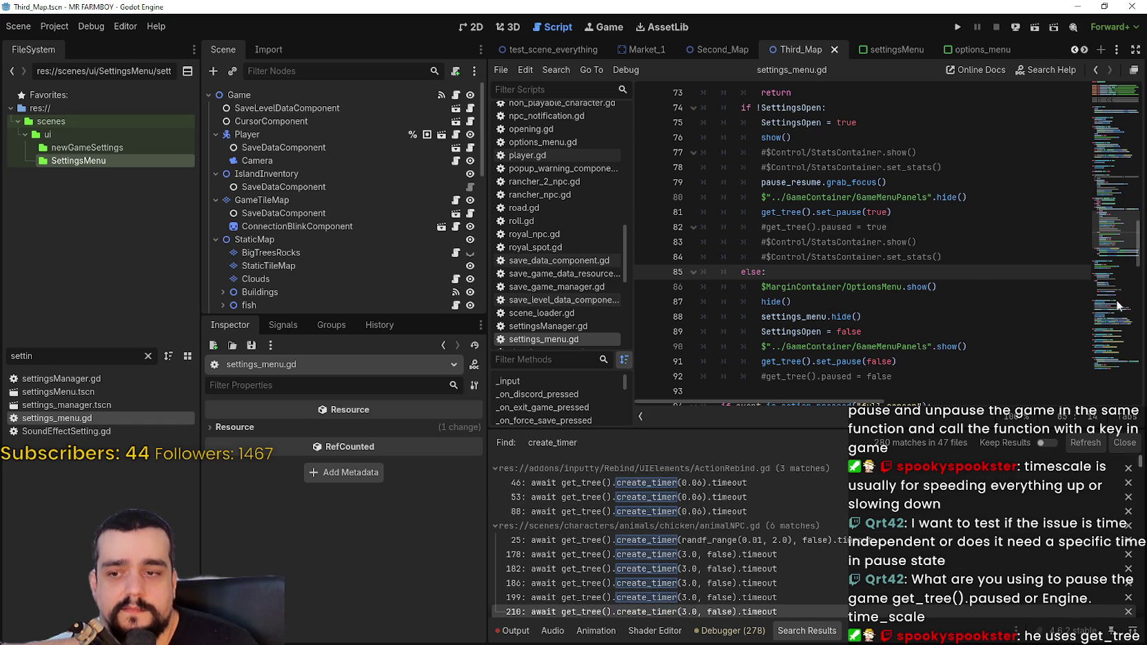
pyautogui.click(961, 261)
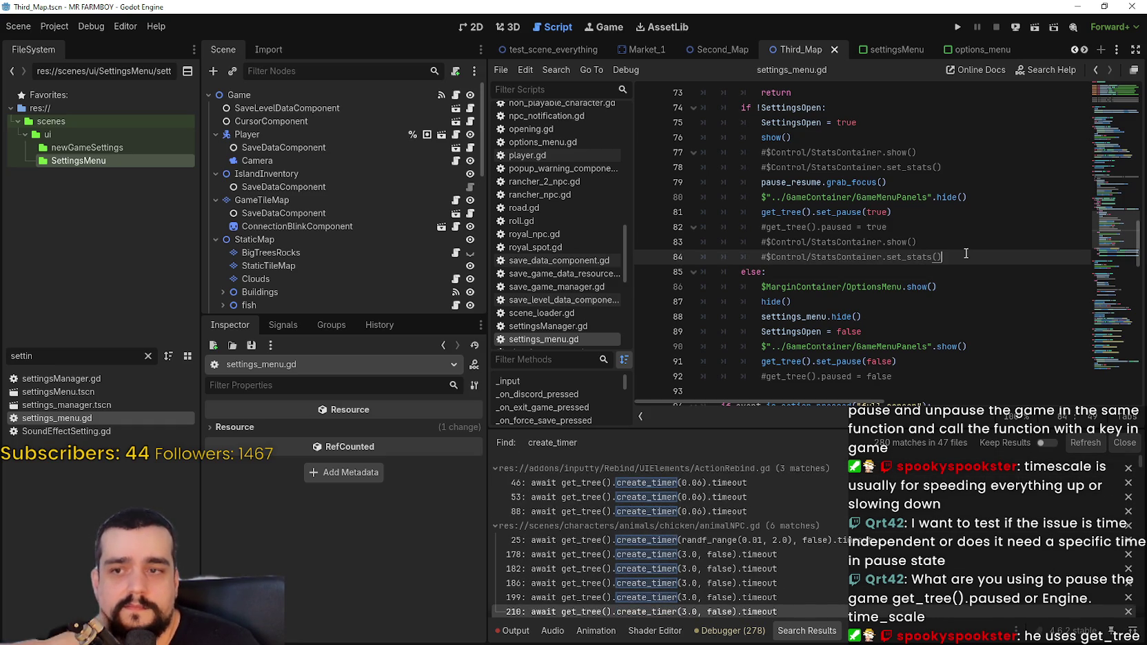
pyautogui.click(953, 274)
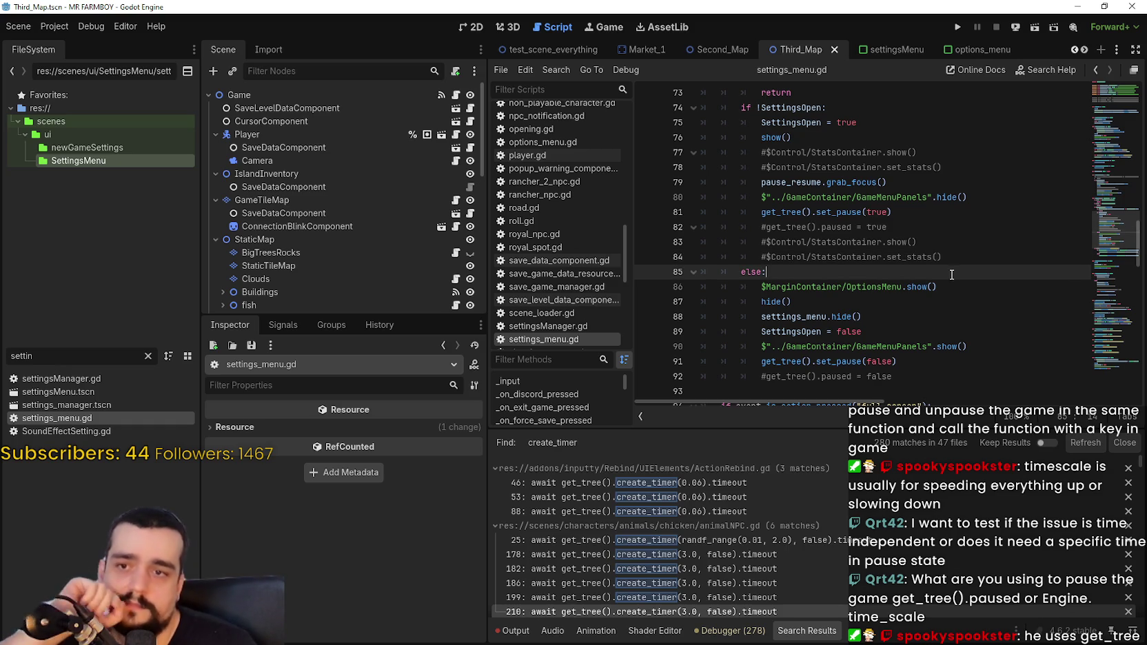
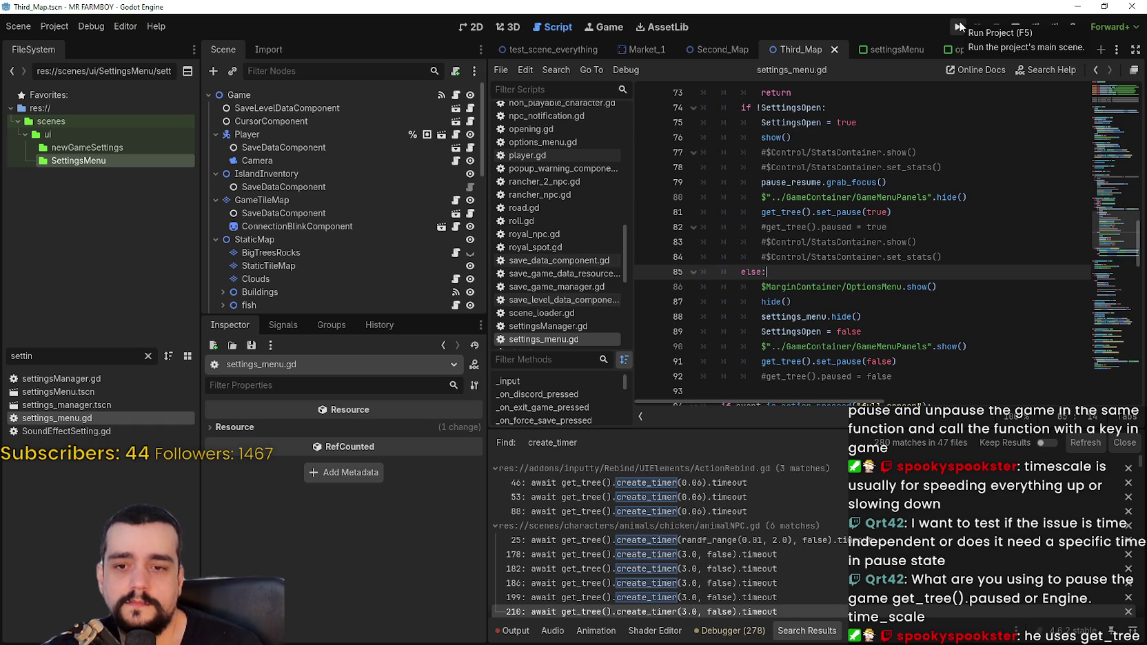
# - Comment out the get_tree().set_pause(true) call on line 81 and save
pyautogui.click(761, 213)
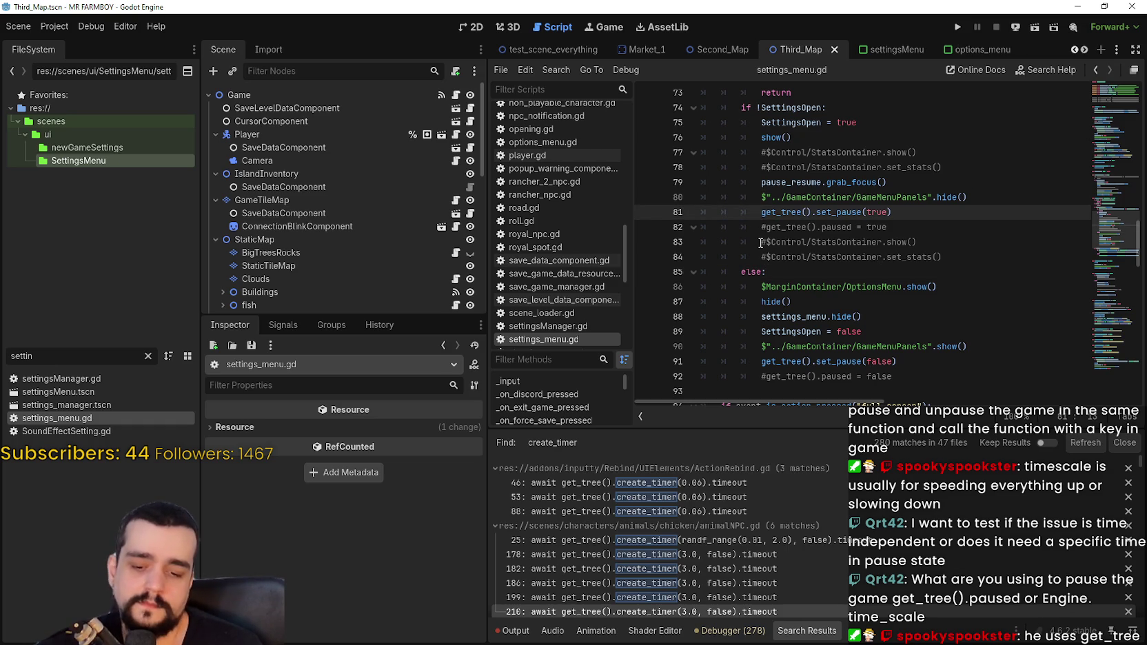
pyautogui.write('#')
pyautogui.hotkey('ctrl', 's')
# - Uncomment line 81, change its set_pause argument to false, and save
pyautogui.moveTo(897, 362); pyautogui.dragTo(762, 364)
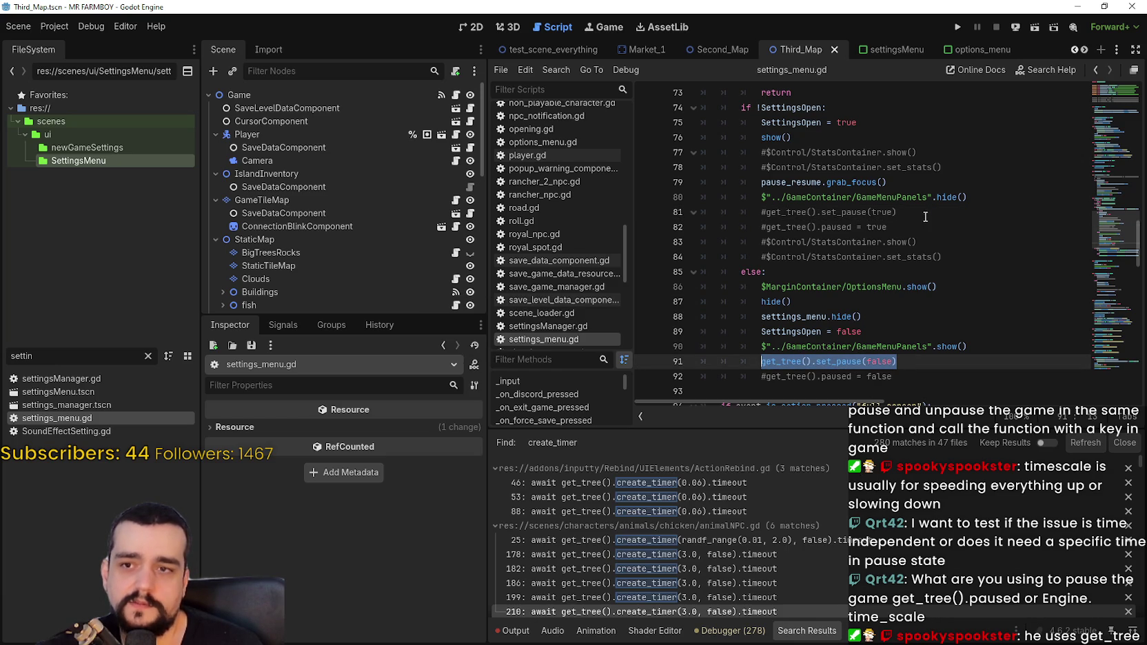
pyautogui.click(837, 213)
pyautogui.press('Home')
pyautogui.press('Delete')
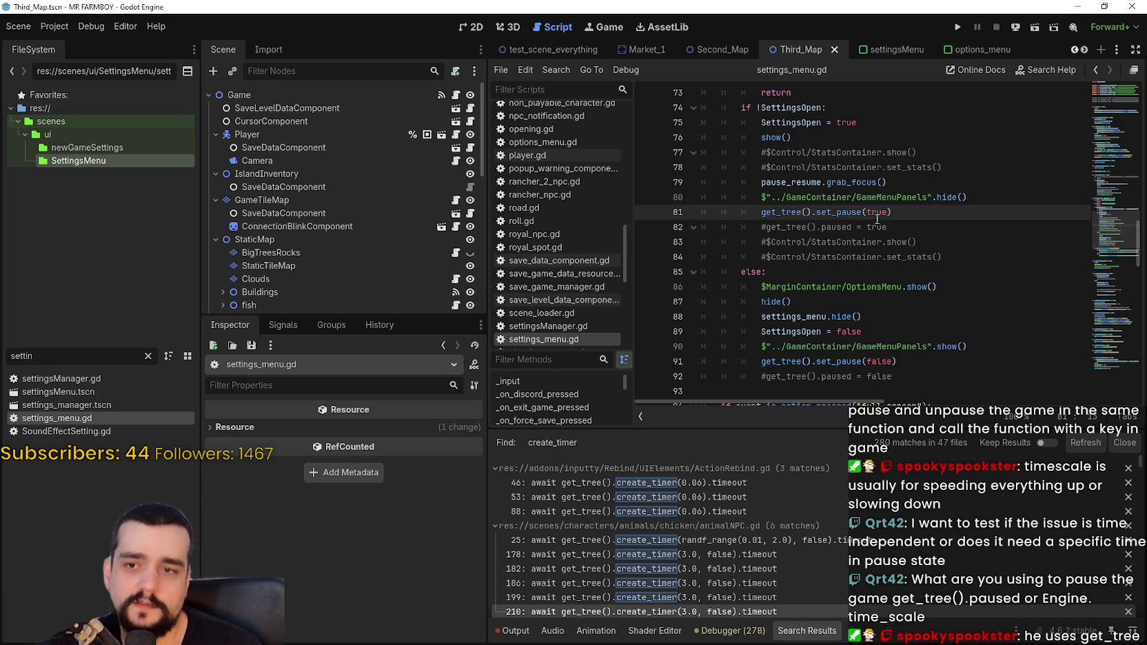
pyautogui.doubleClick(879, 212)
pyautogui.write('fal;s')
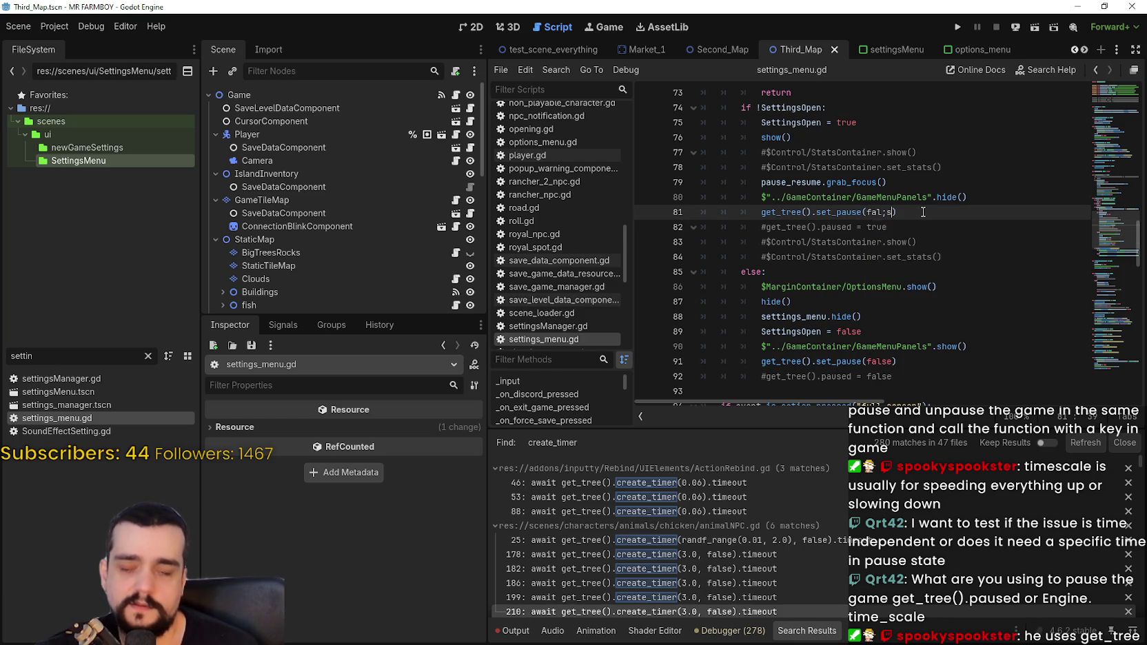
pyautogui.press('BackSpace')
pyautogui.press('BackSpace')
pyautogui.write('se')
pyautogui.hotkey('ctrl', 's')
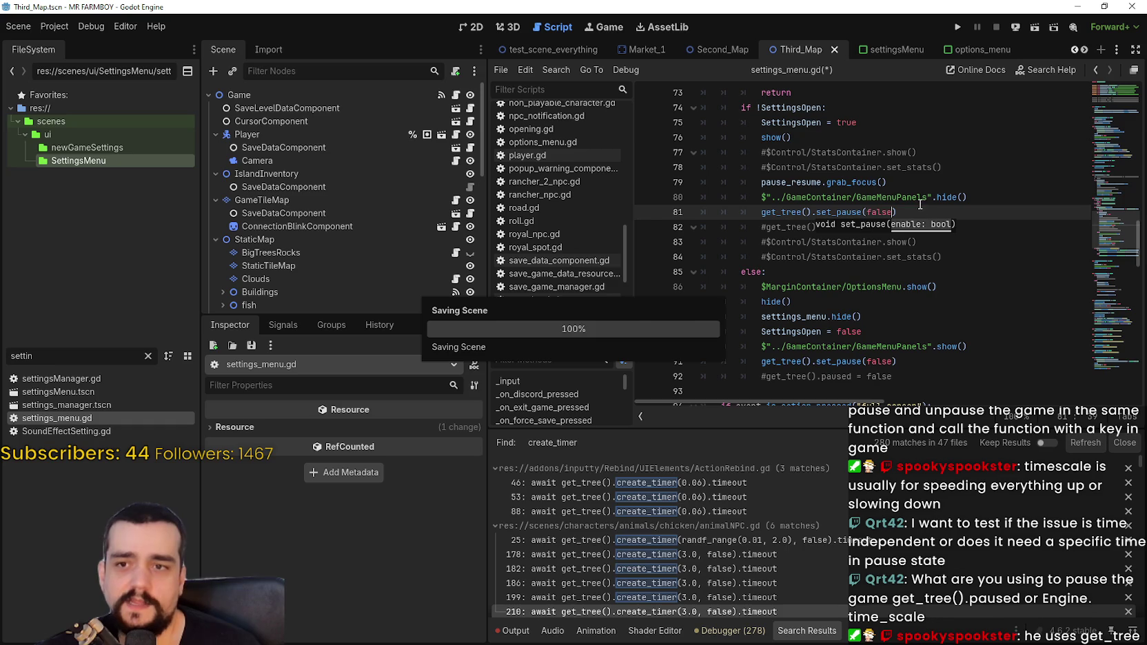
# - Switch line 81's set_pause argument back to true
pyautogui.press('End')
pyautogui.click(891, 376)
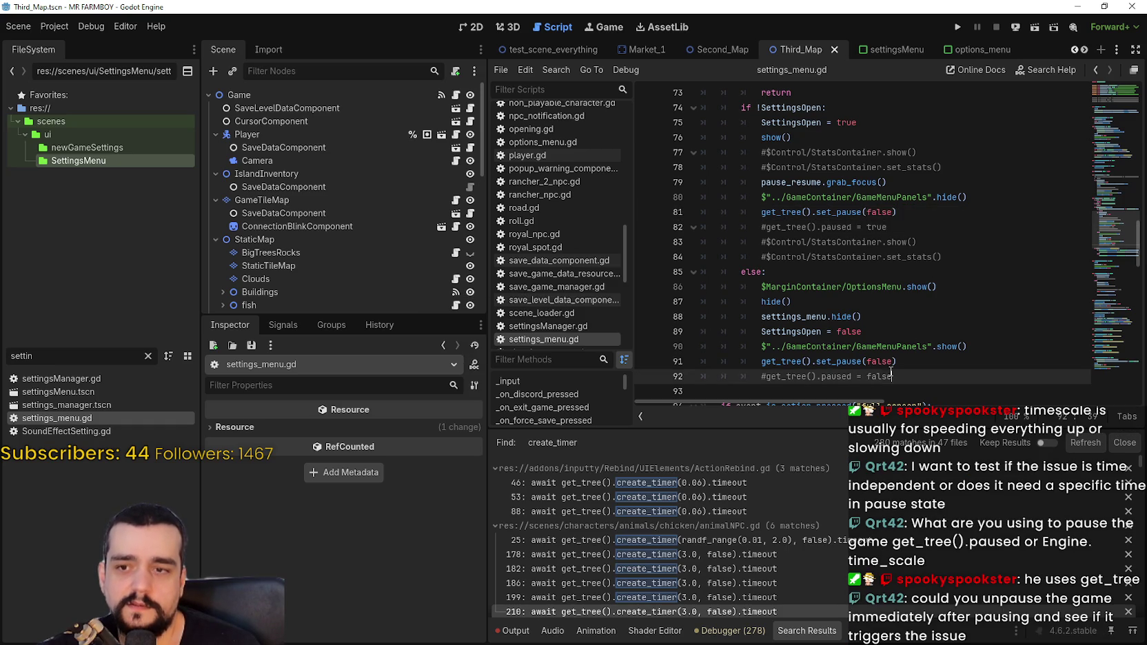
pyautogui.scroll(-2, 907, 375)
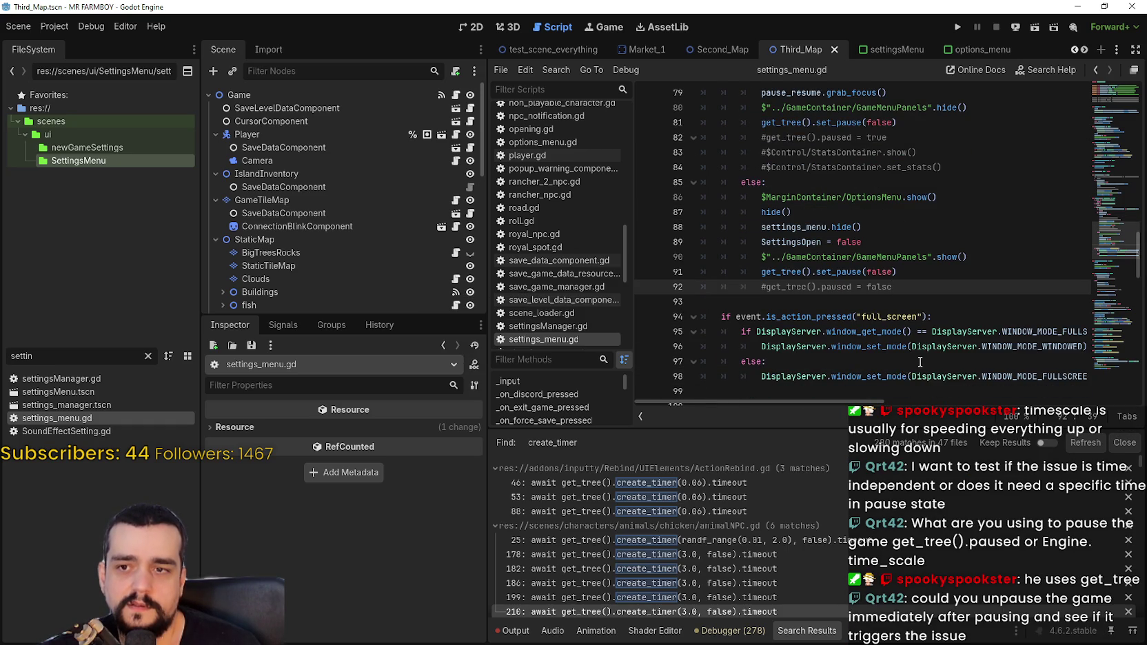
pyautogui.scroll(1, 920, 361)
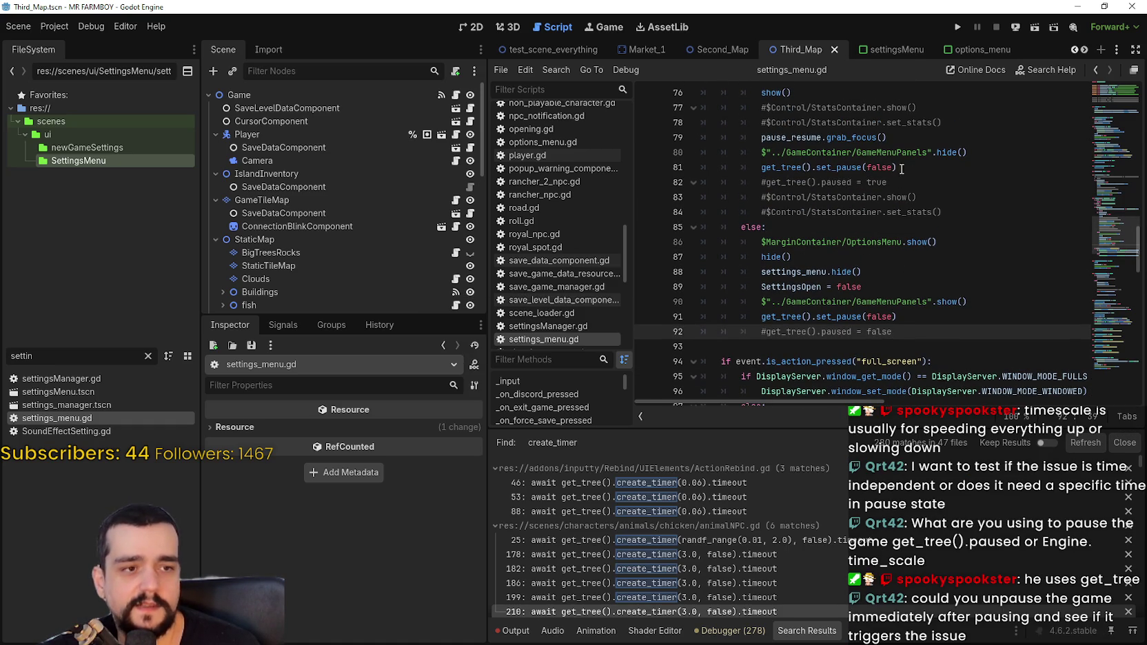
pyautogui.doubleClick(886, 166)
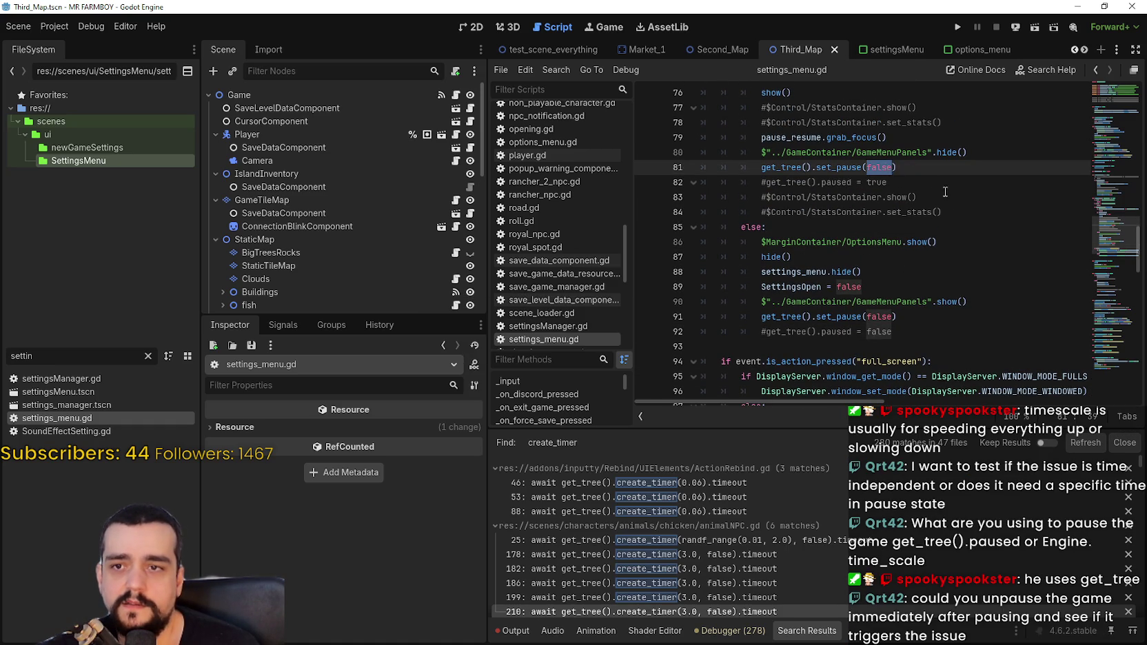
pyautogui.tripleClick(885, 168)
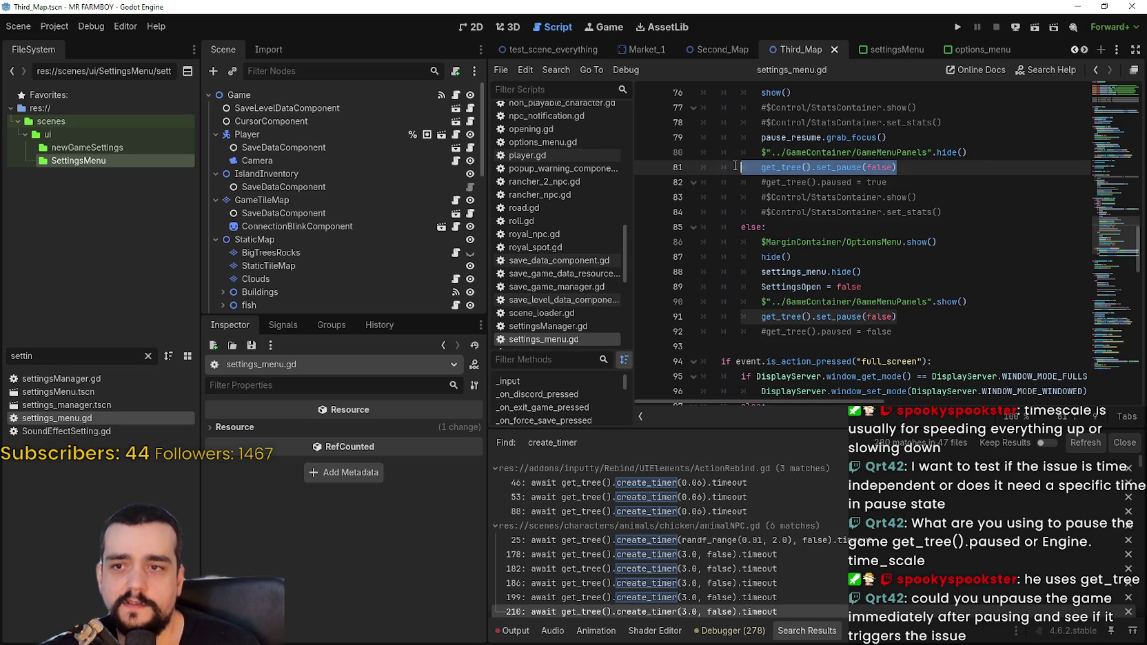
pyautogui.doubleClick(884, 168)
pyautogui.write('true')
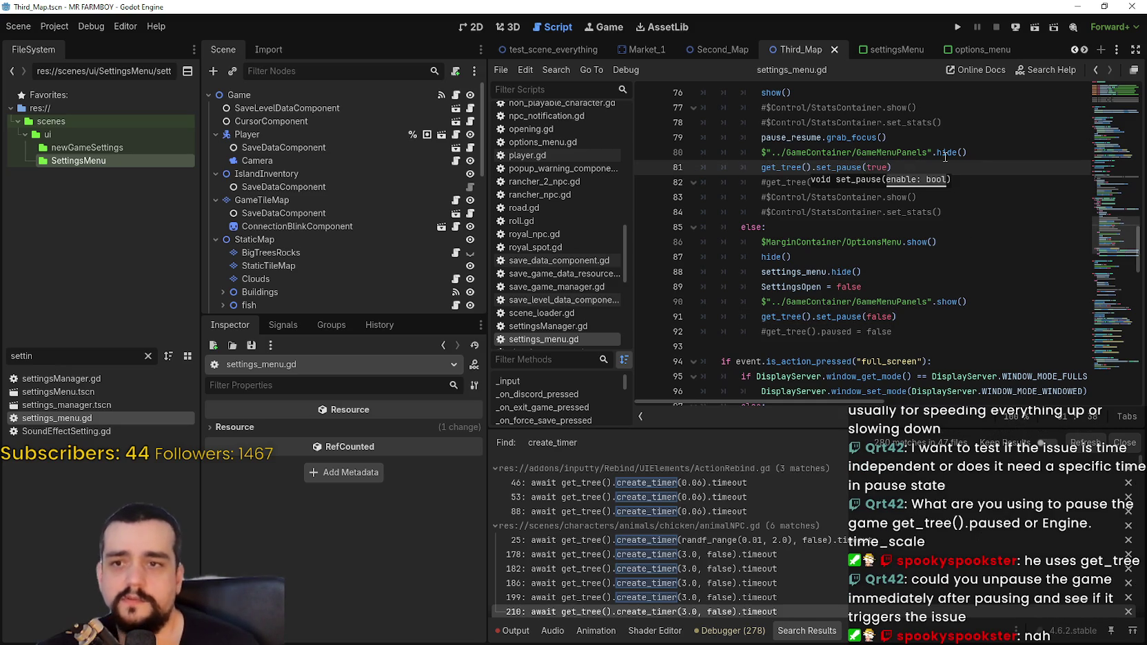
# - Duplicate line 81 below it as get_tree().set_pause(false)
pyautogui.tripleClick(819, 167)
pyautogui.hotkey('ctrl', 'c')
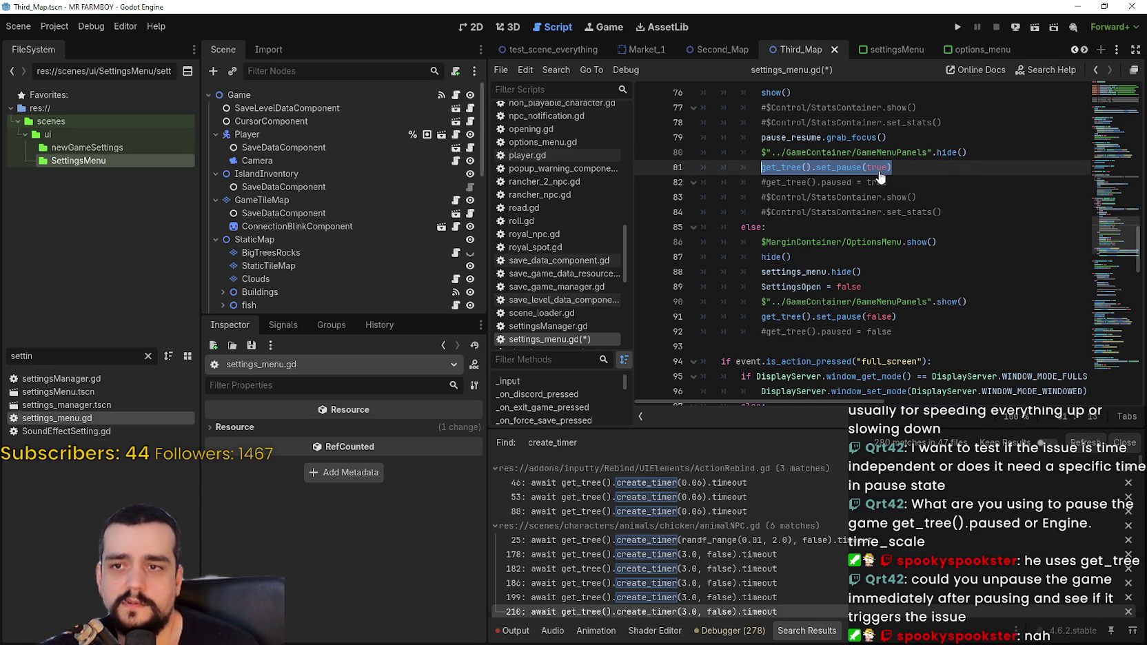
pyautogui.click(937, 172)
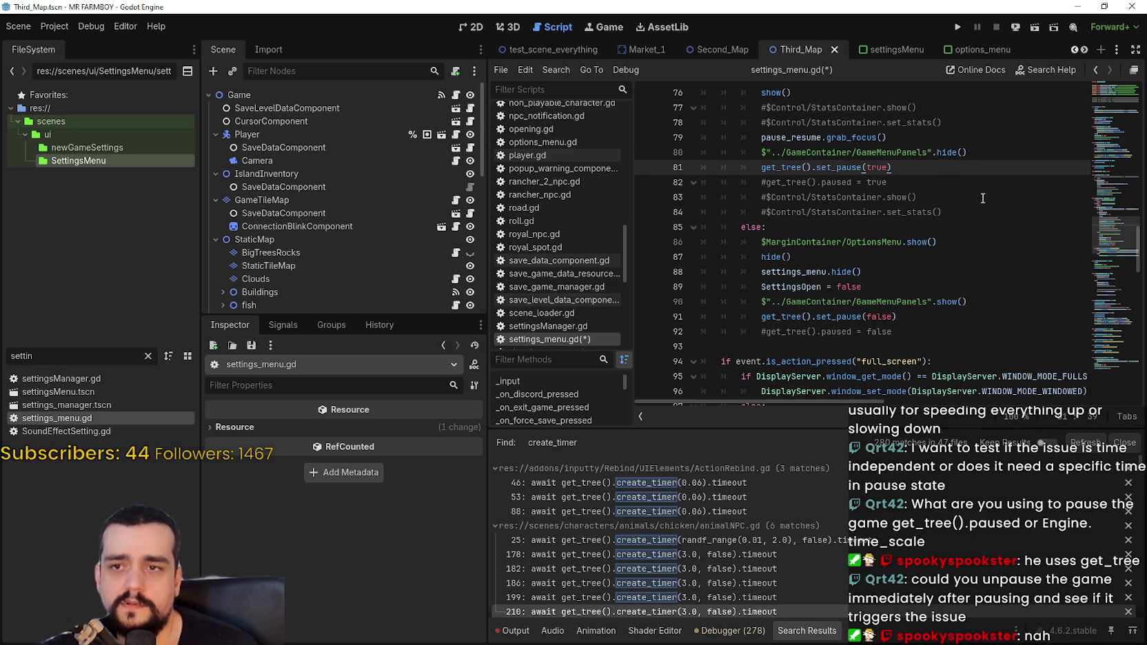
pyautogui.press('Return')
pyautogui.hotkey('ctrl', 'v')
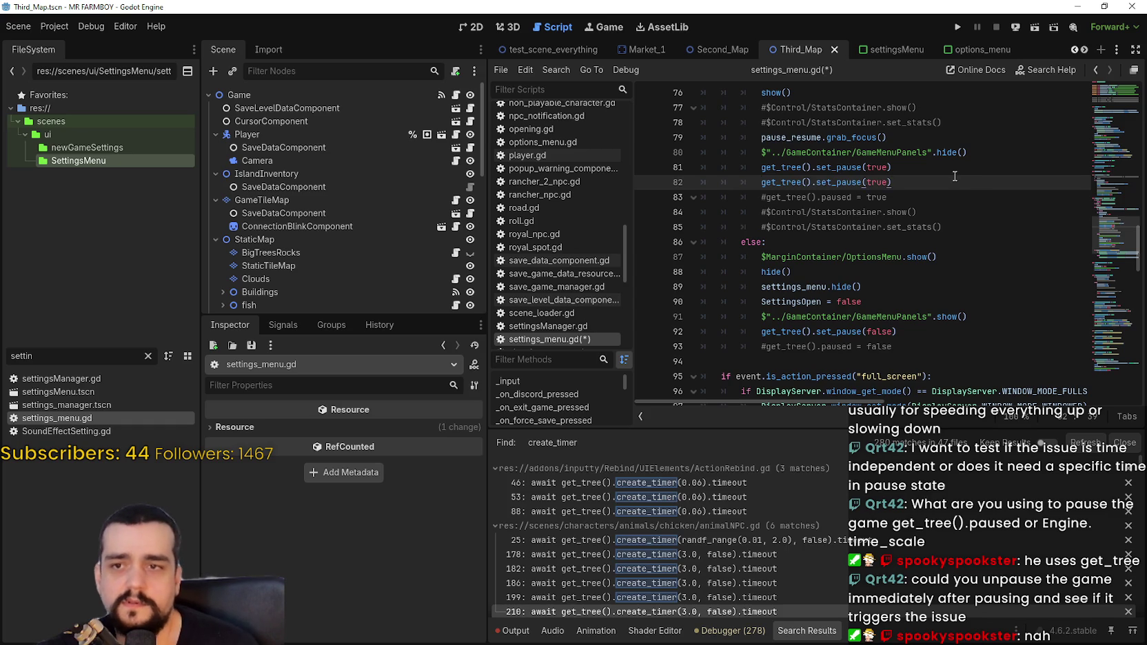
pyautogui.doubleClick(877, 182)
pyautogui.write('fals')
# - Insert 'await get_tree().physics_frame' between the two set_pause calls and save
pyautogui.click(904, 178)
pyautogui.click(905, 169)
pyautogui.press('Return')
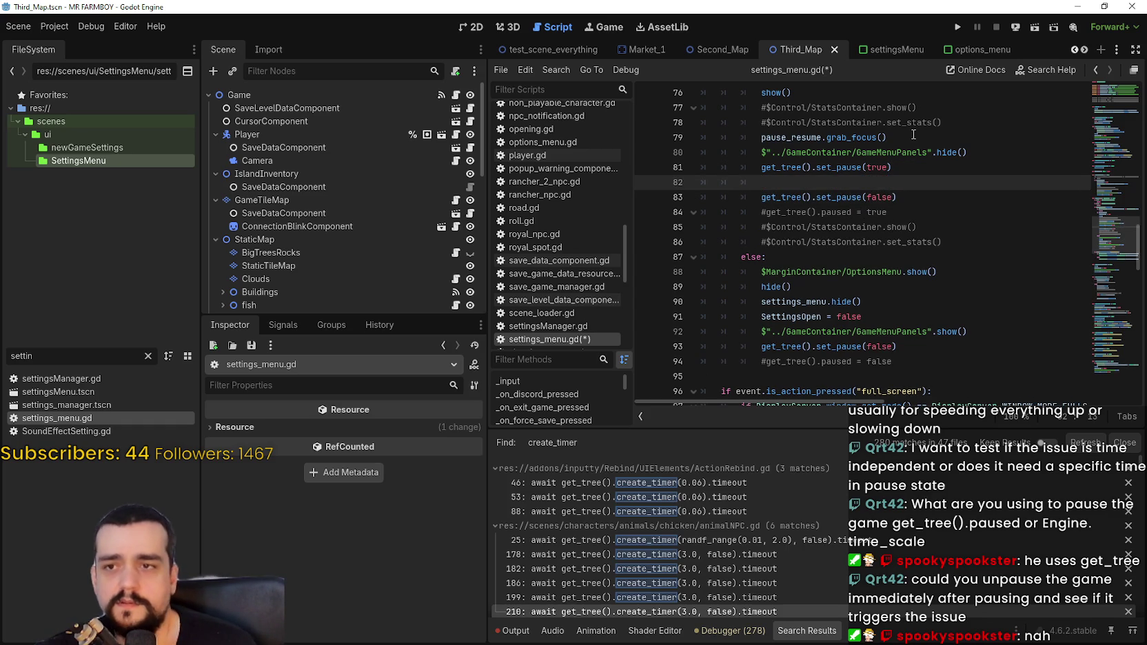
pyautogui.write('await get_tree().')
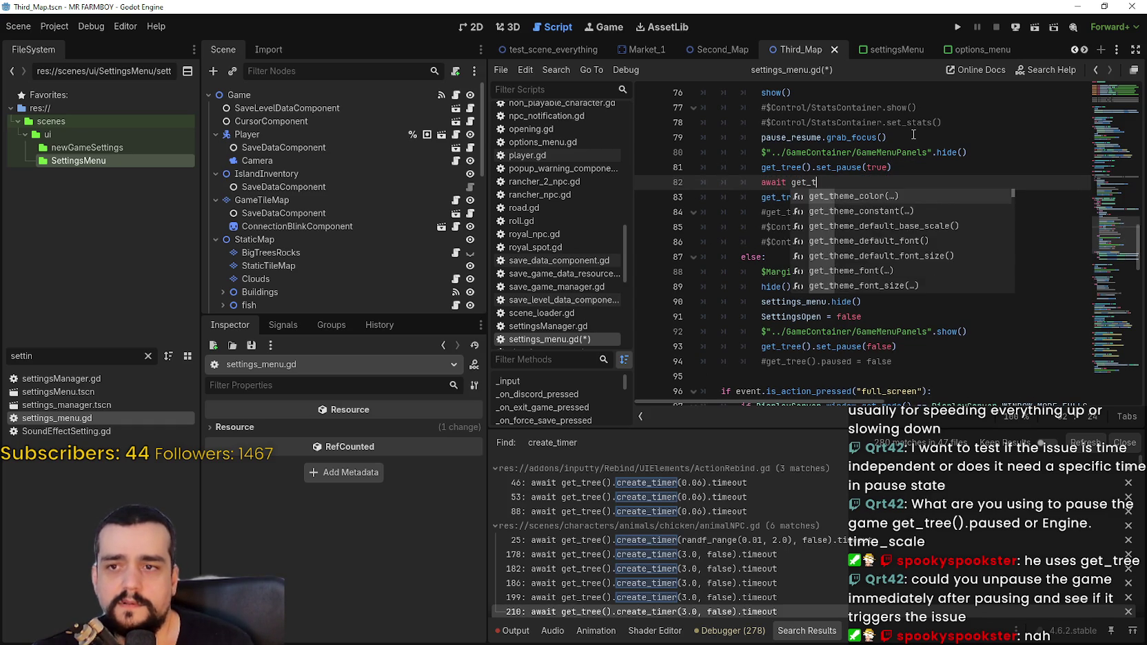
pyautogui.write('physics_frame')
pyautogui.hotkey('ctrl', 's')
pyautogui.click(952, 197)
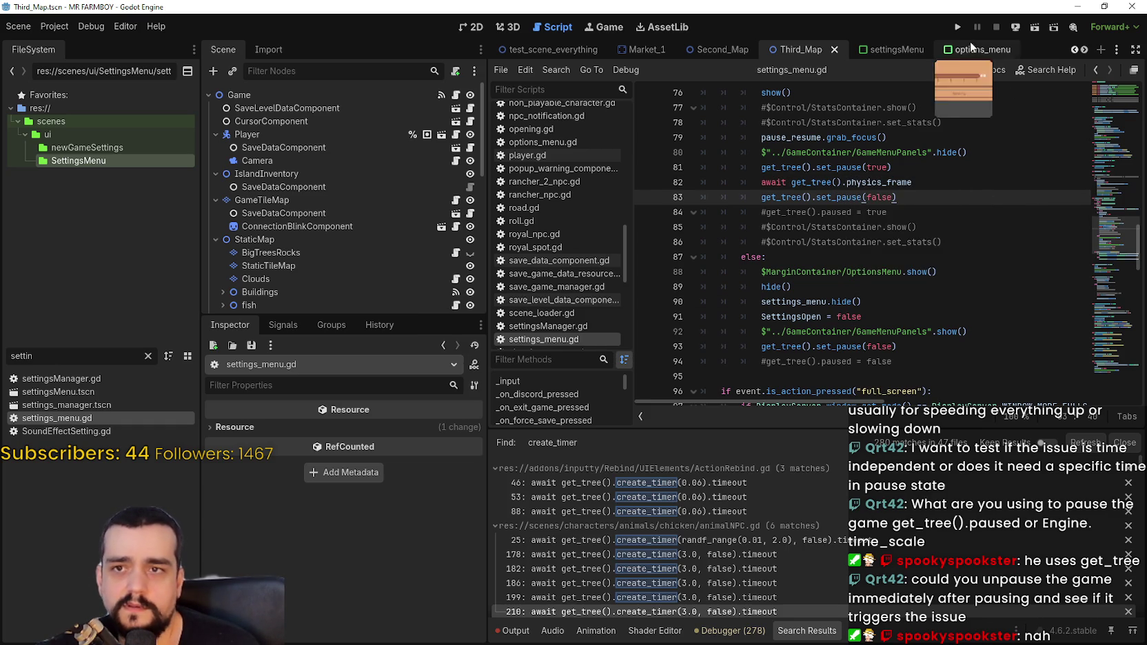
# - Run the project and move the game window toward the top-left
pyautogui.click(958, 27)
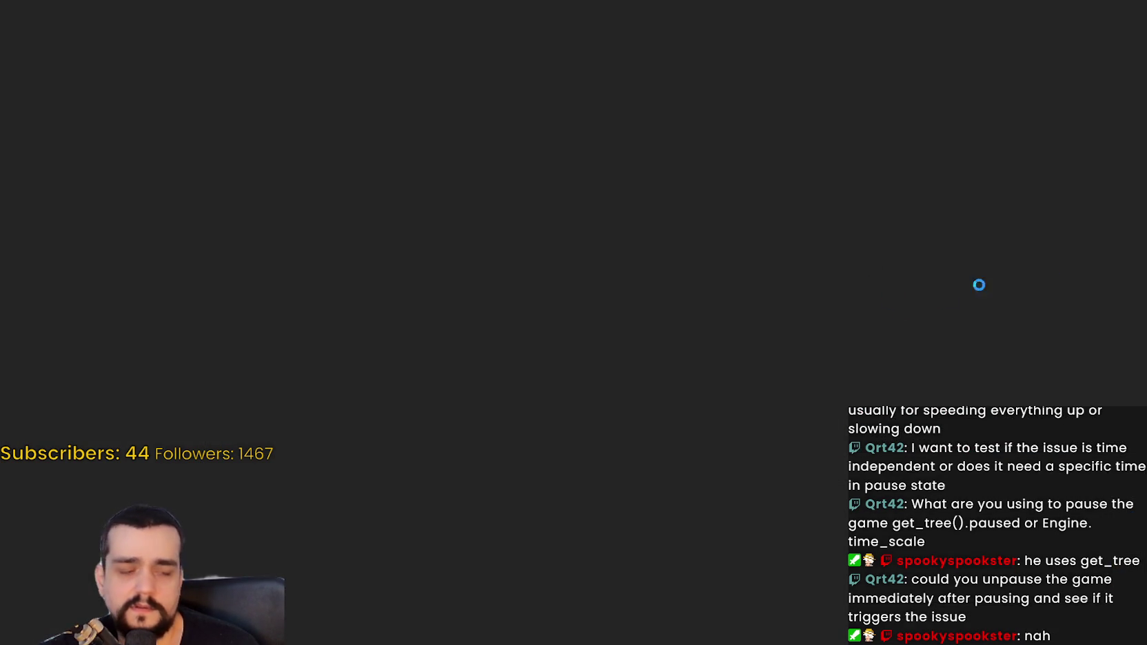
pyautogui.hotkey('ctrl', 'shift', 'Escape')
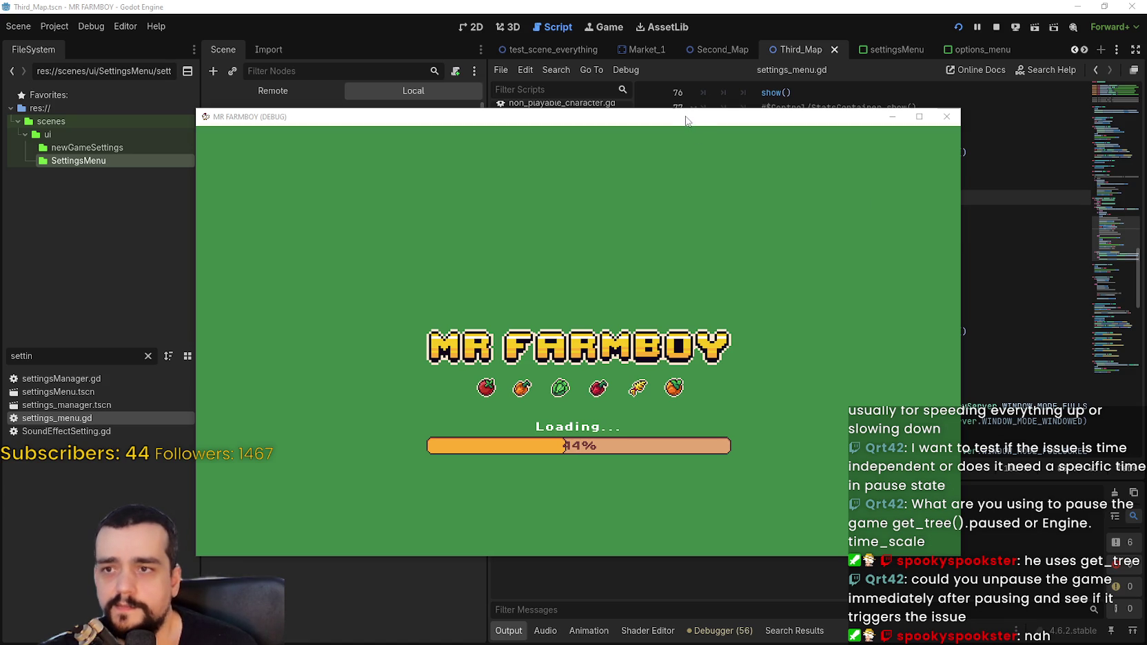
pyautogui.moveTo(686, 119)
pyautogui.mouseDown()
pyautogui.moveTo(560, 72)
pyautogui.moveTo(564, 51)
pyautogui.mouseUp()
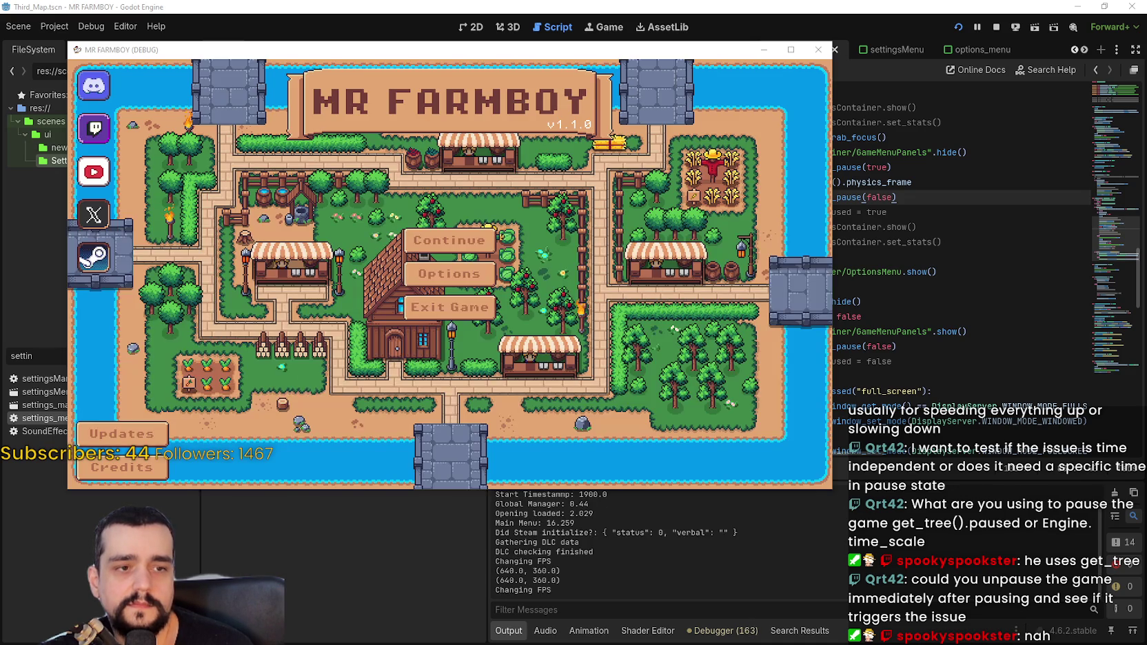
# - Open Continue, pick a save slot from the list, and load it
pyautogui.click(414, 238)
pyautogui.scroll(-5, 559, 323)
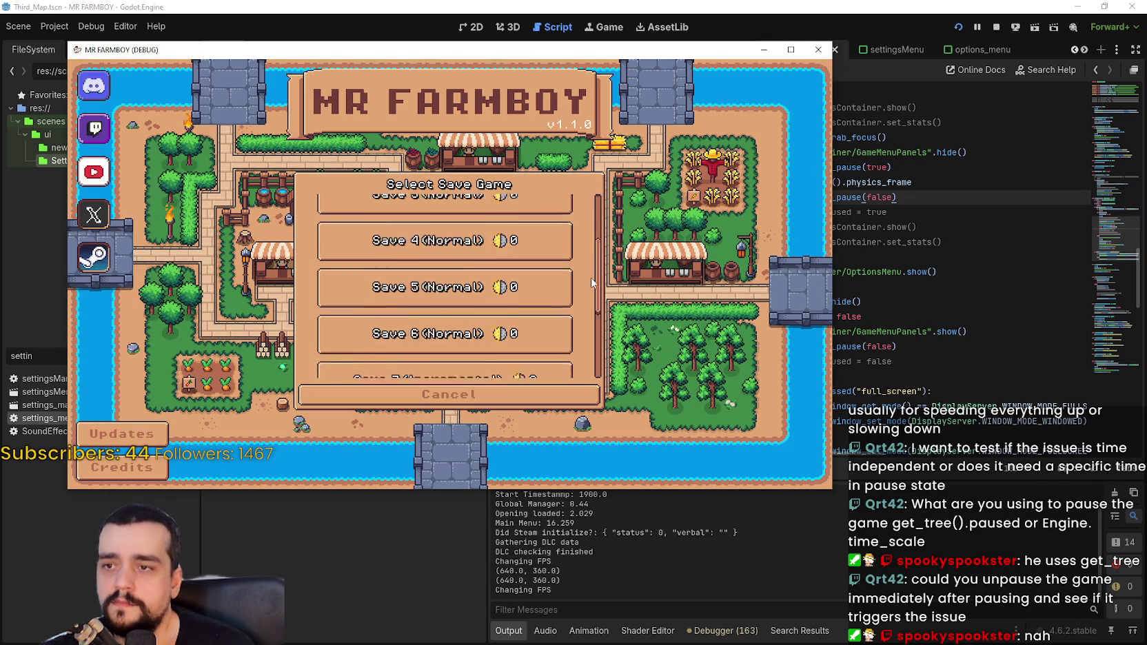
pyautogui.click(560, 323)
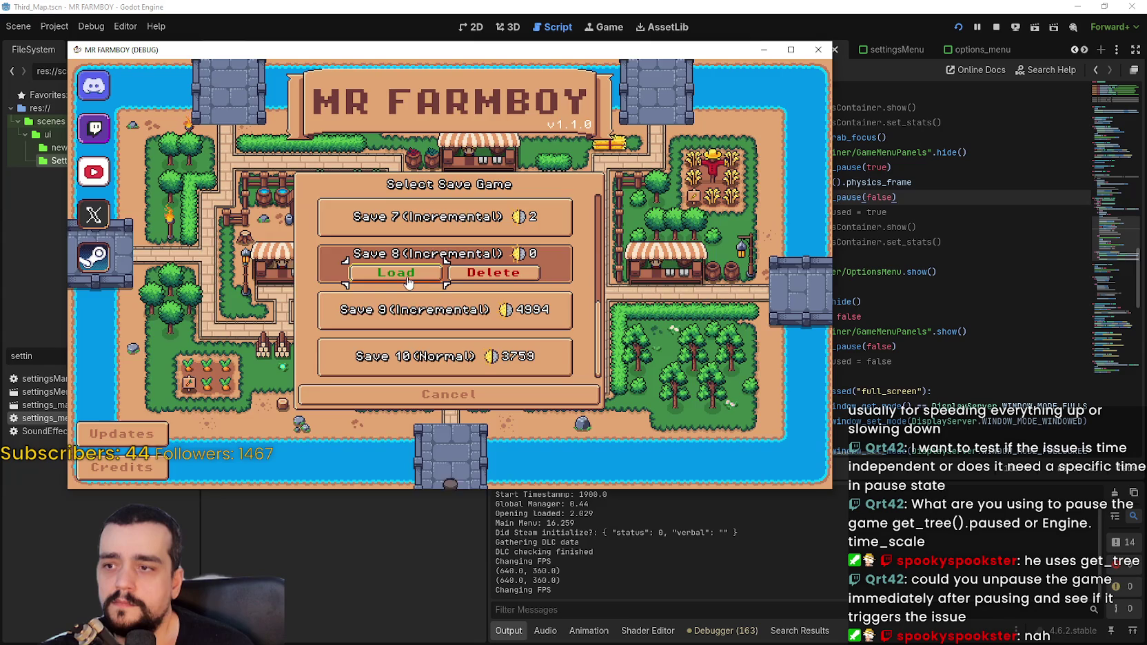
pyautogui.click(424, 272)
pyautogui.hotkey('ctrl', 'shift', 'Escape')
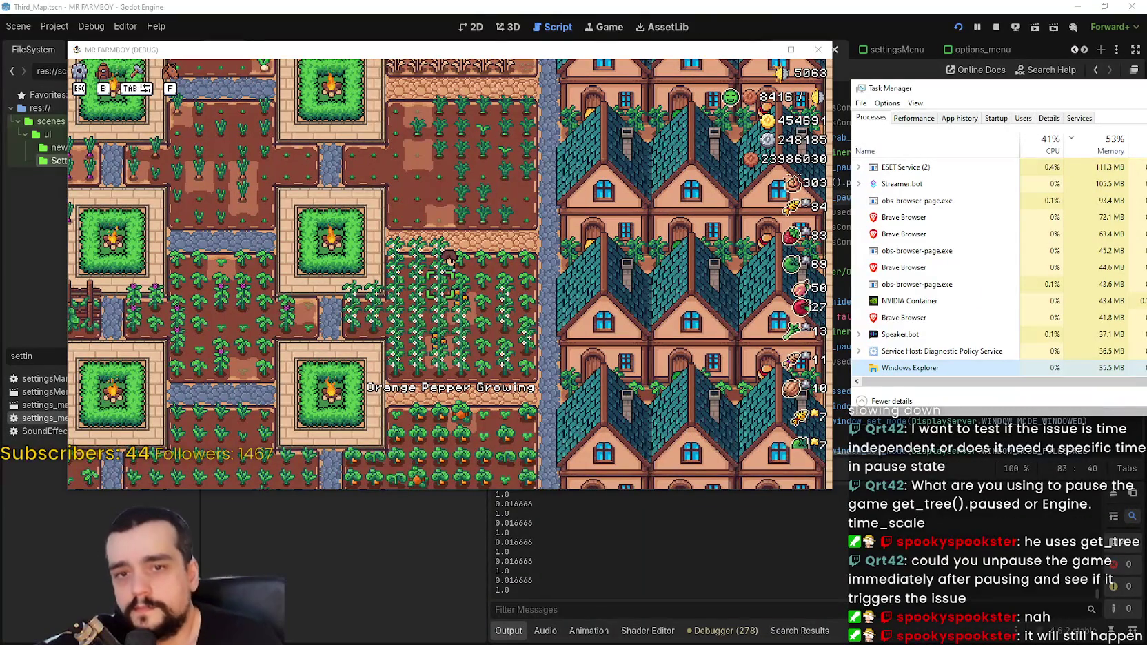
pyautogui.scroll(4, 984, 221)
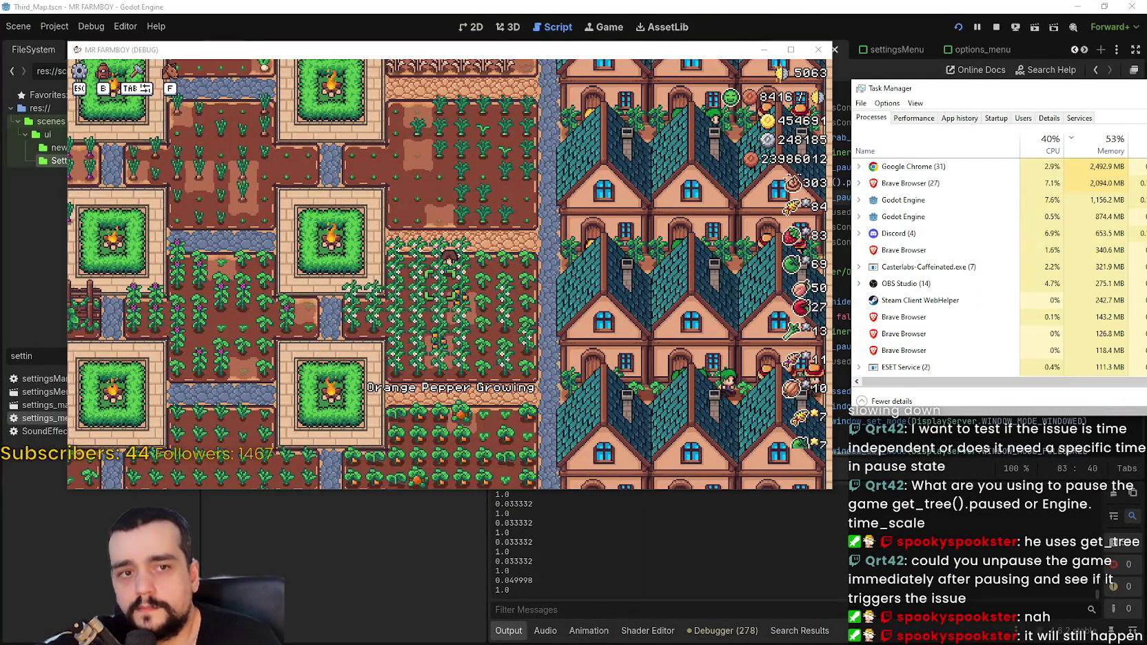
pyautogui.click(984, 200)
pyautogui.click(539, 261)
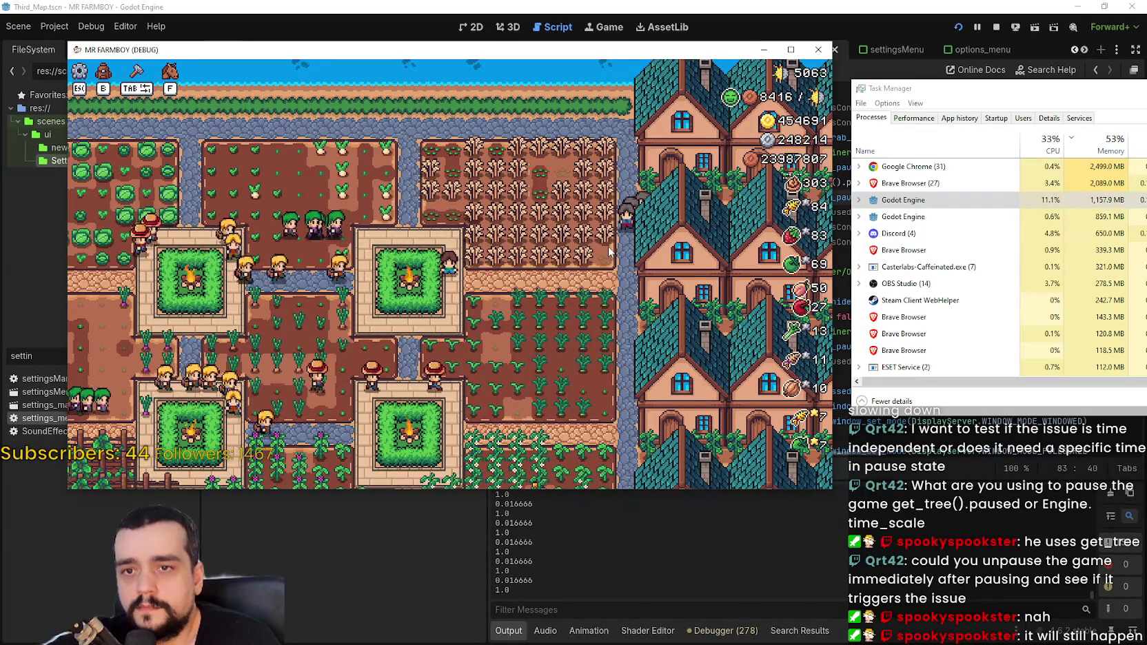
pyautogui.press('Escape')
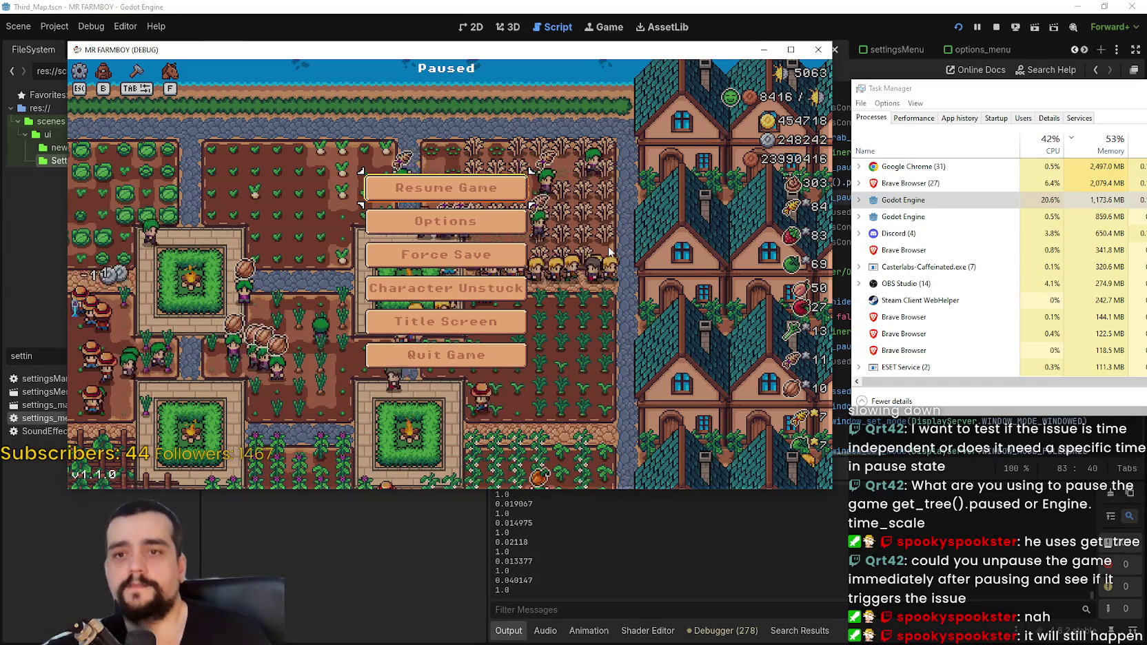
pyautogui.press('Escape')
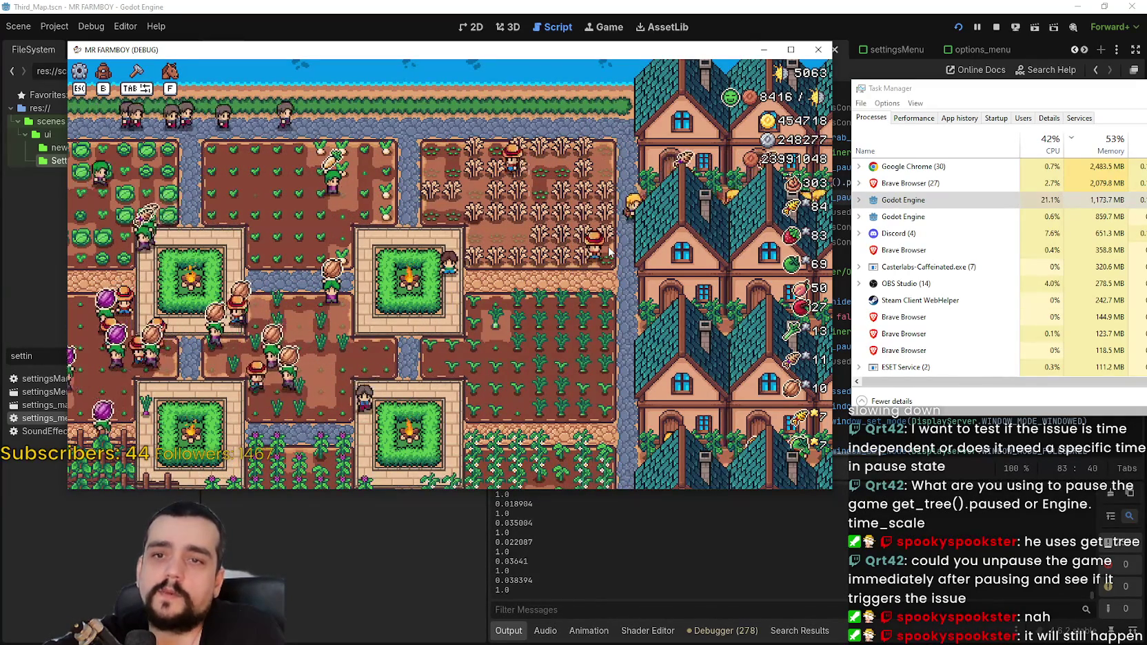
pyautogui.press('Escape')
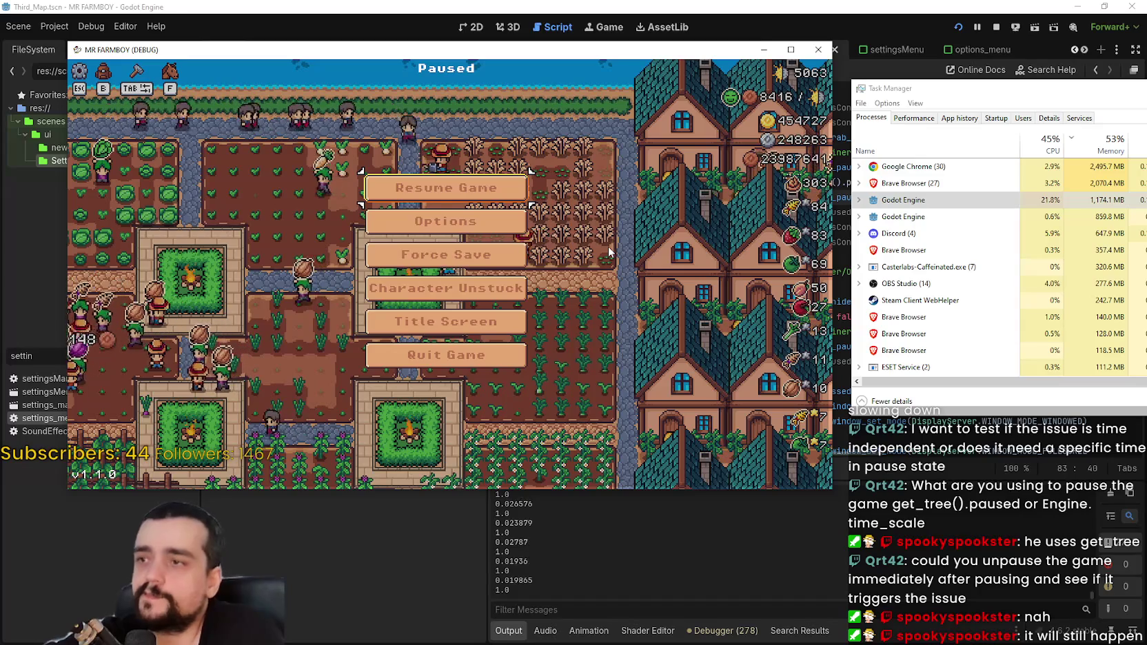
pyautogui.press('Escape')
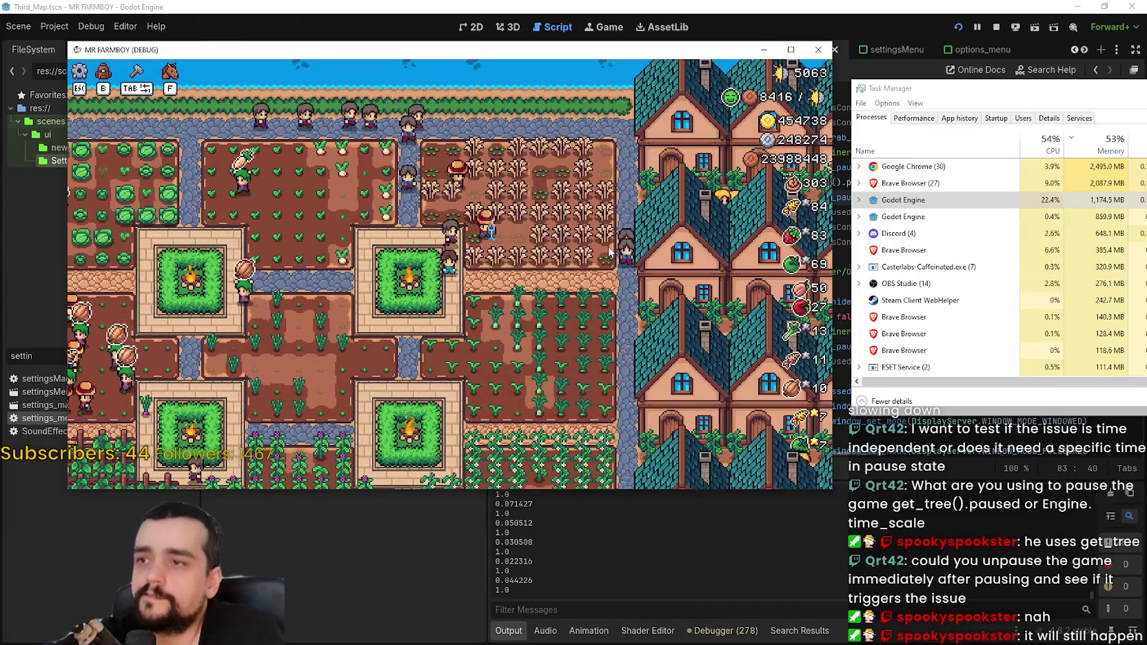
pyautogui.press('Escape')
pyautogui.press('Escape')
pyautogui.press('Escape')
pyautogui.press('Escape')
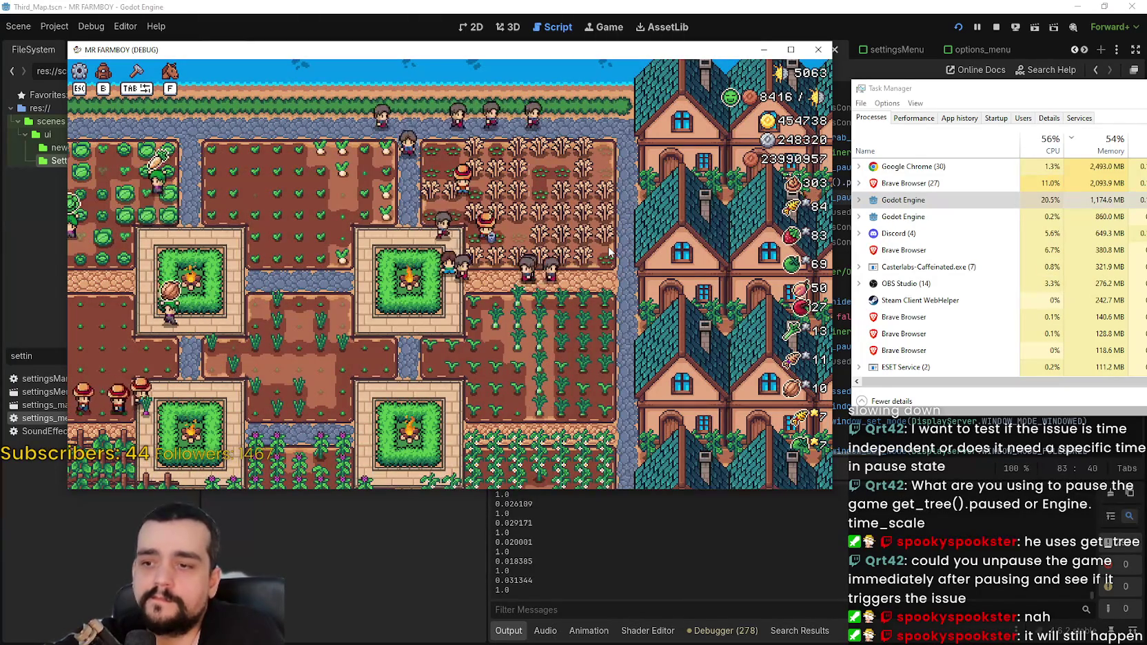
pyautogui.press('Escape')
pyautogui.press('Escape')
pyautogui.press('b')
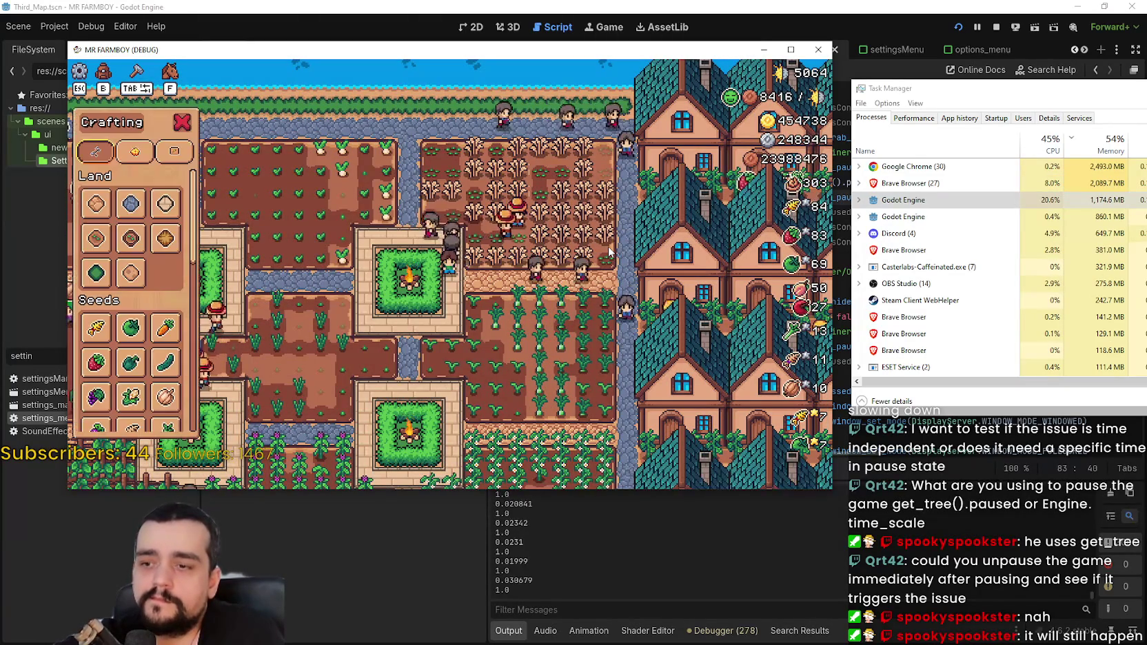
pyautogui.press('b')
pyautogui.press('Escape')
pyautogui.press('Escape')
pyautogui.press('Escape')
pyautogui.press('Escape')
pyautogui.press('Escape')
pyautogui.press('Escape')
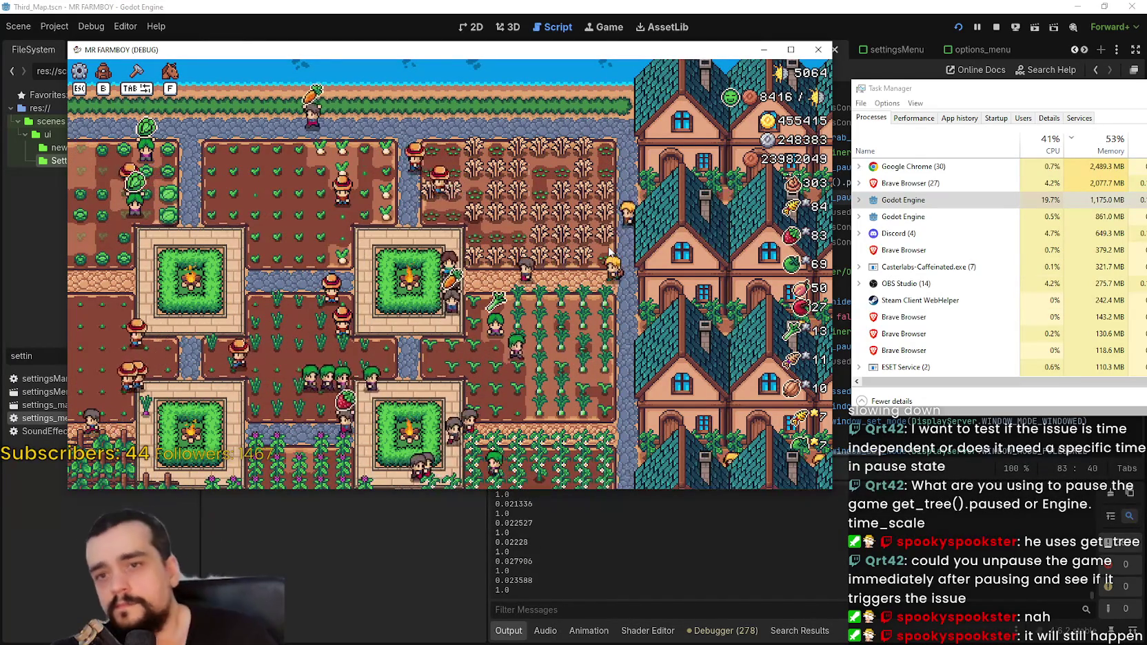
pyautogui.click(997, 27)
# - Delete the await get_tree().physics_frame line 82 in settings_menu.gd and save
pyautogui.click(870, 258)
pyautogui.click(755, 184)
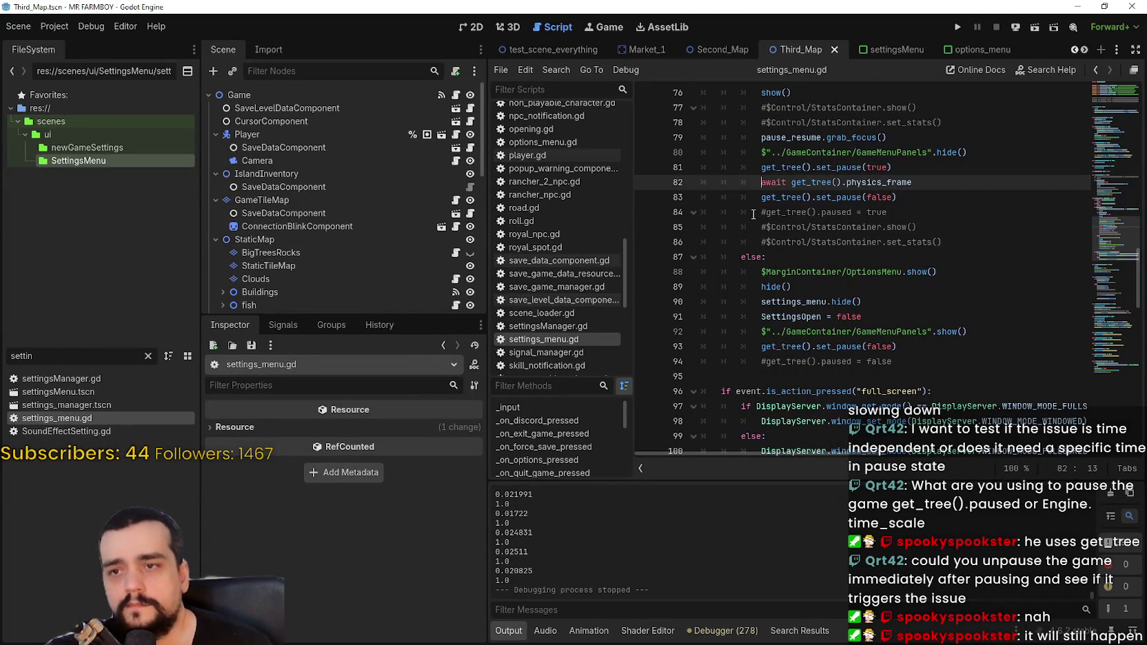
pyautogui.moveTo(923, 182); pyautogui.dragTo(702, 182)
pyautogui.press('BackSpace')
pyautogui.press('BackSpace')
pyautogui.hotkey('ctrl', 's')
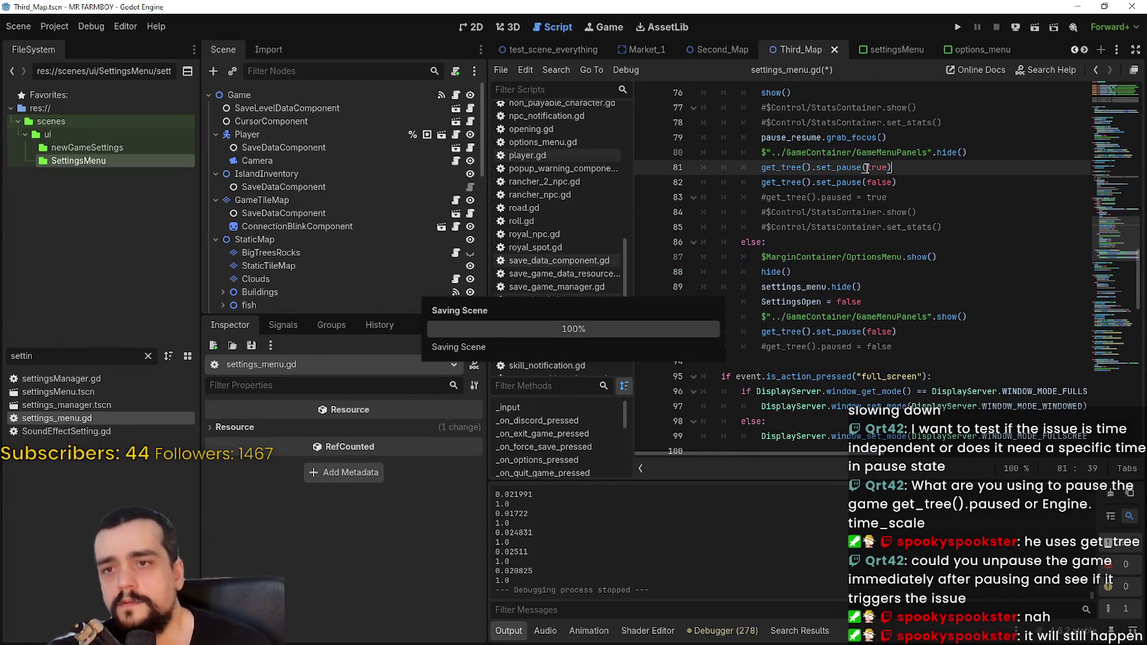
# - Add # before get_tree().set_pause(false) on line 82 and save
pyautogui.click(913, 180)
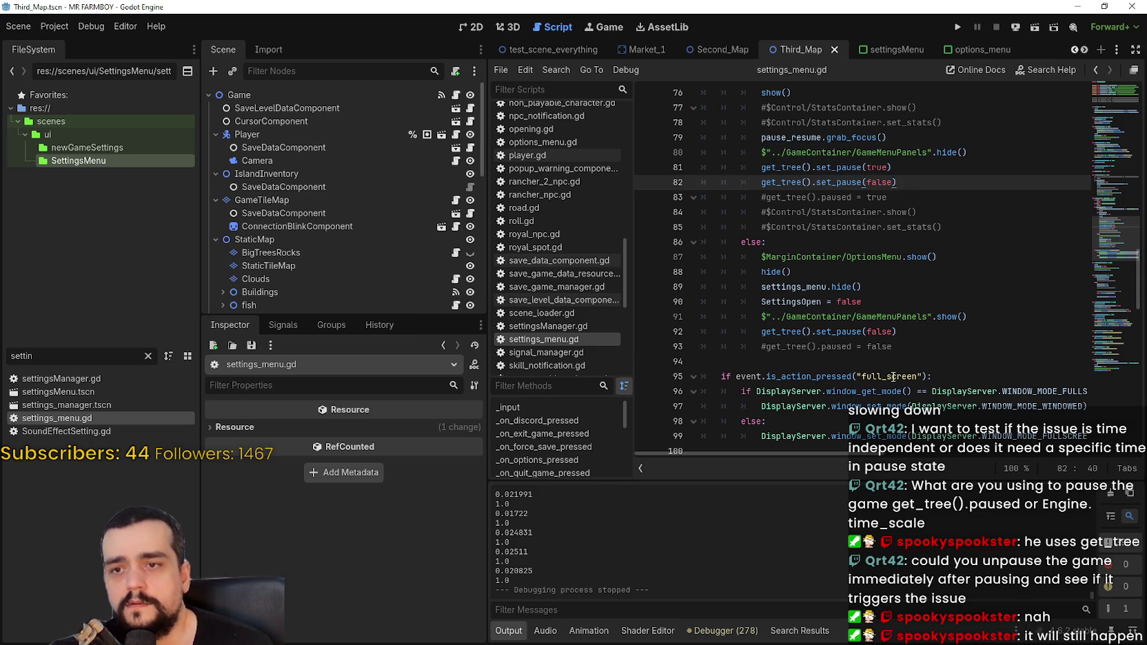
pyautogui.click(930, 350)
pyautogui.moveTo(917, 347)
pyautogui.mouseDown()
pyautogui.moveTo(724, 335)
pyautogui.moveTo(783, 346)
pyautogui.mouseUp()
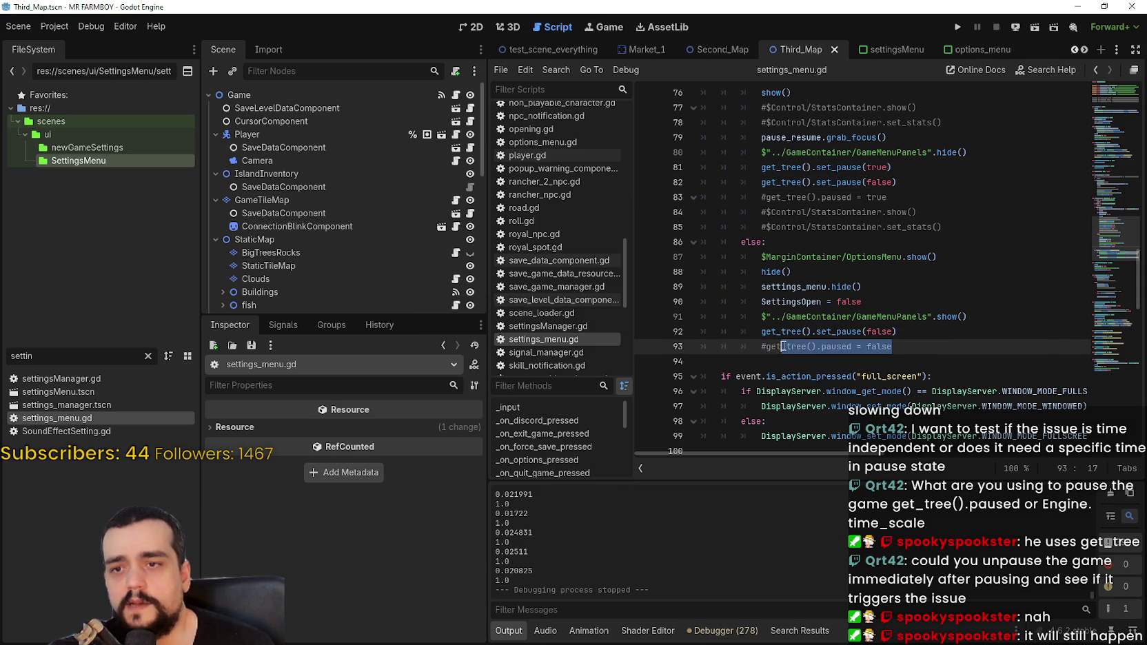
pyautogui.click(756, 336)
pyautogui.moveTo(889, 197); pyautogui.dragTo(983, 186)
pyautogui.click(898, 182)
pyautogui.moveTo(897, 182); pyautogui.dragTo(691, 167)
pyautogui.hotkey('ctrl', 'c')
pyautogui.click(929, 343)
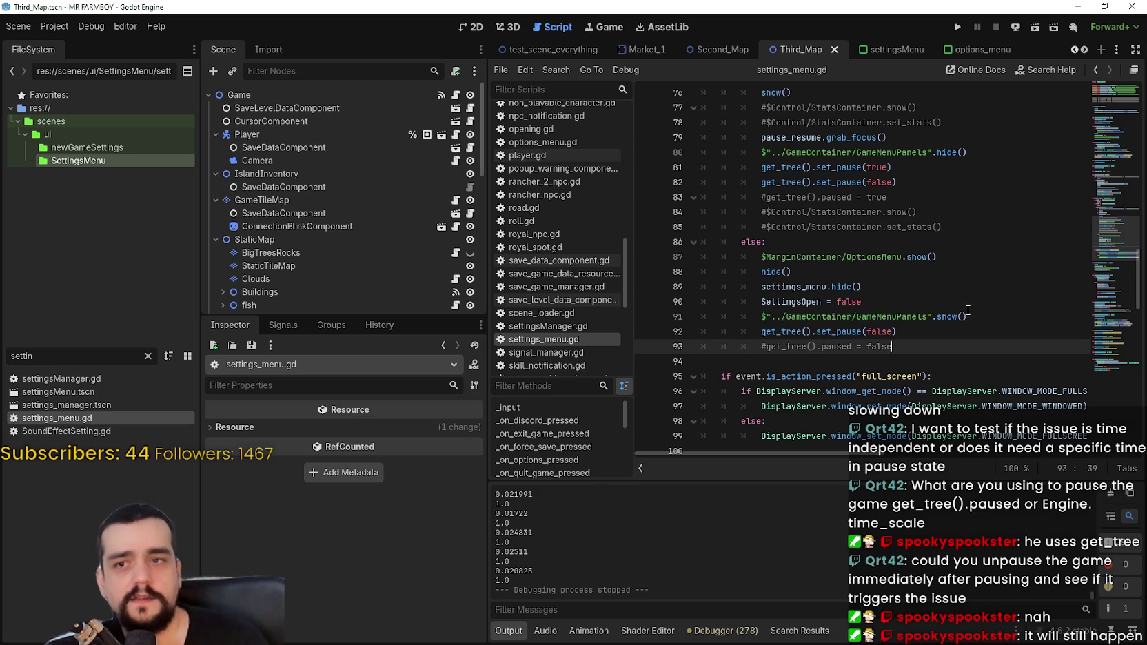
pyautogui.click(753, 170)
pyautogui.click(760, 182)
pyautogui.write('#')
pyautogui.hotkey('ctrl', 's')
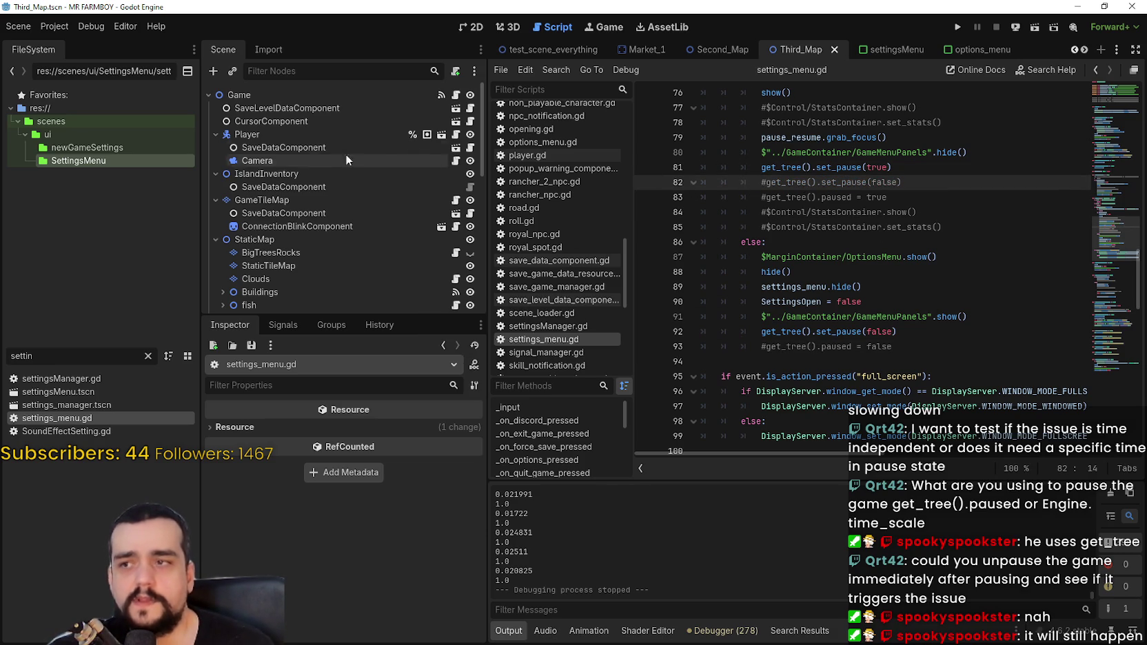
pyautogui.scroll(-1, 414, 137)
pyautogui.scroll(1, 448, 97)
# - In third_map_the_endless.gd, comment out the _process lines 106–109 with Ctrl+K
pyautogui.click(456, 94)
pyautogui.scroll(3, 896, 207)
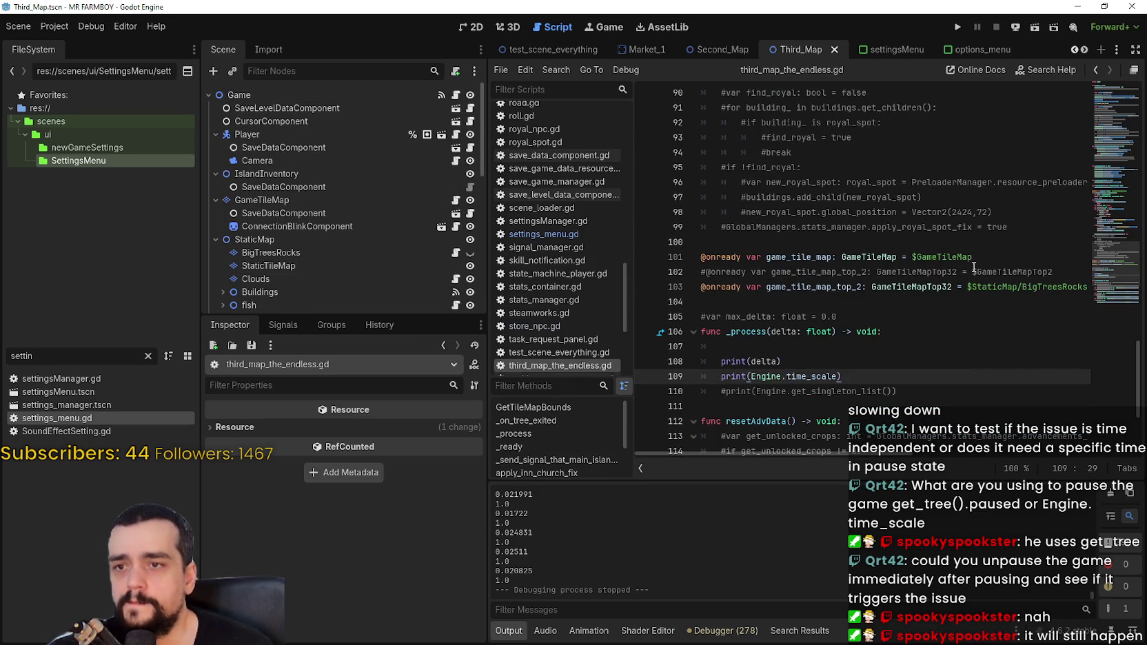
pyautogui.click(832, 311)
pyautogui.click(916, 337)
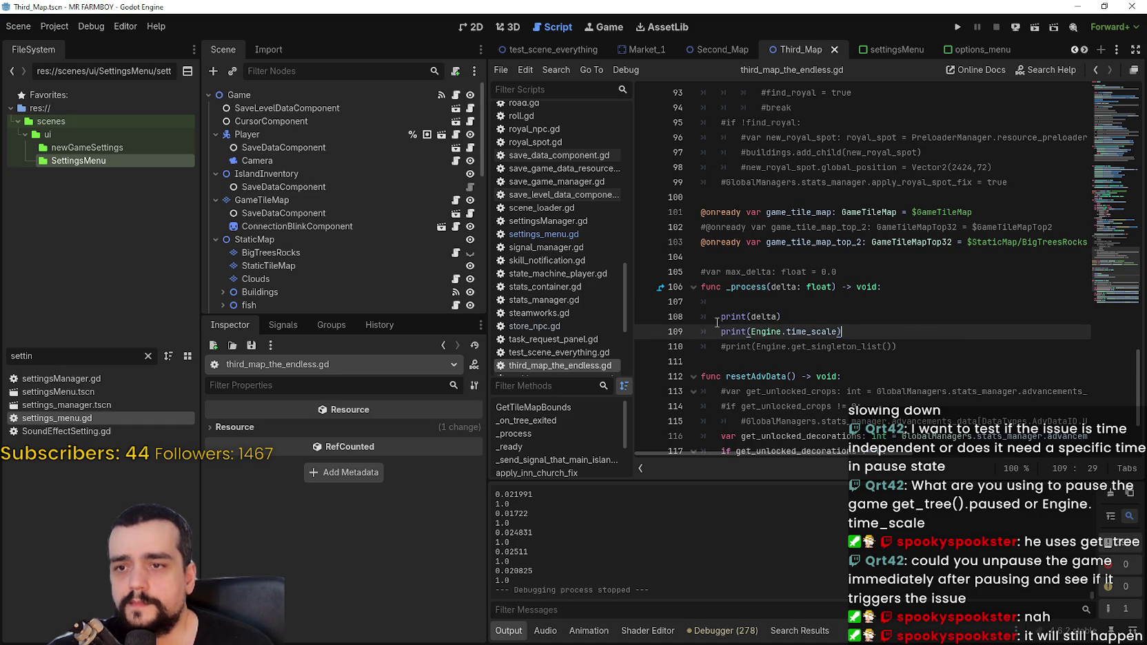
pyautogui.click(709, 317)
pyautogui.moveTo(882, 333); pyautogui.dragTo(680, 293)
pyautogui.hotkey('ctrl', 'k')
# - After line 35, add 'await get_tree().create_timer(10.0).timeout'
pyautogui.moveTo(1115, 92)
pyautogui.mouseDown()
pyautogui.moveTo(1112, 157)
pyautogui.moveTo(1110, 145)
pyautogui.mouseUp()
pyautogui.click(1051, 269)
pyautogui.press('Up')
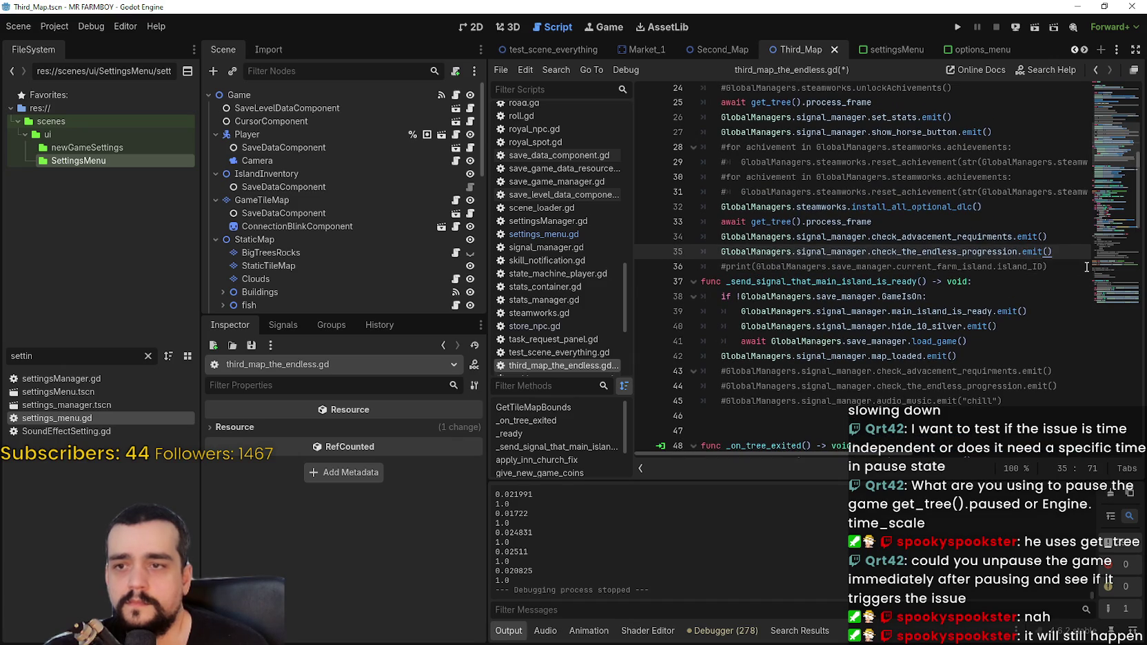
pyautogui.press('Return')
pyautogui.press('Return')
pyautogui.press('BackSpace')
pyautogui.press('BackSpace')
pyautogui.write('ait ')
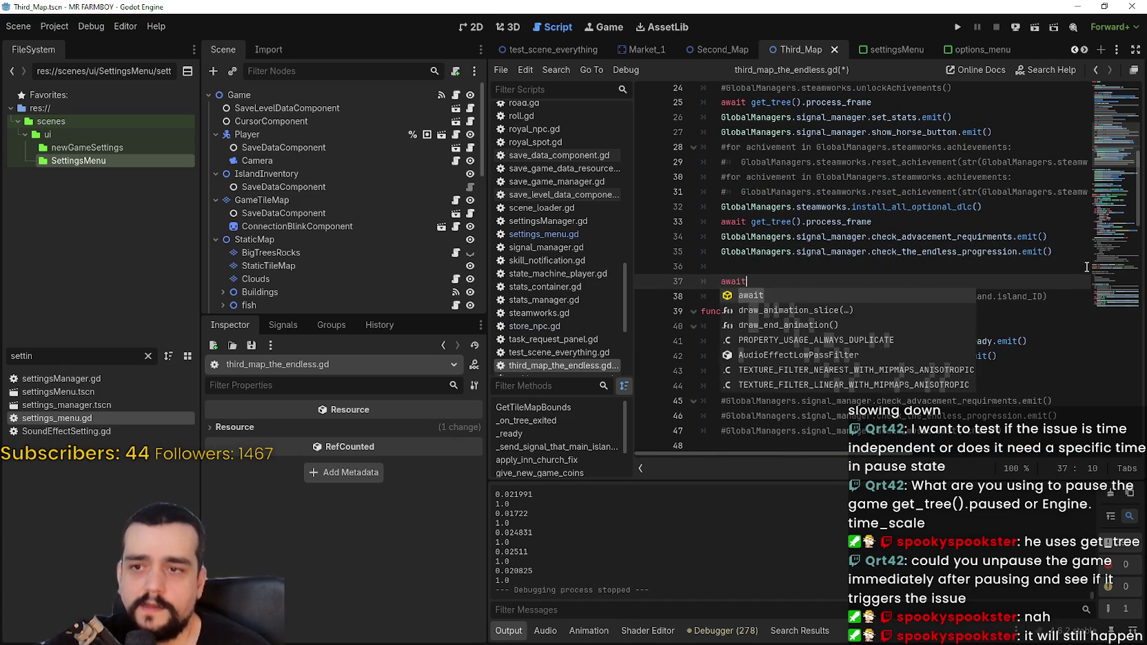
pyautogui.write('get_tree')
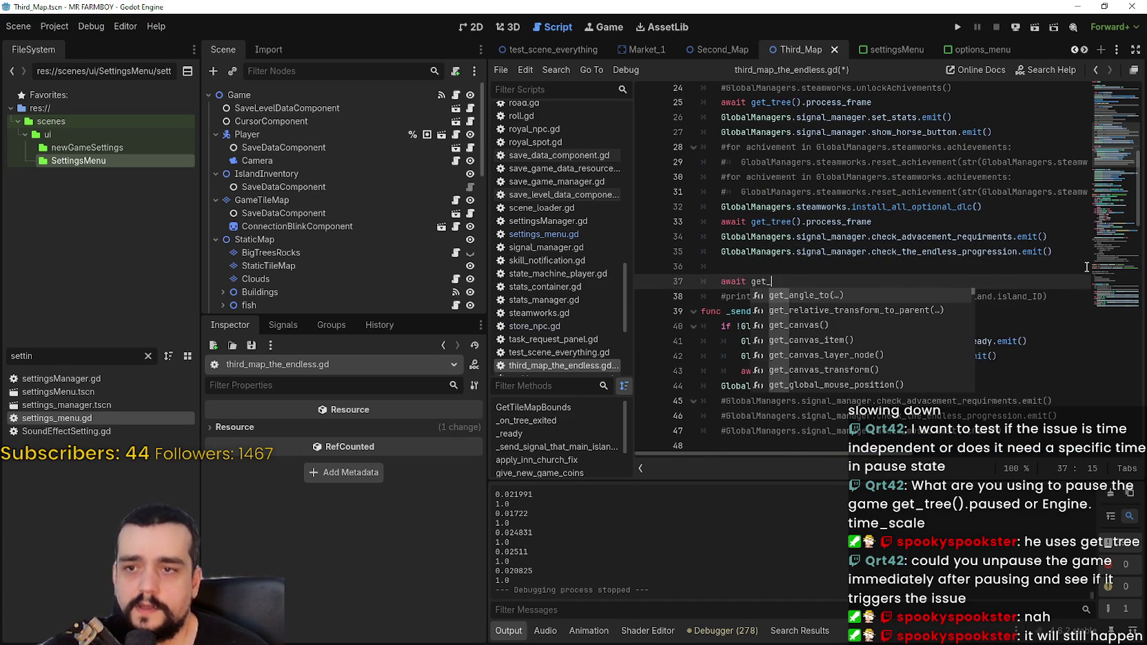
pyautogui.press('Return')
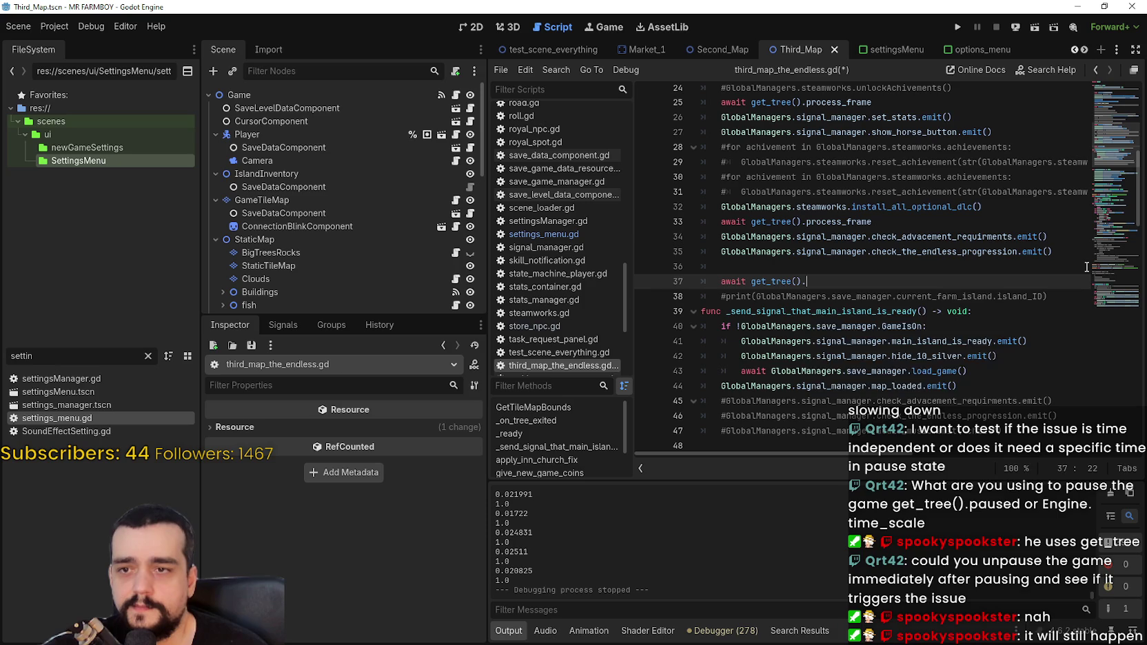
pyautogui.write('create')
pyautogui.press('Return')
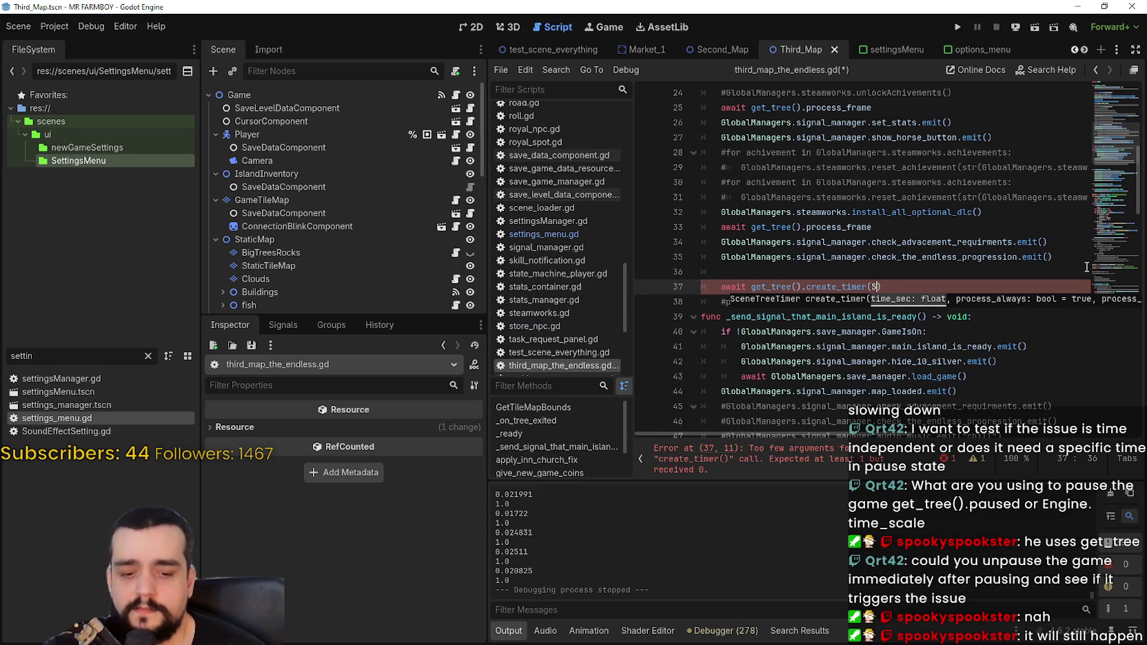
pyautogui.press('BackSpace')
pyautogui.press('BackSpace')
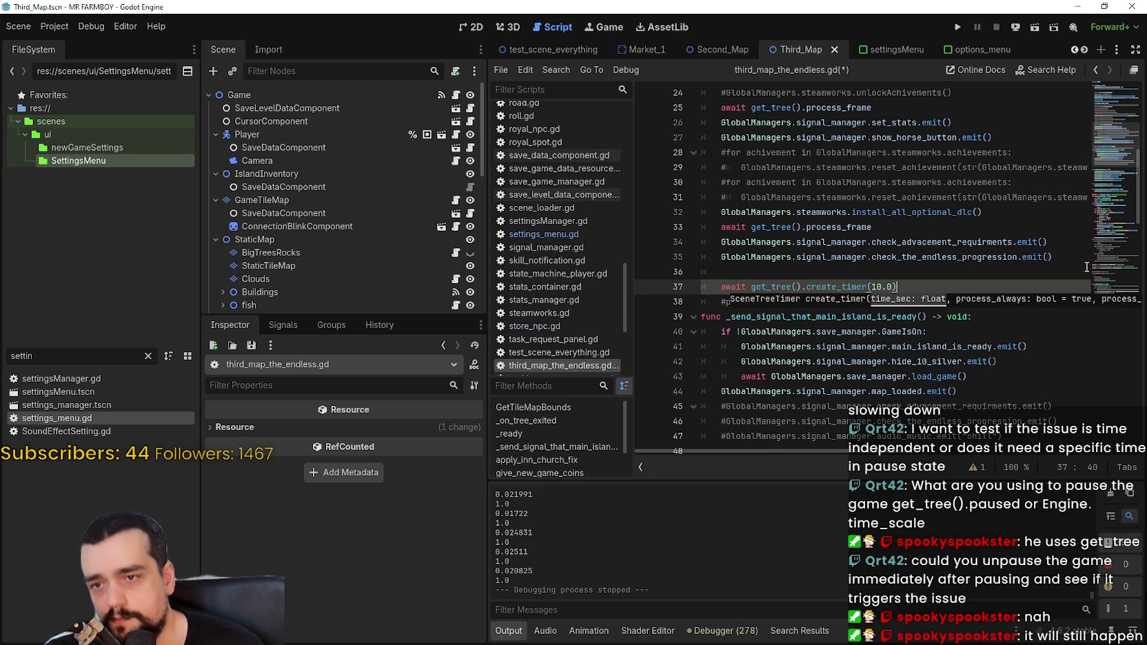
pyautogui.write('.timeout')
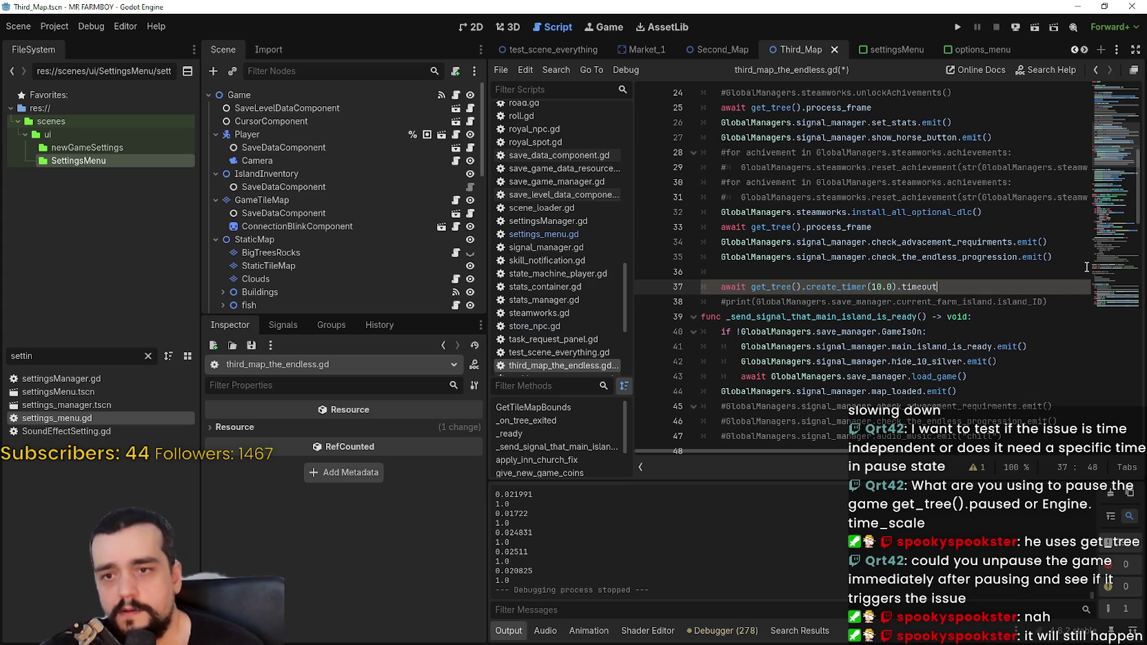
# - Paste the set_pause(true) and set_pause(false) lines below the timer, indent them, and save
pyautogui.press('Return')
pyautogui.hotkey('ctrl', 'v')
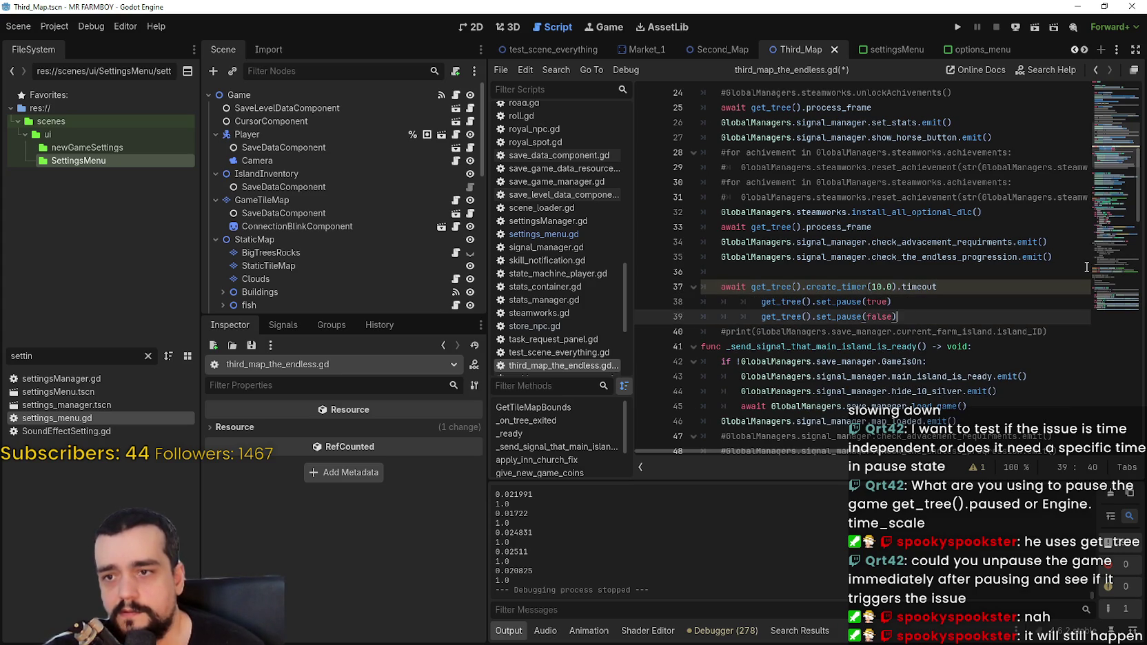
pyautogui.keyDown('shift'); pyautogui.click(689, 301); pyautogui.keyUp('shift')
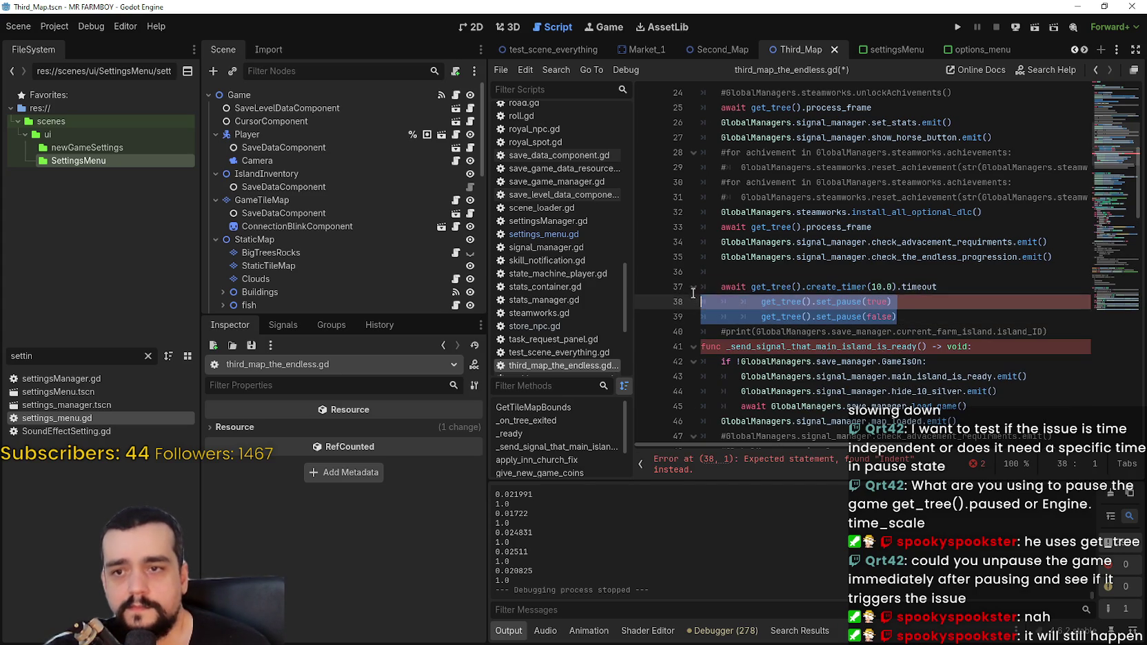
pyautogui.press('Tab')
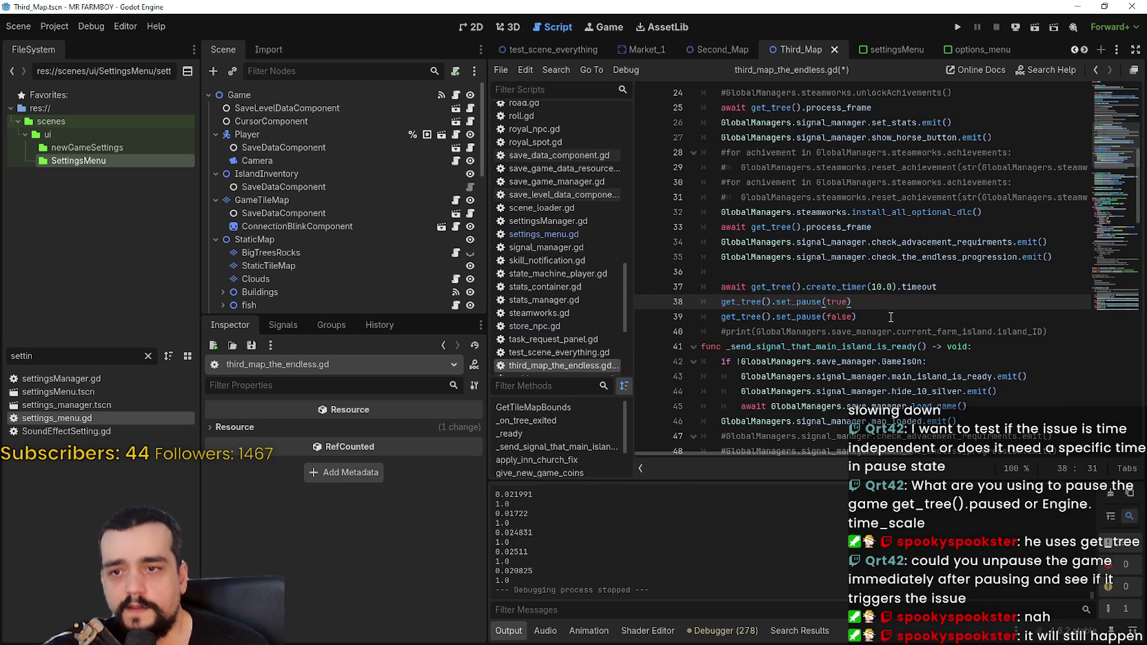
pyautogui.click(891, 317)
pyautogui.hotkey('ctrl', 's')
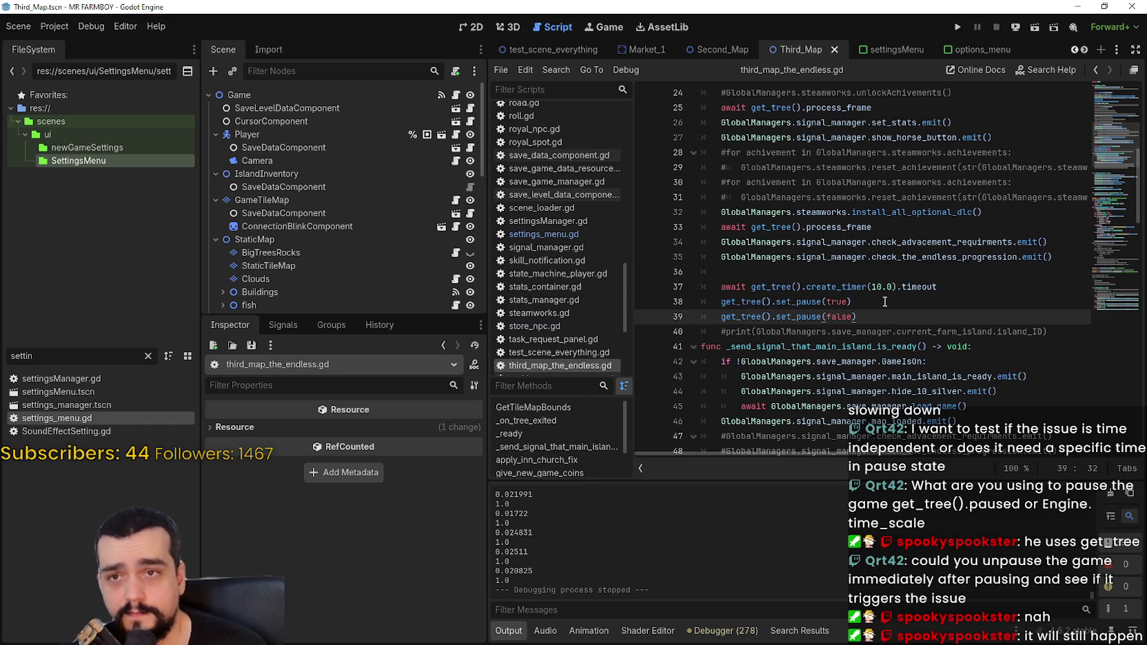
pyautogui.hotkey('ctrl', 'shift', 'Escape')
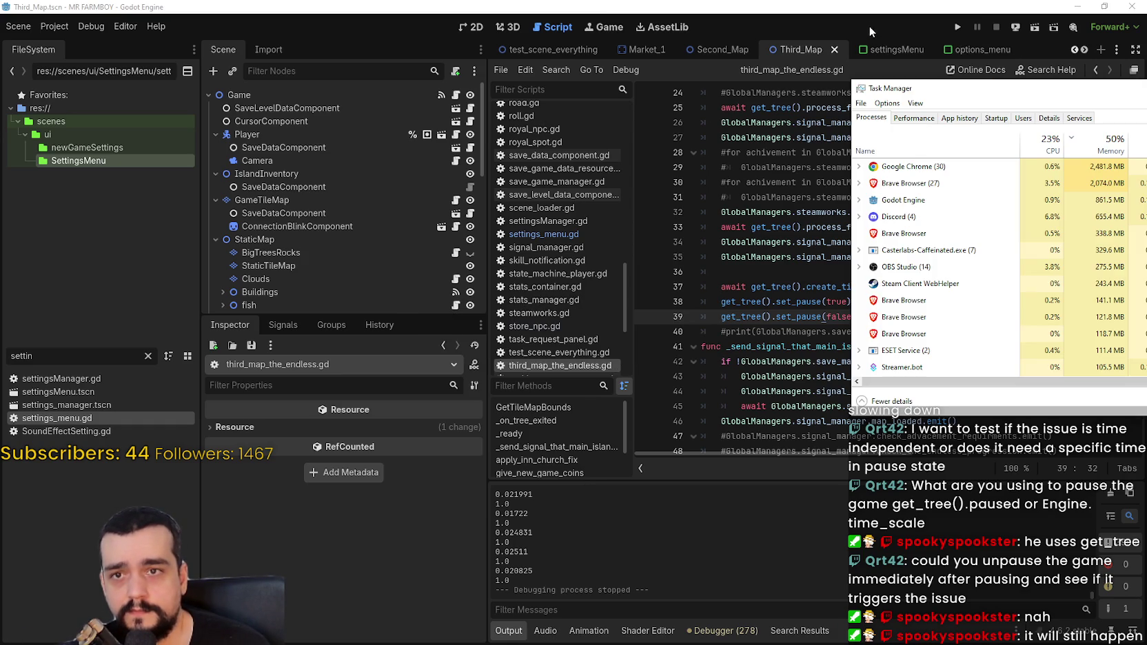
pyautogui.click(956, 27)
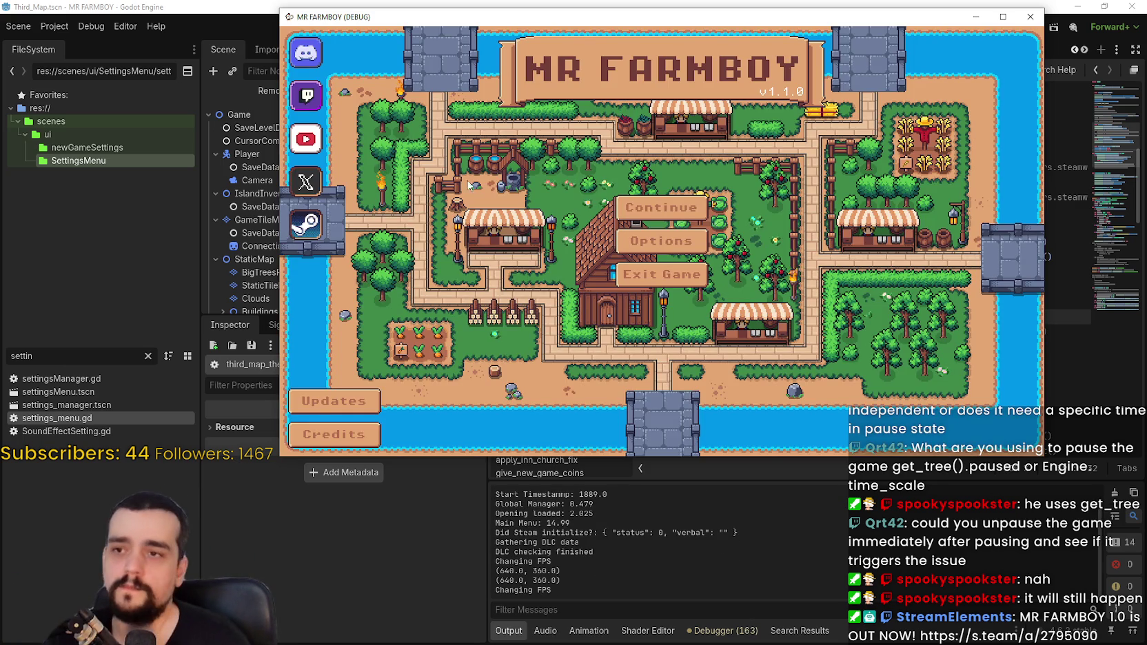
pyautogui.click(655, 209)
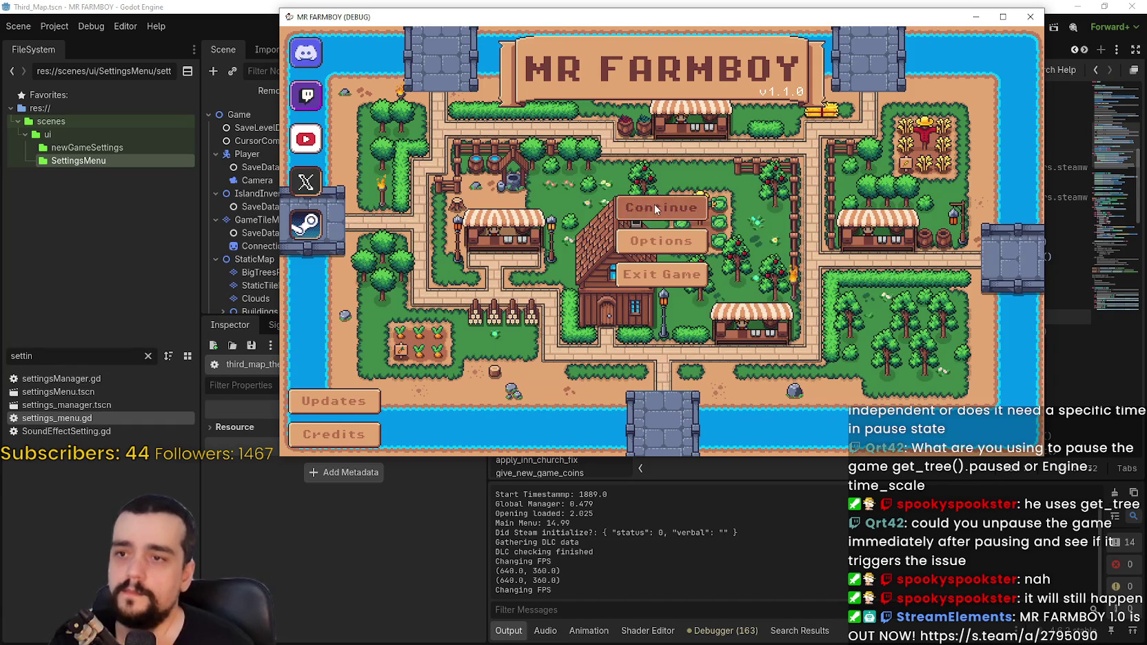
pyautogui.click(708, 250)
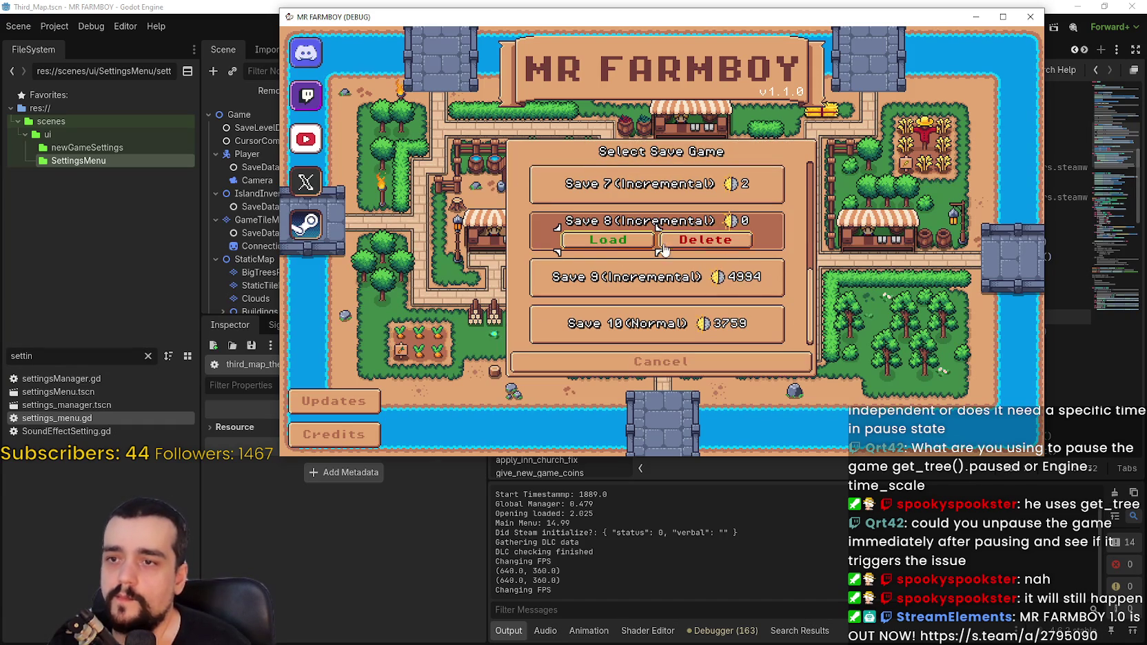
pyautogui.click(609, 241)
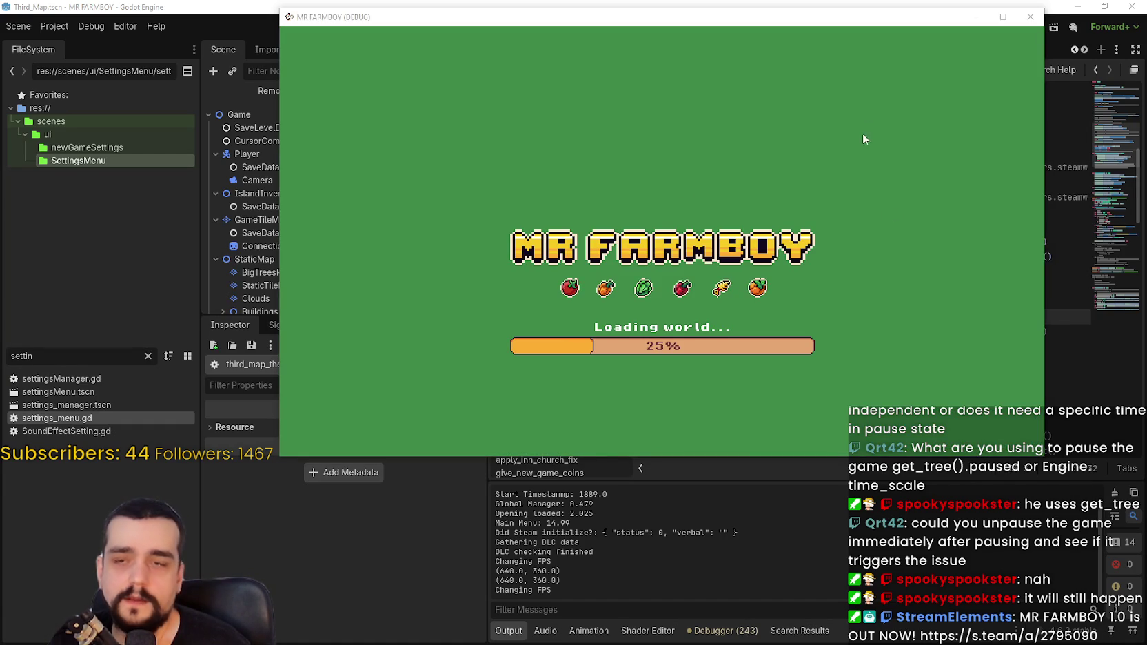
pyautogui.moveTo(866, 19); pyautogui.dragTo(588, 24)
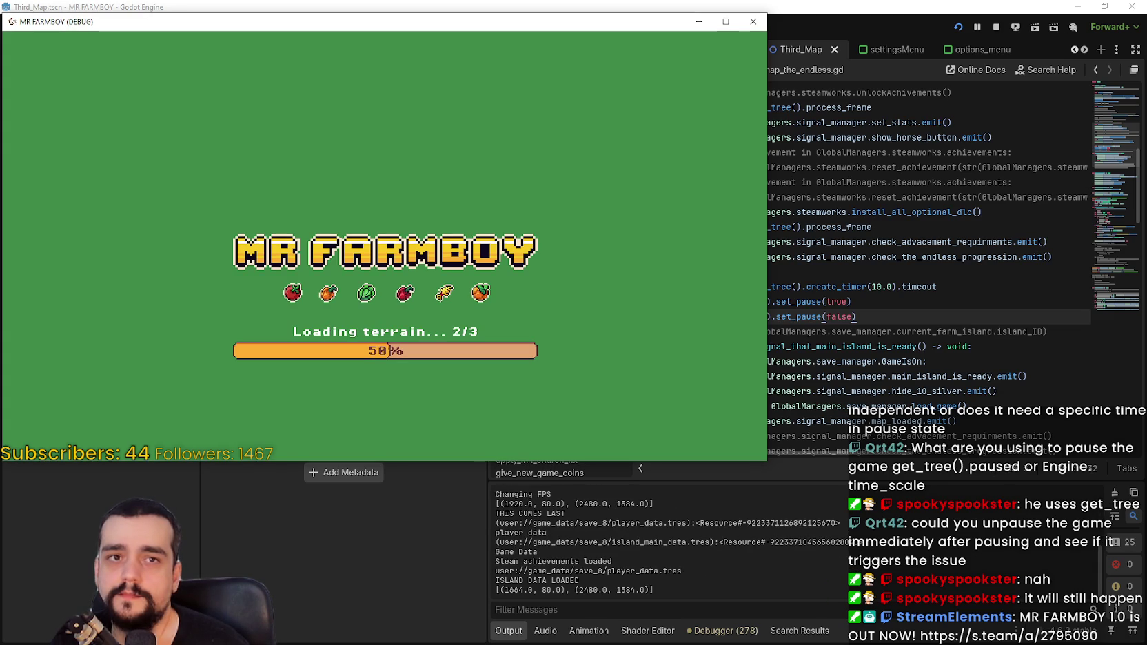
pyautogui.hotkey('ctrl', 'shift', 'Escape')
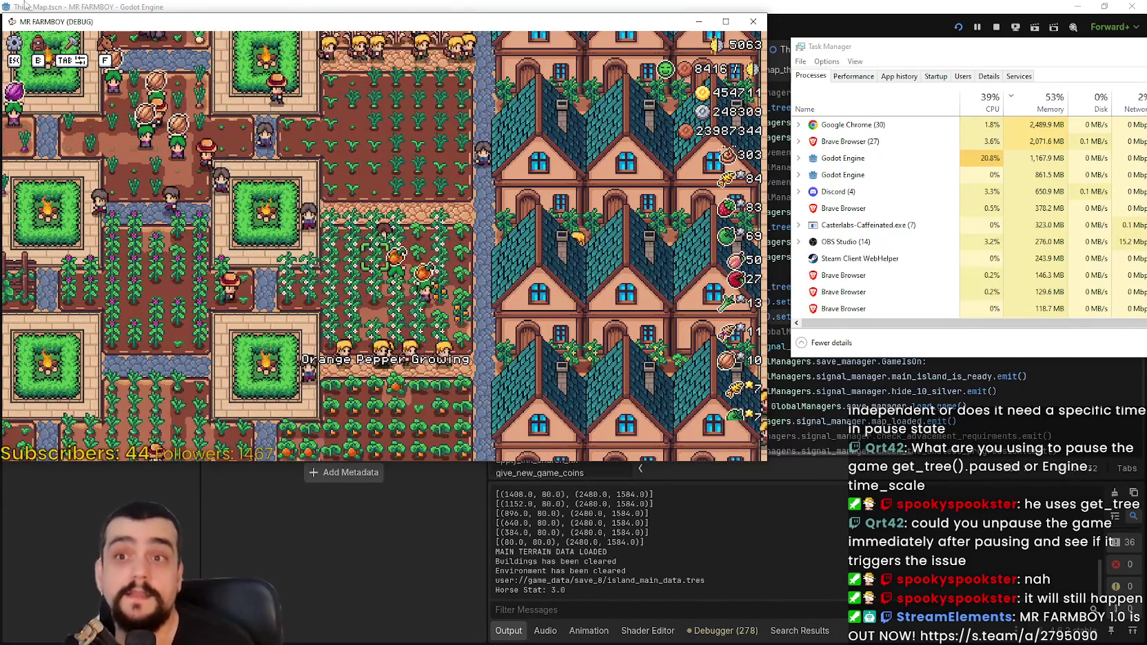
pyautogui.click(996, 28)
# - Stop the game, delete the timer and pause lines 37–39, and save
pyautogui.click(848, 257)
pyautogui.moveTo(874, 317); pyautogui.dragTo(686, 295)
pyautogui.hotkey('ctrl', 'c')
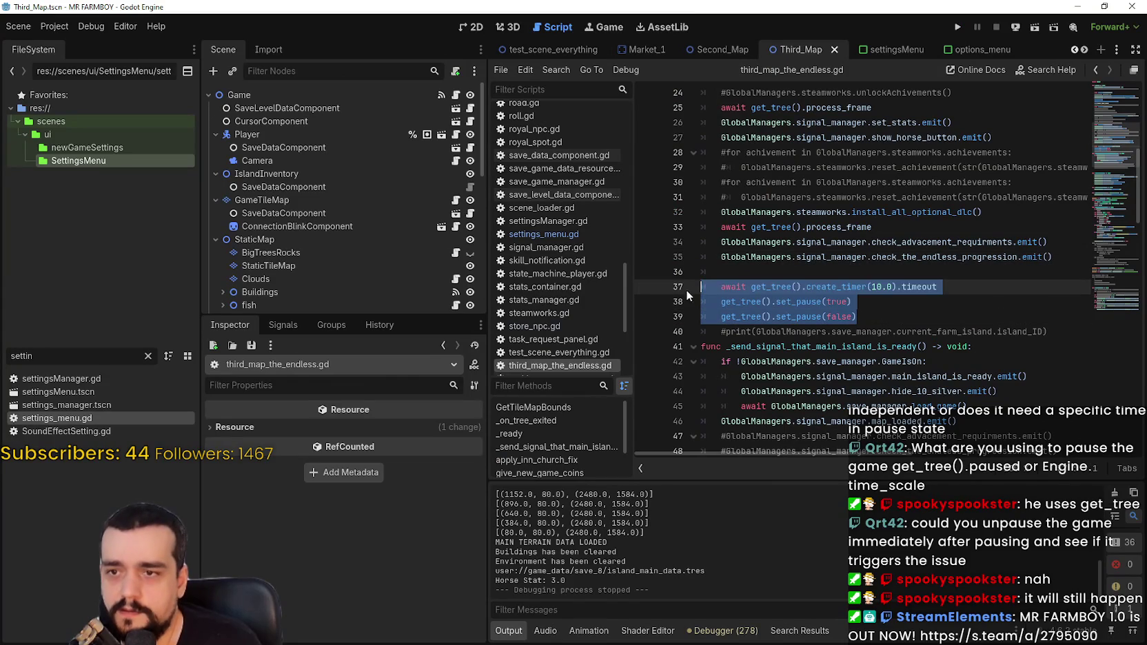
pyautogui.press('Delete')
pyautogui.hotkey('ctrl', 's')
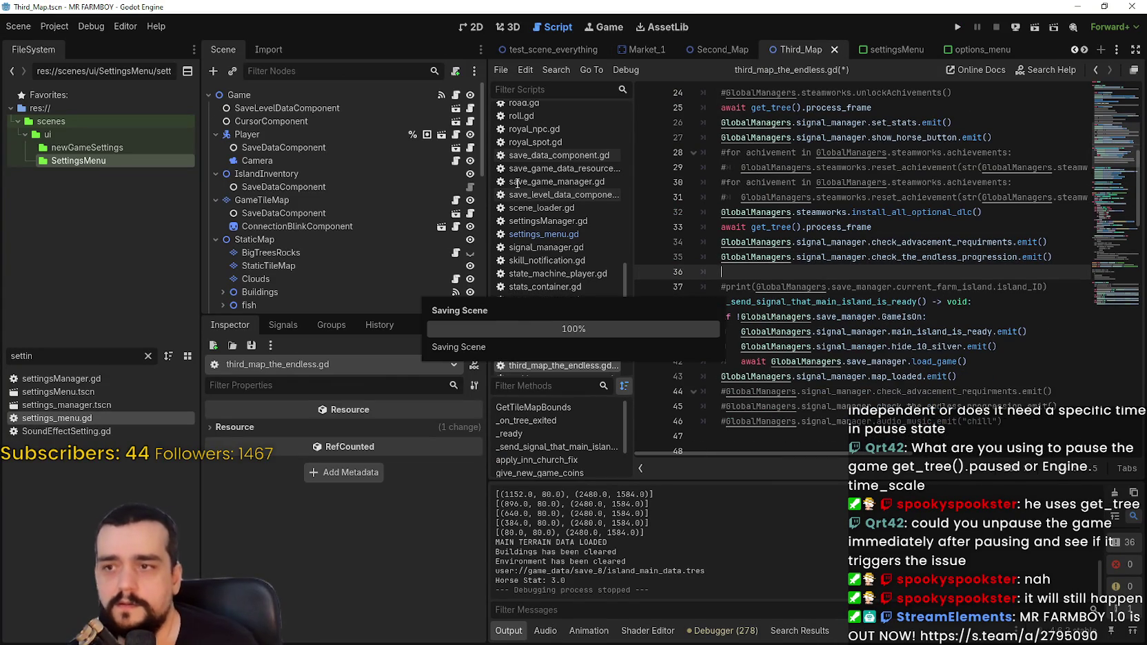
# - Open main_menu.gd via main_menu.tscn and paste those lines into _ready, then save
pyautogui.write('main')
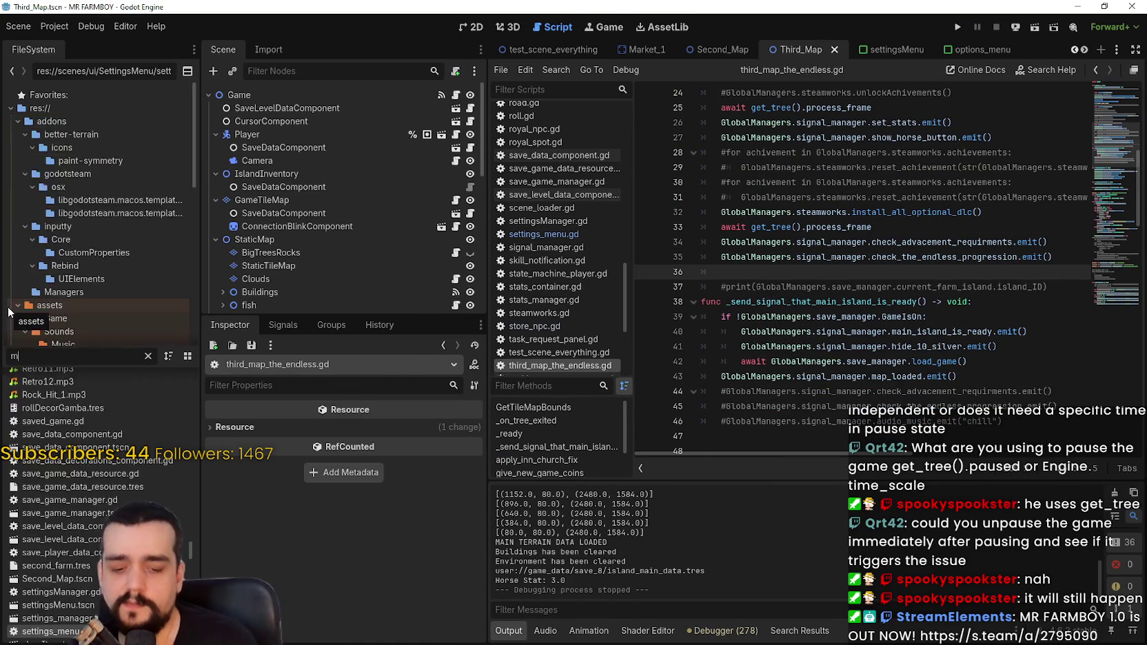
pyautogui.doubleClick(72, 431)
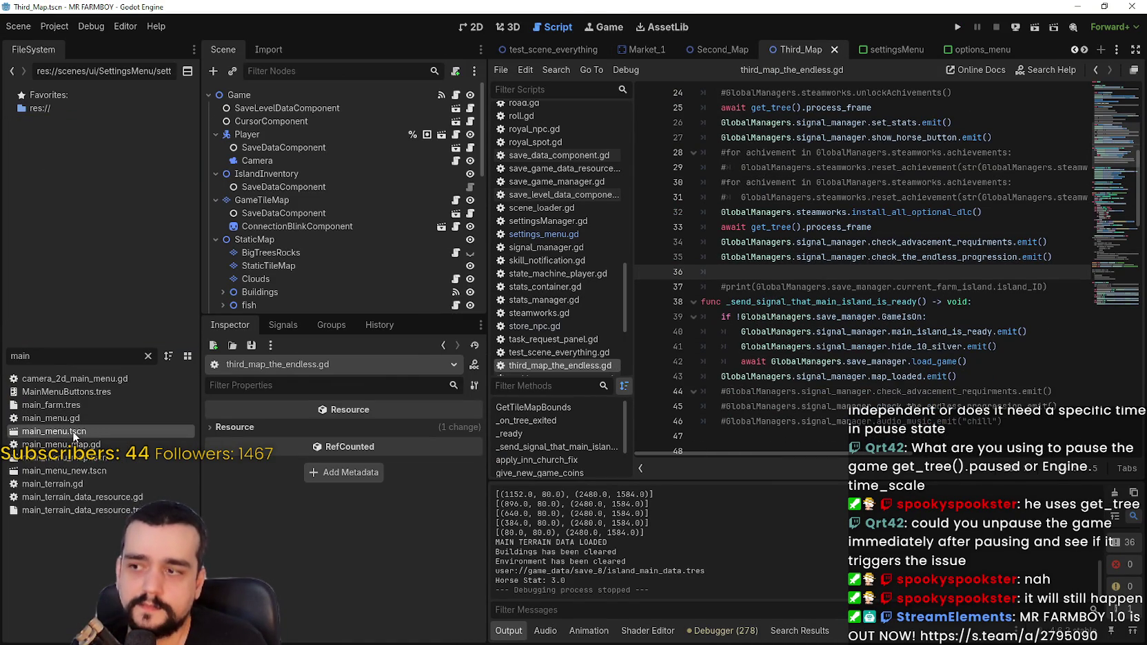
pyautogui.click(455, 95)
pyautogui.scroll(-5, 862, 331)
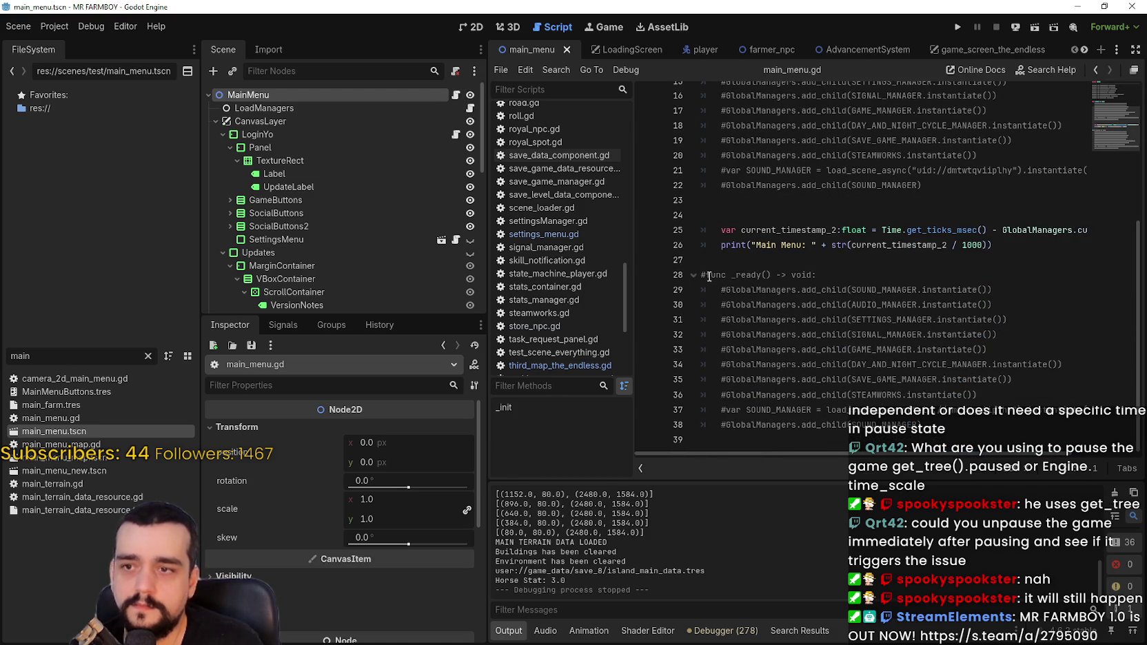
pyautogui.click(709, 276)
pyautogui.press('Return')
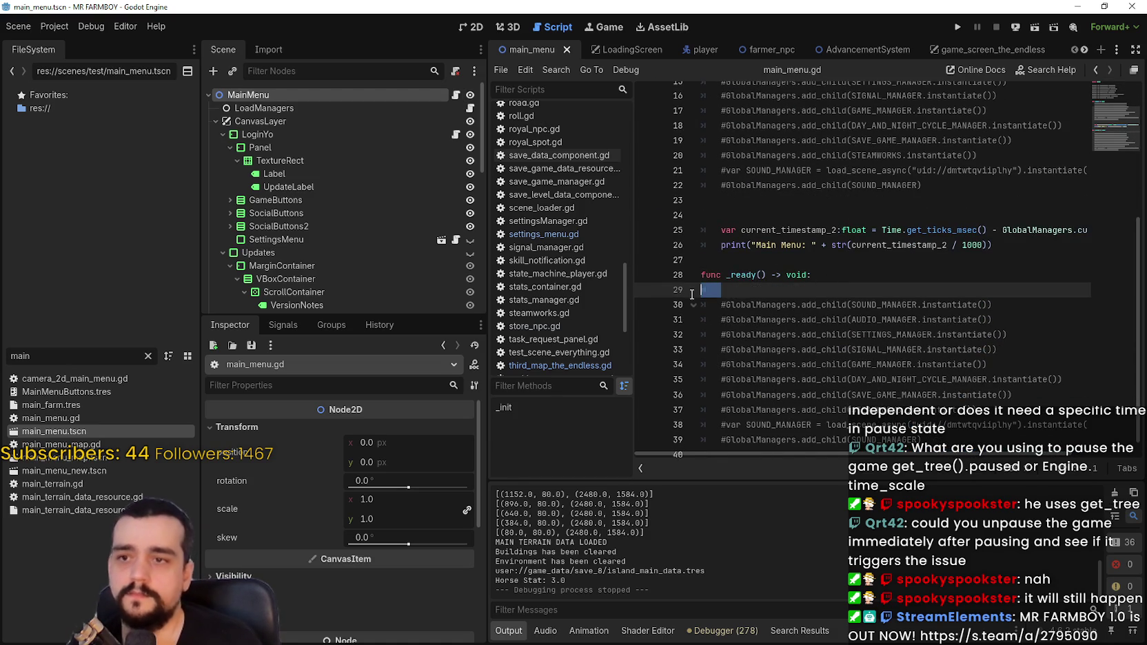
pyautogui.hotkey('ctrl', 'v')
pyautogui.hotkey('ctrl', 's')
# - Run the project again to test the main menu change
pyautogui.hotkey('ctrl', 'shift', 'Escape')
pyautogui.hotkey('alt', 'Tab')
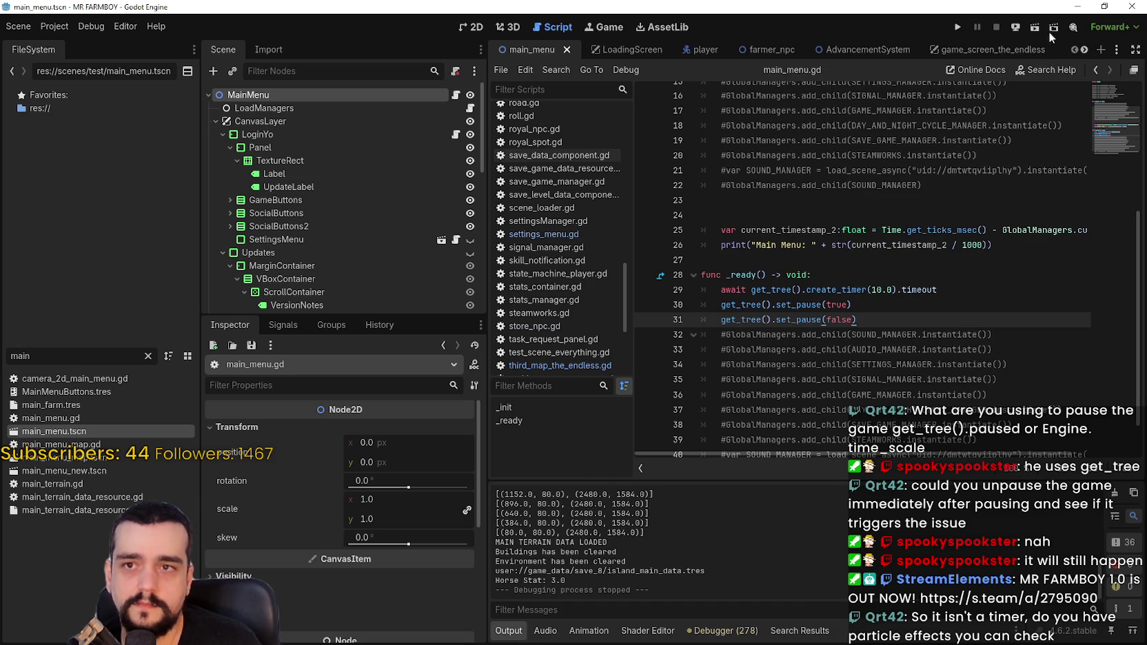
pyautogui.click(960, 28)
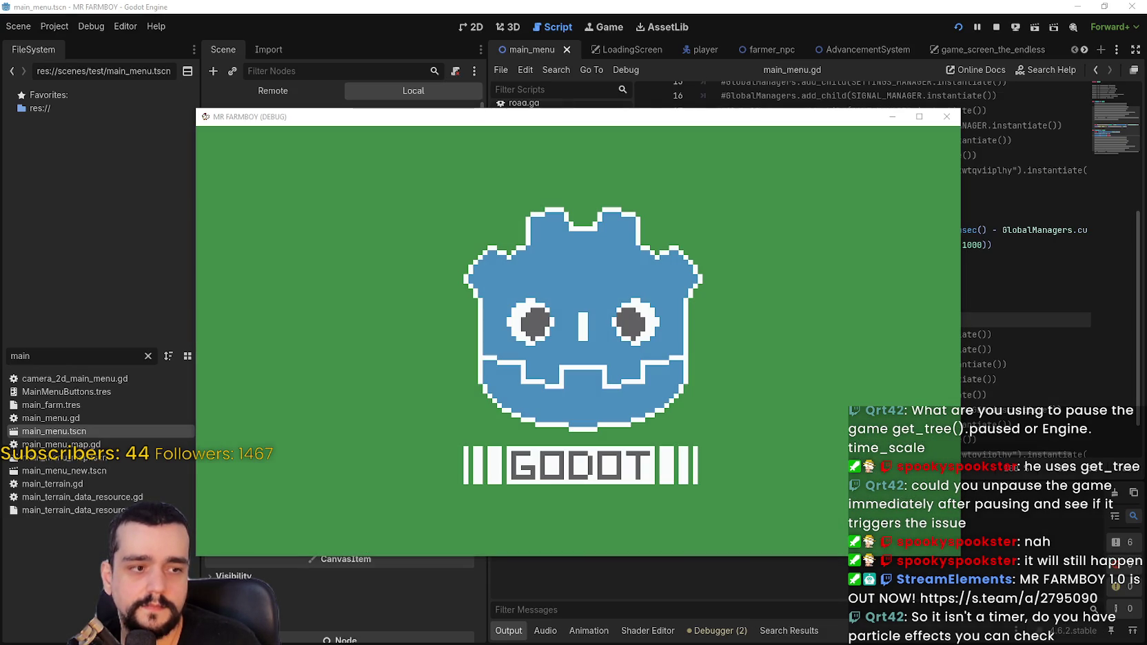
# - Place the game window beside Task Manager while the main menu loads, then show the Debugger
pyautogui.hotkey('ctrl', 'shift', 'Escape')
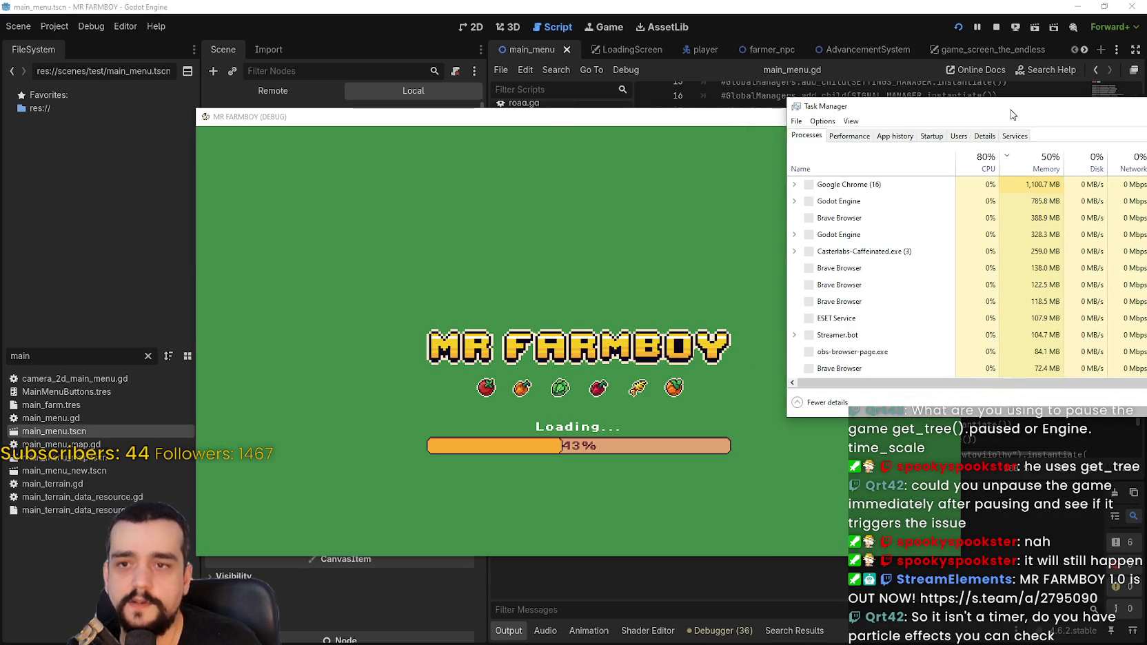
pyautogui.click(635, 118)
pyautogui.moveTo(635, 119); pyautogui.dragTo(468, 33)
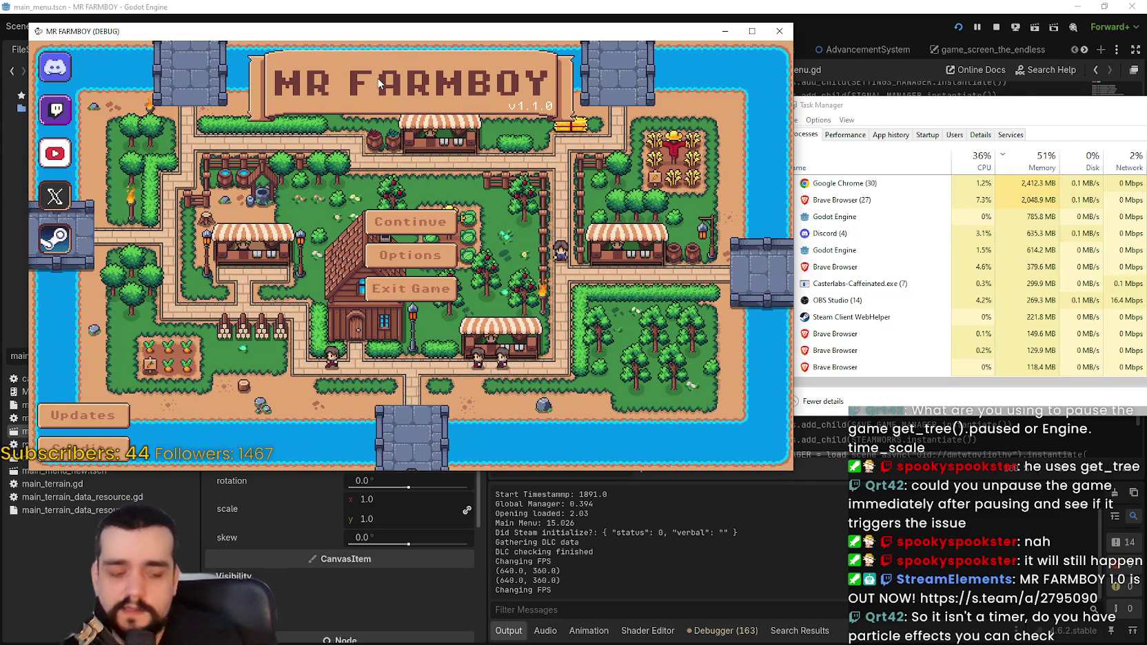
pyautogui.click(724, 631)
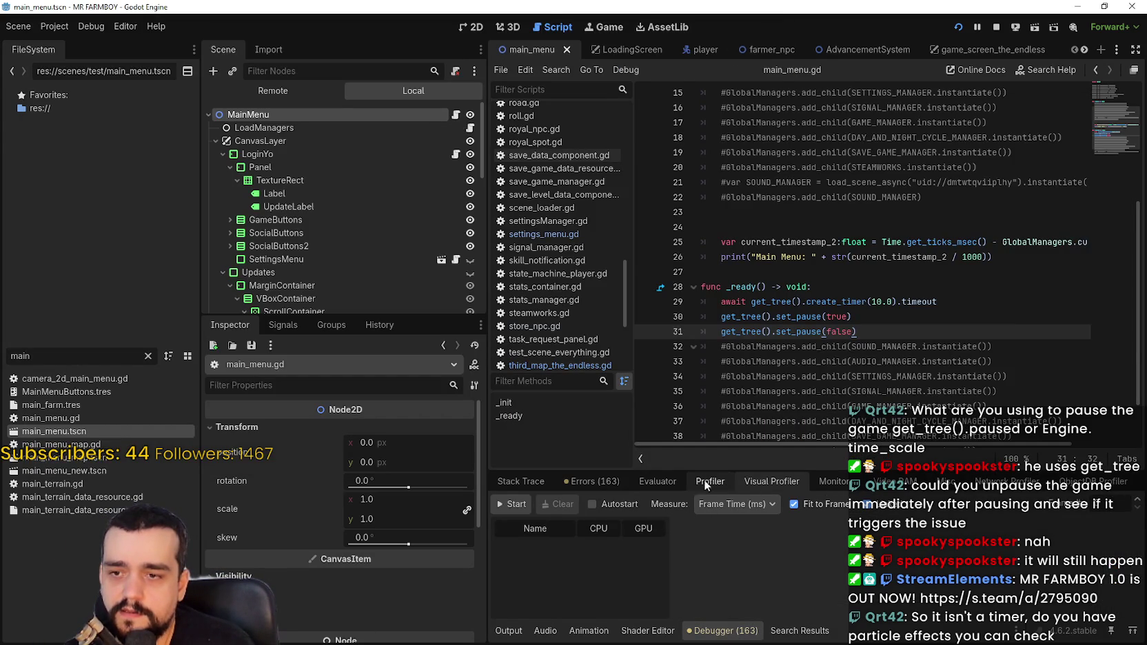
# - Watch FPS, process time and memory in Monitors and Task Manager, then close the game
pyautogui.click(832, 481)
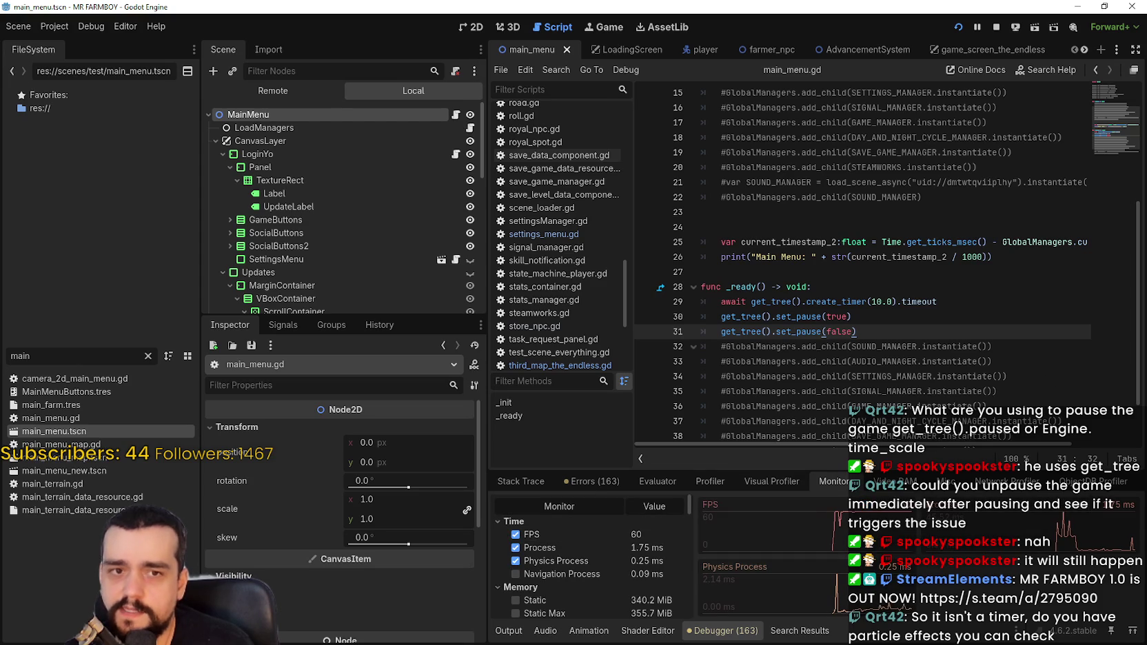
pyautogui.hotkey('alt', 'Tab')
pyautogui.hotkey('alt', 'Tab')
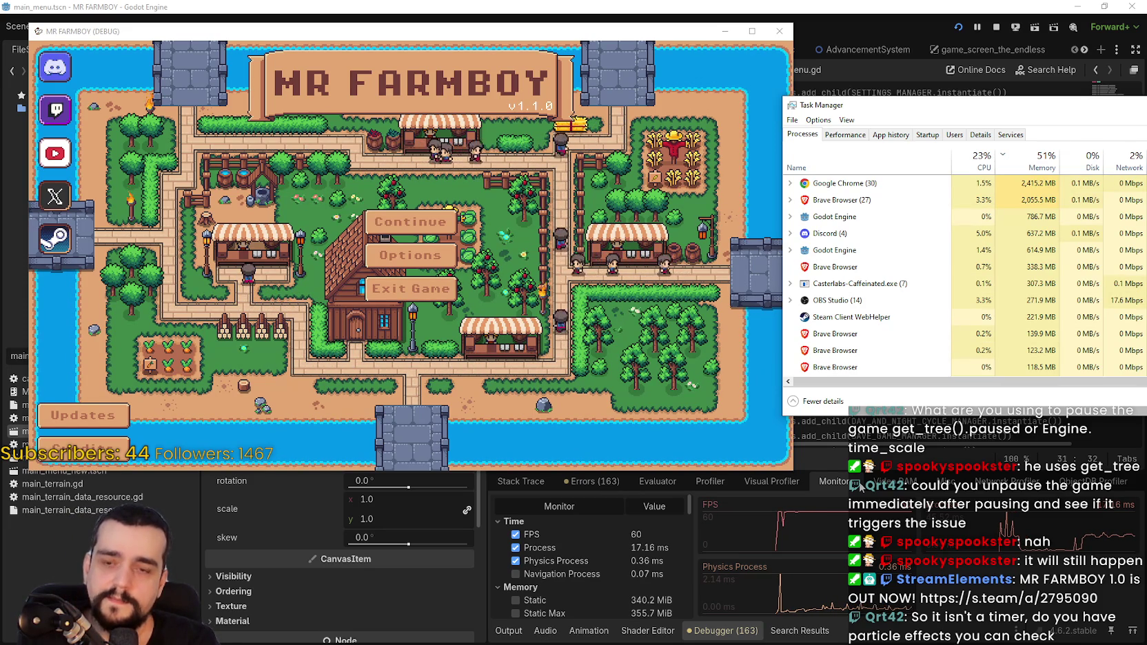
pyautogui.click(418, 291)
pyautogui.click(620, 632)
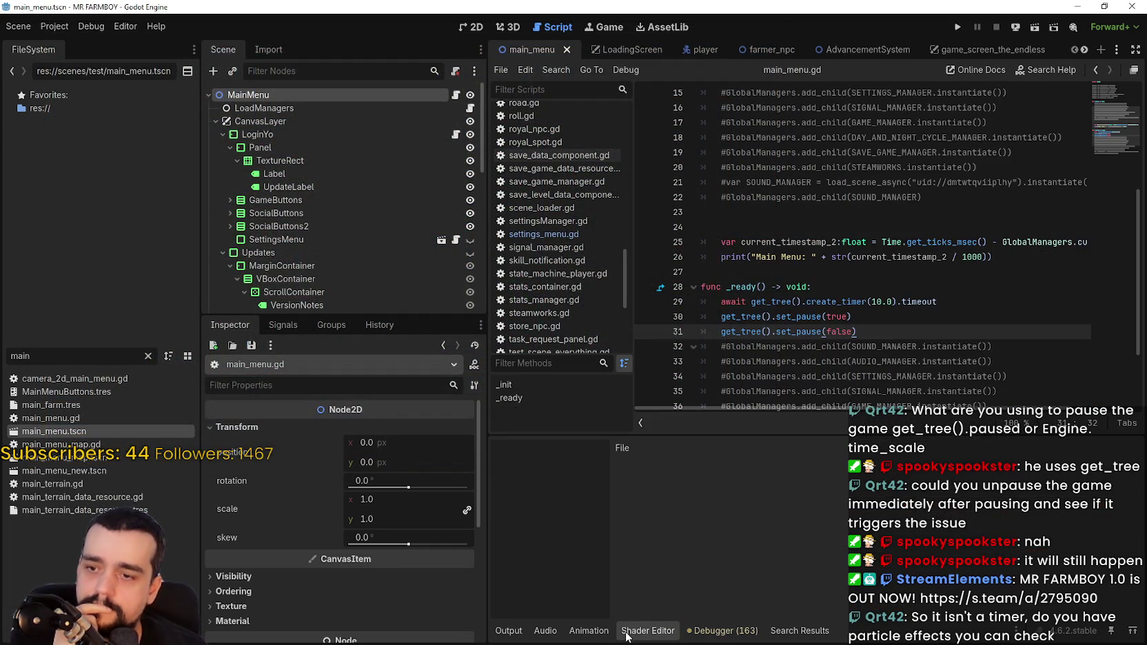
# - Close the shader editor panel and switch to the Third_Map script and scene
pyautogui.click(669, 632)
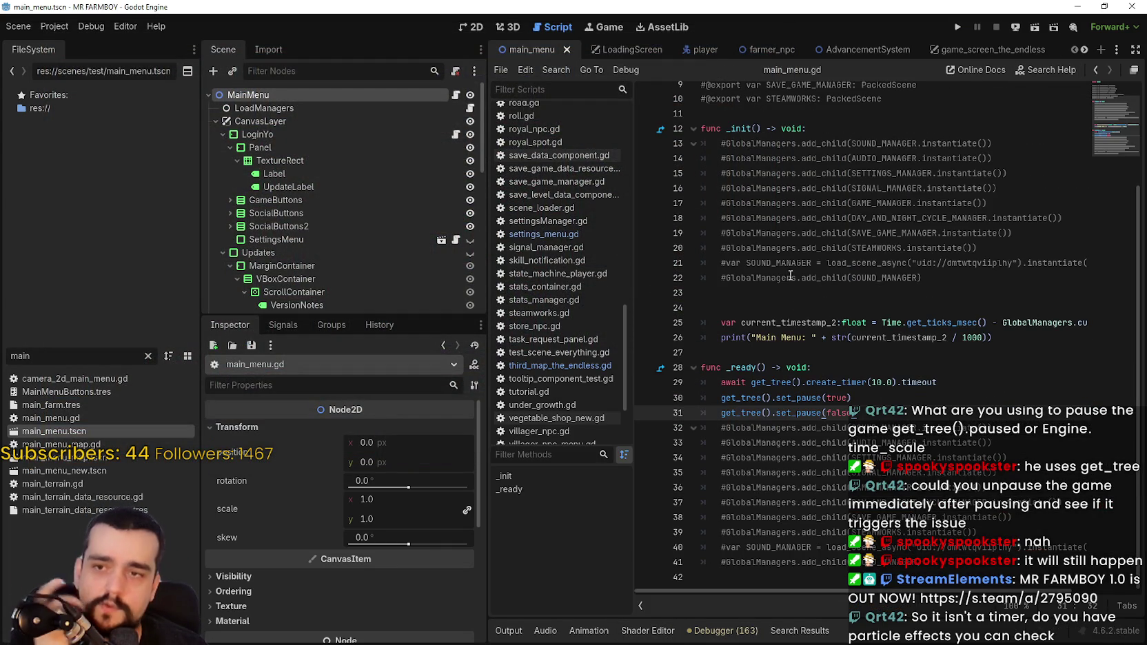
pyautogui.click(786, 308)
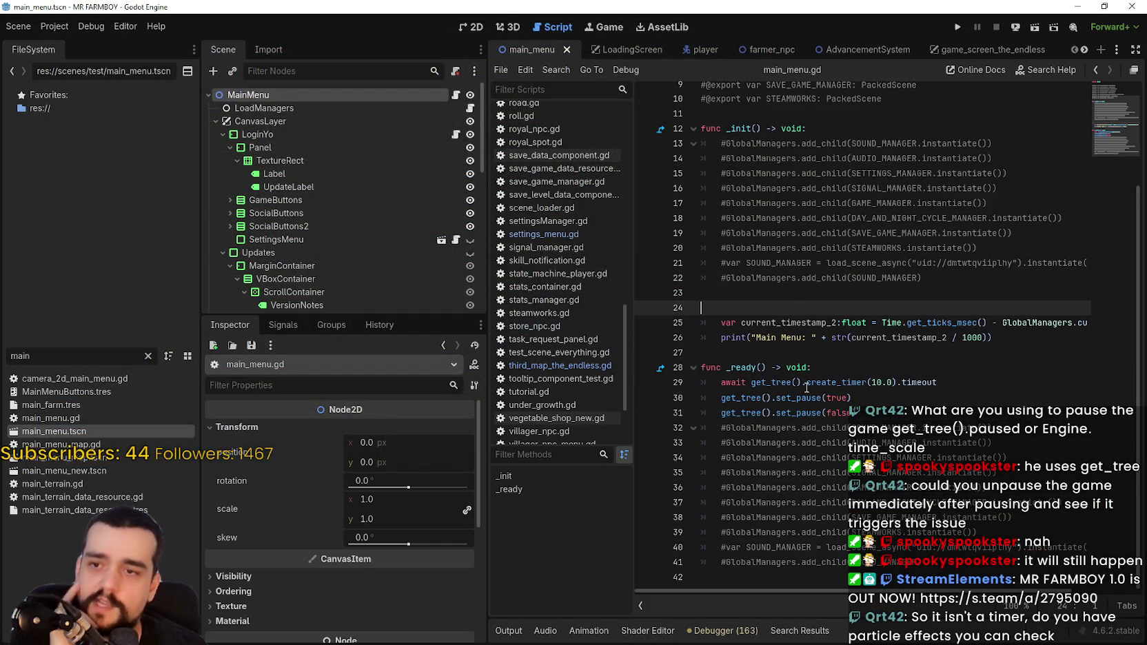
pyautogui.click(1084, 50)
pyautogui.click(1084, 51)
pyautogui.click(1085, 50)
pyautogui.click(1084, 51)
pyautogui.click(1085, 50)
pyautogui.click(1085, 51)
pyautogui.click(1084, 51)
pyautogui.click(1084, 50)
pyautogui.click(1084, 50)
pyautogui.click(799, 50)
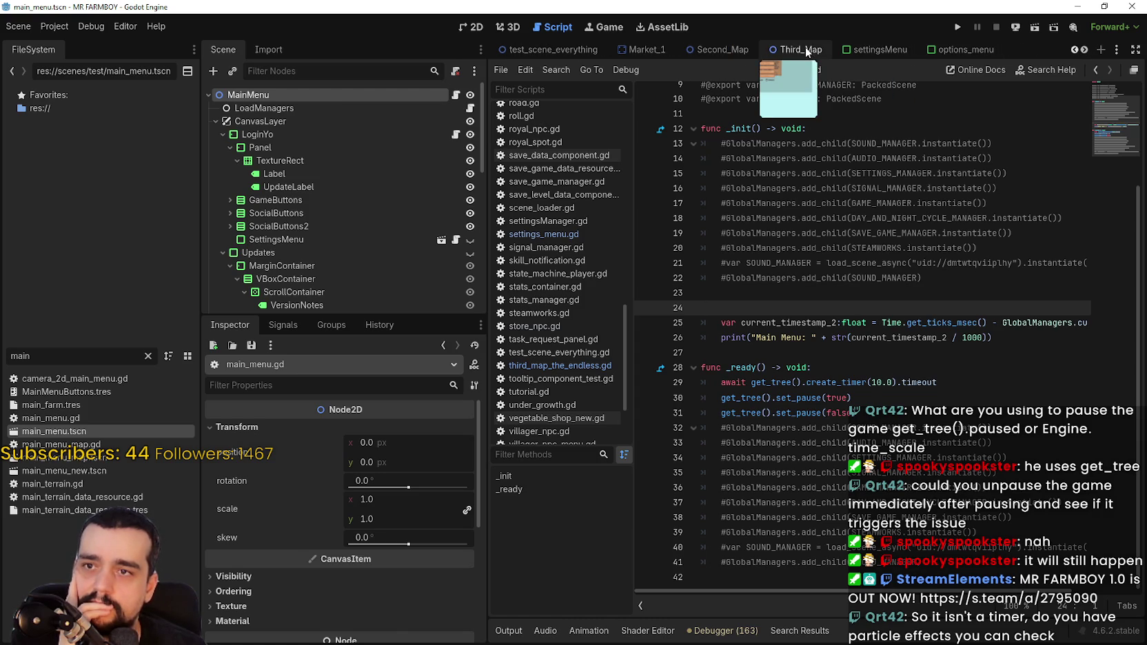
# - Expand the Buildings node and inspect the Bridge and Bridge2 nodes
pyautogui.scroll(-2, 345, 251)
pyautogui.scroll(5, 299, 233)
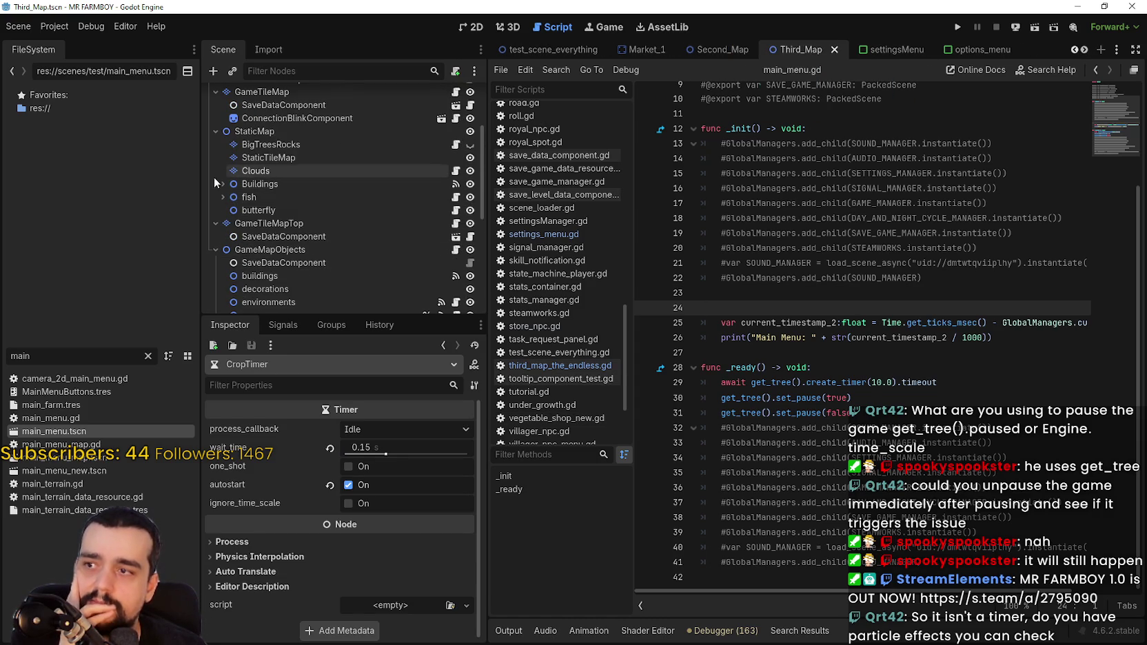
pyautogui.click(222, 183)
pyautogui.click(287, 207)
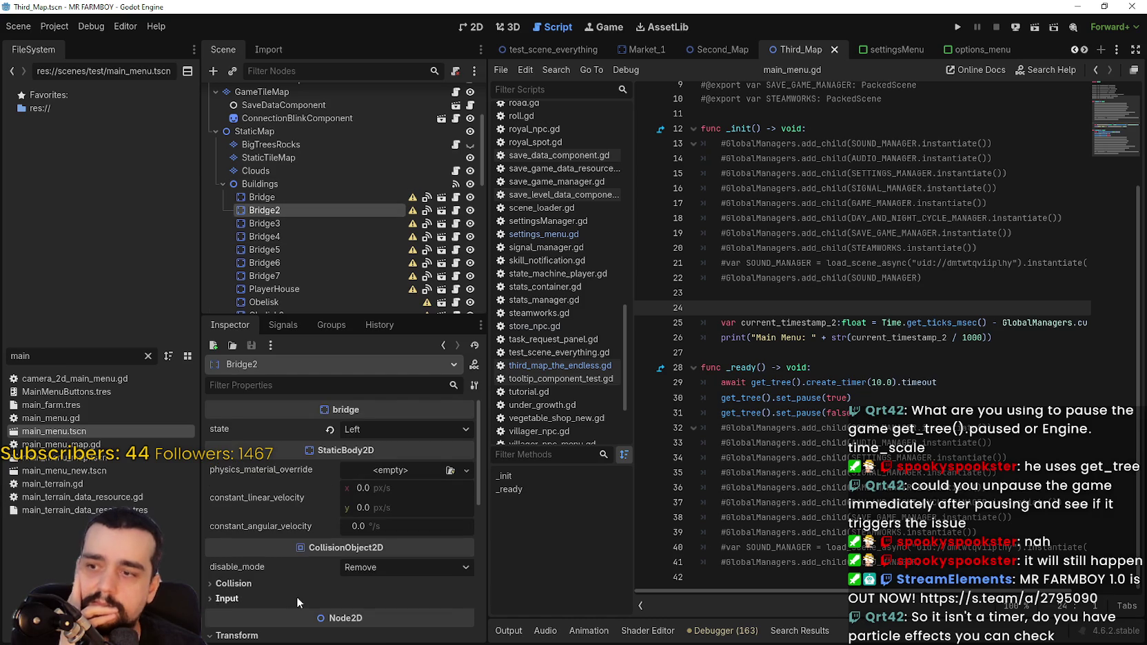
pyautogui.scroll(-10, 299, 576)
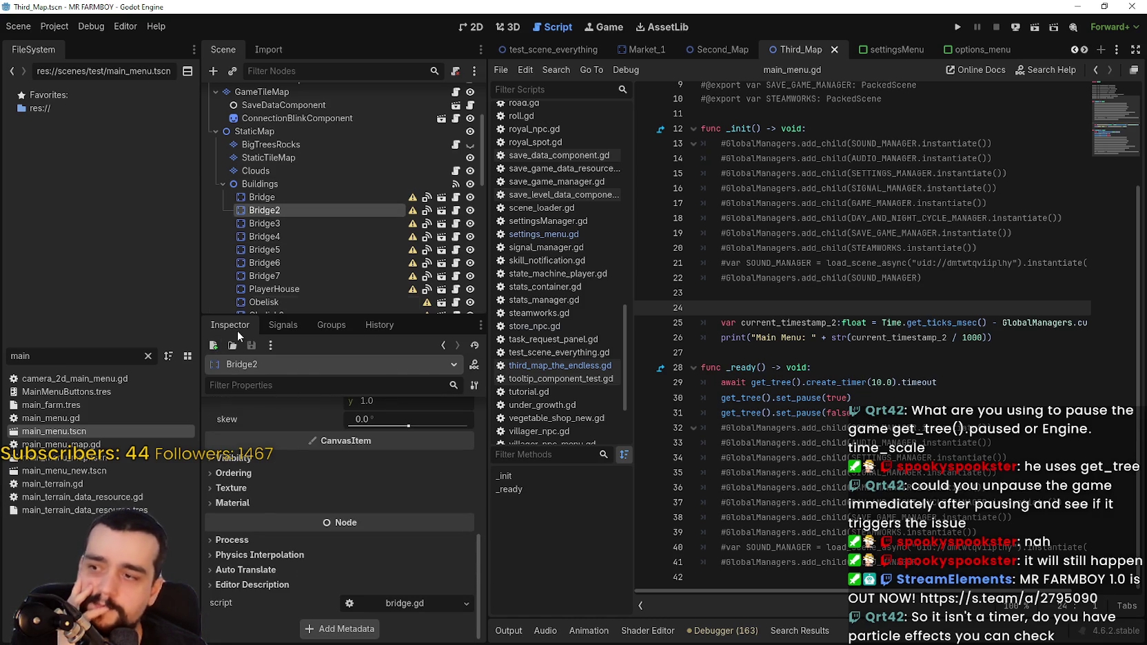
pyautogui.click(277, 195)
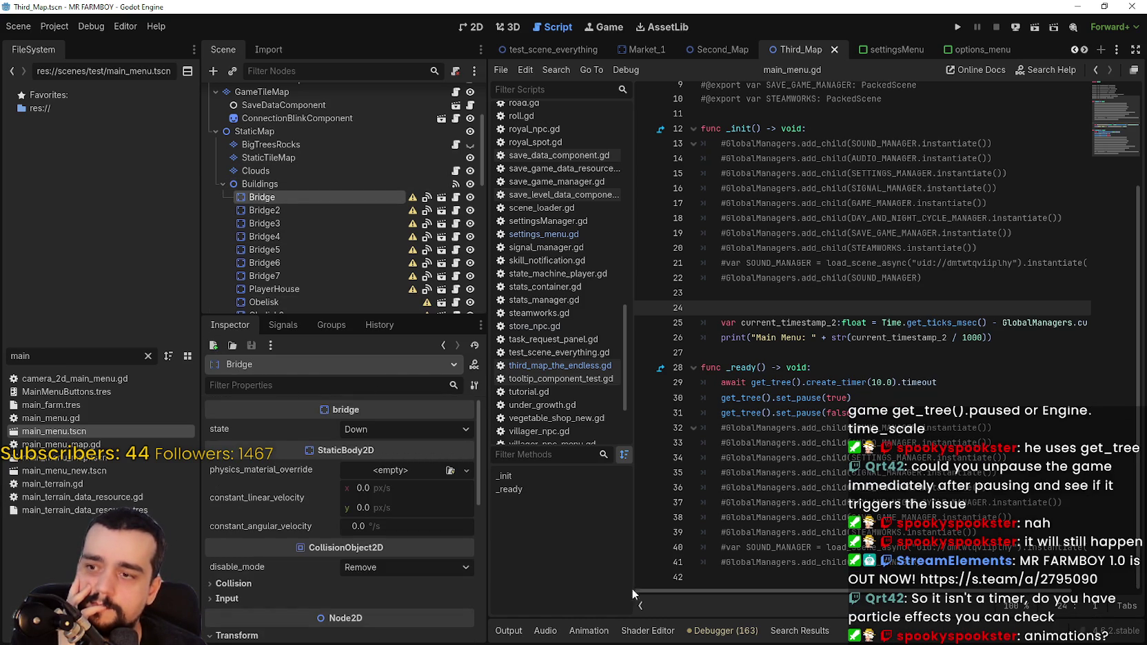
pyautogui.click(651, 630)
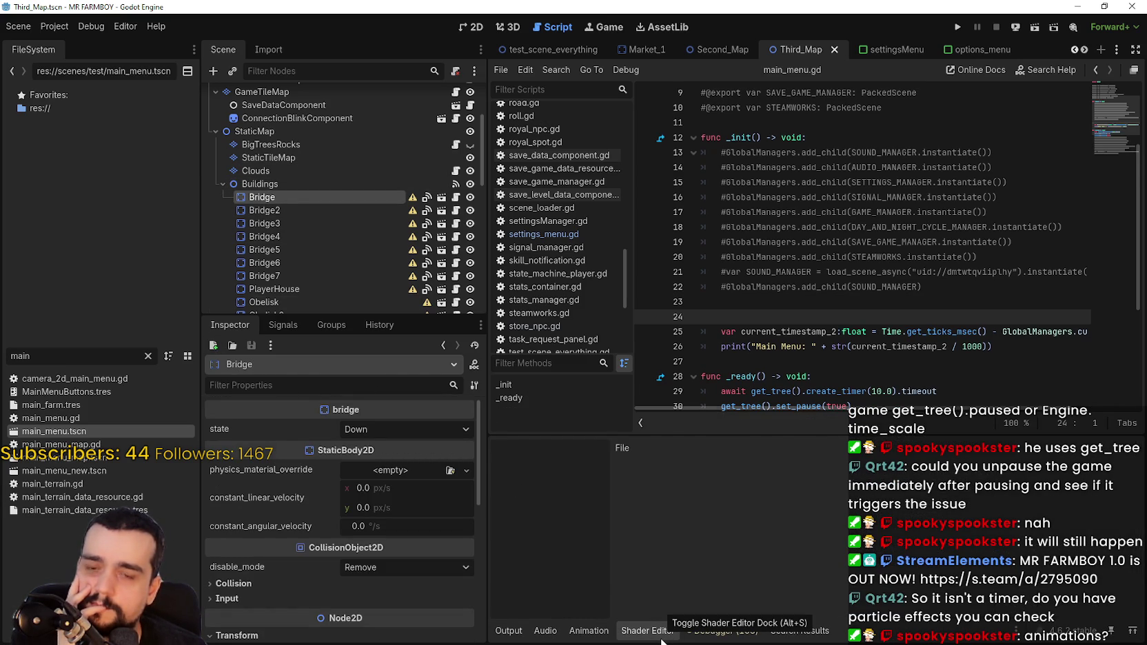
pyautogui.click(660, 638)
# - Inspect Bridge2 through Bridge7 and the PlayerHouse node in the Scene dock
pyautogui.click(323, 208)
pyautogui.click(320, 224)
pyautogui.click(315, 237)
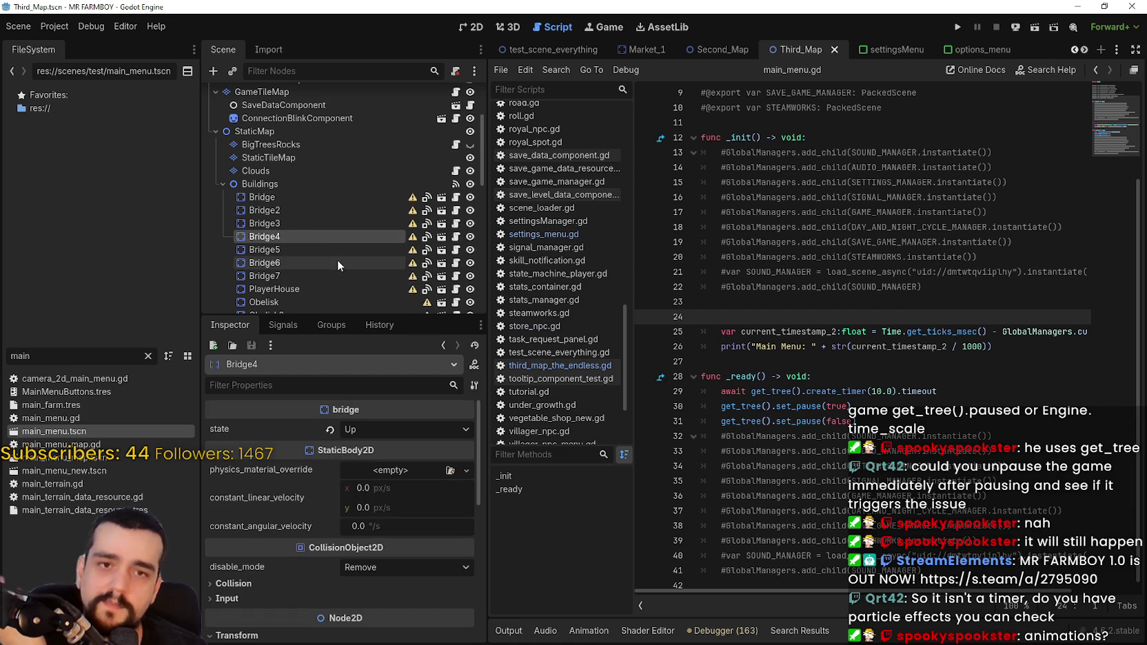
pyautogui.click(334, 240)
pyautogui.click(324, 256)
pyautogui.click(323, 245)
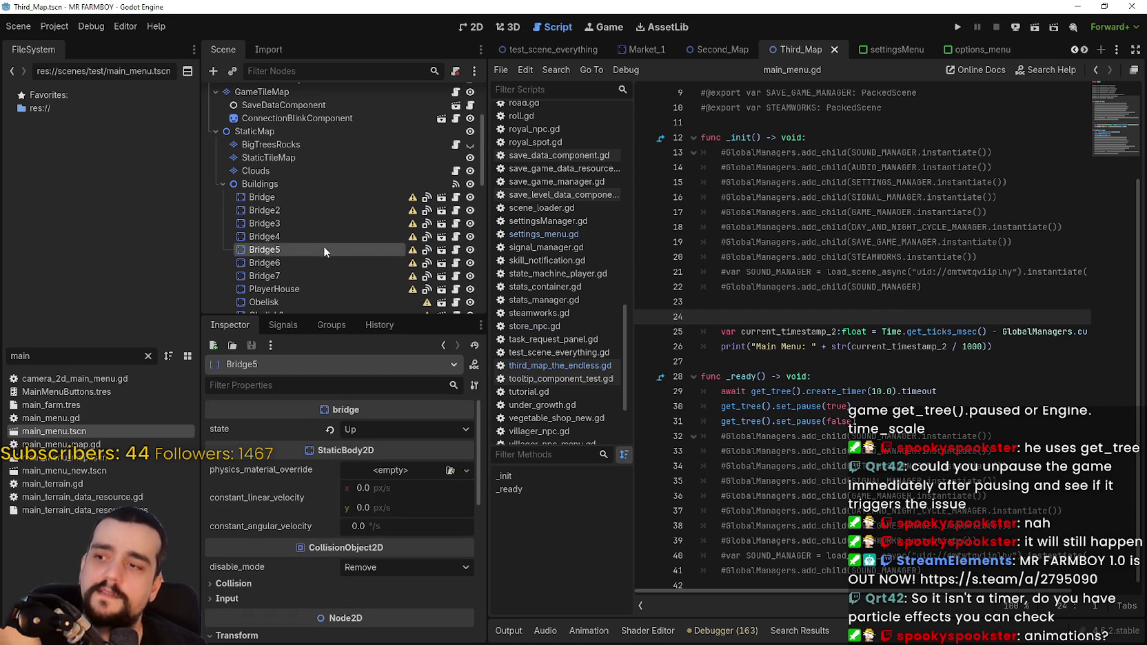
pyautogui.click(327, 260)
pyautogui.click(328, 271)
pyautogui.click(334, 289)
pyautogui.scroll(3, 343, 246)
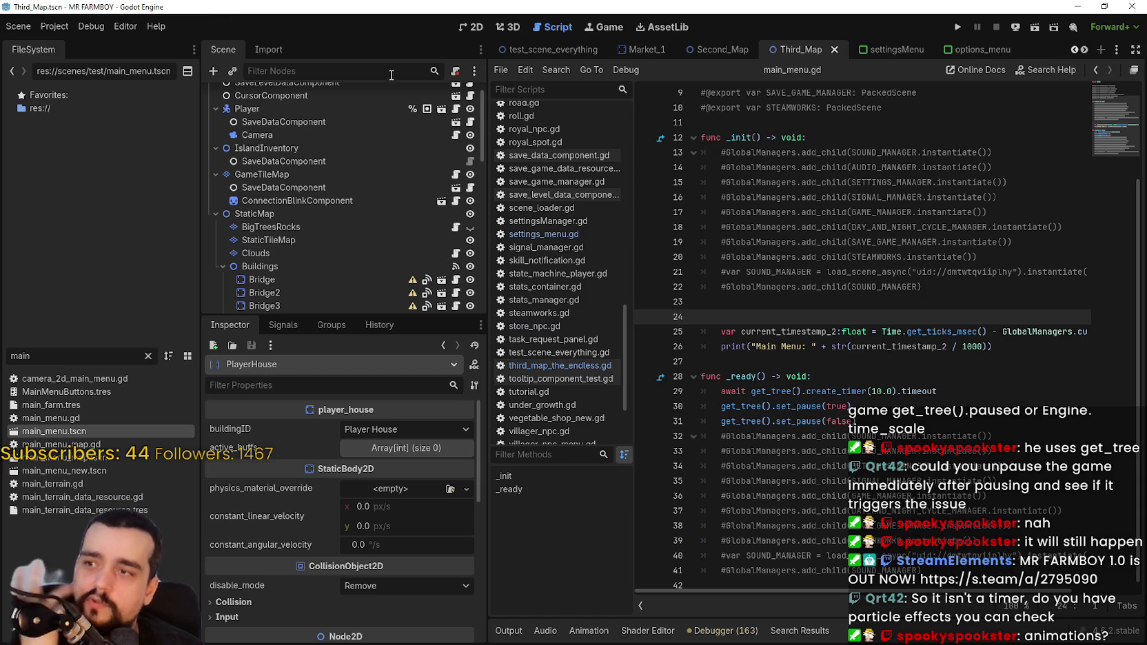
# - Inspect the Player node with its SaveDataComponent, Camera and the IslandInventory node
pyautogui.click(342, 108)
pyautogui.scroll(1, 362, 185)
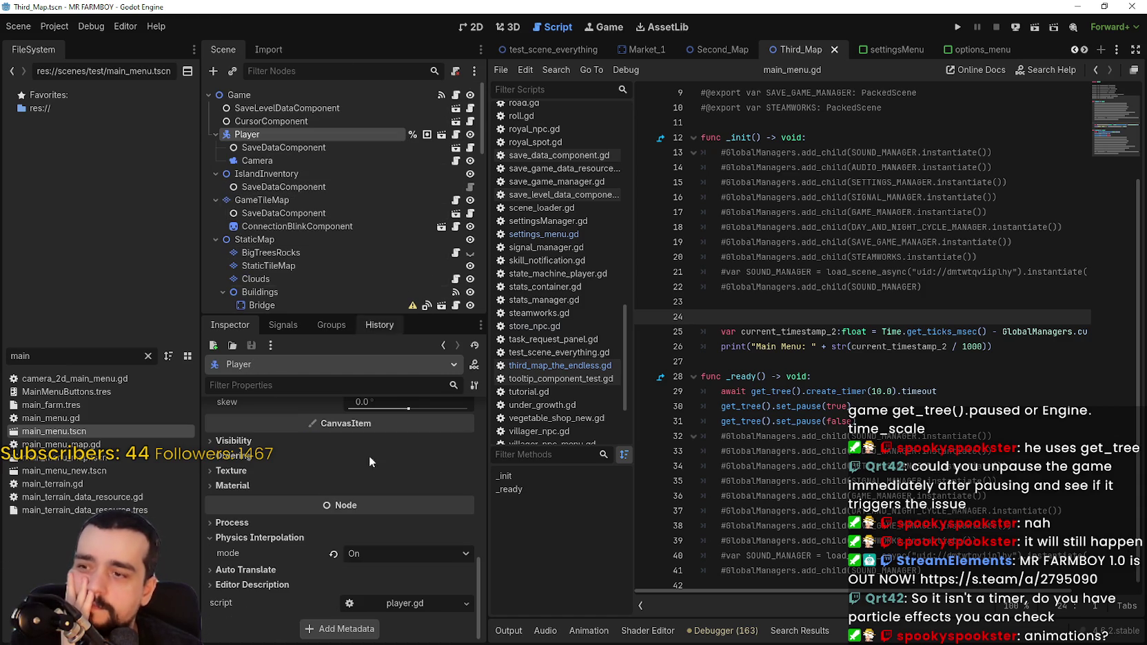
pyautogui.scroll(-5, 383, 441)
pyautogui.scroll(1, 389, 450)
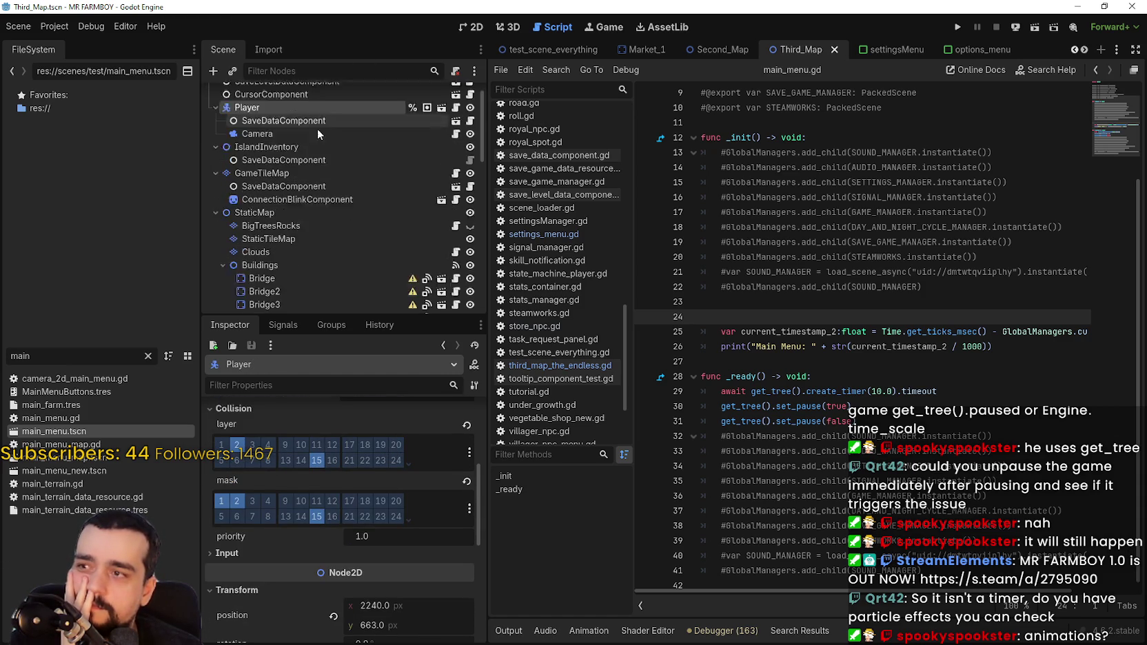
pyautogui.click(327, 147)
pyautogui.click(319, 161)
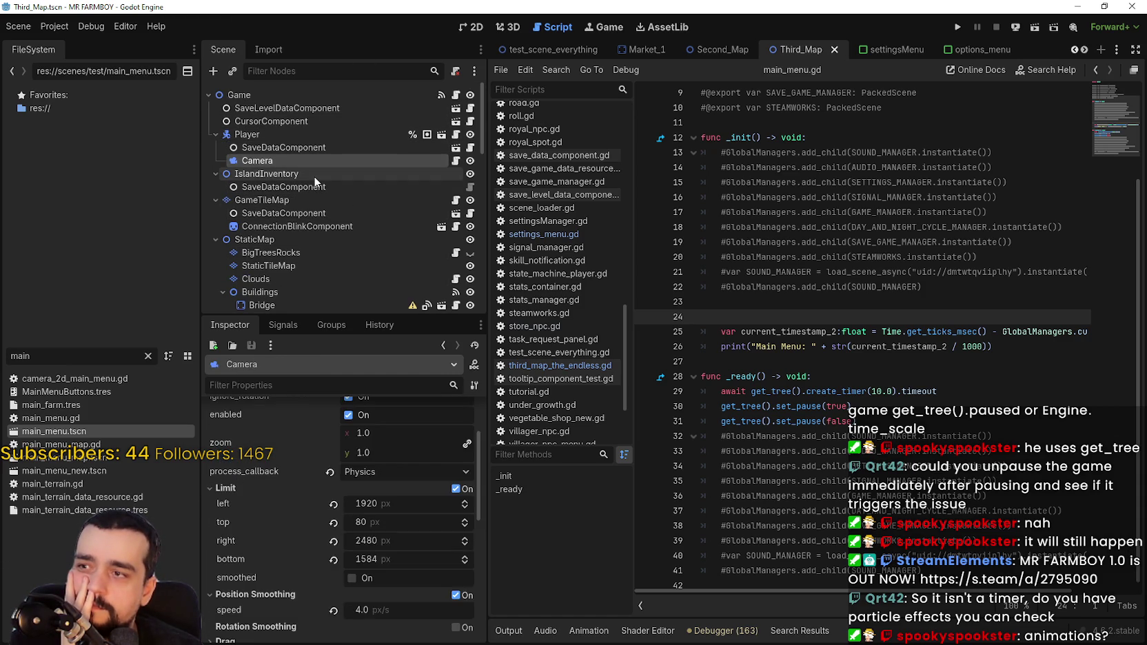
pyautogui.click(313, 174)
# - Inspect ConnectionBlinkComponent, BigTreesRocks, StaticMap and the root Game node
pyautogui.click(325, 187)
pyautogui.click(330, 228)
pyautogui.press('Up')
pyautogui.click(326, 229)
pyautogui.click(330, 247)
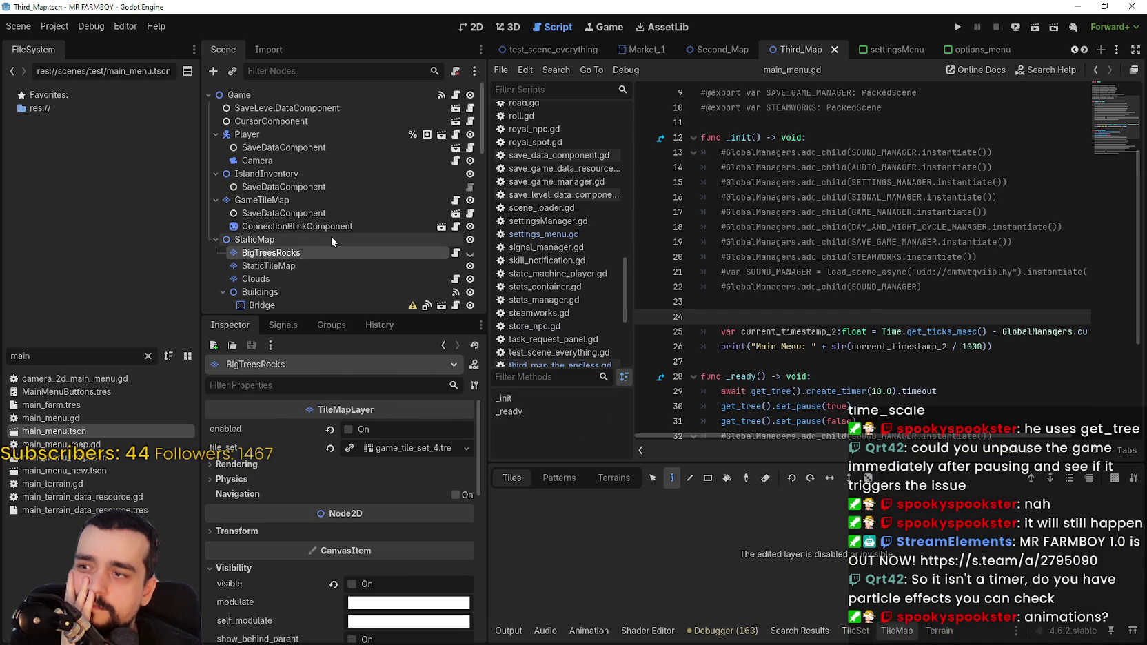
pyautogui.click(331, 236)
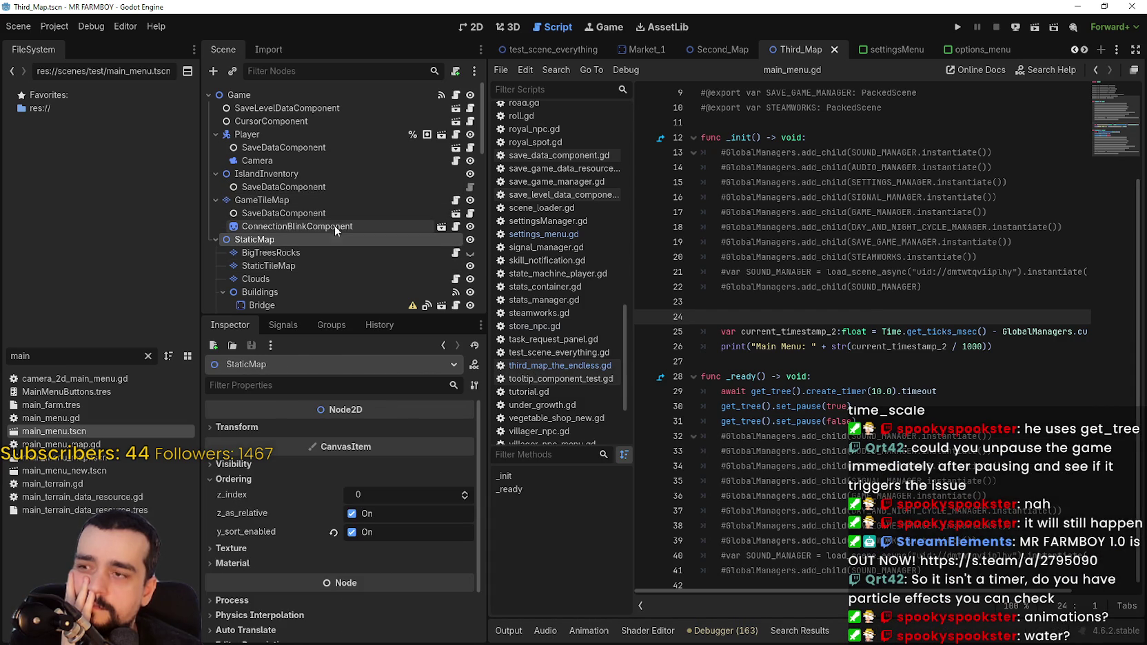
pyautogui.click(317, 90)
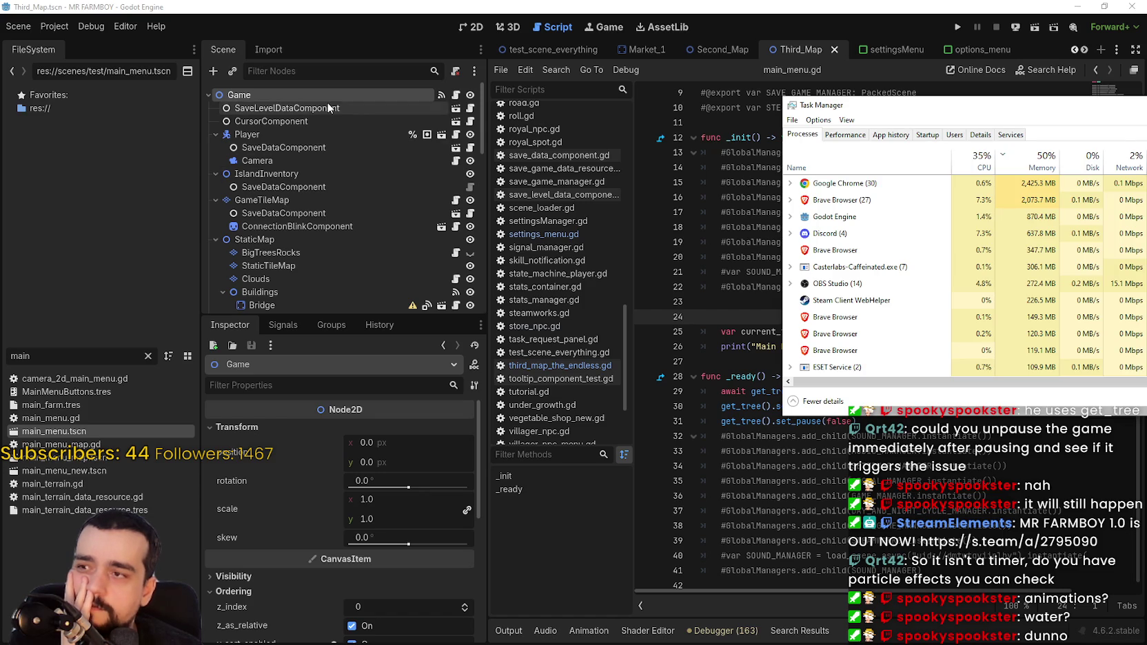
# - Select StaticMap, then BigTreesRocks, then the StaticTileMap layer in the Scene dock
pyautogui.click(241, 94)
pyautogui.scroll(-2, 326, 131)
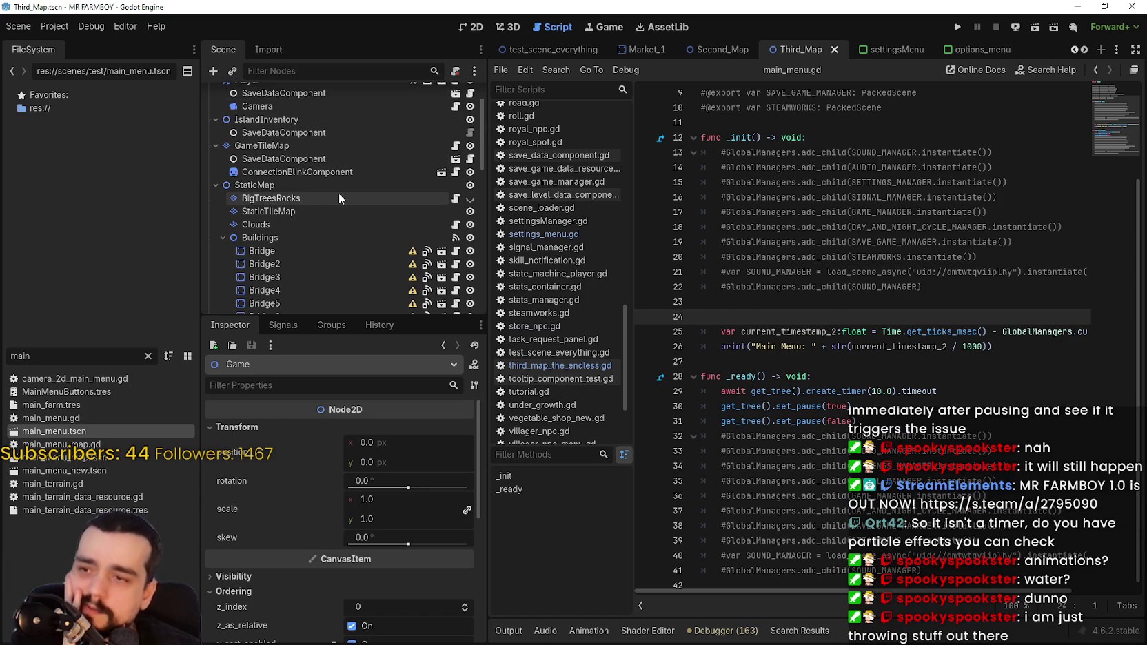
pyautogui.click(338, 189)
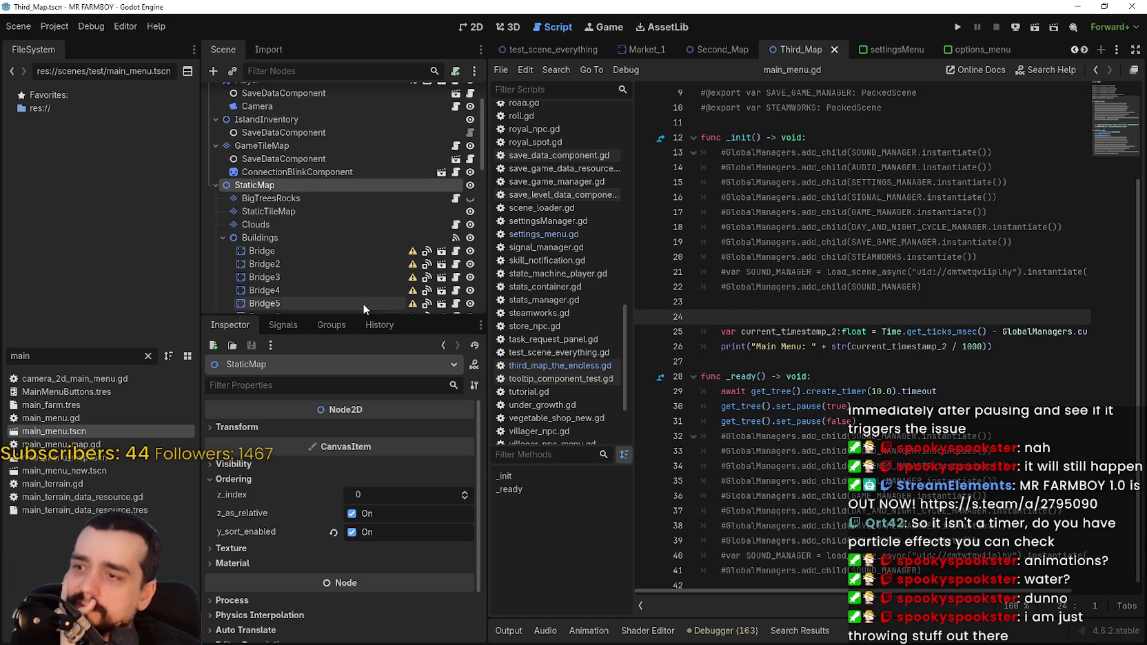
pyautogui.click(361, 199)
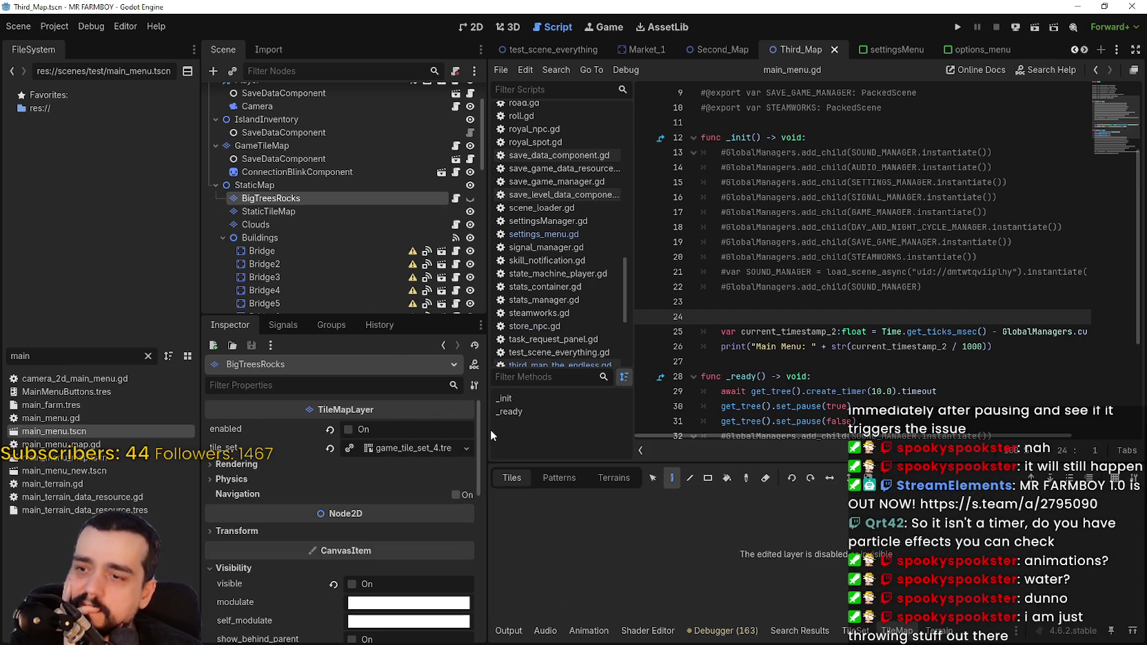
pyautogui.moveTo(479, 469)
pyautogui.mouseDown()
pyautogui.moveTo(486, 583)
pyautogui.moveTo(505, 379)
pyautogui.moveTo(506, 593)
pyautogui.mouseUp()
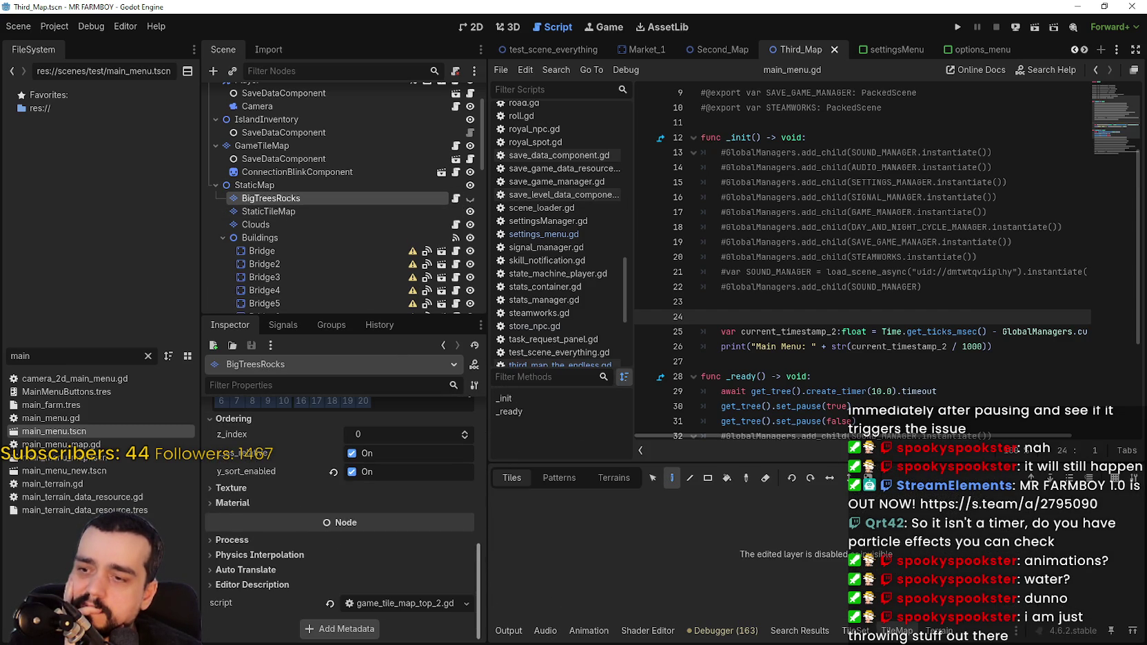
pyautogui.click(314, 211)
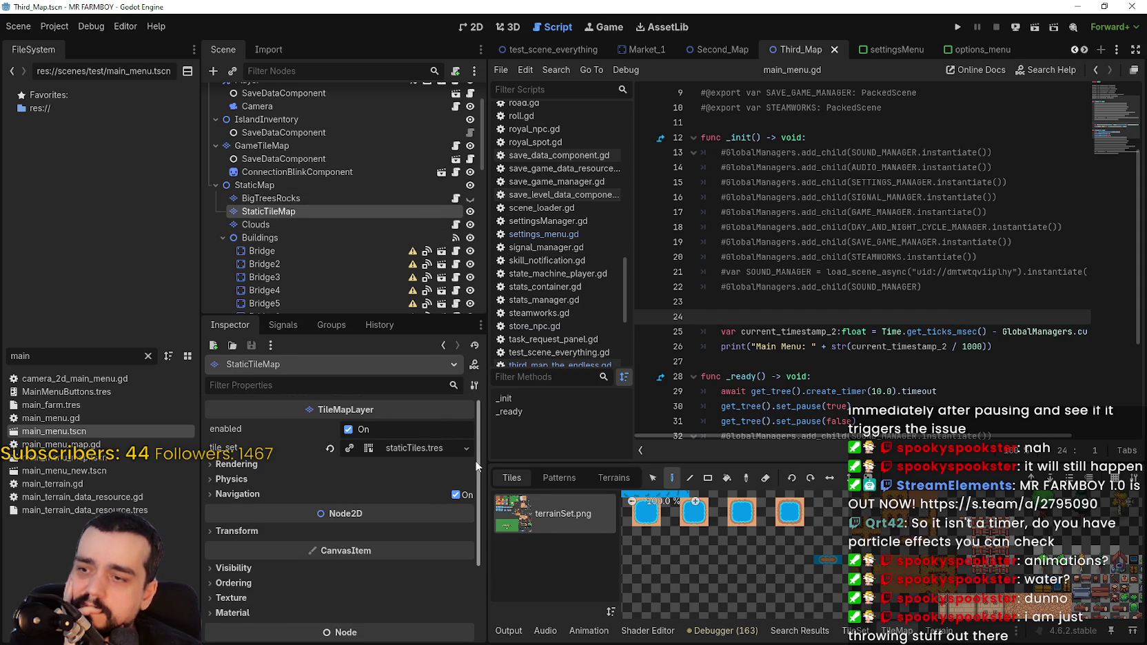
# - Expand StaticTileMap's Node > Process section and open its mode dropdown, confirming Inherit
pyautogui.moveTo(476, 467); pyautogui.dragTo(475, 557)
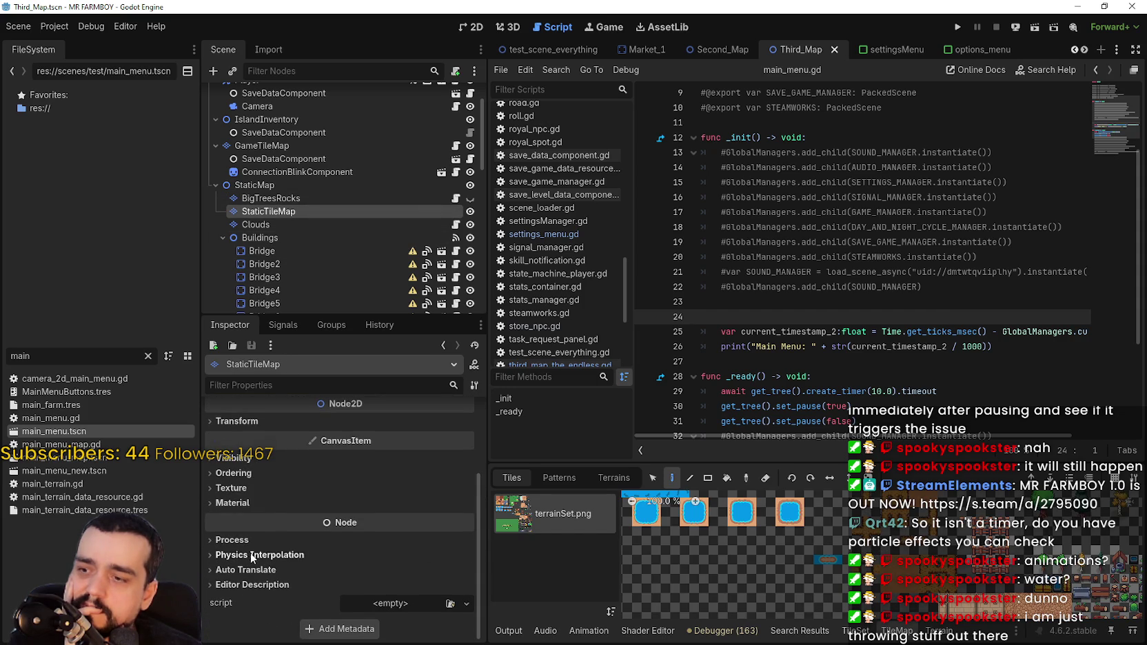
pyautogui.click(232, 539)
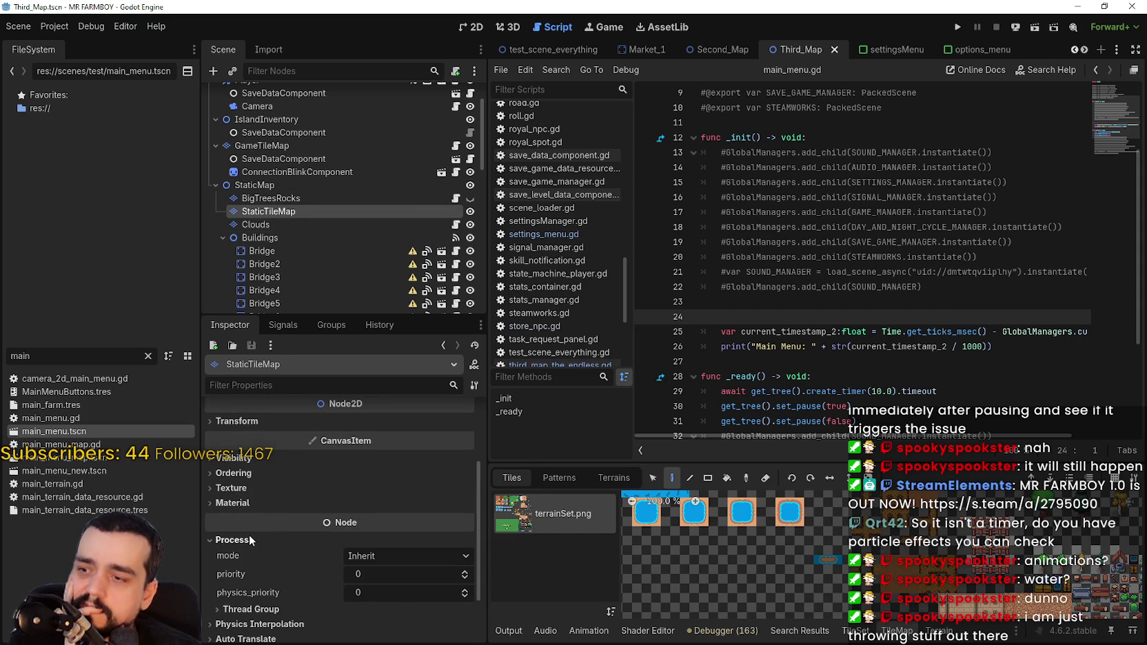
pyautogui.click(385, 556)
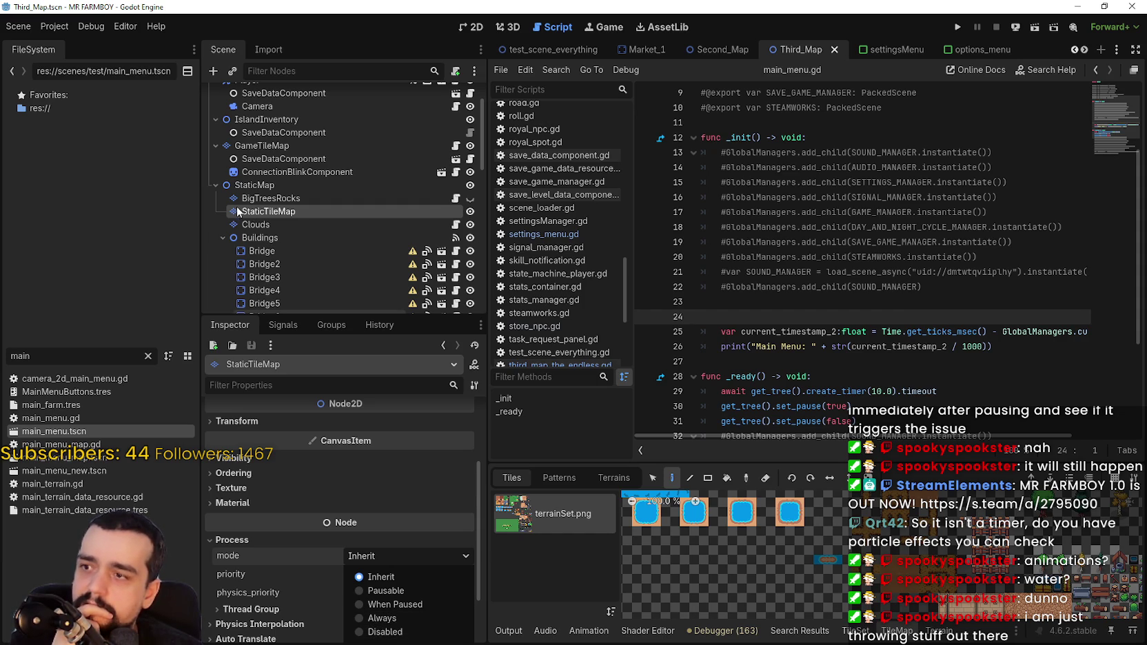
pyautogui.scroll(-5, 293, 226)
pyautogui.scroll(2, 344, 289)
pyautogui.scroll(2, 344, 287)
pyautogui.scroll(-7, 282, 212)
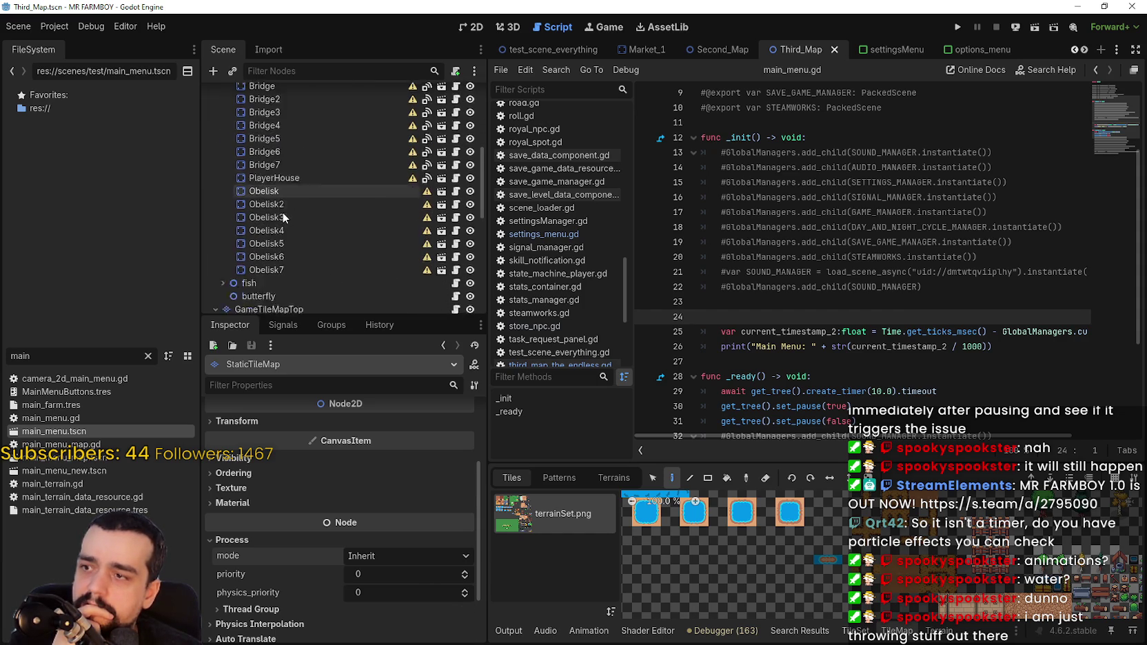
# - Open the fish node's script, fish.gd, and look through its lines
pyautogui.click(306, 228)
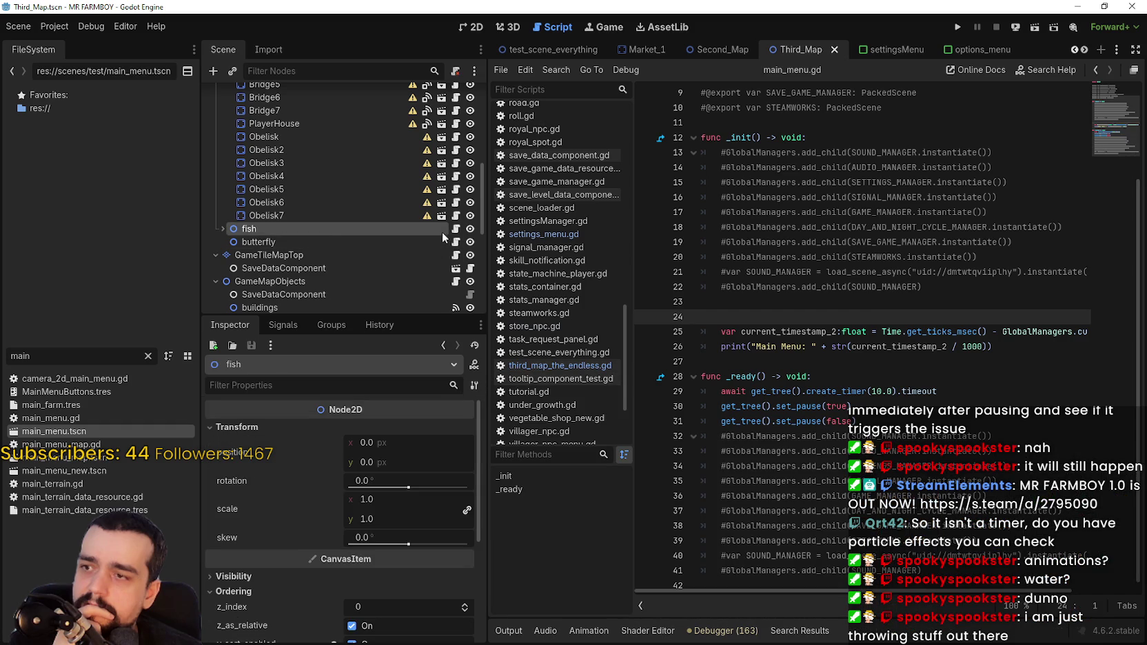
pyautogui.click(456, 230)
pyautogui.click(905, 226)
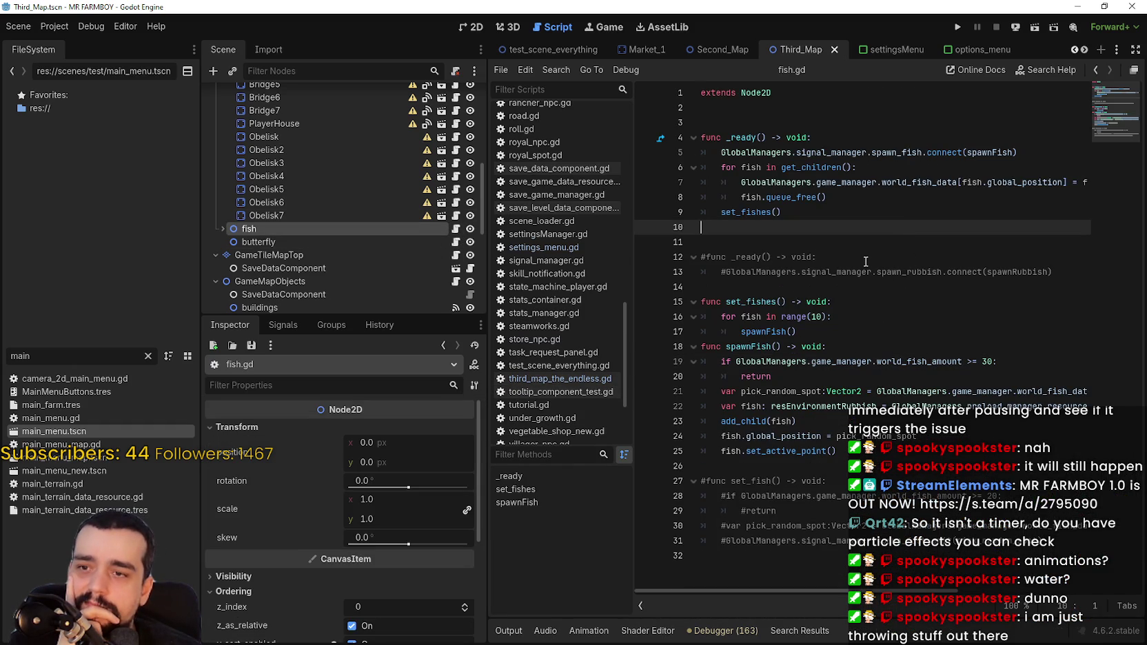
pyautogui.click(868, 466)
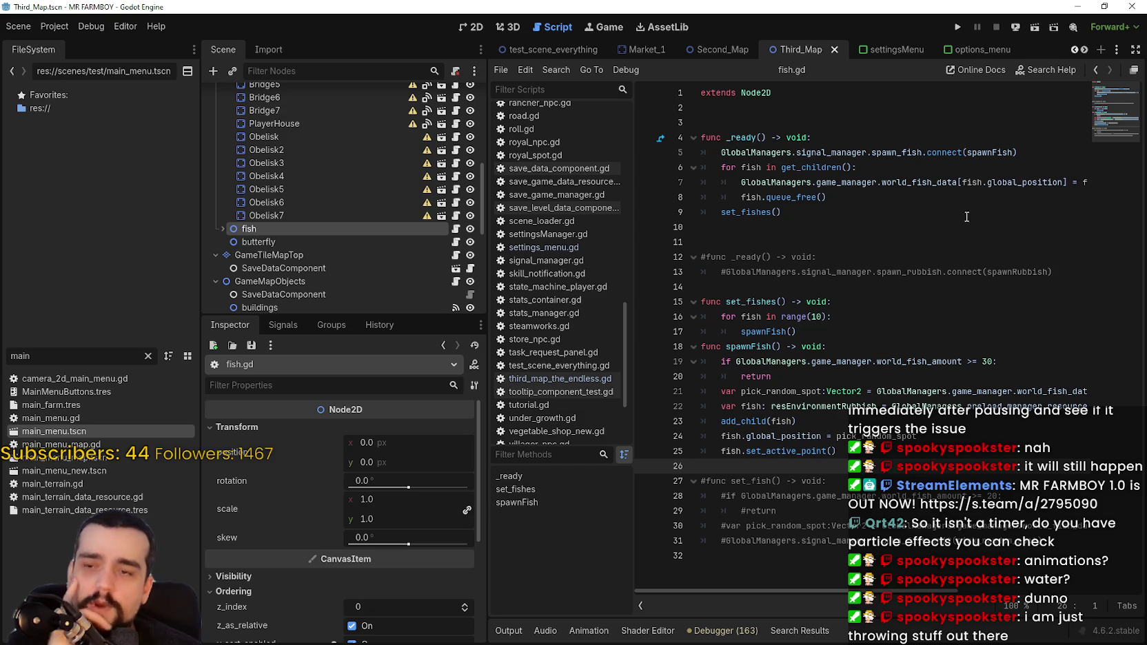
pyautogui.click(839, 214)
pyautogui.click(834, 237)
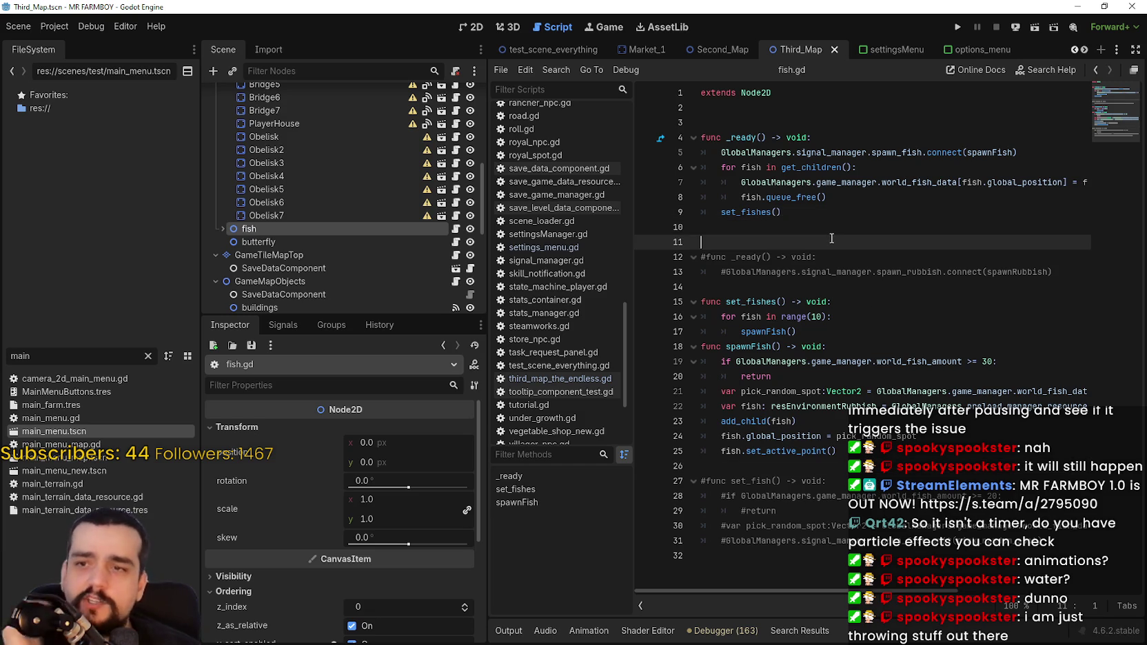
pyautogui.scroll(-2, 374, 254)
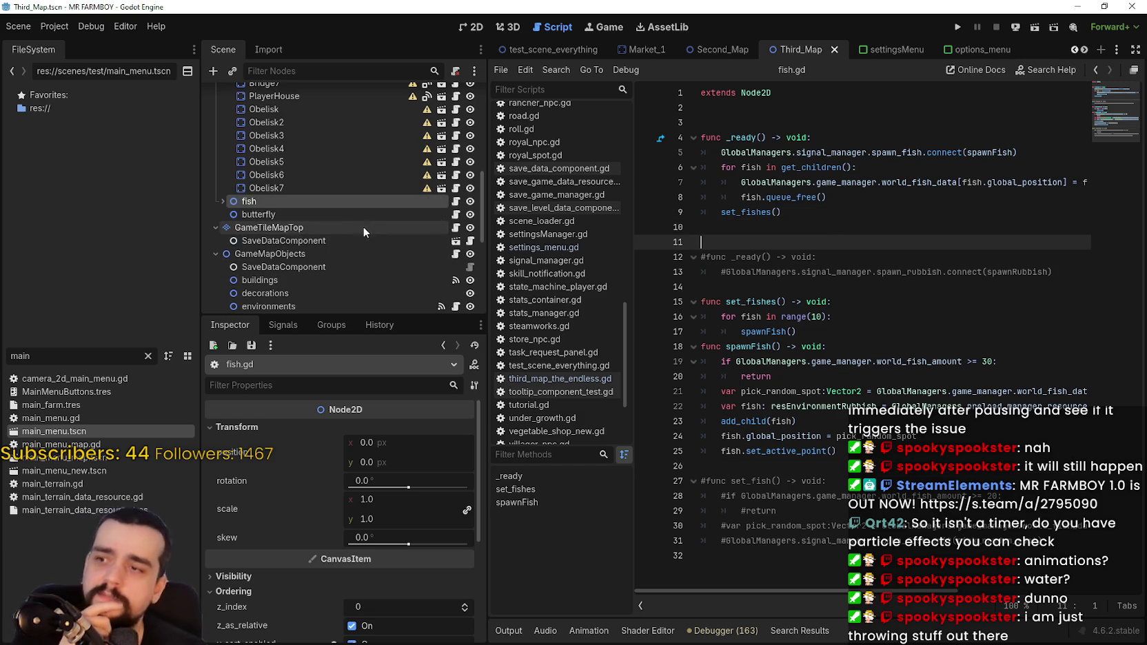
# - Open butterfly.gd from the butterfly node and put the caret at the end of _ready
pyautogui.click(359, 215)
pyautogui.click(455, 215)
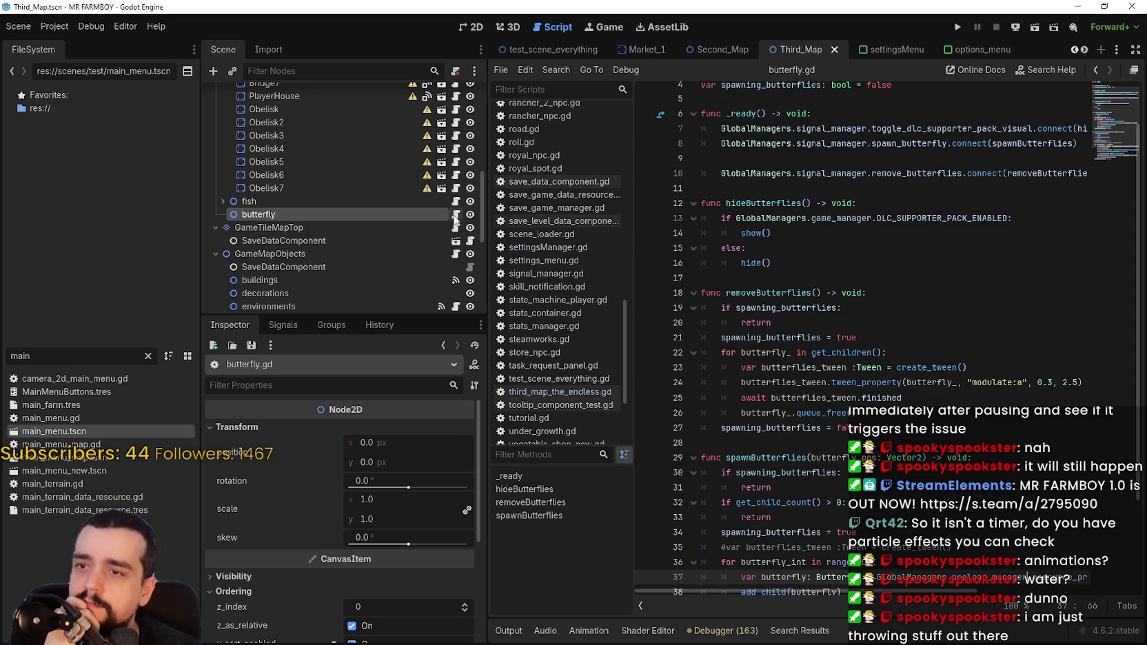
pyautogui.scroll(-3, 827, 338)
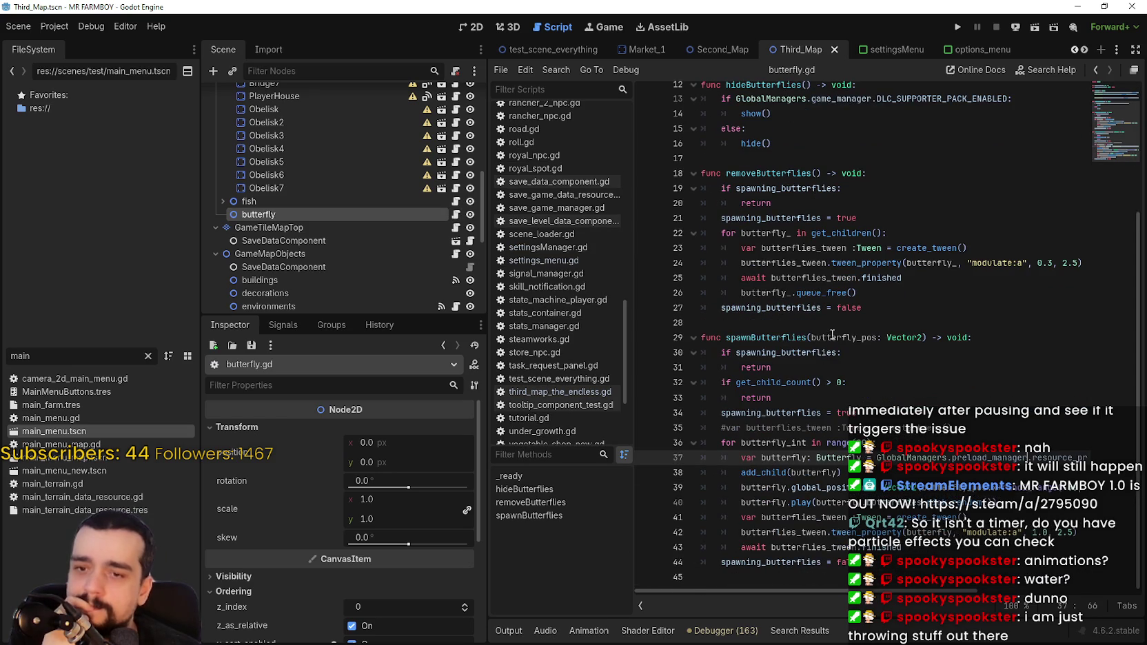
pyautogui.scroll(4, 832, 335)
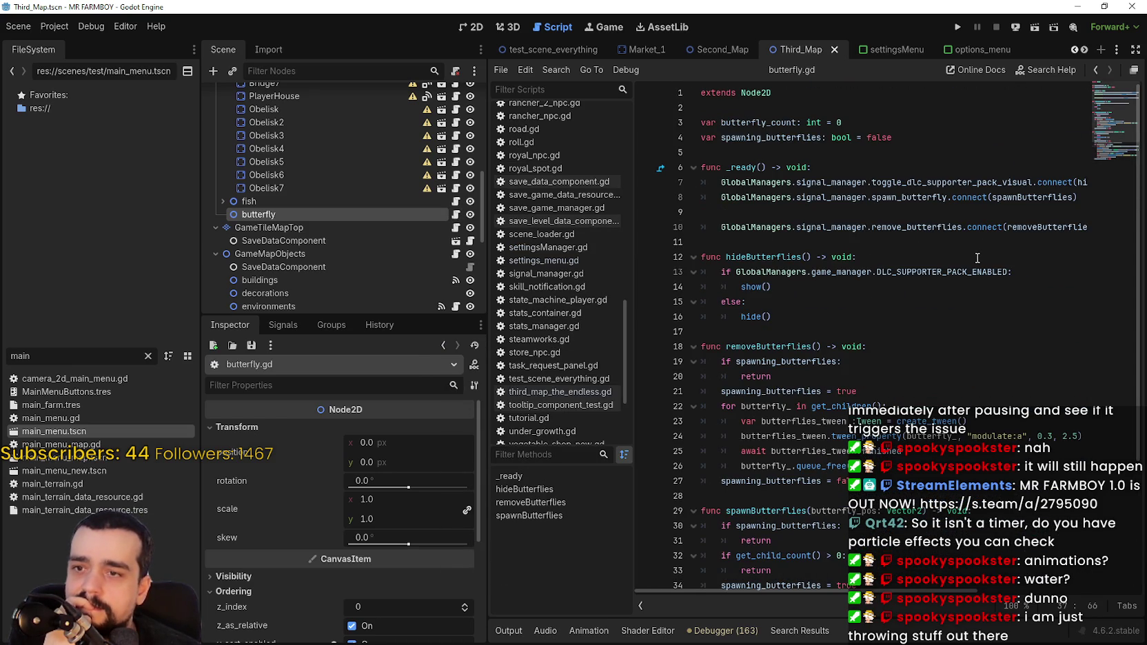
pyautogui.scroll(-2, 976, 257)
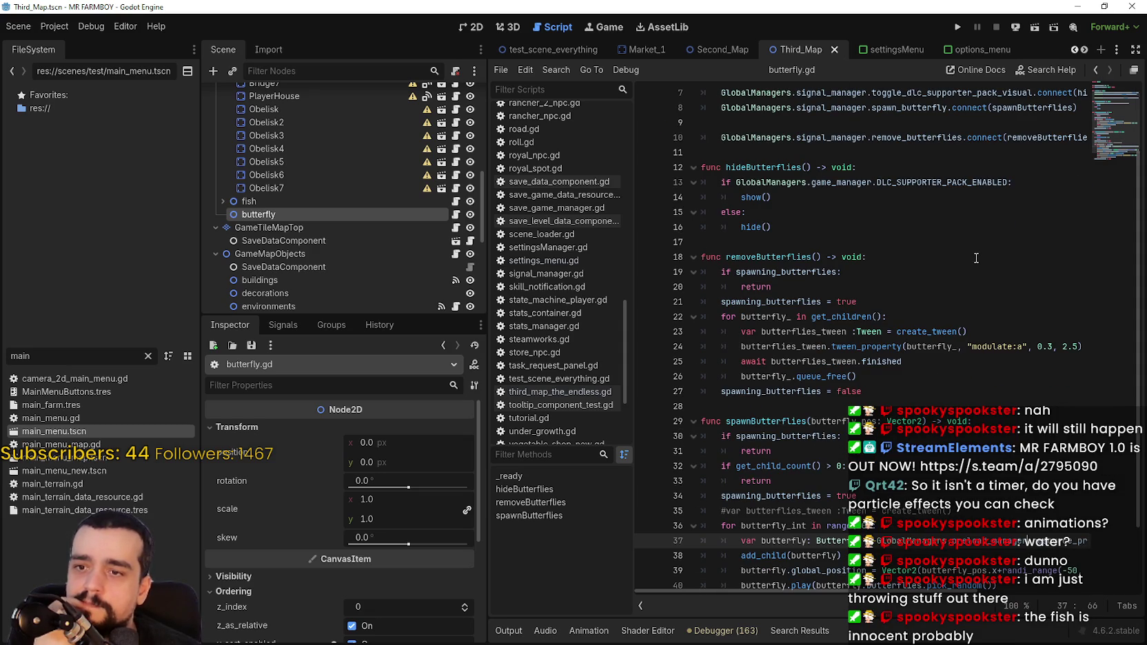
pyautogui.scroll(-2, 976, 257)
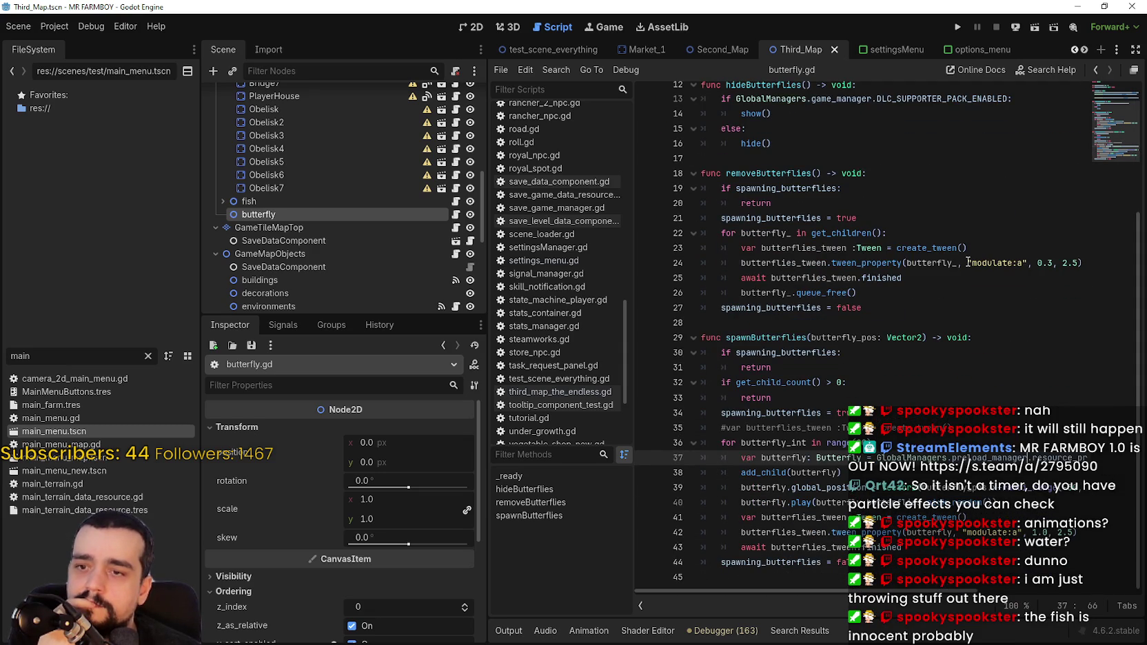
pyautogui.scroll(4, 969, 262)
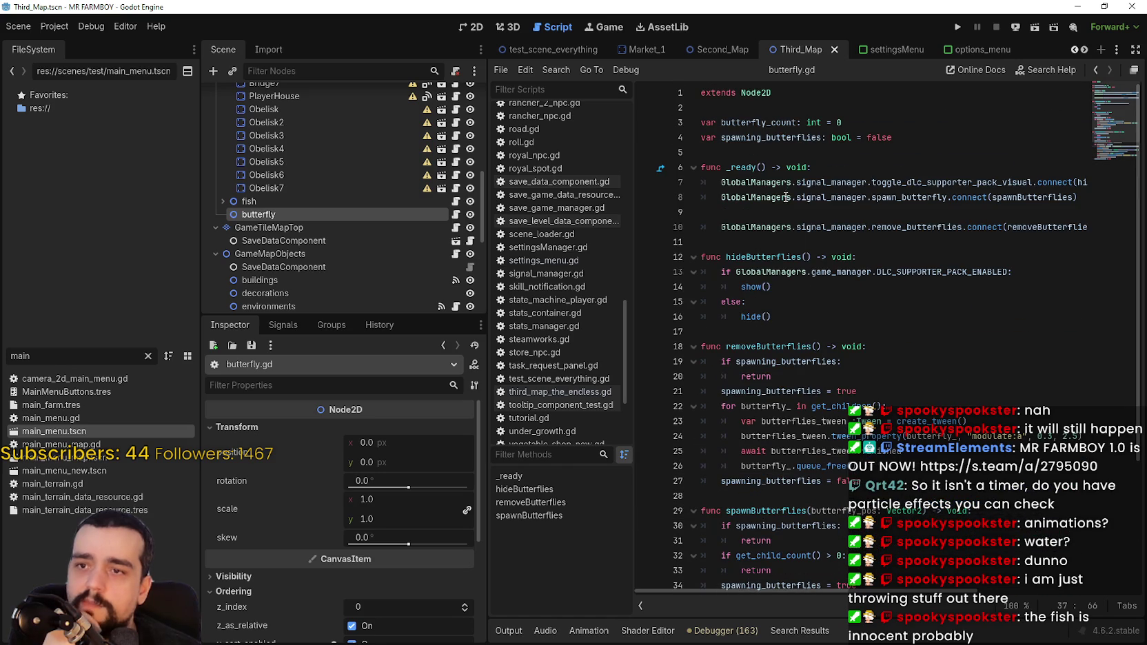
pyautogui.click(727, 188)
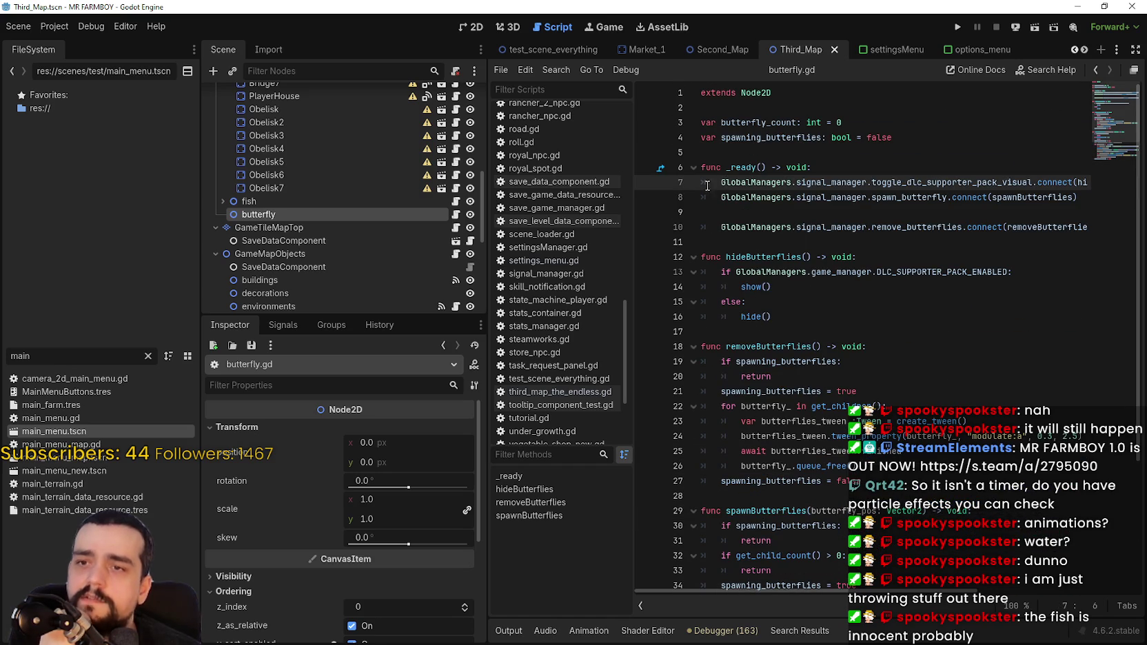
pyautogui.click(830, 167)
# - Add a pass line in _ready and comment out the three GlobalManagers connect lines
pyautogui.press('Return')
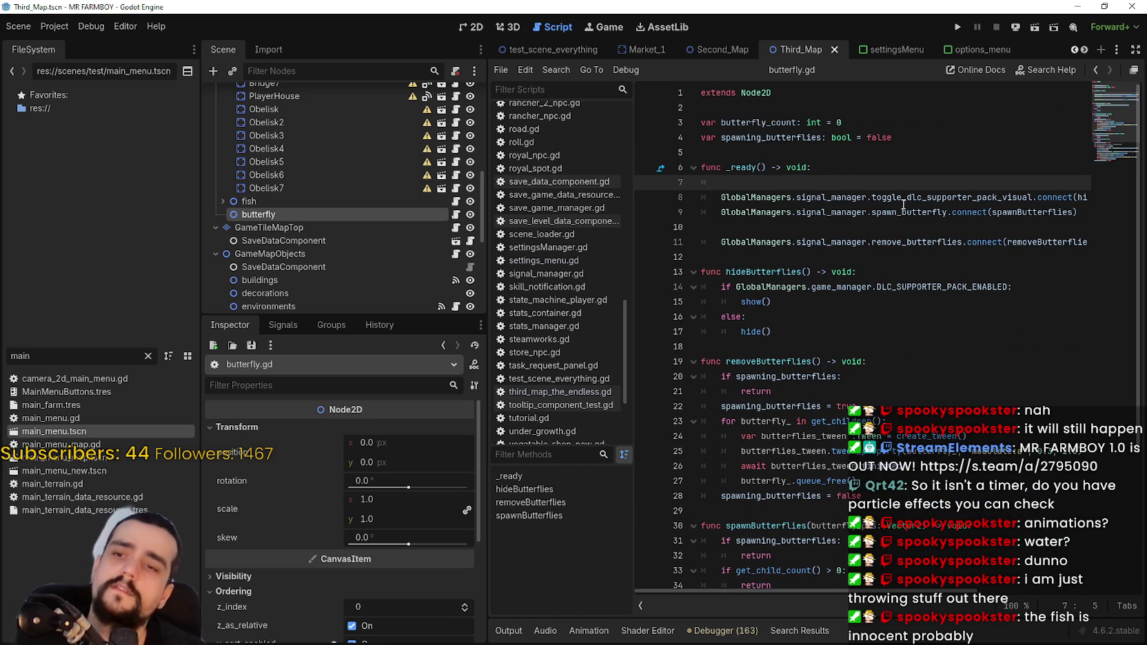
pyautogui.write('pass')
pyautogui.press('Return')
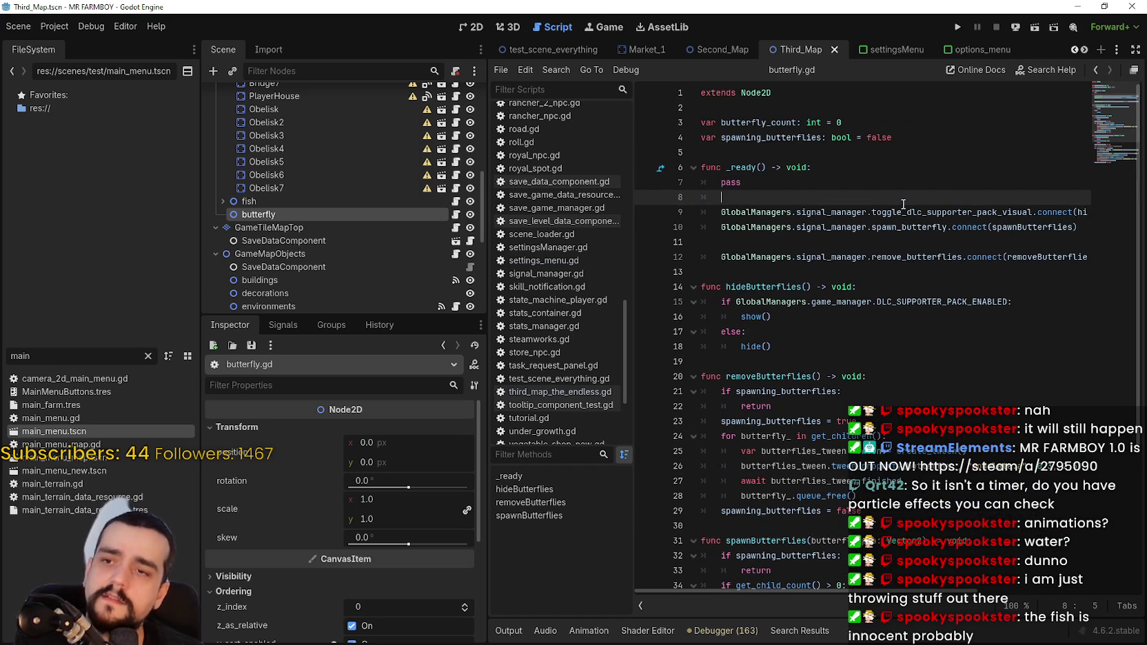
pyautogui.click(721, 212)
pyautogui.write('#')
pyautogui.click(721, 227)
pyautogui.write('#')
pyautogui.click(721, 256)
pyautogui.write('#')
# - Save butterfly.gd with Ctrl+S and review the script
pyautogui.click(723, 274)
pyautogui.hotkey('ctrl', 's')
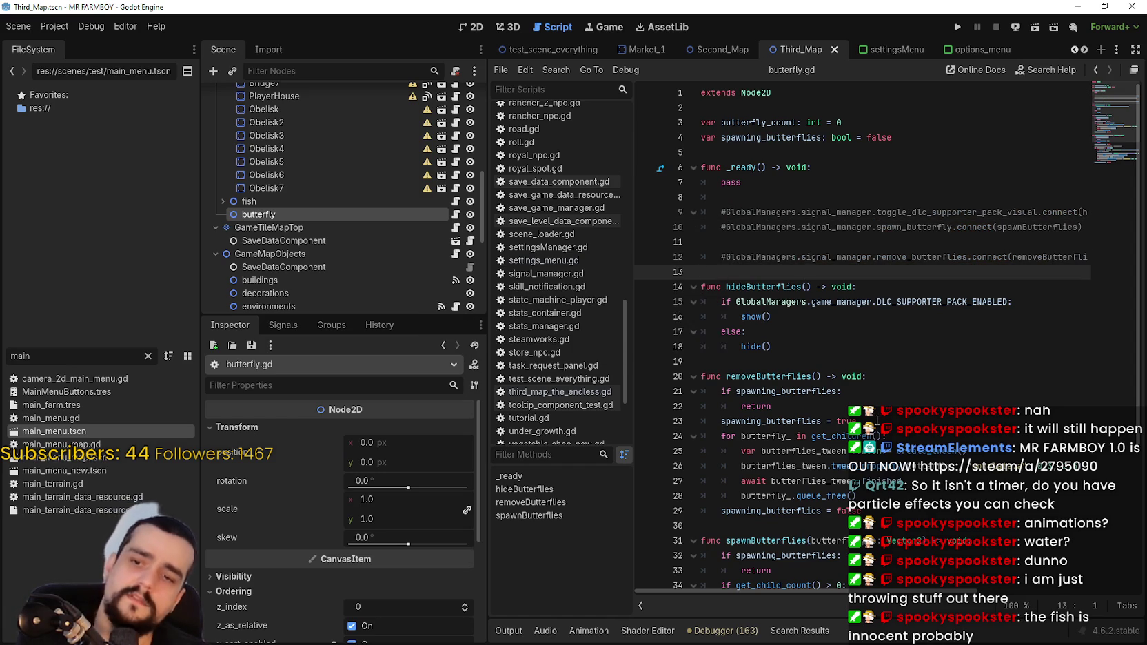
pyautogui.scroll(-4, 723, 274)
pyautogui.scroll(-1, 851, 407)
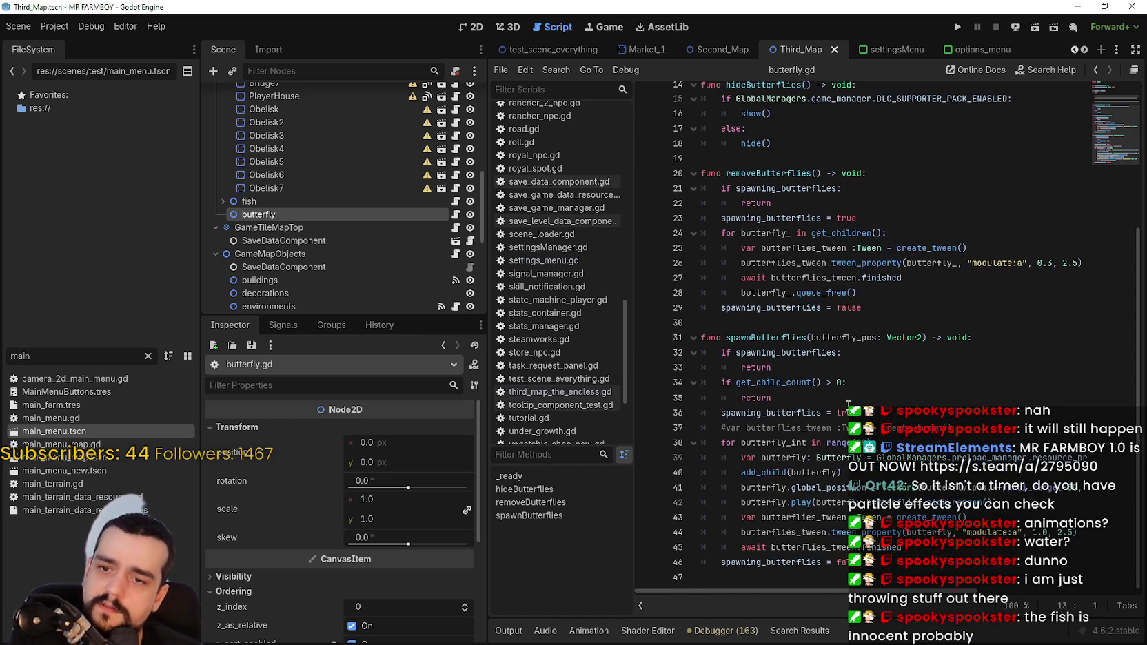
pyautogui.scroll(4, 848, 406)
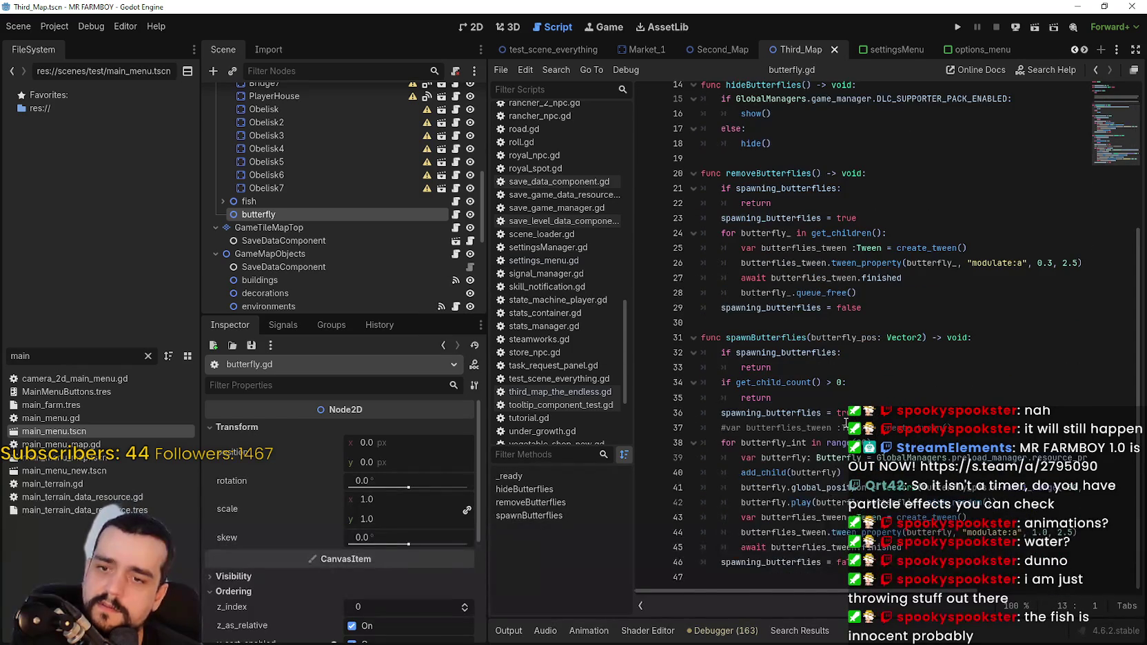
pyautogui.scroll(1, 846, 420)
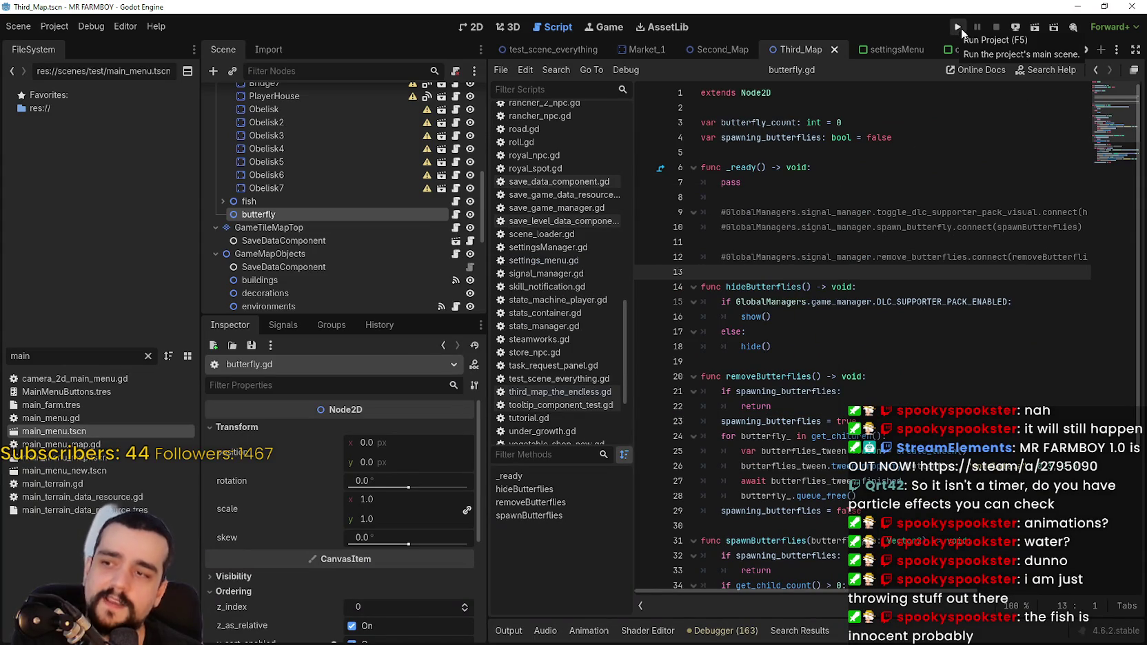
# - Run the game, open Task Manager beside it, and load Save 8
pyautogui.click(958, 28)
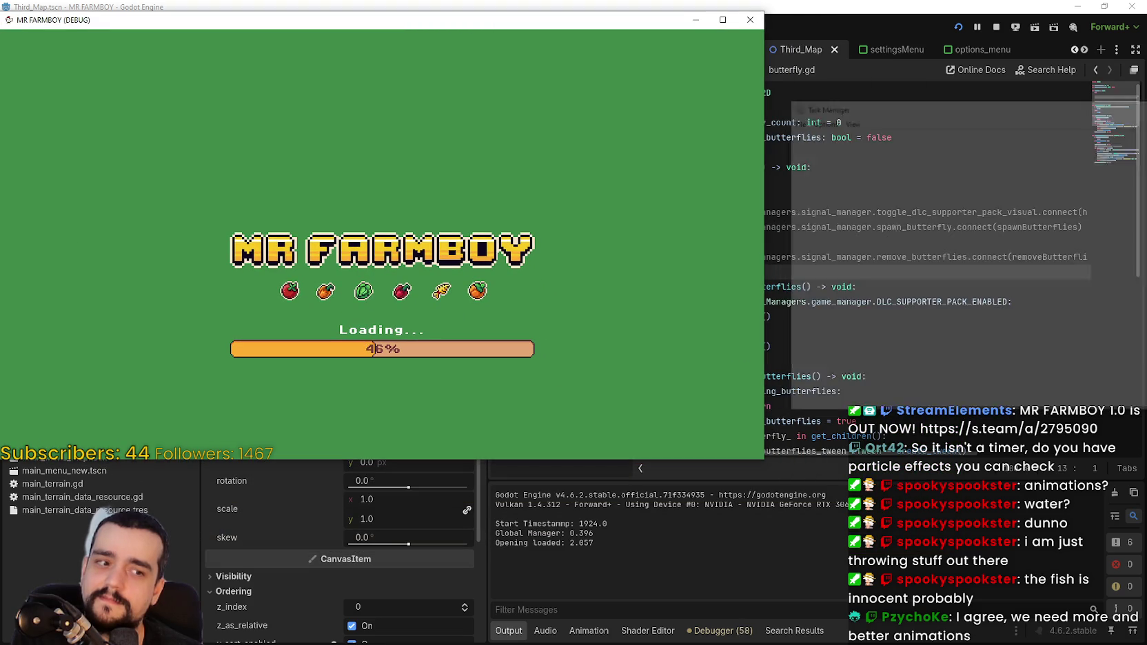
pyautogui.hotkey('ctrl', 'shift', 'Escape')
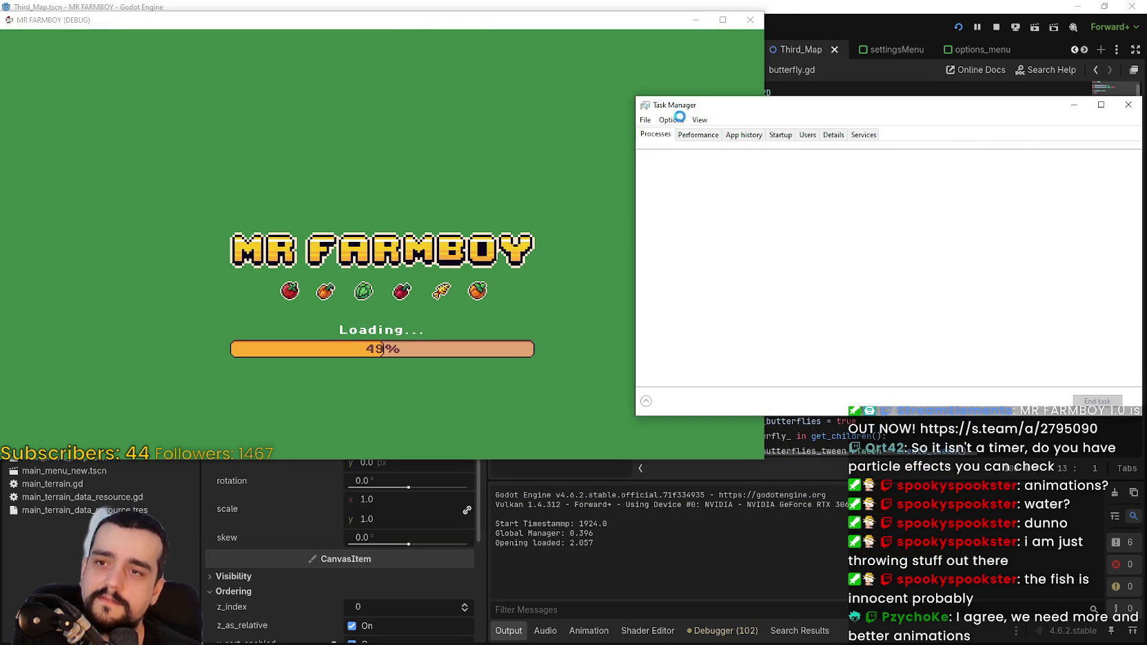
pyautogui.moveTo(857, 97); pyautogui.dragTo(816, 116)
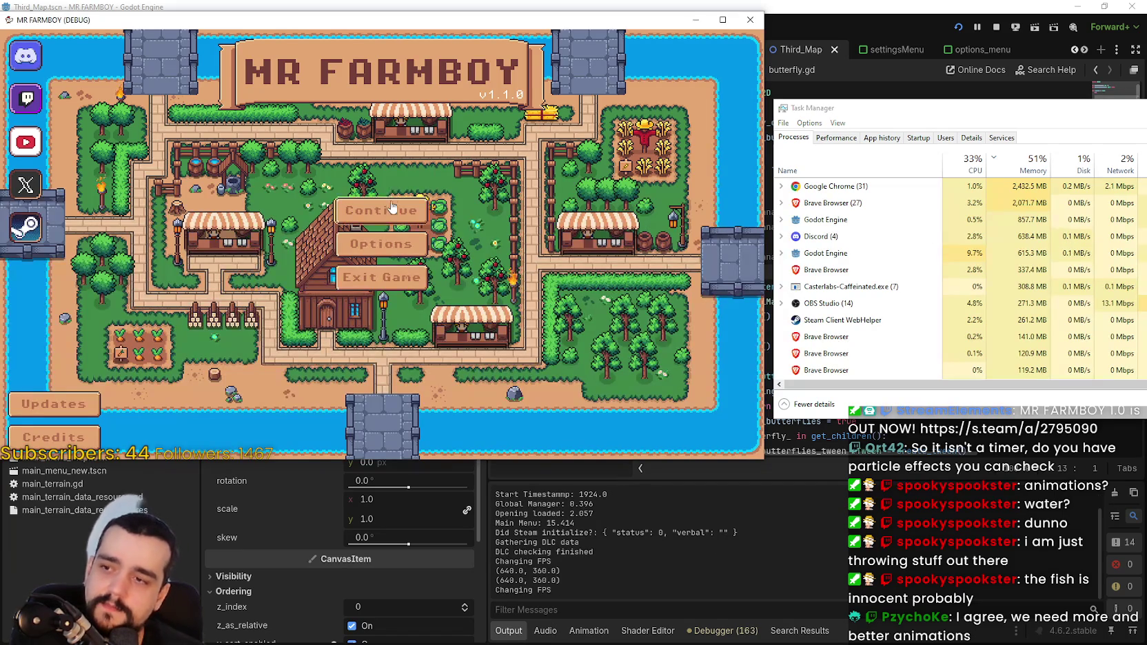
pyautogui.click(392, 208)
pyautogui.click(378, 247)
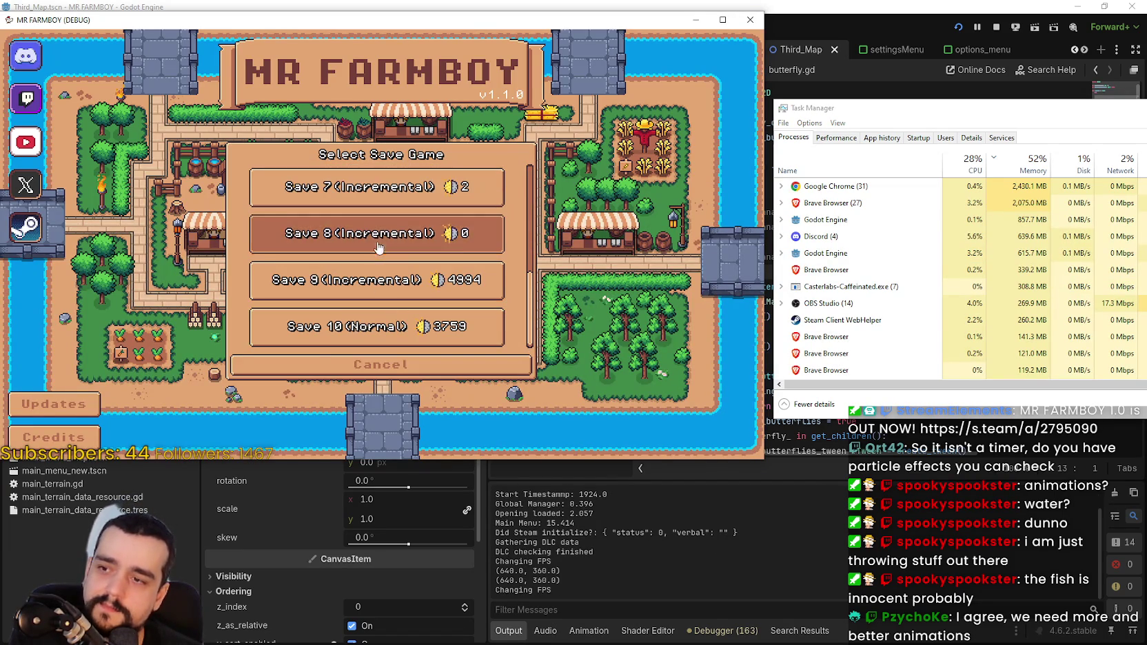
pyautogui.click(330, 243)
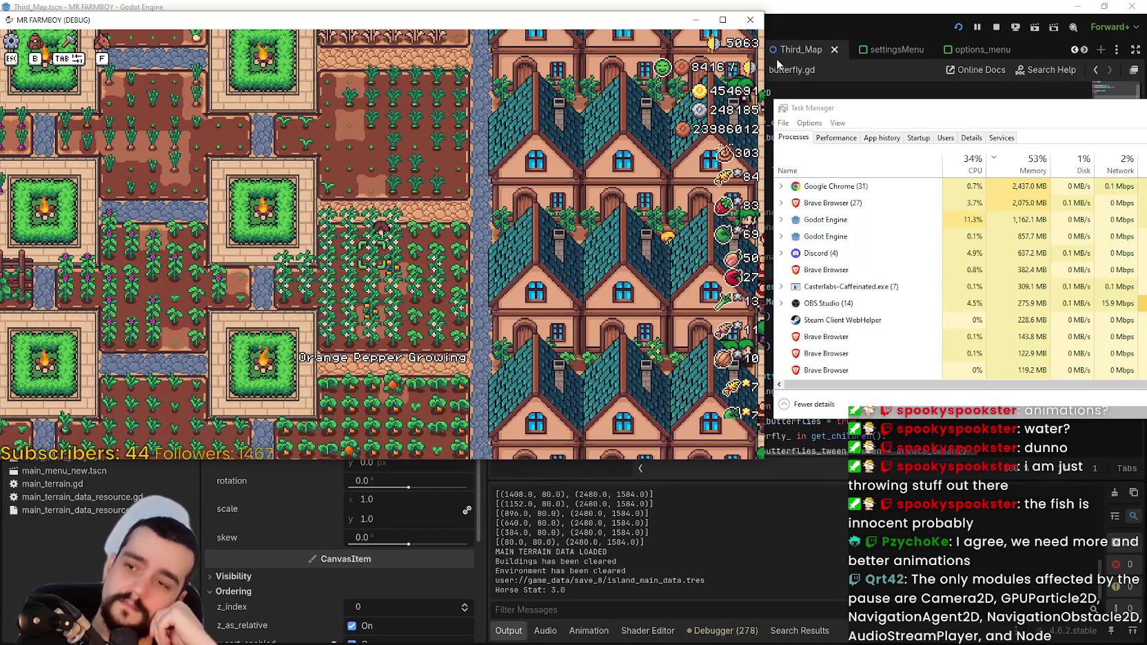
# - Walk the player across the farm, pause and resume with Esc, then stop the game
pyautogui.press('w')
pyautogui.press('a')
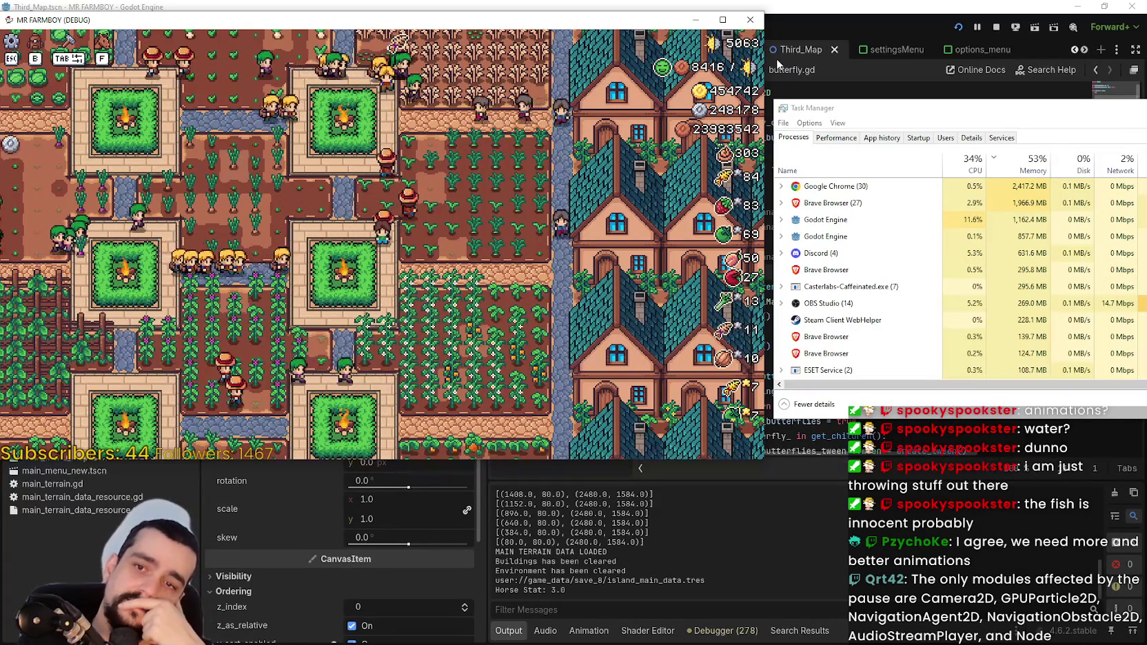
pyautogui.press('Escape')
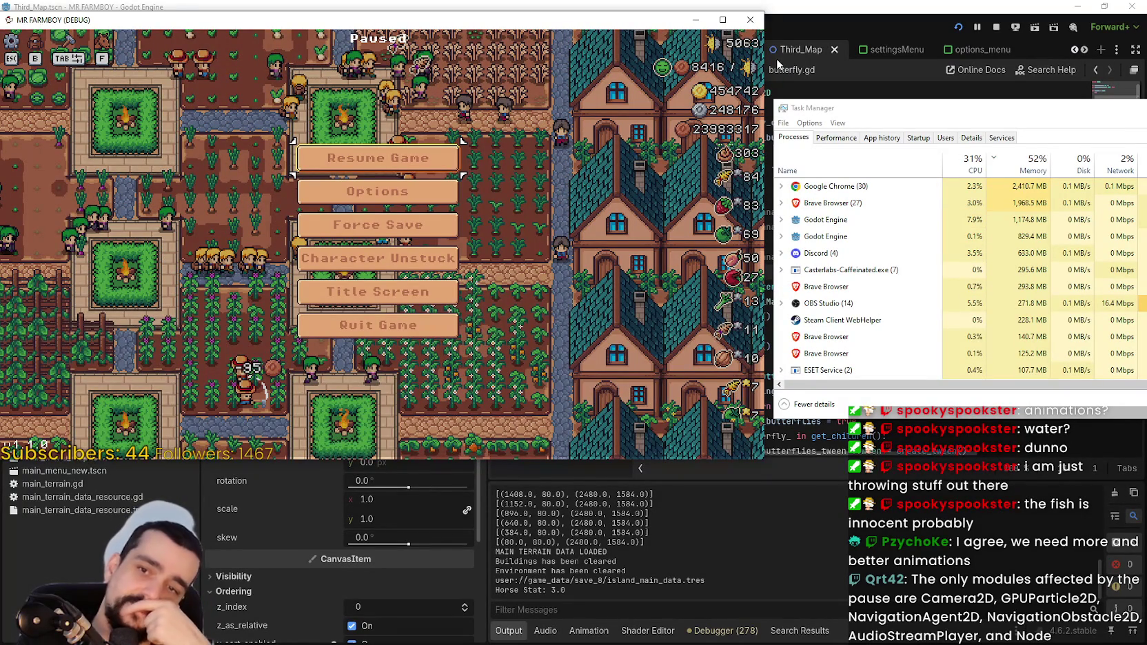
pyautogui.press('Escape')
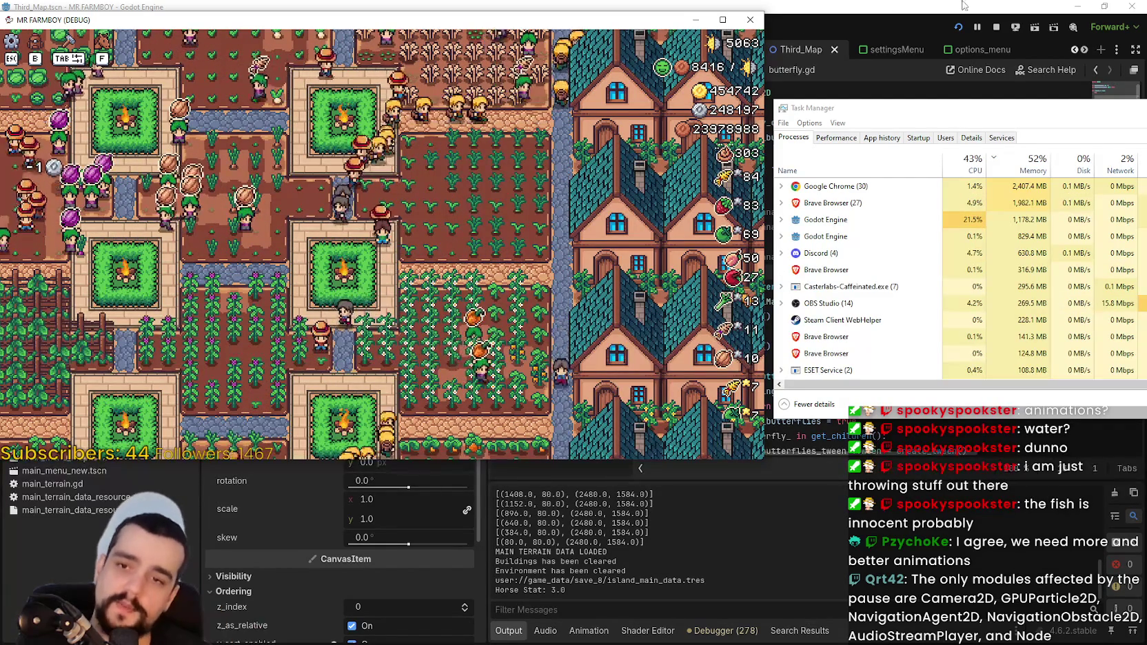
pyautogui.click(996, 27)
pyautogui.click(917, 257)
# - Uncomment the three connections with Ctrl+K, remove pass, save, and filter FileSystem by 'main'
pyautogui.hotkey('ctrl', 'k')
pyautogui.press('Up')
pyautogui.press('Up')
pyautogui.hotkey('shift', 'Up')
pyautogui.hotkey('ctrl', 'k')
pyautogui.press('Up')
pyautogui.press('BackSpace')
pyautogui.press('BackSpace')
pyautogui.press('BackSpace')
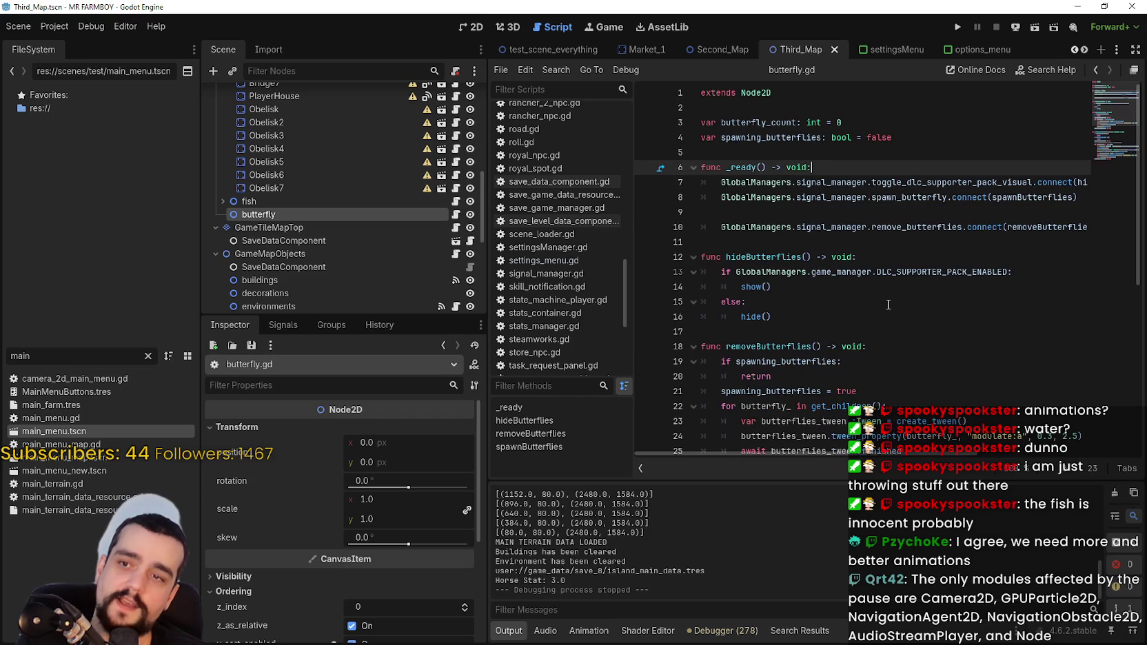
pyautogui.hotkey('ctrl', 's')
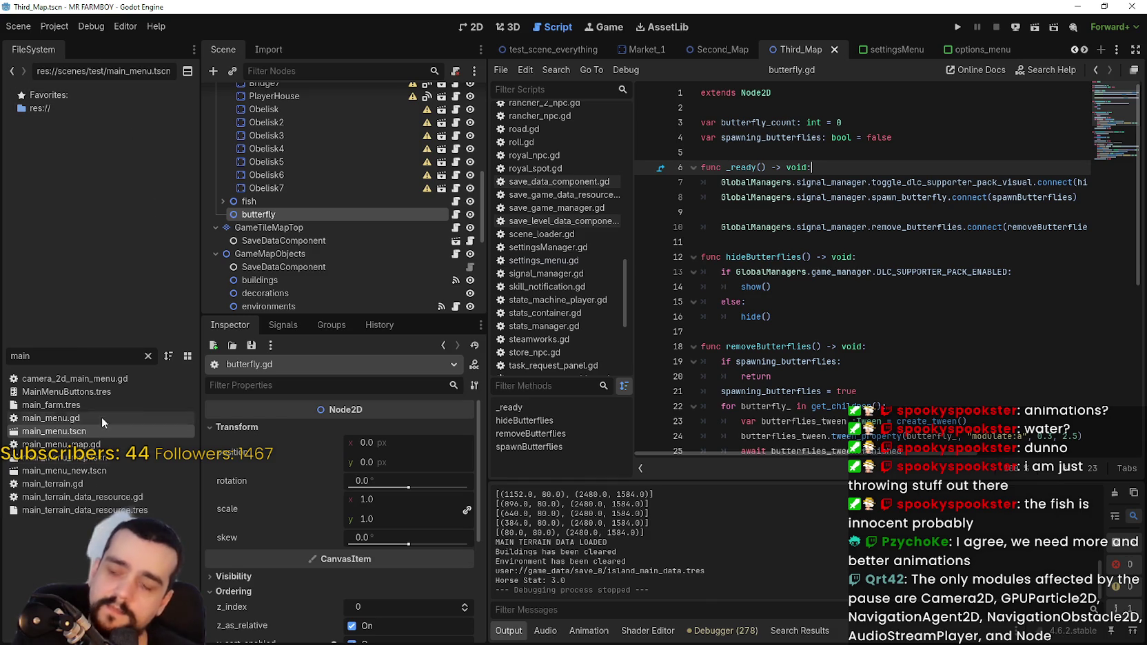
pyautogui.click(148, 356)
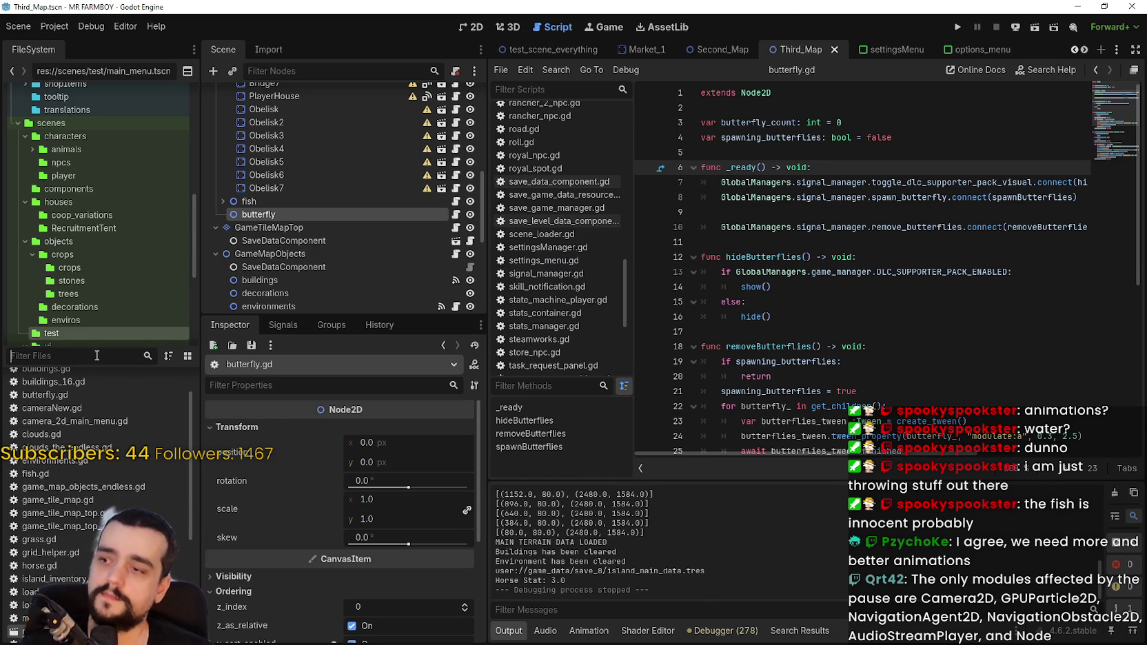
pyautogui.write('m')
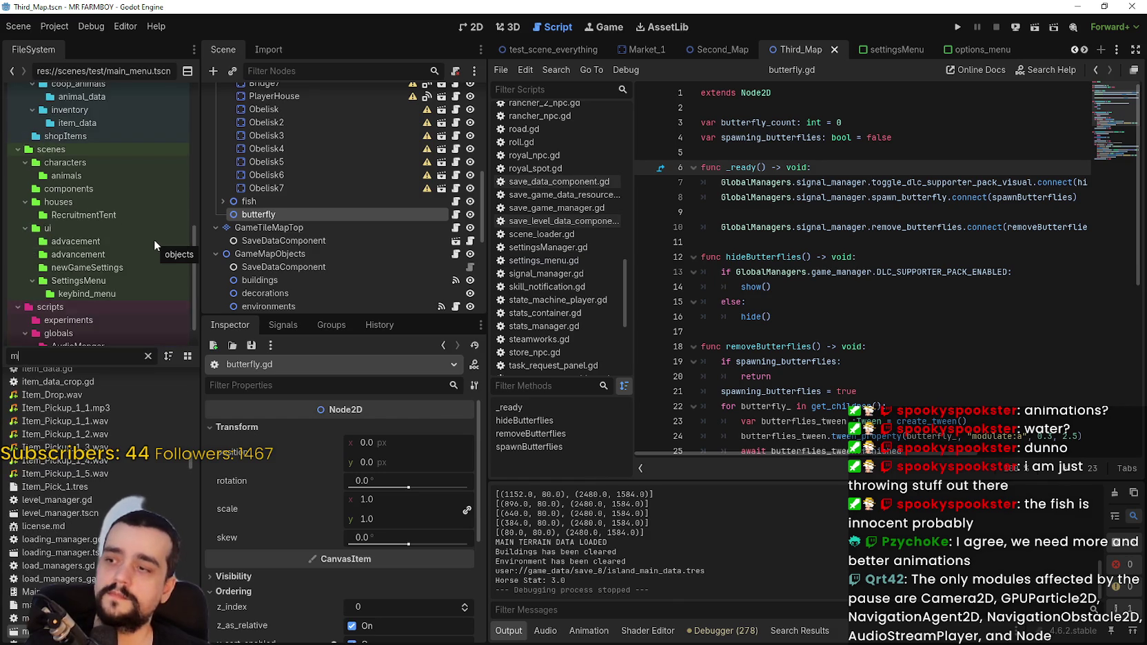
pyautogui.write('ain')
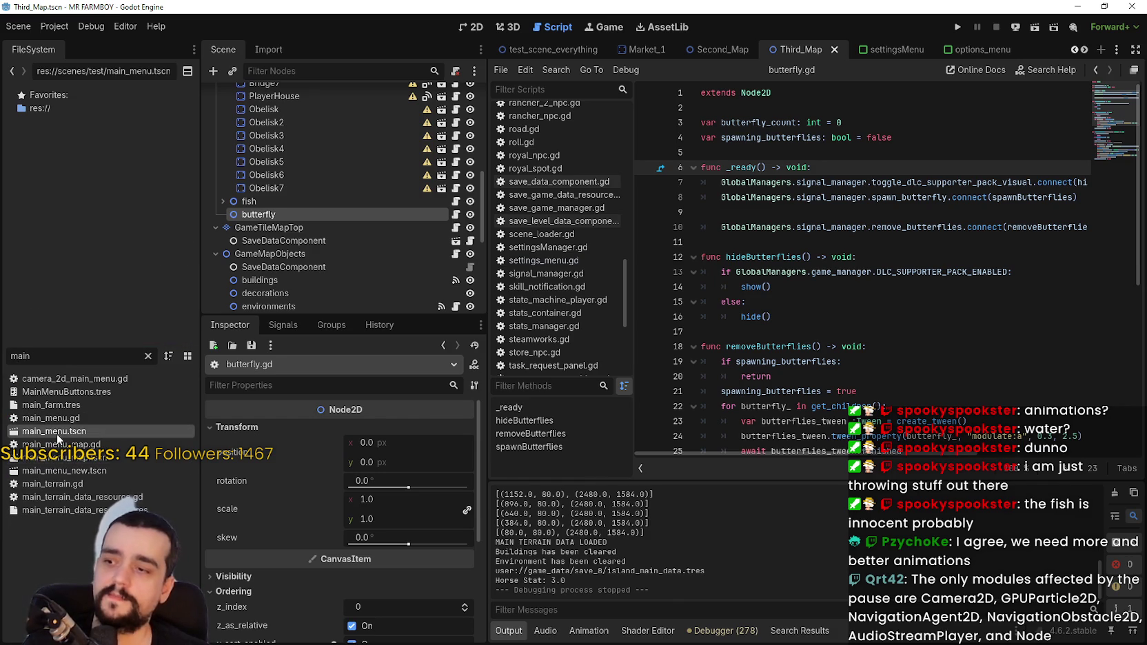
# - Open main_menu.tscn, glance at main_menu_map.gd, then open main_menu.gd
pyautogui.doubleClick(56, 434)
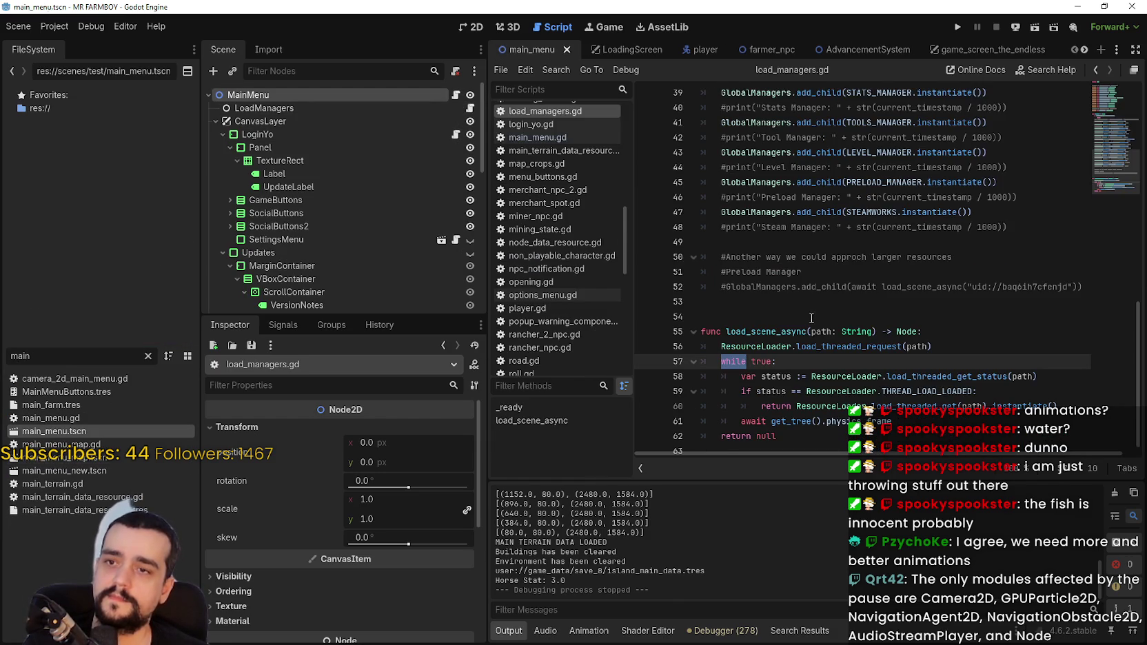
pyautogui.scroll(12, 752, 357)
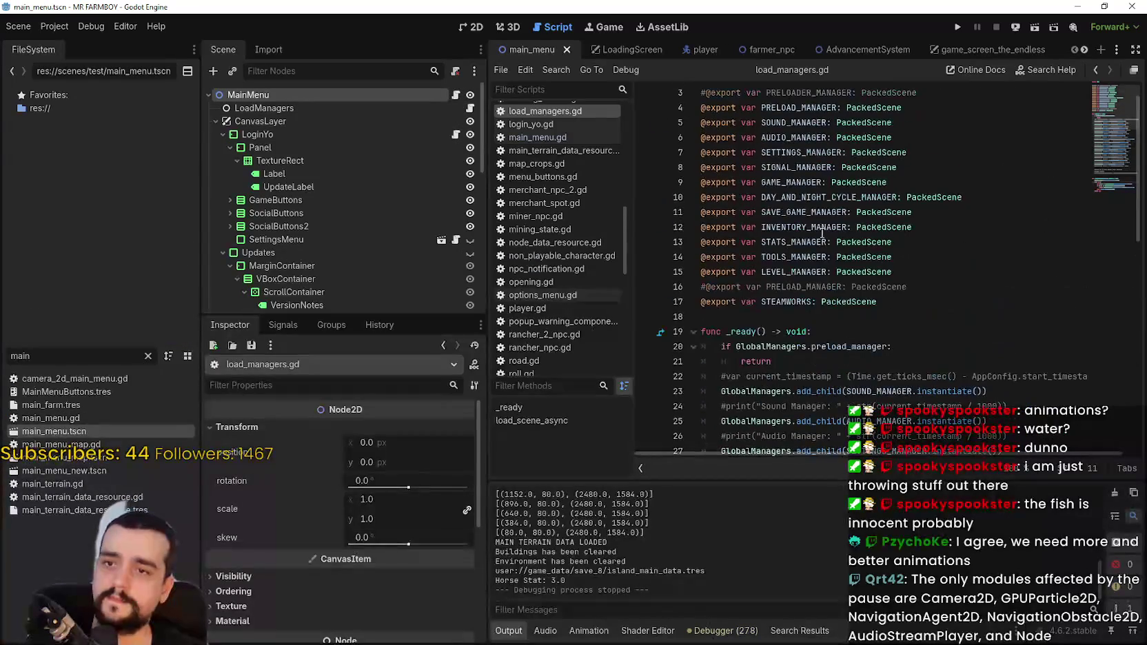
pyautogui.scroll(-10, 803, 310)
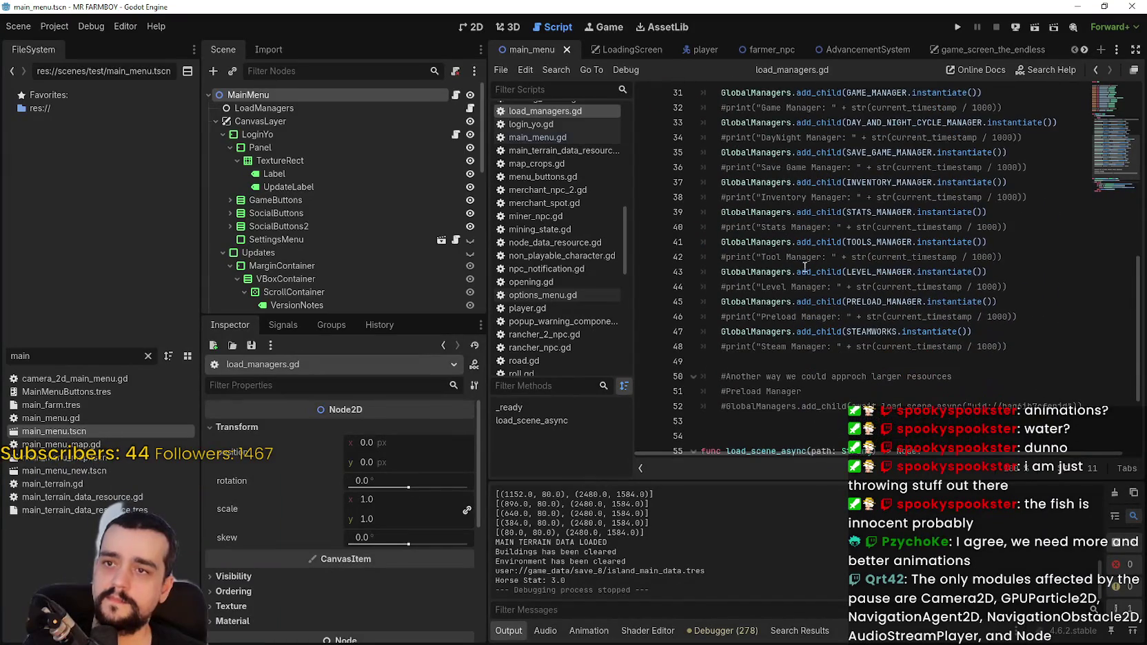
pyautogui.scroll(10, 1109, 124)
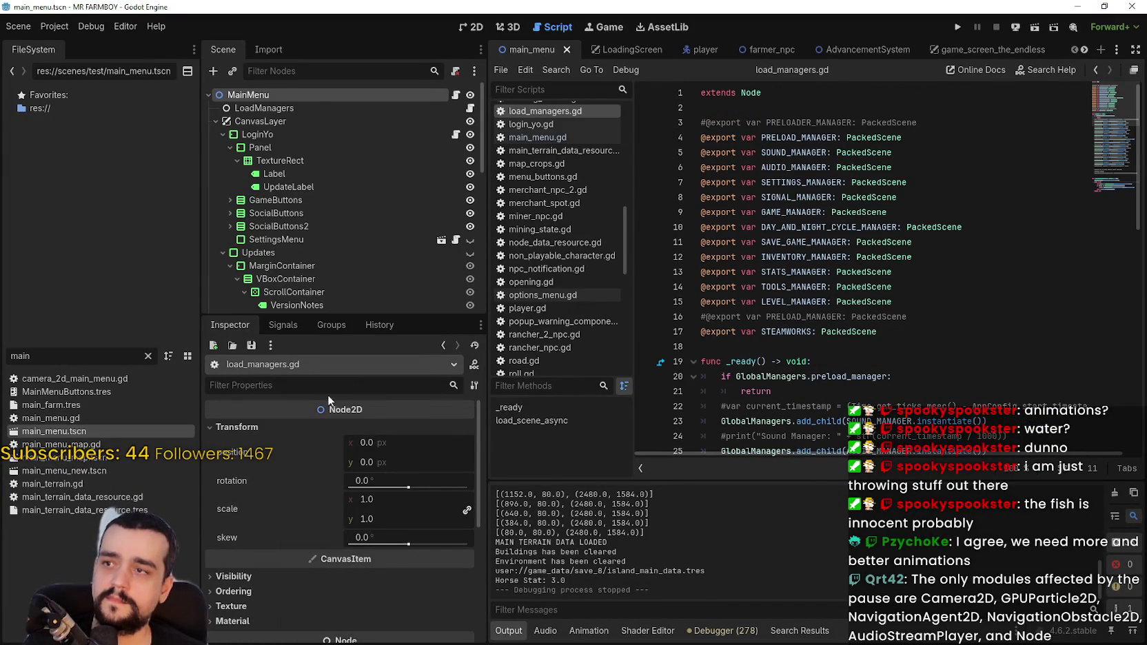
pyautogui.click(459, 97)
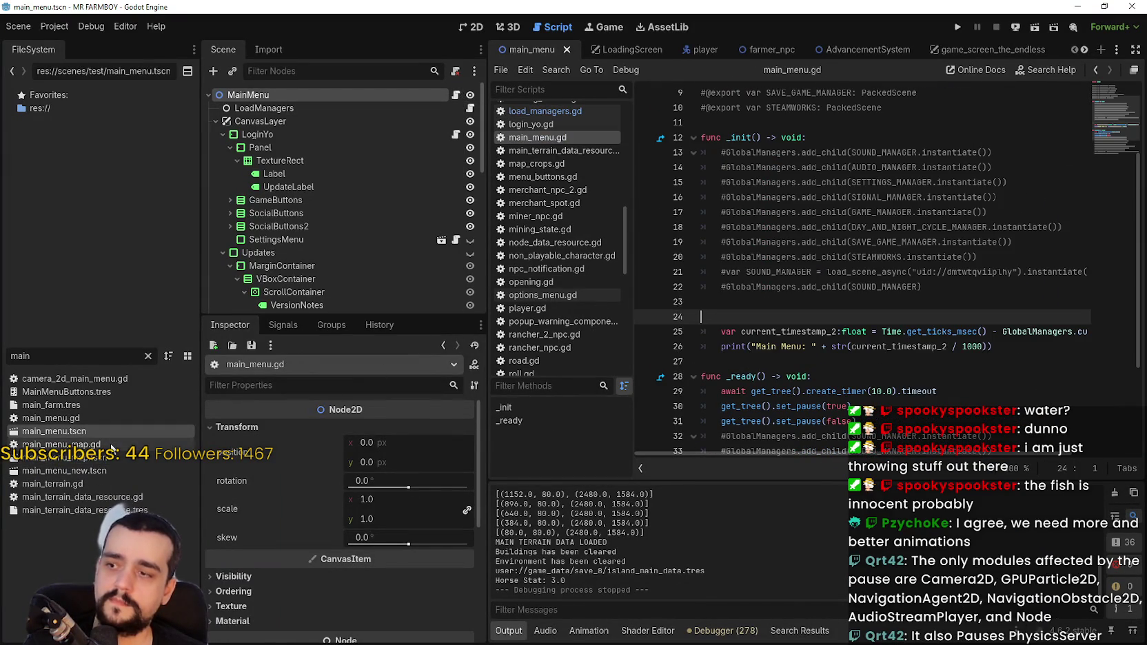
pyautogui.doubleClick(111, 446)
pyautogui.scroll(-8, 801, 289)
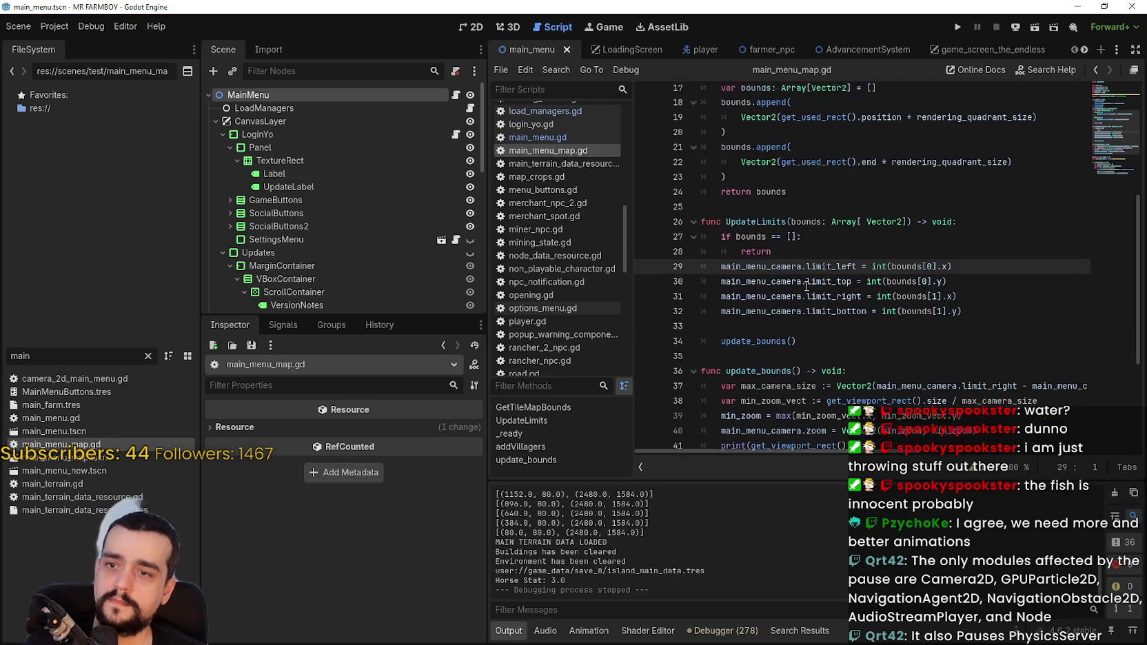
pyautogui.doubleClick(78, 416)
pyautogui.scroll(-2, 786, 322)
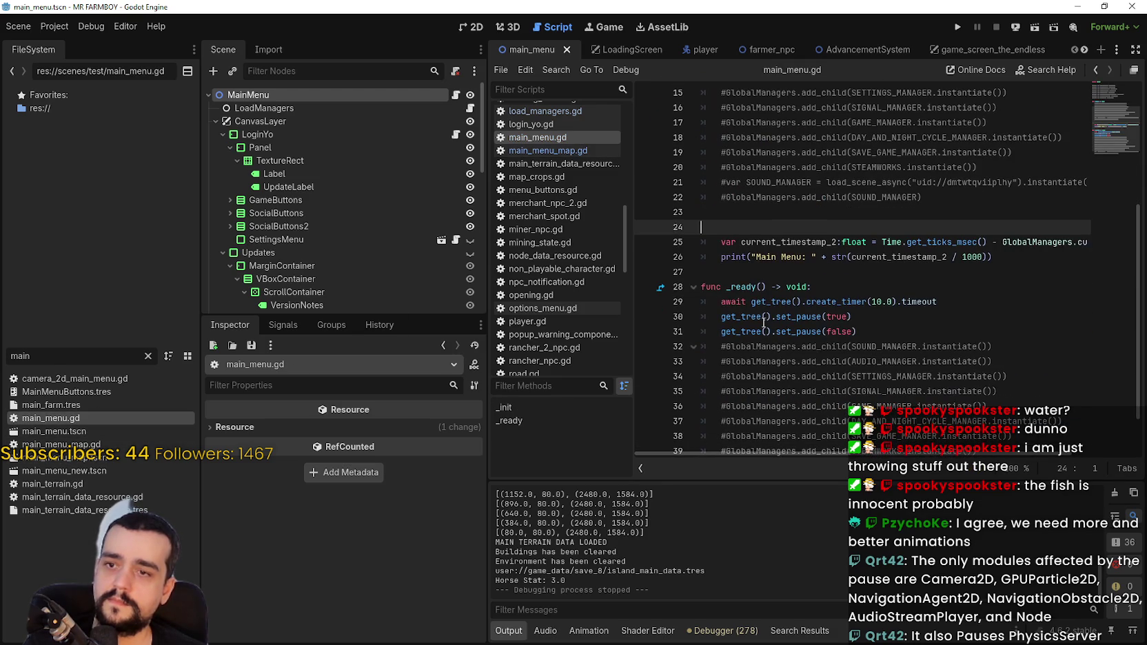
# - Comment out _ready's await timer and set_pause lines with #, then save main_menu.gd
pyautogui.click(717, 302)
pyautogui.write('#')
pyautogui.click(718, 317)
pyautogui.write('#')
pyautogui.click(719, 331)
pyautogui.write('#')
pyautogui.click(705, 288)
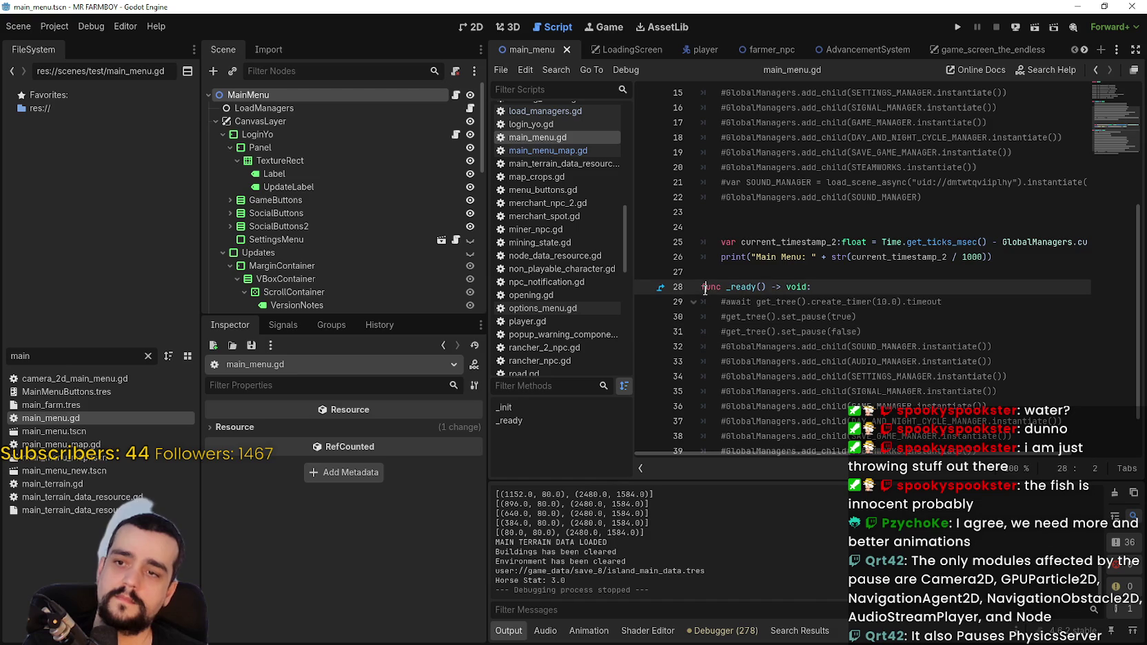
pyautogui.press('Left')
pyautogui.hotkey('ctrl', 's')
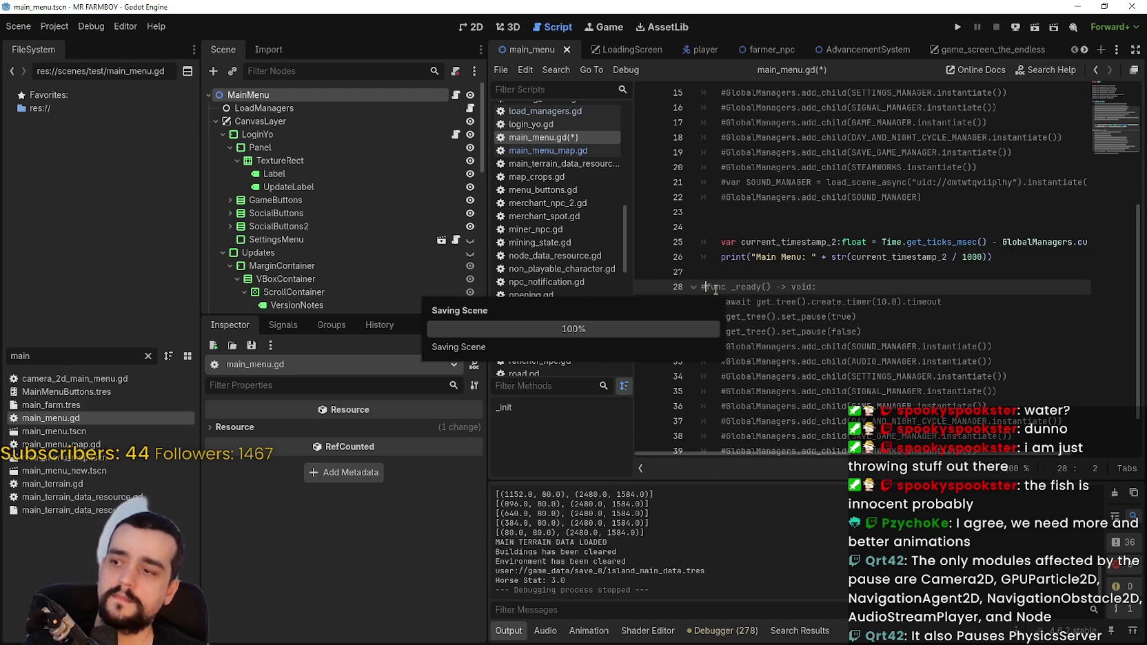
# - Open load_managers.gd and scroll through its exported manager scenes
pyautogui.click(456, 96)
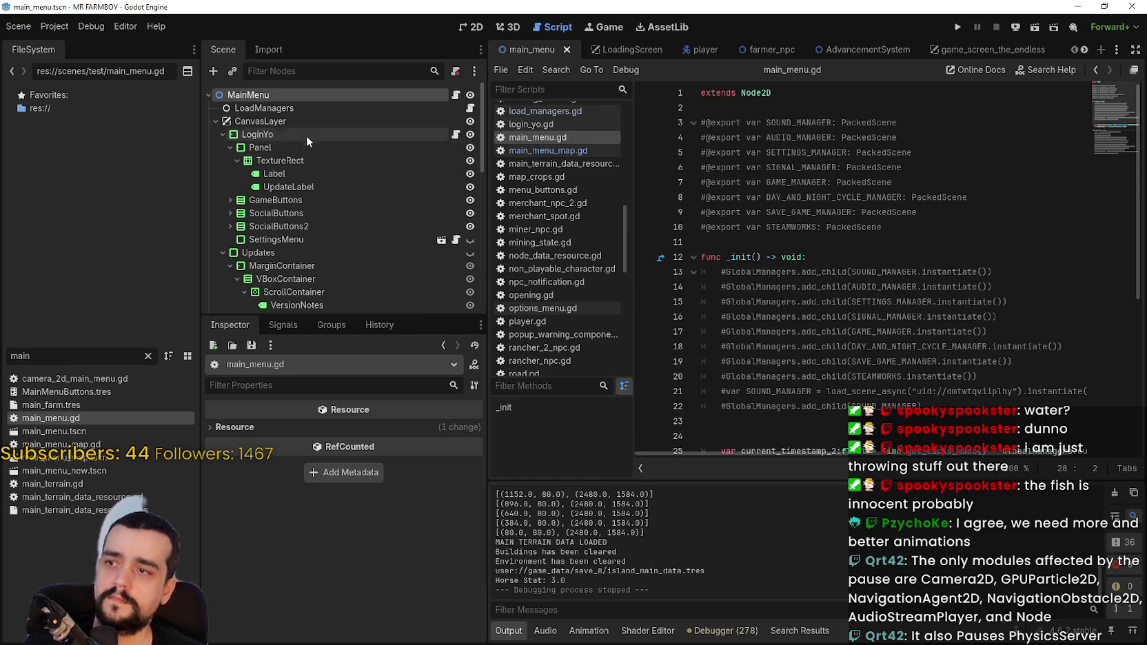
pyautogui.click(470, 108)
pyautogui.scroll(-4, 791, 319)
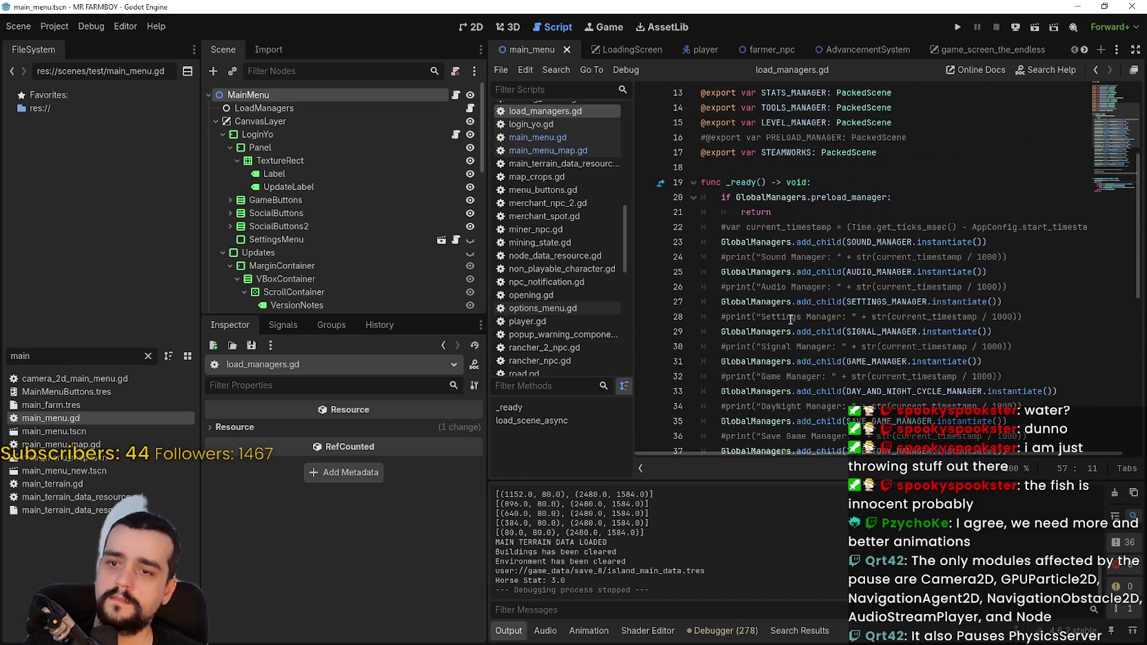
pyautogui.scroll(-5, 791, 320)
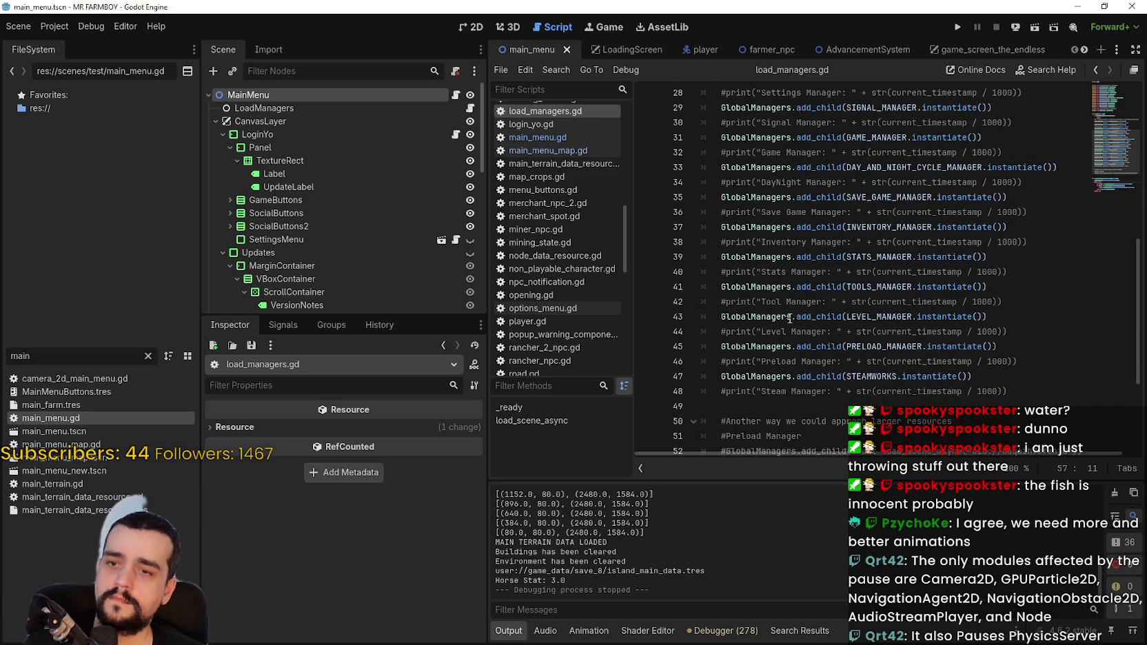
pyautogui.scroll(7, 951, 386)
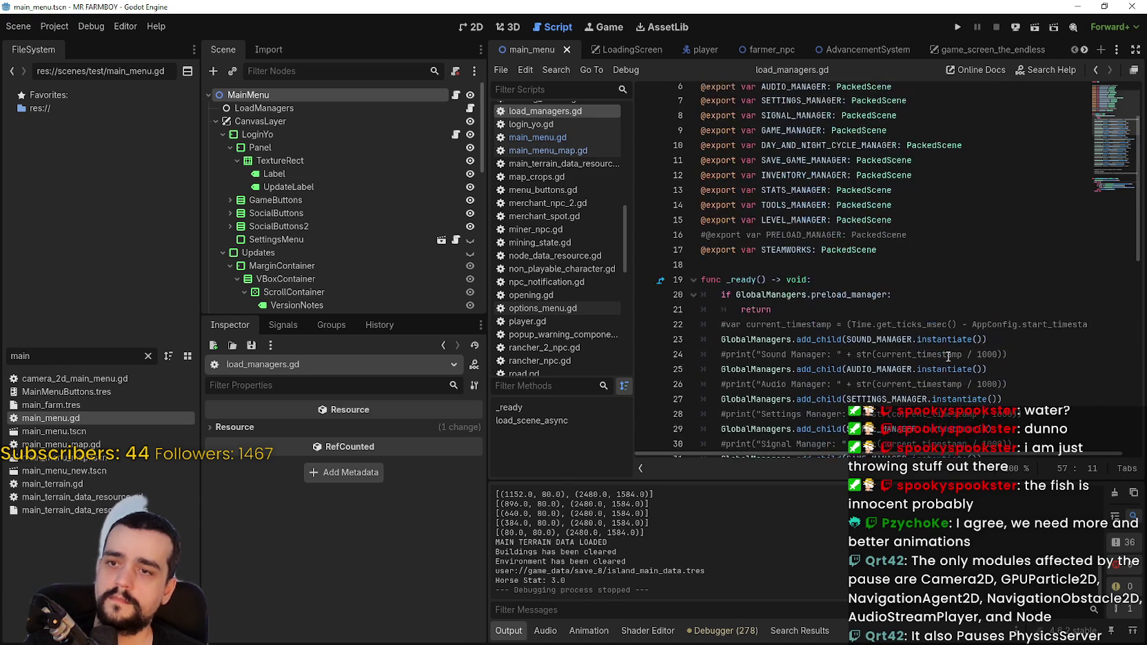
pyautogui.scroll(-4, 937, 330)
pyautogui.scroll(5, 896, 331)
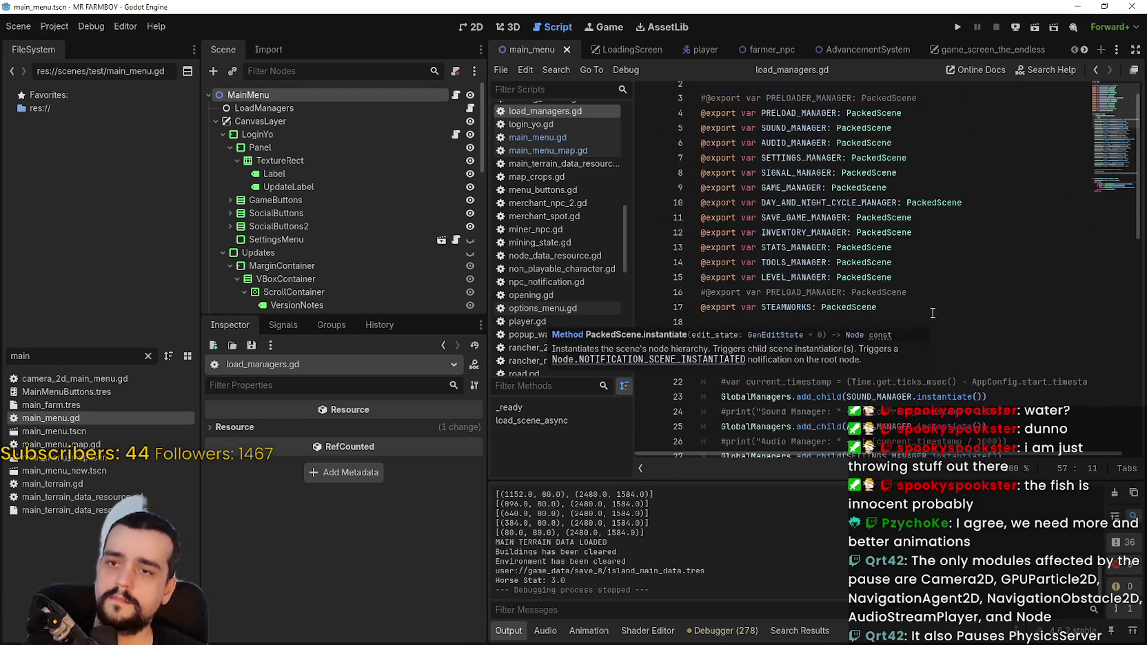
pyautogui.scroll(2, 807, 145)
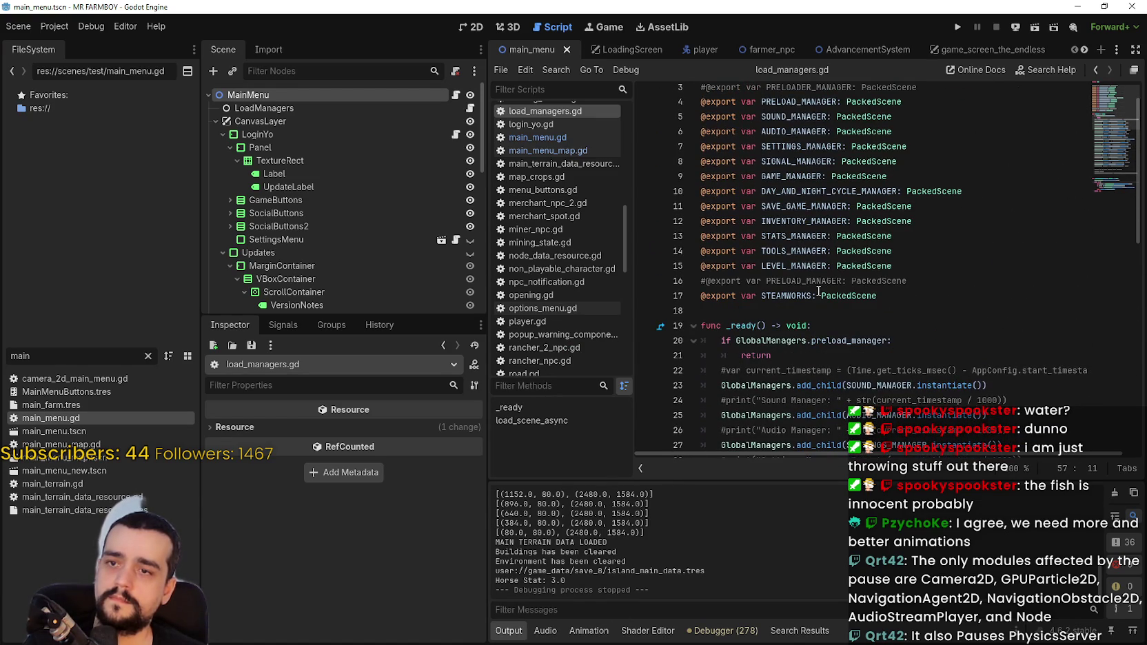
pyautogui.scroll(-2, 771, 266)
# - Use Lookup Symbol on AUDIO_MANAGER in _ready to jump to its export declaration
pyautogui.click(816, 146)
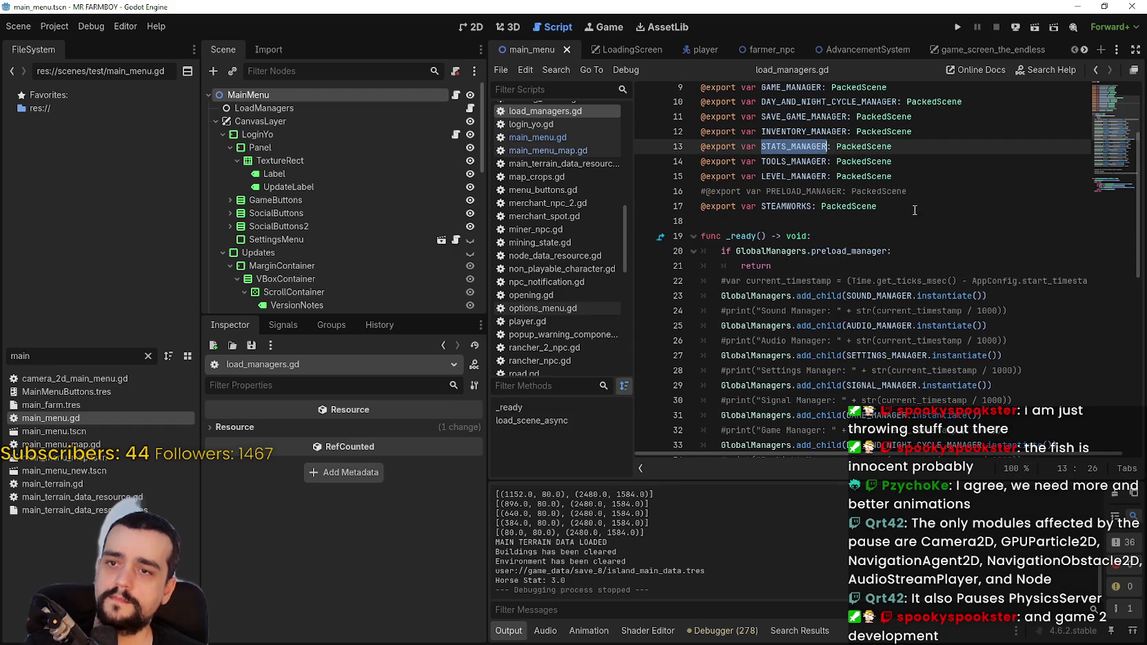
pyautogui.click(901, 192)
pyautogui.scroll(-3, 902, 207)
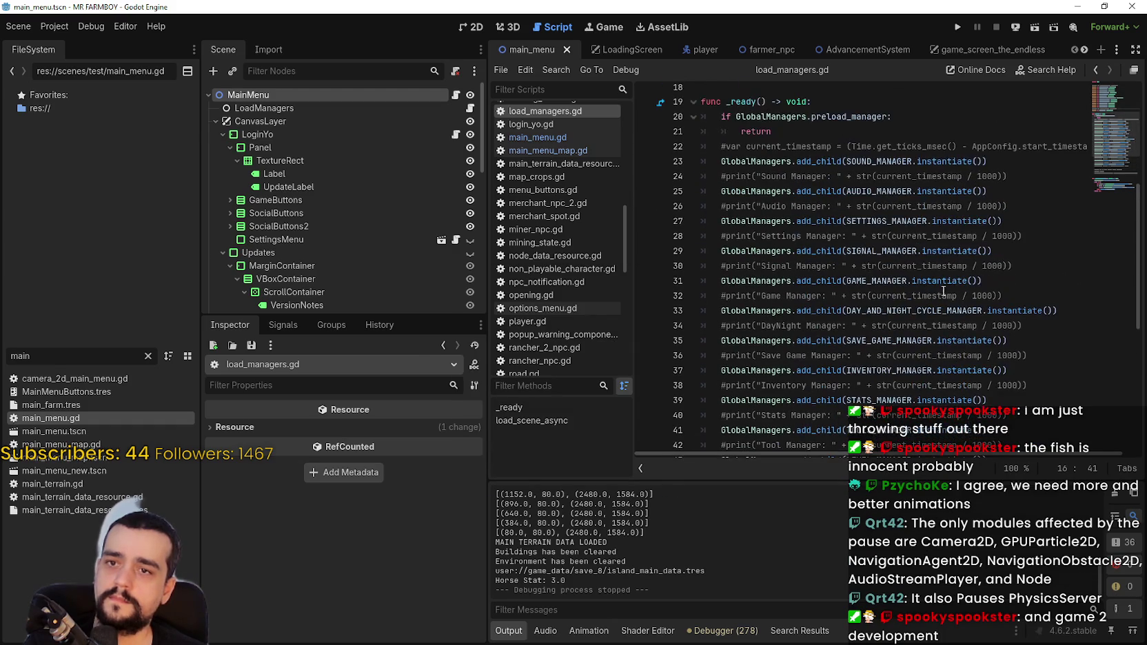
pyautogui.rightClick(886, 194)
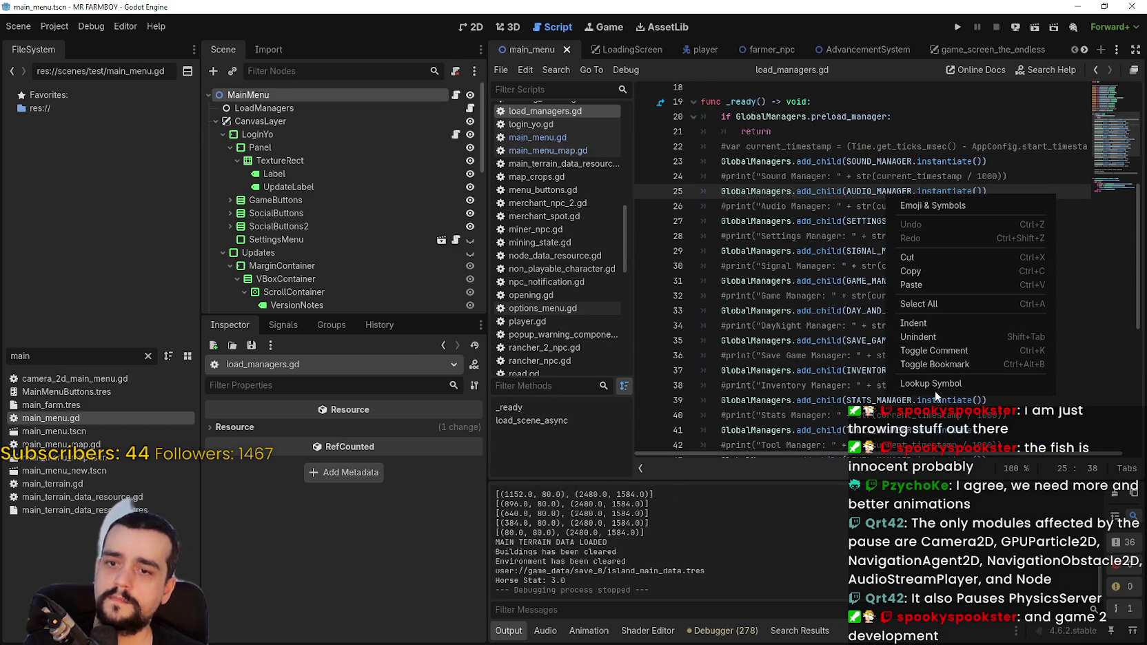
pyautogui.click(935, 385)
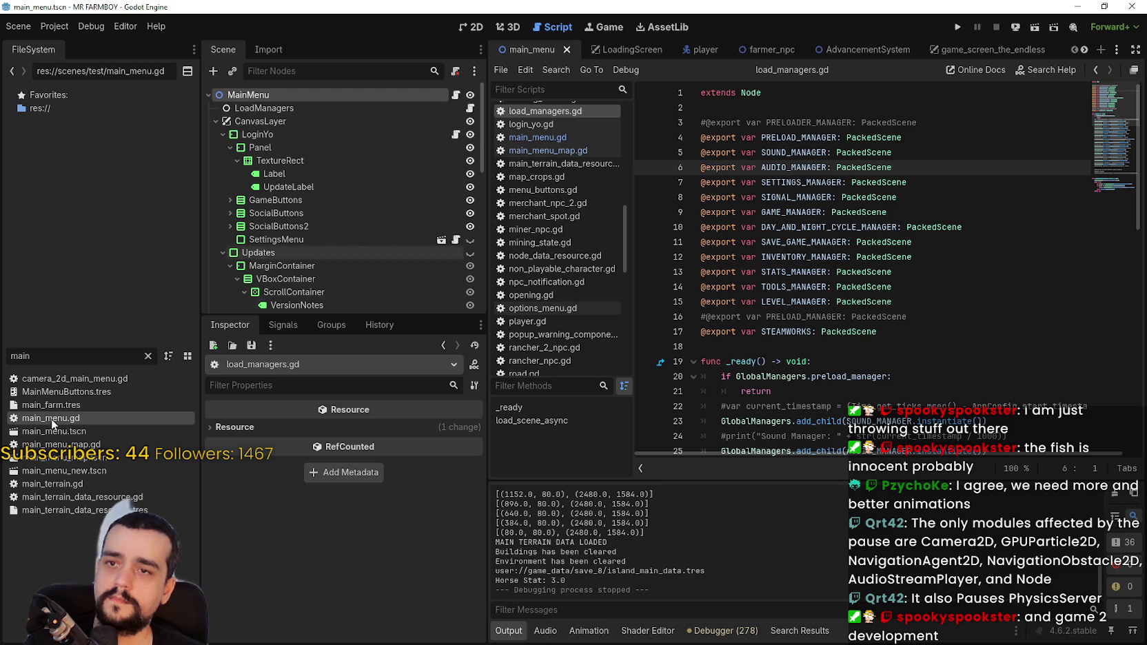
pyautogui.doubleClick(20, 355)
# - Filter the FileSystem for 'audi' and open AudioManager.gd
pyautogui.write('audi')
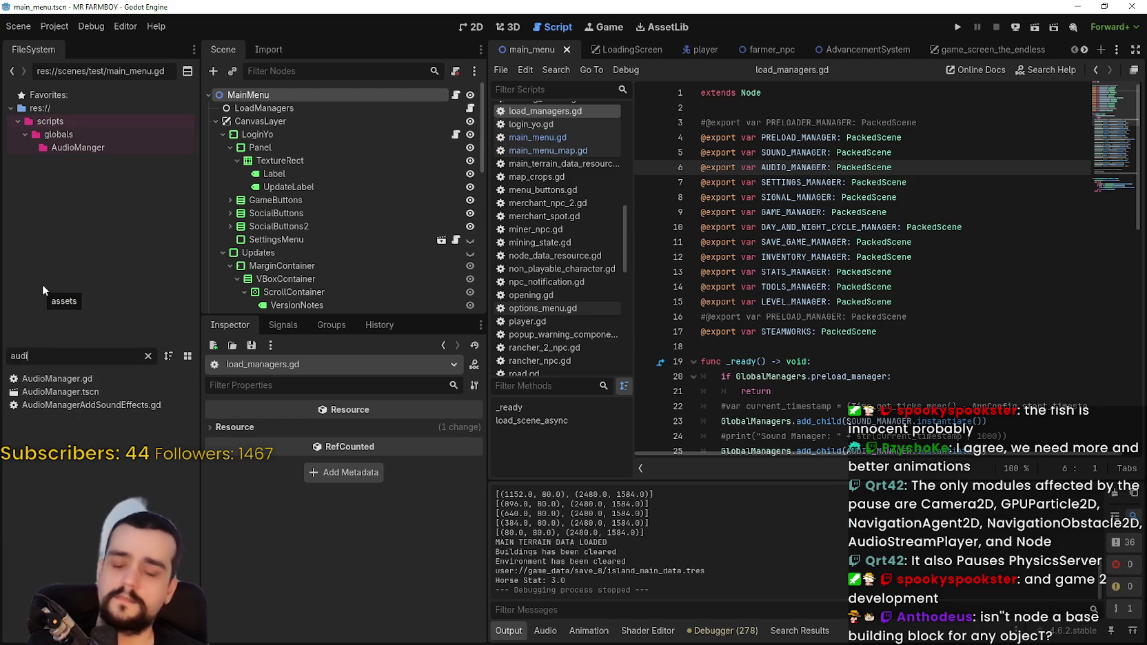
pyautogui.click(73, 381)
pyautogui.doubleClick(72, 383)
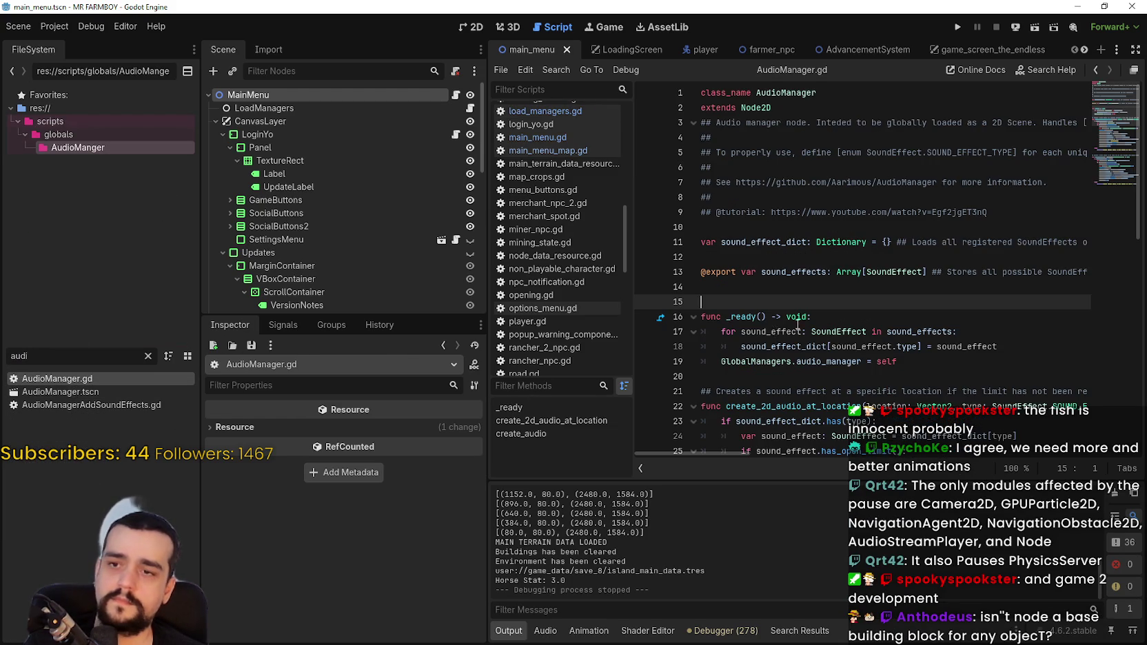
pyautogui.scroll(-3, 765, 279)
pyautogui.scroll(-4, 765, 278)
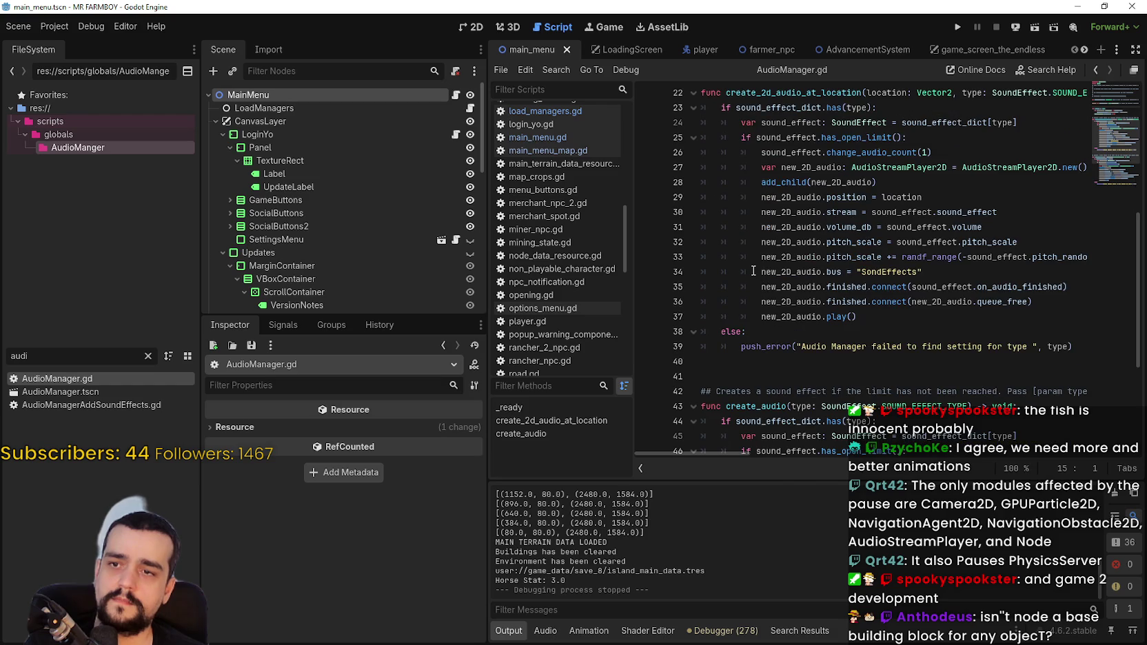
pyautogui.scroll(1, 754, 271)
pyautogui.scroll(2, 751, 283)
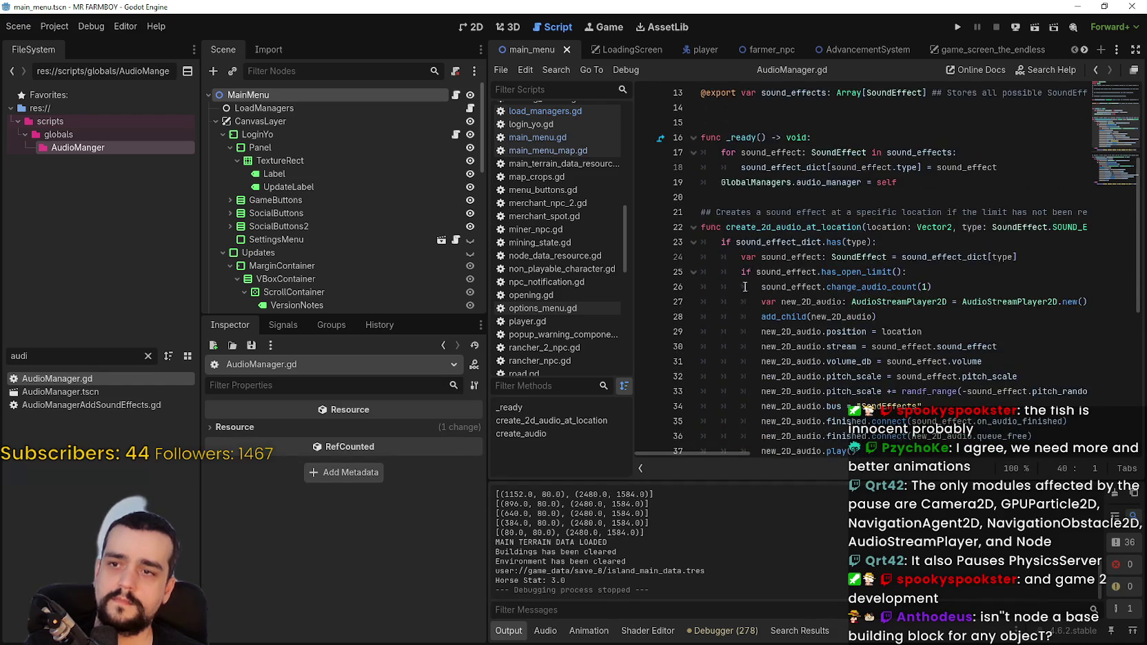
pyautogui.scroll(-7, 748, 292)
pyautogui.scroll(10, 751, 206)
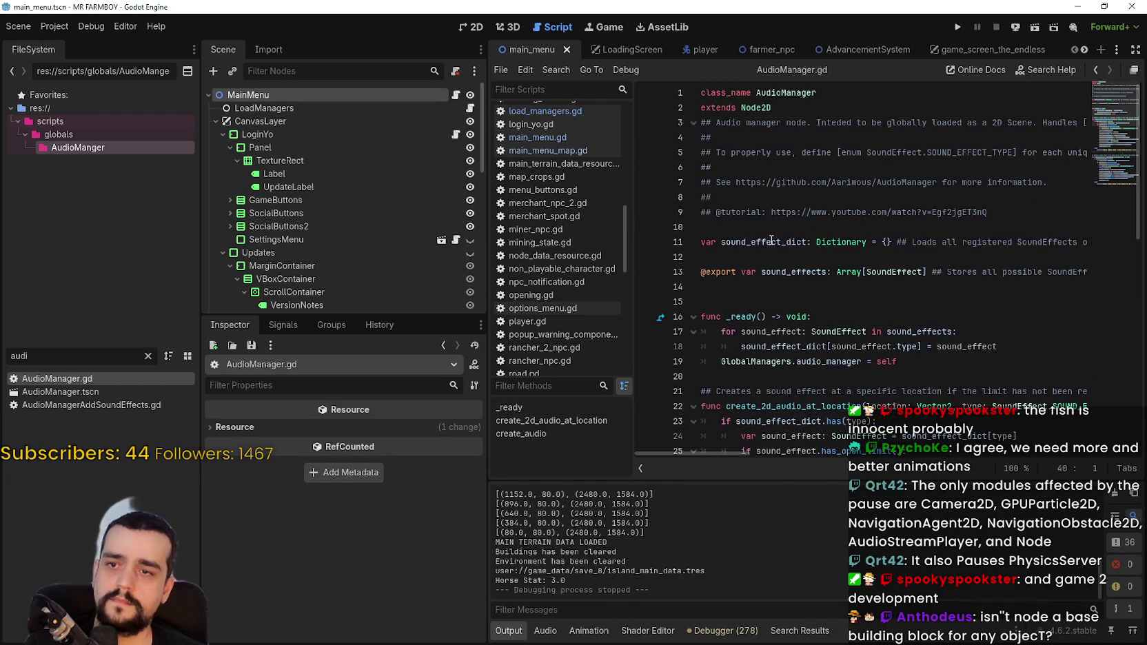
pyautogui.scroll(-4, 841, 343)
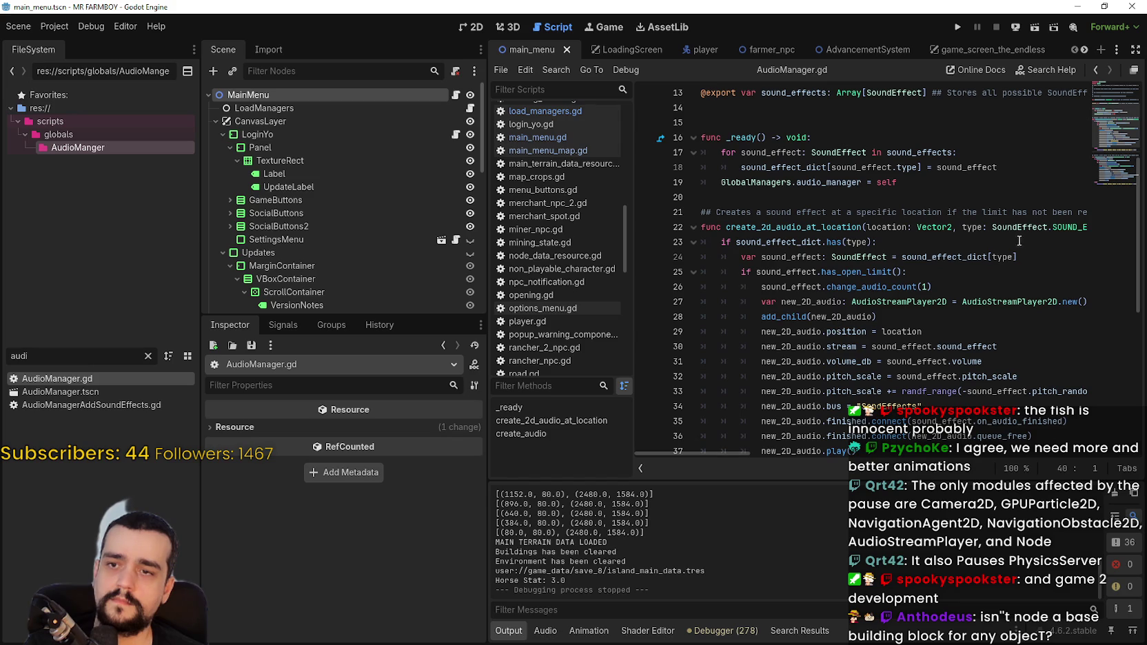
# - Add a new line under create_2d_audio_at_location and comment out its original body
pyautogui.moveTo(991, 227); pyautogui.dragTo(1110, 227)
pyautogui.click(1078, 228)
pyautogui.press('Return')
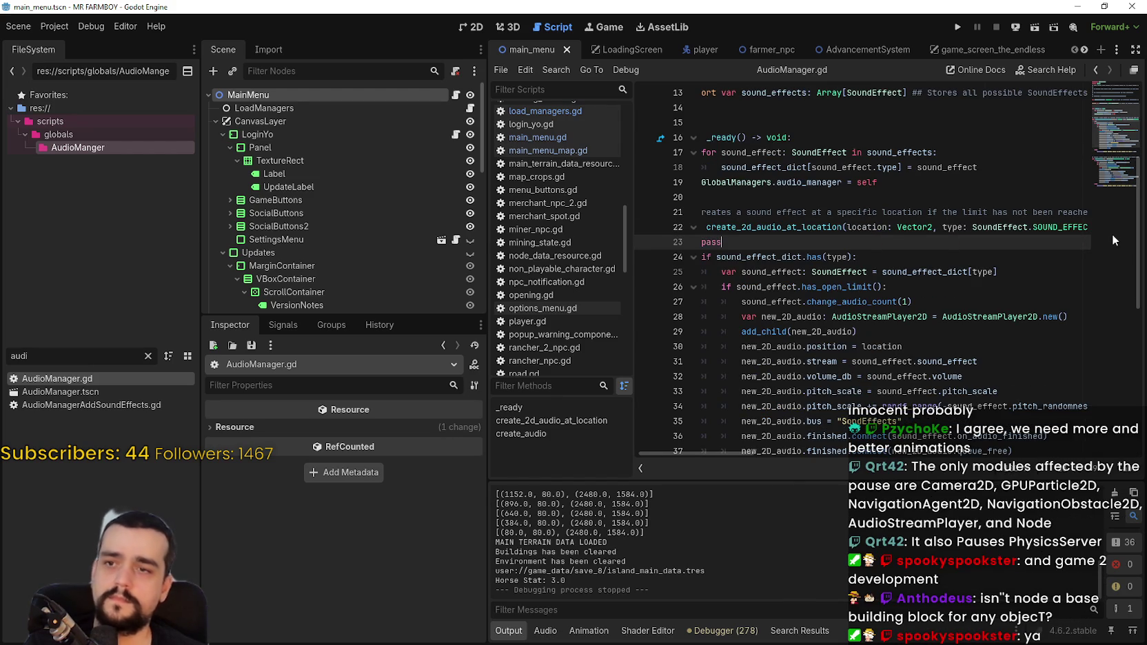
pyautogui.scroll(-5, 943, 333)
pyautogui.moveTo(1055, 271)
pyautogui.mouseDown()
pyautogui.moveTo(896, 266)
pyautogui.moveTo(744, 193)
pyautogui.moveTo(714, 202)
pyautogui.mouseUp()
pyautogui.hotkey('ctrl', 'k')
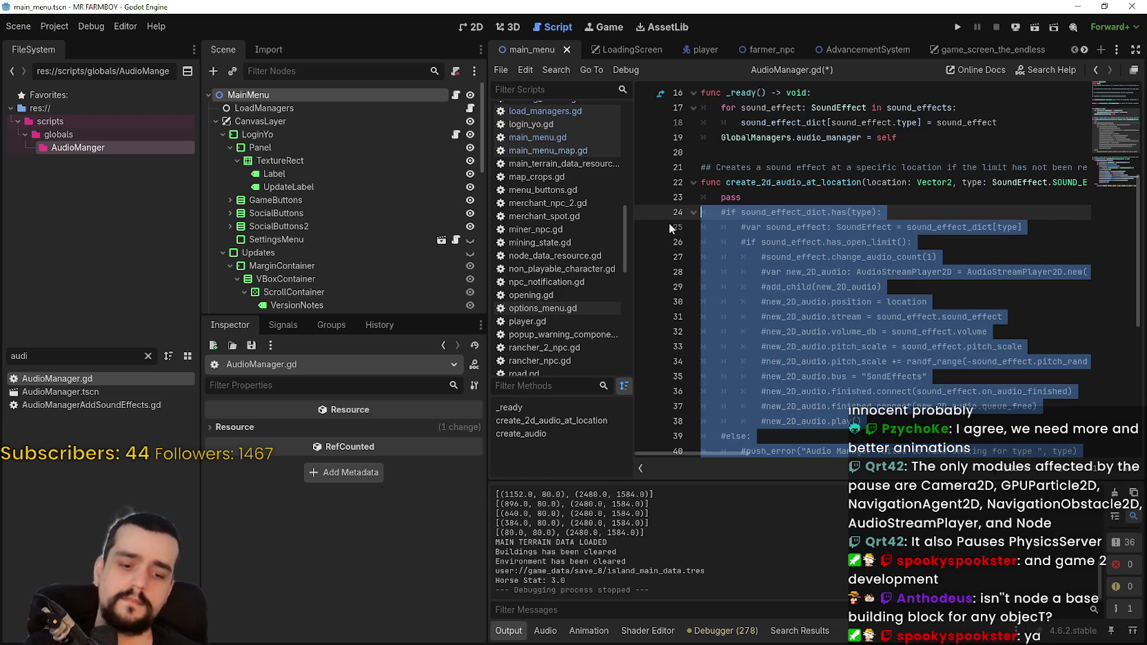
# - Add pass under create_audio and comment out its original body
pyautogui.scroll(-6, 904, 214)
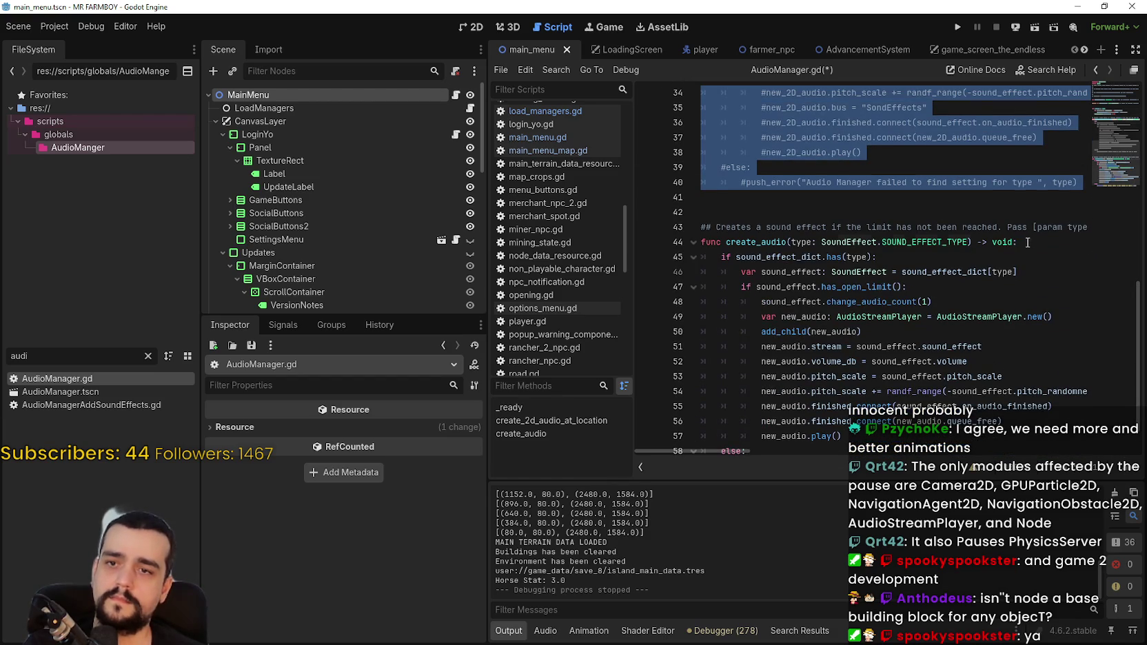
pyautogui.click(1025, 242)
pyautogui.press('Return')
pyautogui.write('pas')
pyautogui.scroll(-2, 1020, 262)
pyautogui.moveTo(703, 441); pyautogui.dragTo(674, 218)
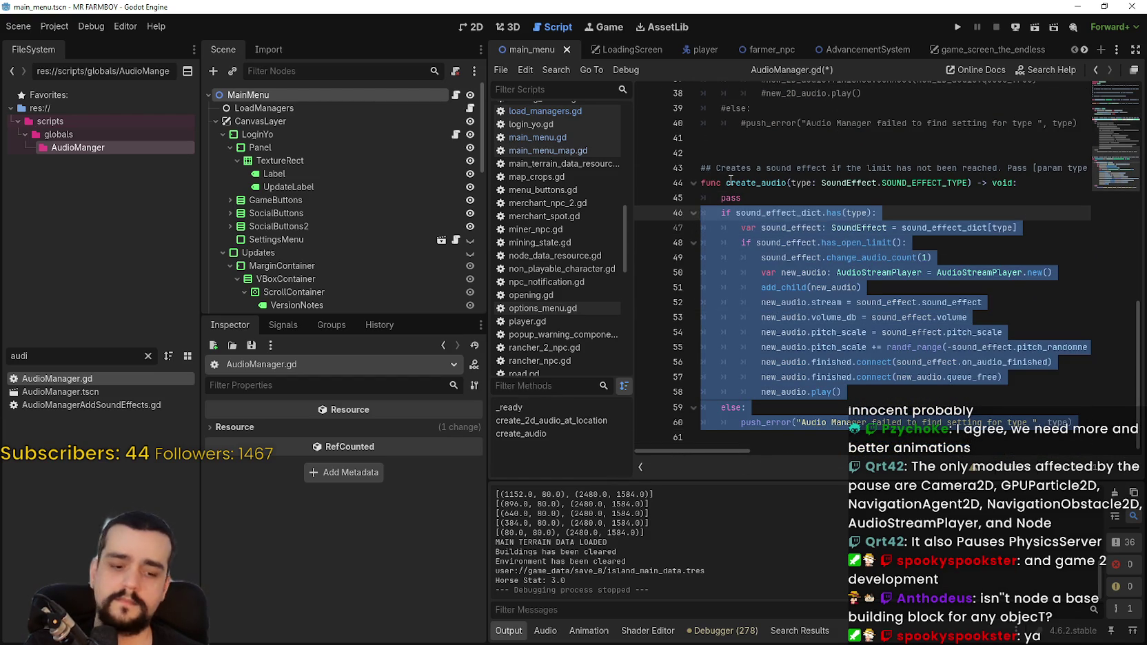
pyautogui.hotkey('ctrl', 'k')
pyautogui.doubleClick(52, 356)
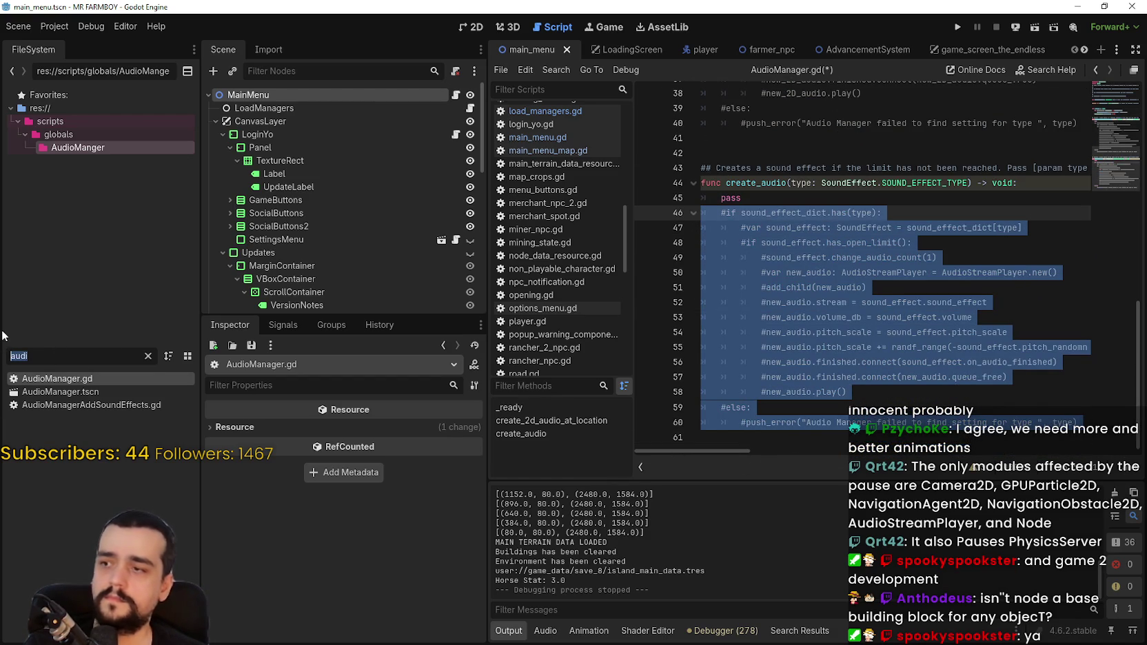
# - Filter for 'sound', open sound_manager.gd, and comment out play_next_song's body below a new line
pyautogui.write('sound')
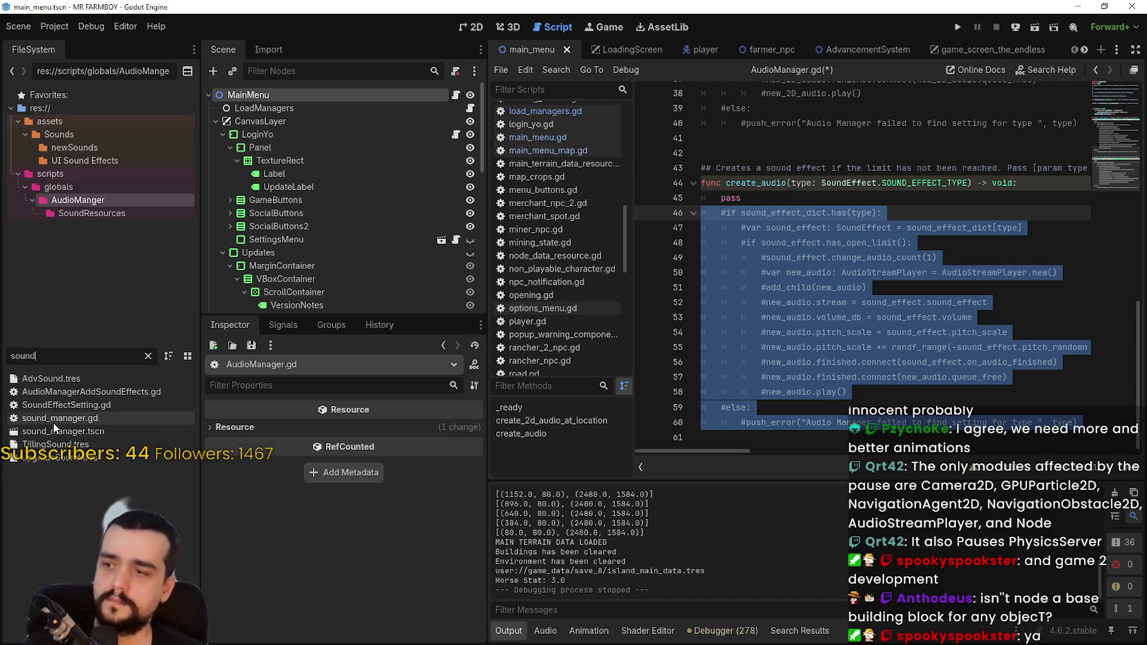
pyautogui.doubleClick(50, 420)
pyautogui.scroll(-3, 810, 253)
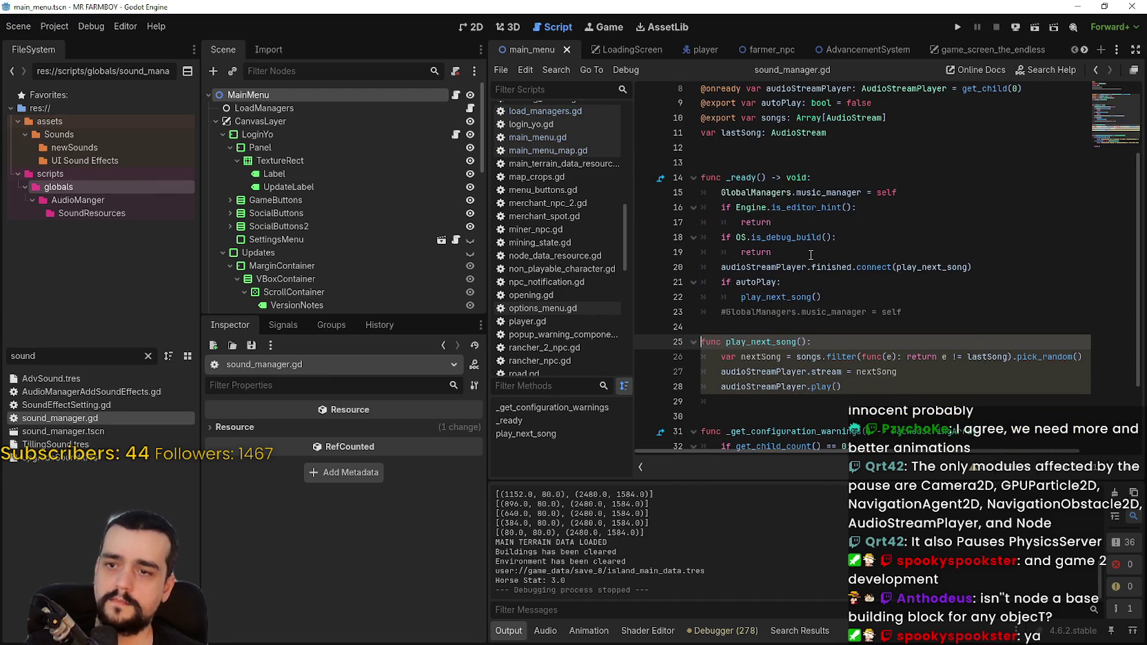
pyautogui.scroll(-2, 814, 257)
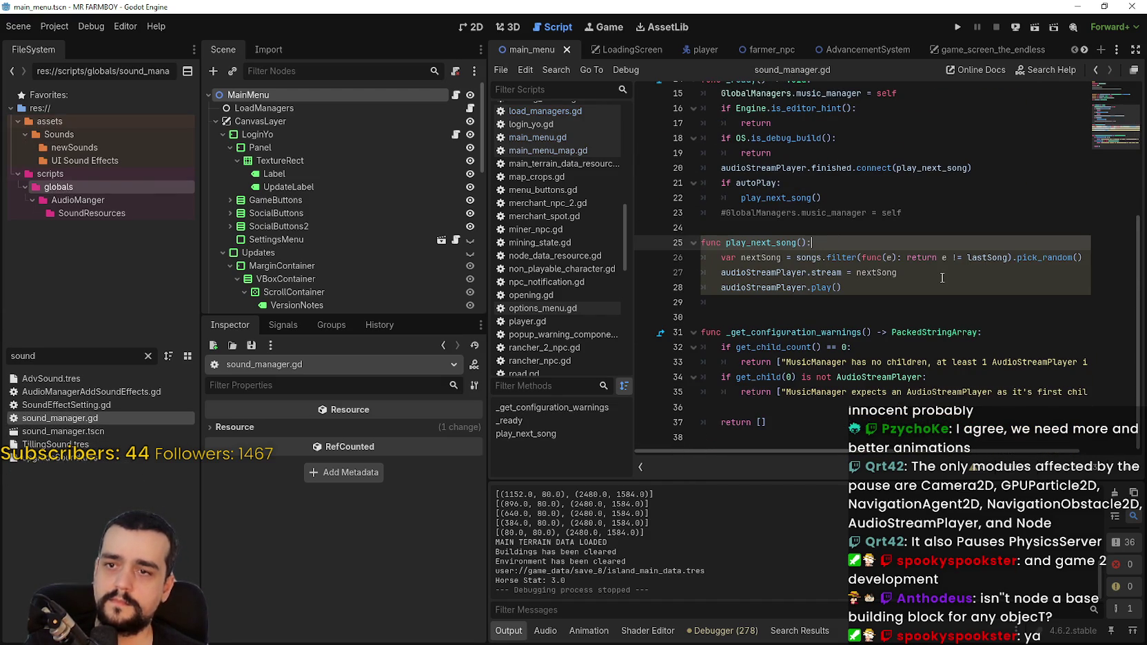
pyautogui.press('Return')
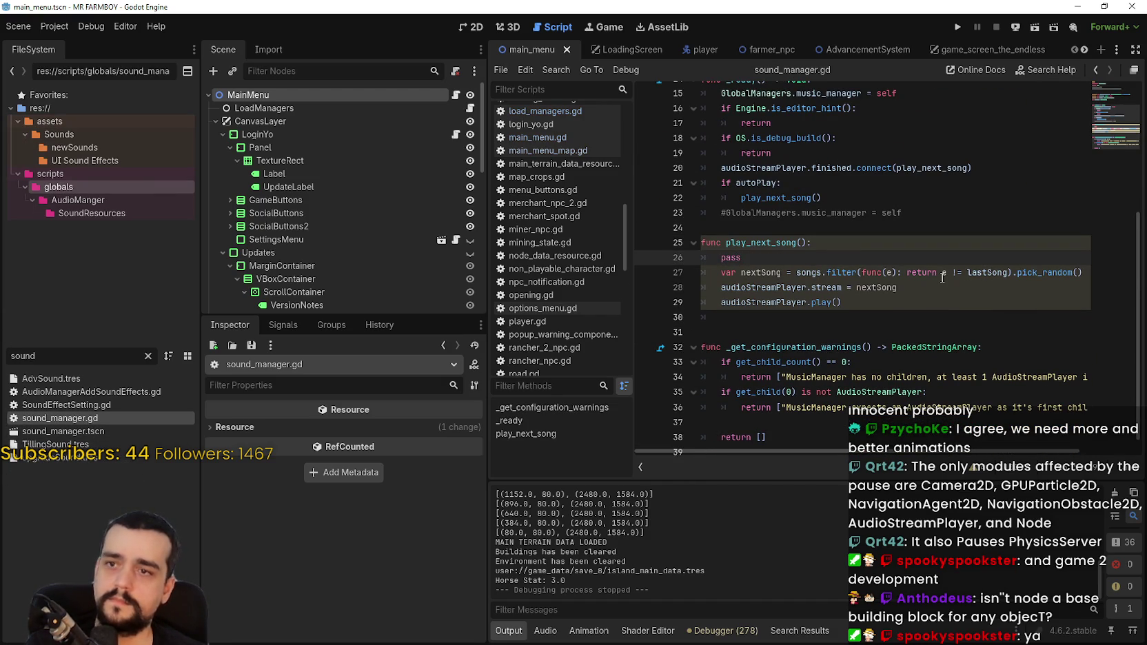
pyautogui.moveTo(812, 315); pyautogui.dragTo(701, 273)
pyautogui.hotkey('ctrl', 'k')
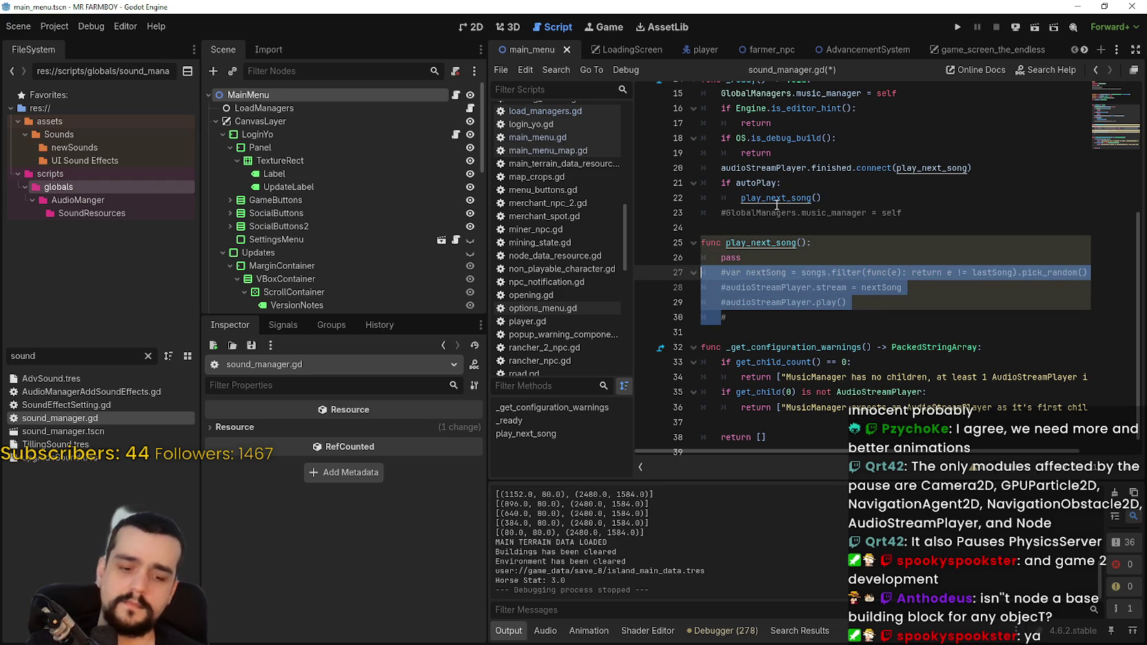
# - Save the script changes and relaunch the game to test them
pyautogui.click(834, 183)
pyautogui.scroll(3, 845, 255)
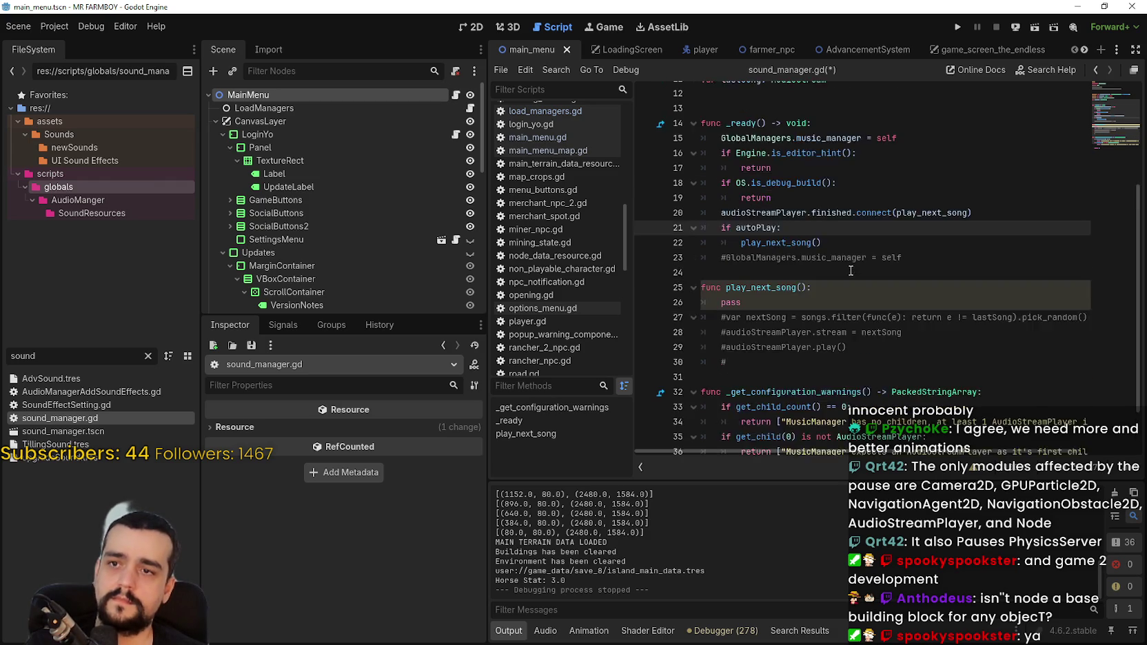
pyautogui.scroll(1, 858, 328)
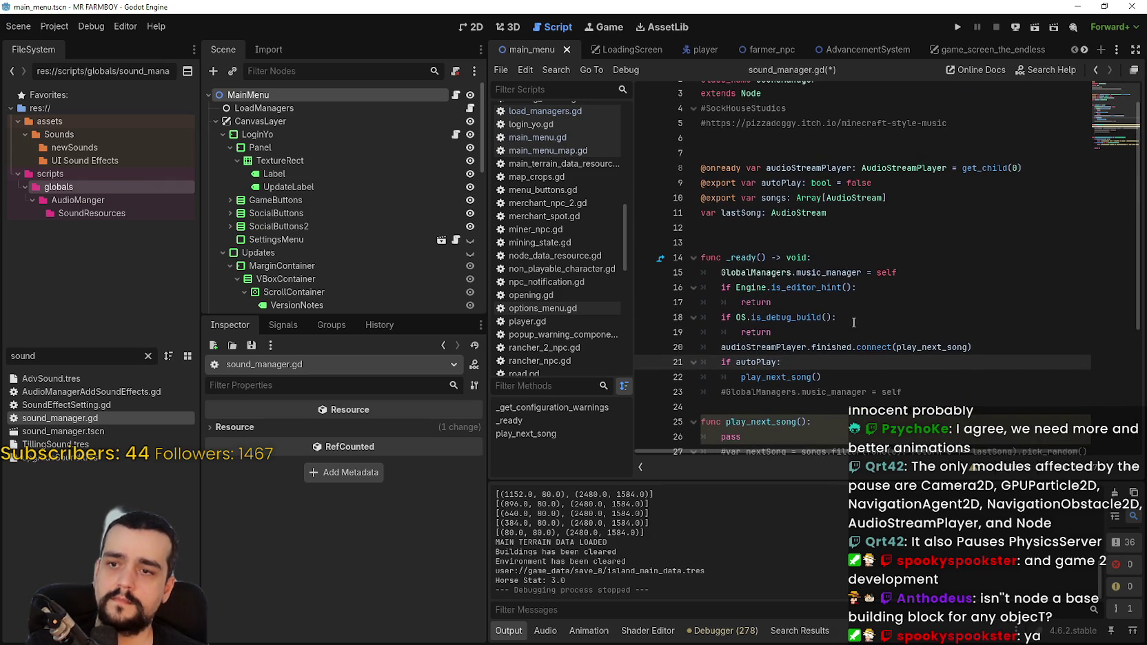
pyautogui.scroll(1, 742, 194)
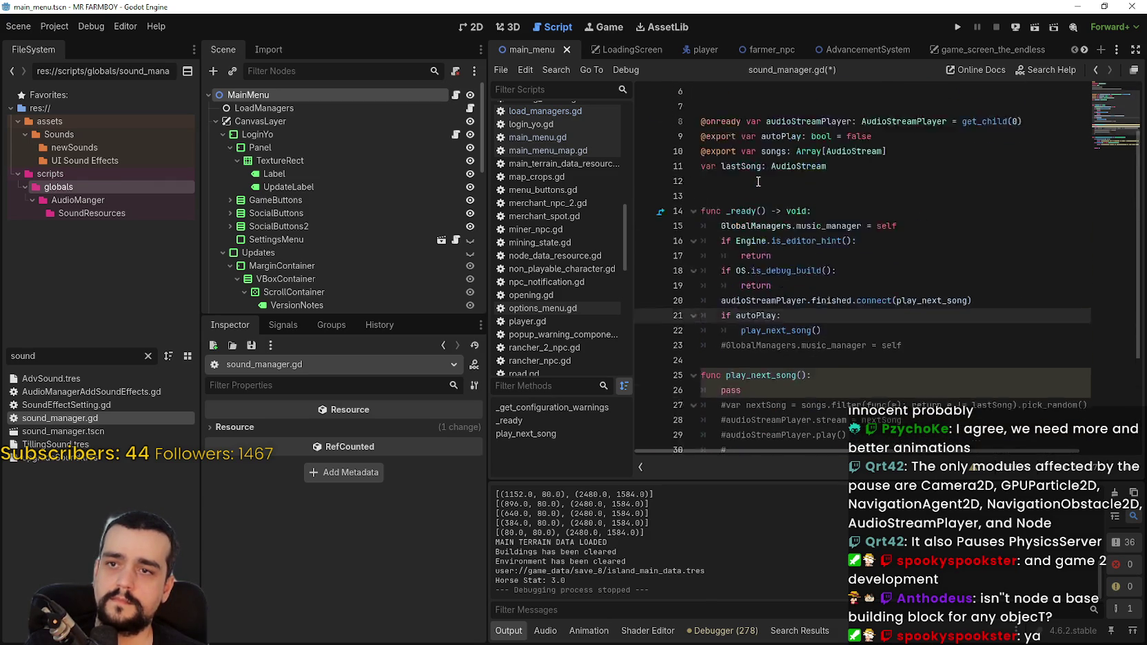
pyautogui.scroll(-5, 741, 153)
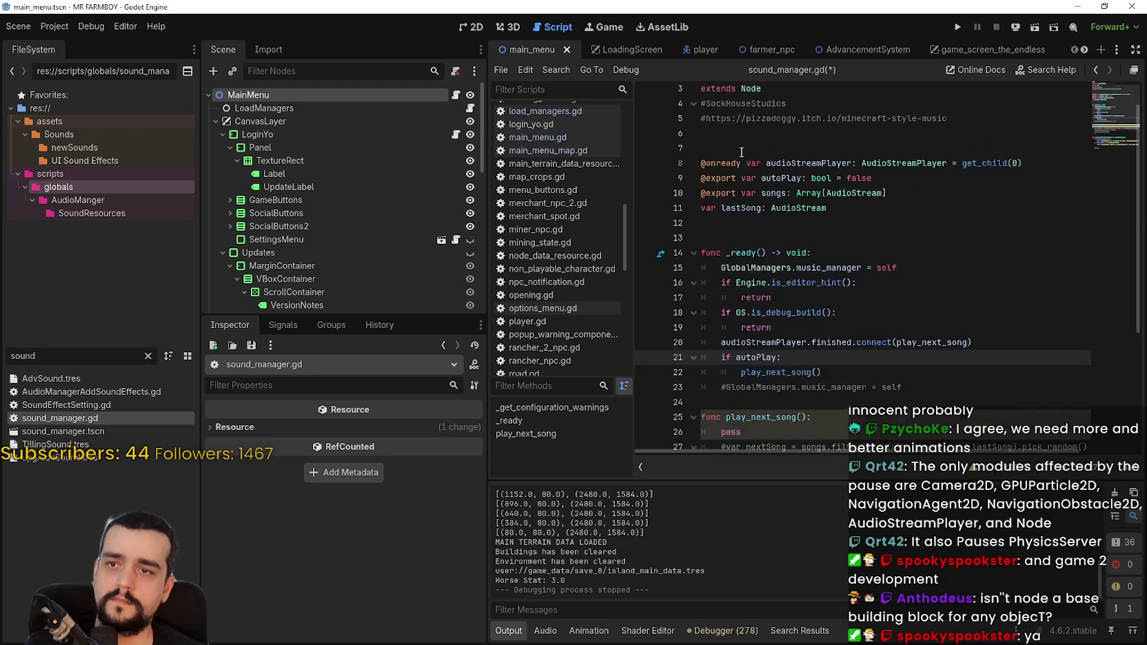
pyautogui.click(784, 308)
pyautogui.hotkey('ctrl', 's')
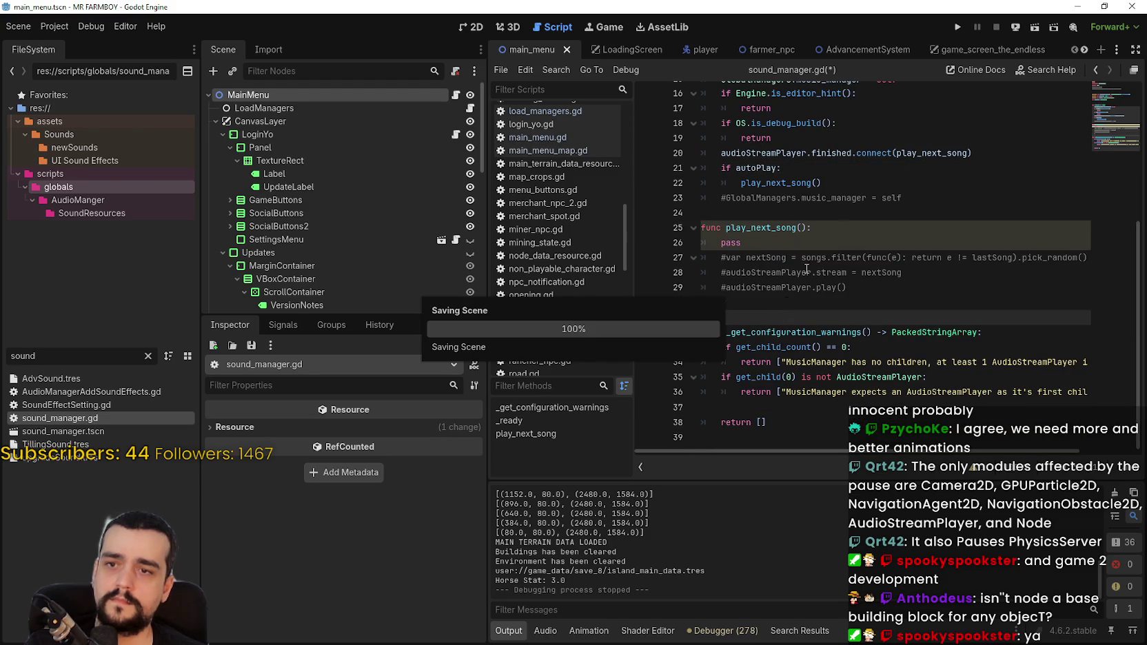
pyautogui.click(956, 25)
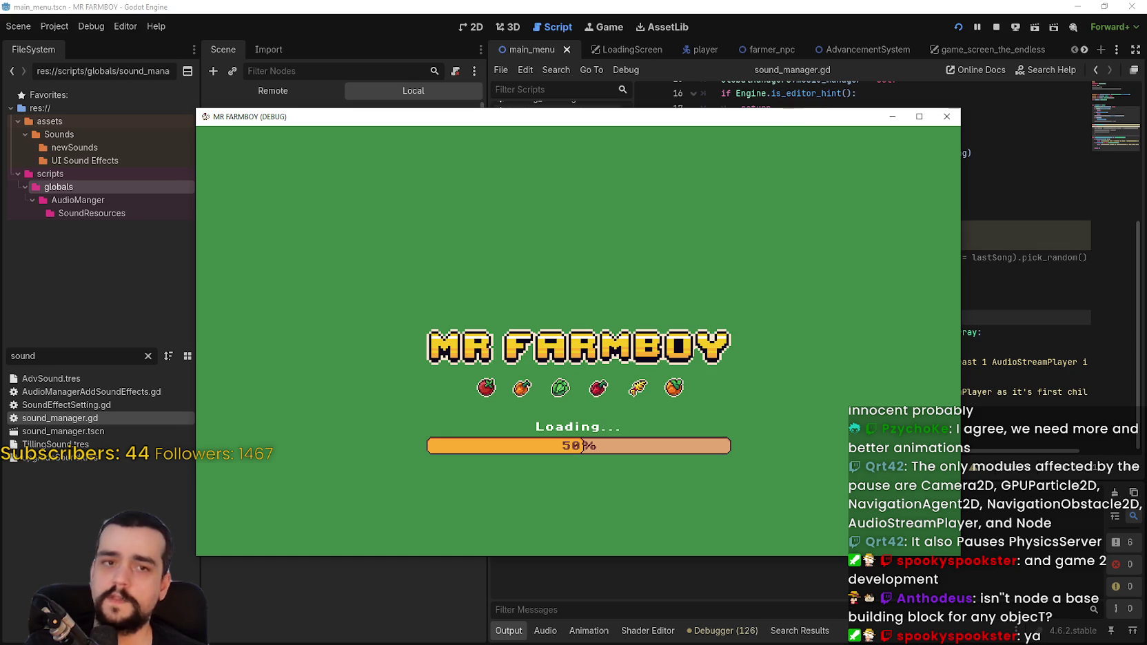
# - Watch the game's CPU usage in Task Manager while it loads, then switch to Discord
pyautogui.hotkey('ctrl', 'shift', 'Escape')
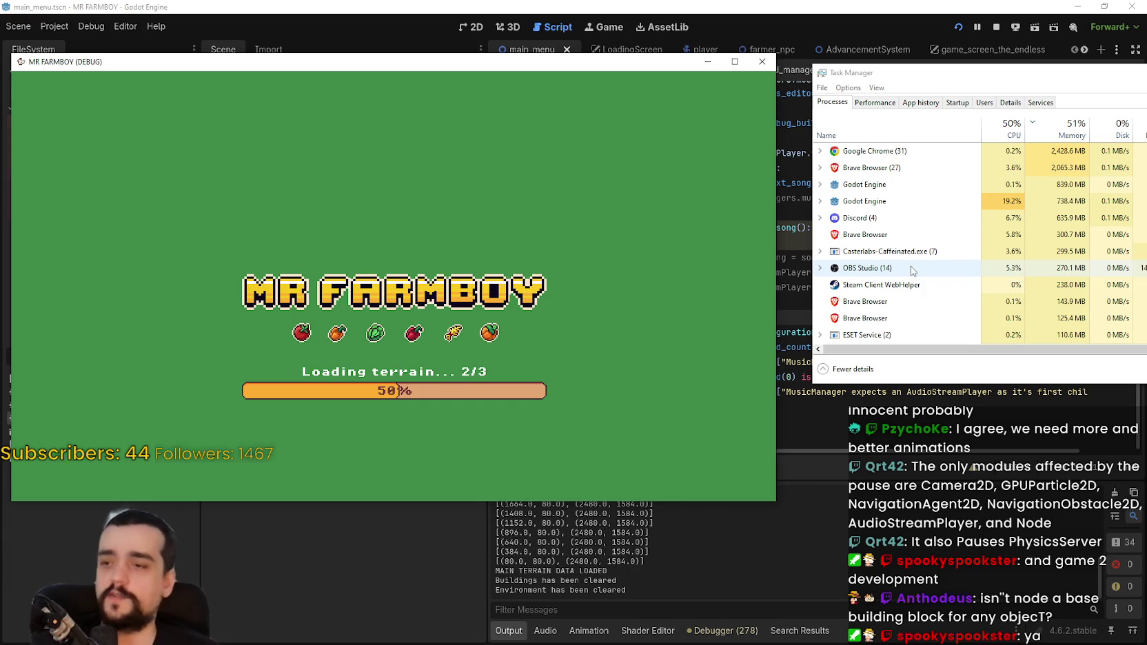
pyautogui.hotkey('alt', 'Tab')
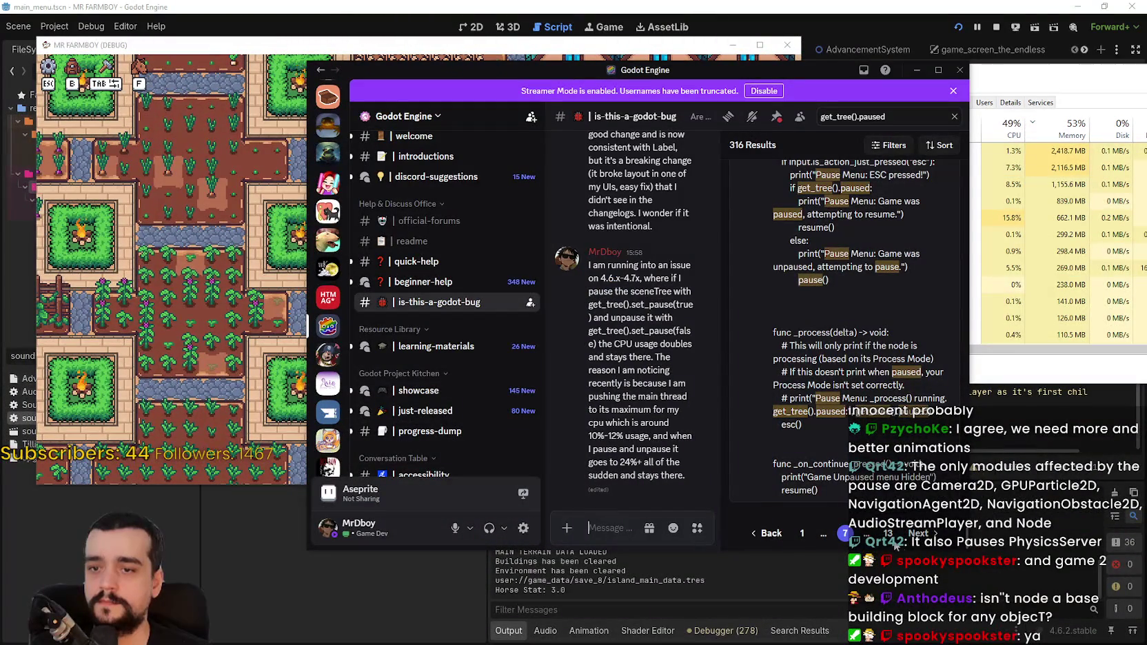
# - Page through Discord's get_tree().paused search results, then bring the game window back
pyautogui.click(918, 540)
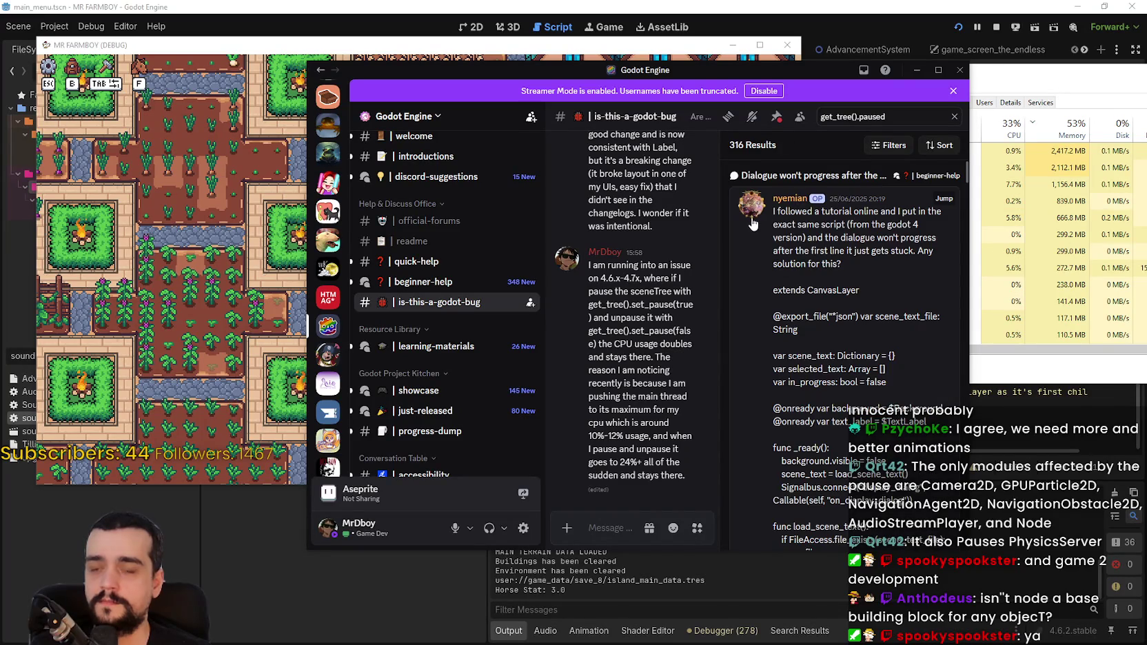
pyautogui.scroll(-10, 791, 430)
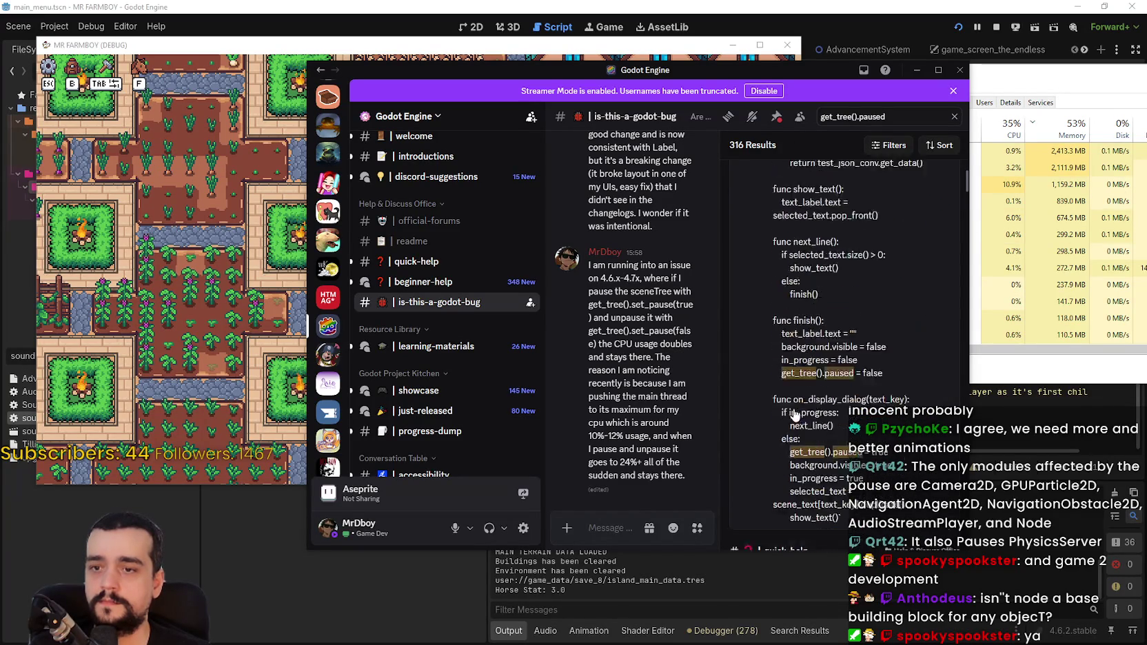
pyautogui.scroll(-10, 792, 411)
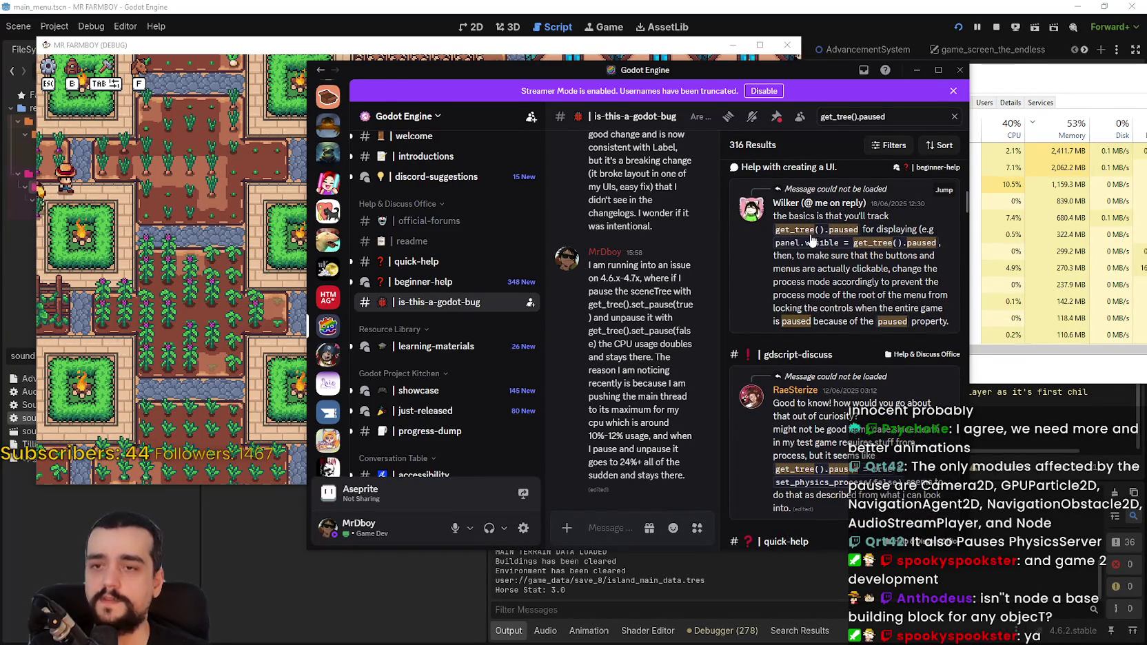
pyautogui.scroll(-5, 827, 262)
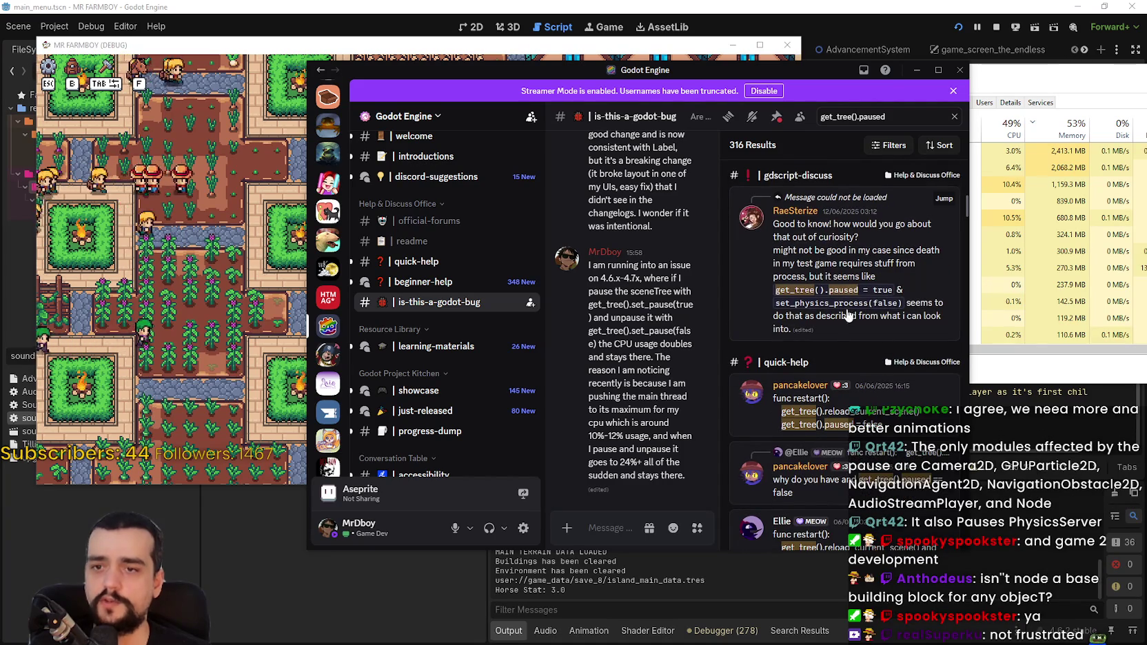
pyautogui.scroll(-3, 844, 306)
pyautogui.scroll(3, 848, 338)
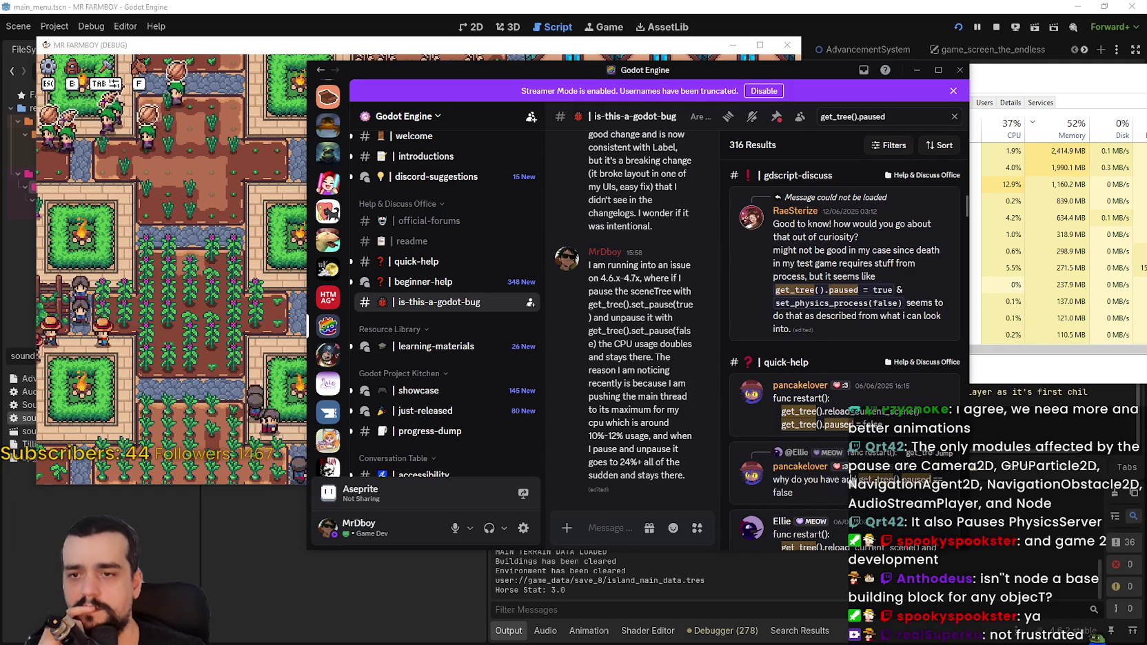
pyautogui.scroll(-5, 860, 492)
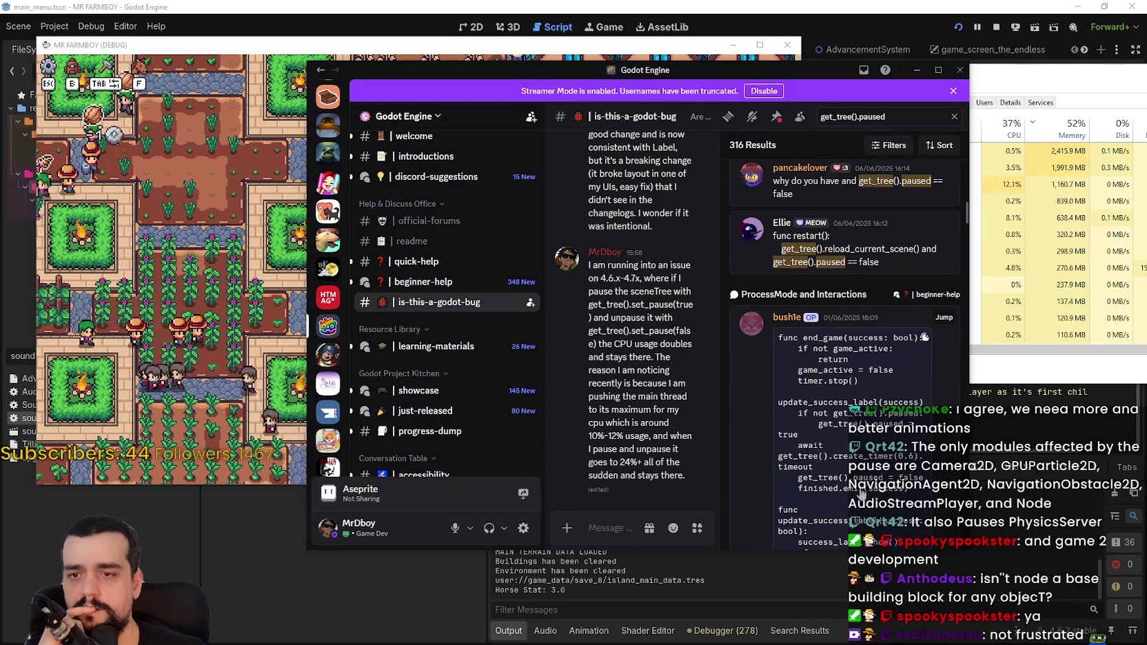
pyautogui.scroll(5, 861, 495)
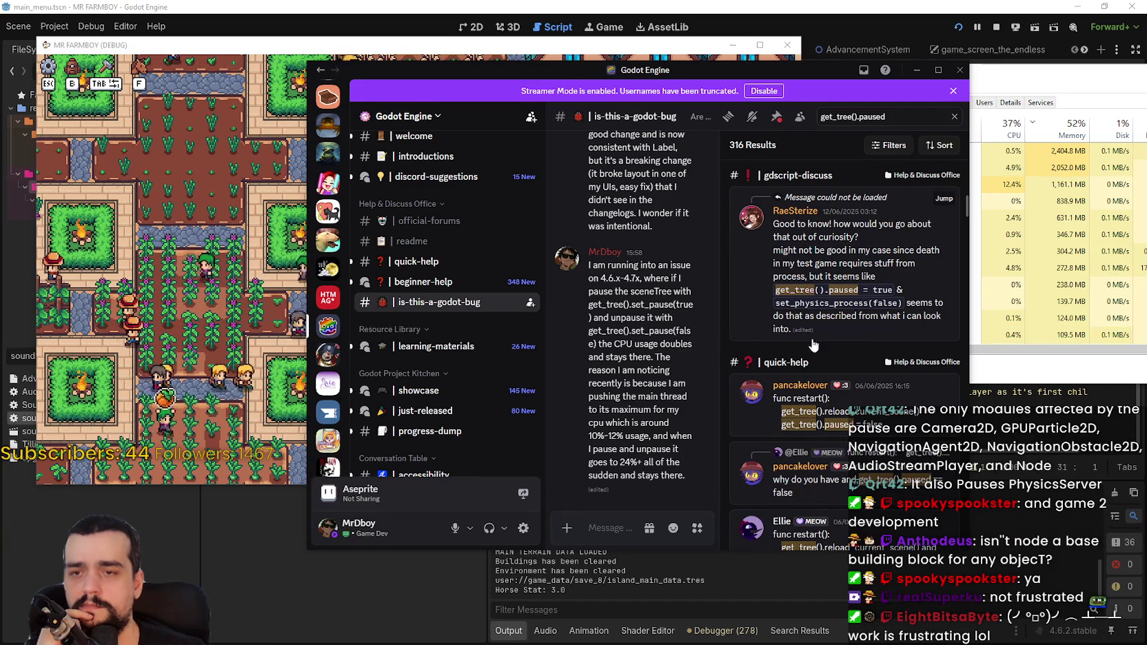
pyautogui.hotkey('alt', 'Tab')
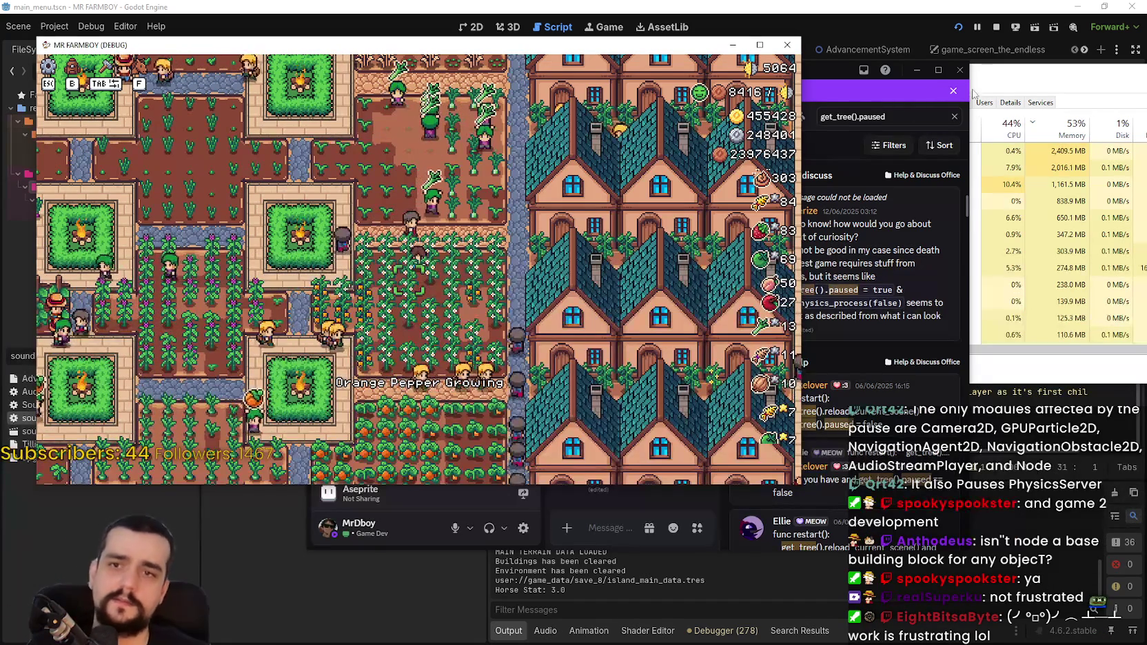
# - Pause and unpause the game with Esc while watching CPU in Task Manager, then return to sound_manager.gd
pyautogui.hotkey('alt', 'Tab')
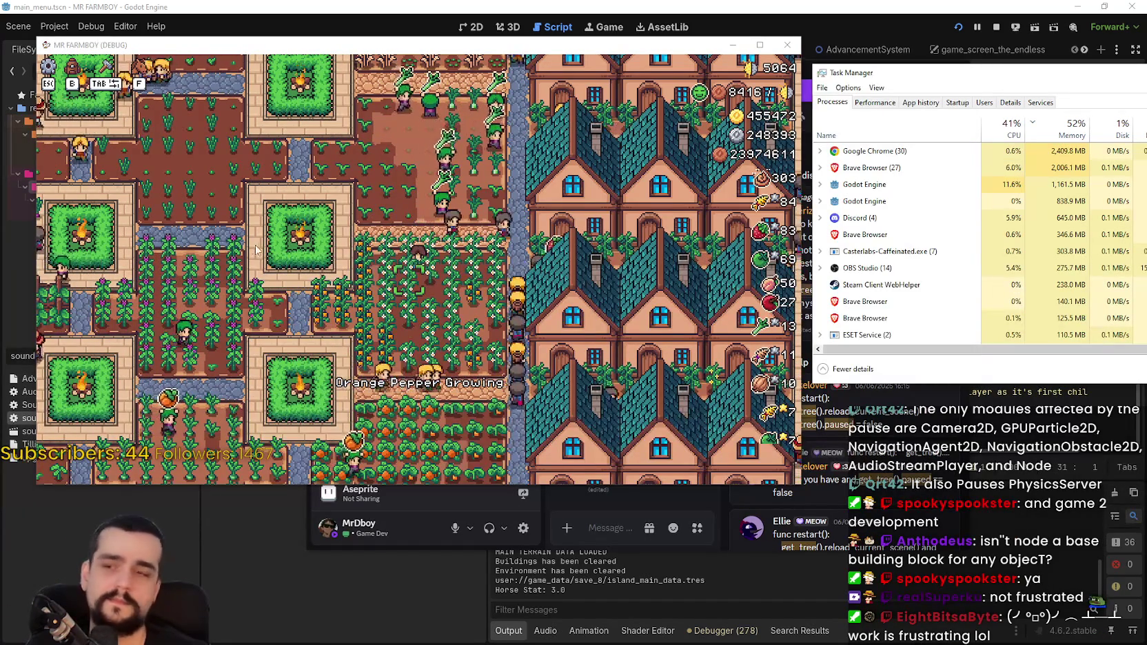
pyautogui.click(251, 248)
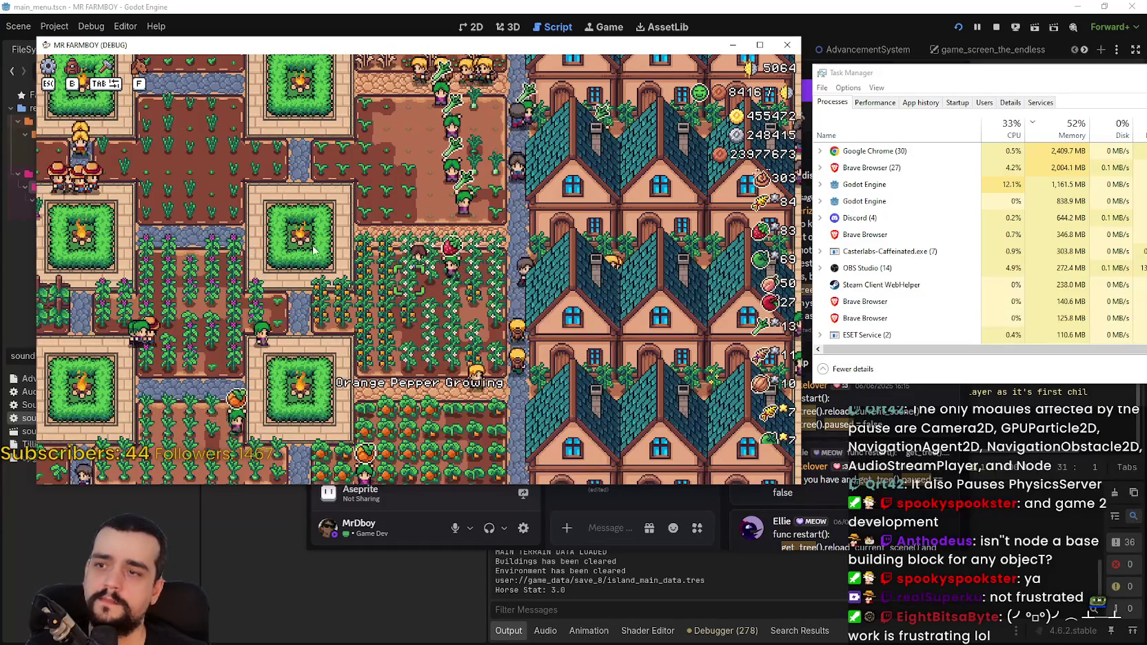
pyautogui.press('Escape')
pyautogui.press('Escape')
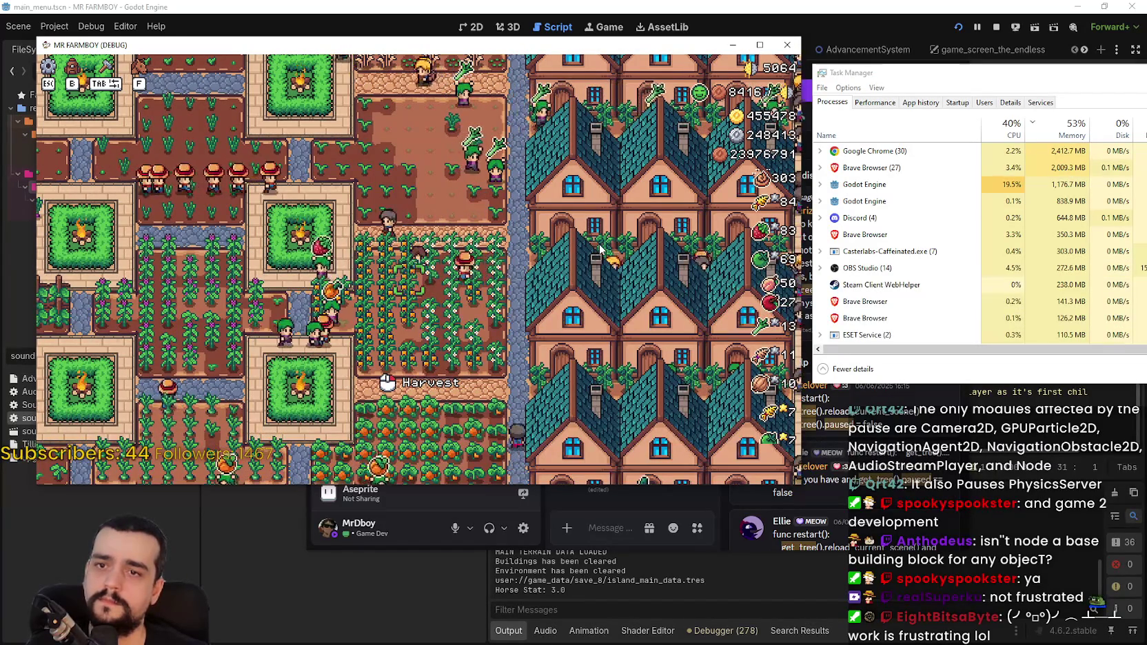
pyautogui.click(853, 15)
pyautogui.click(837, 296)
pyautogui.hotkey('alt', 'Tab')
pyautogui.hotkey('alt', 'Tab')
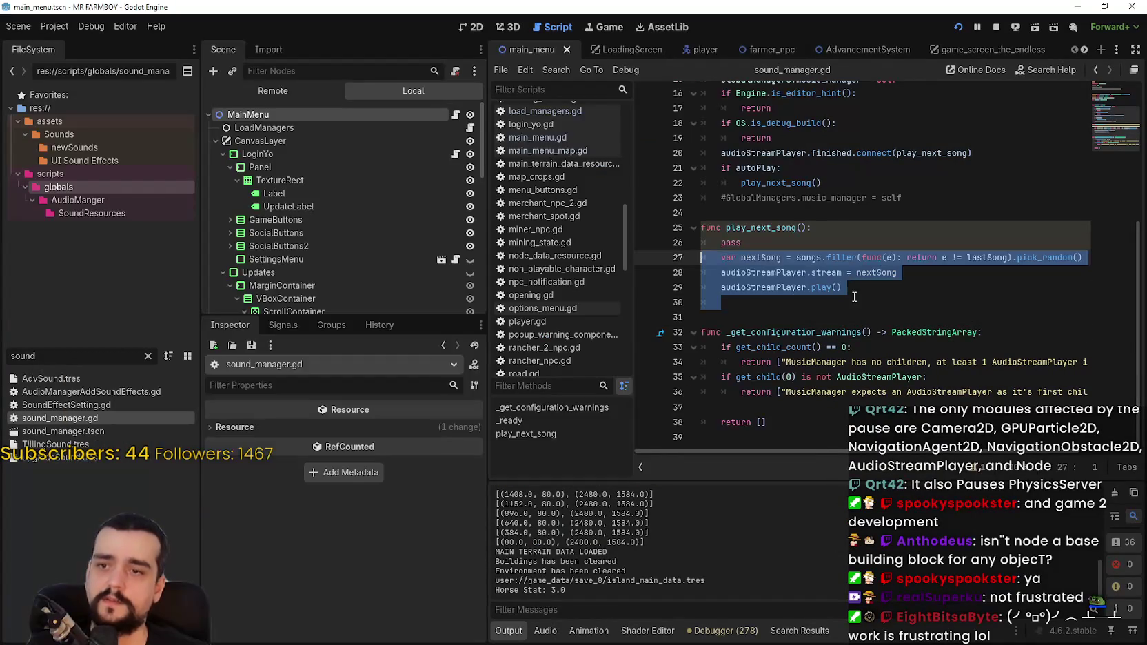
# - Remove pass from play_next_song, restore AudioManager.gd's commented-out bodies with undo, and save
pyautogui.press('BackSpace')
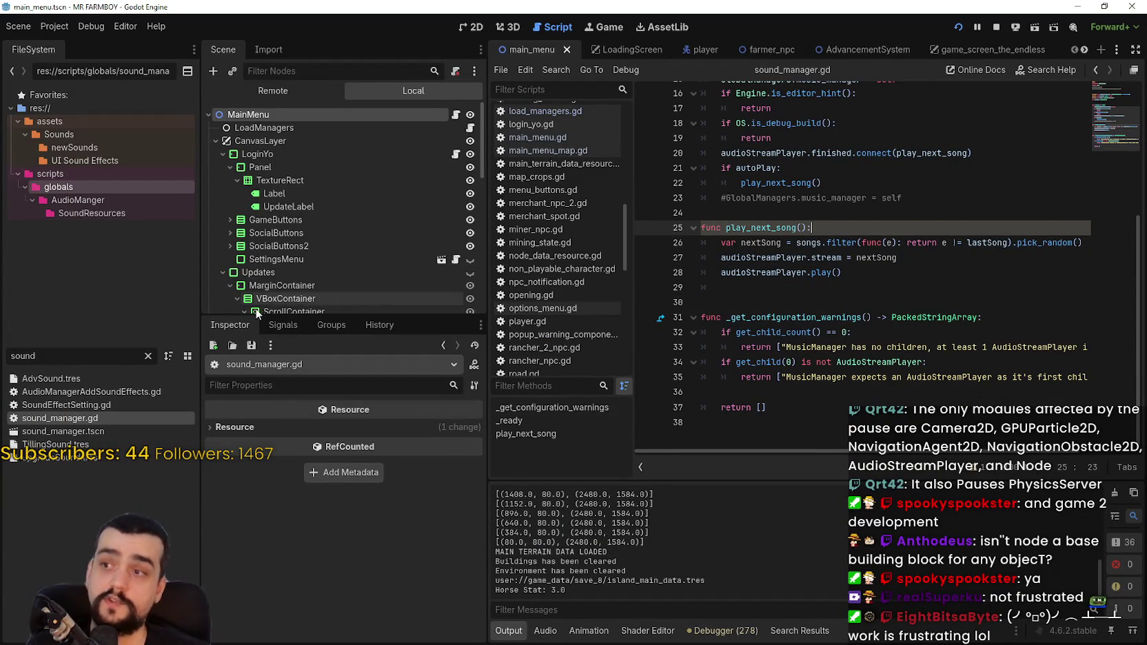
pyautogui.write('audio')
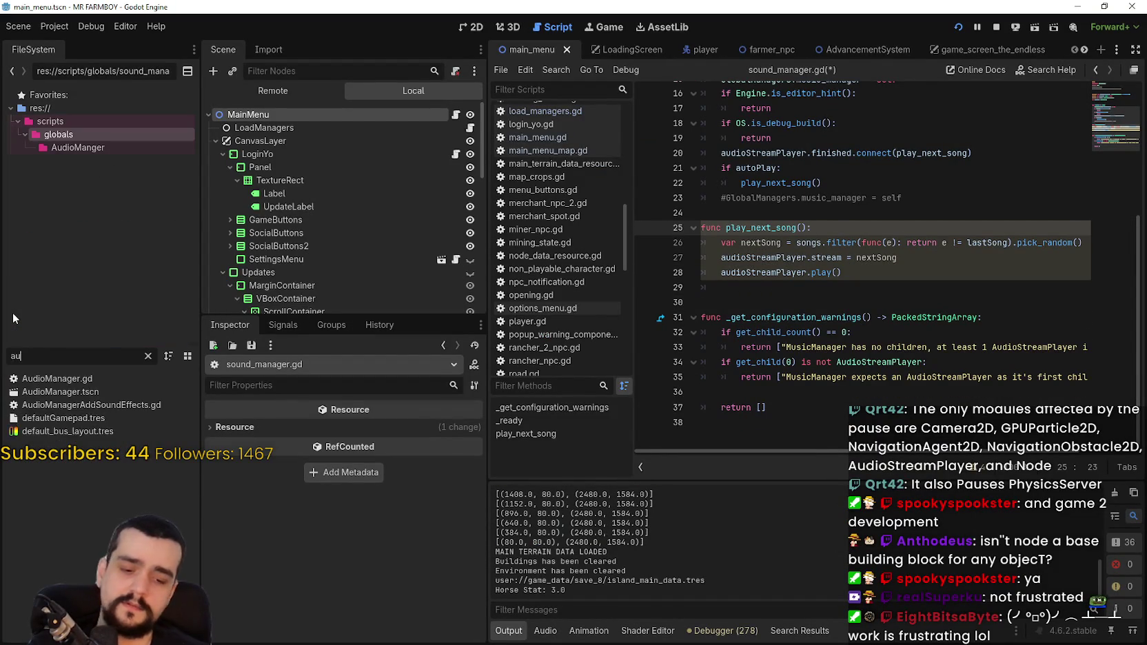
pyautogui.doubleClick(57, 378)
pyautogui.click(836, 332)
pyautogui.hotkey('ctrl', 'z')
pyautogui.hotkey('ctrl', 'z')
pyautogui.hotkey('ctrl', 'z')
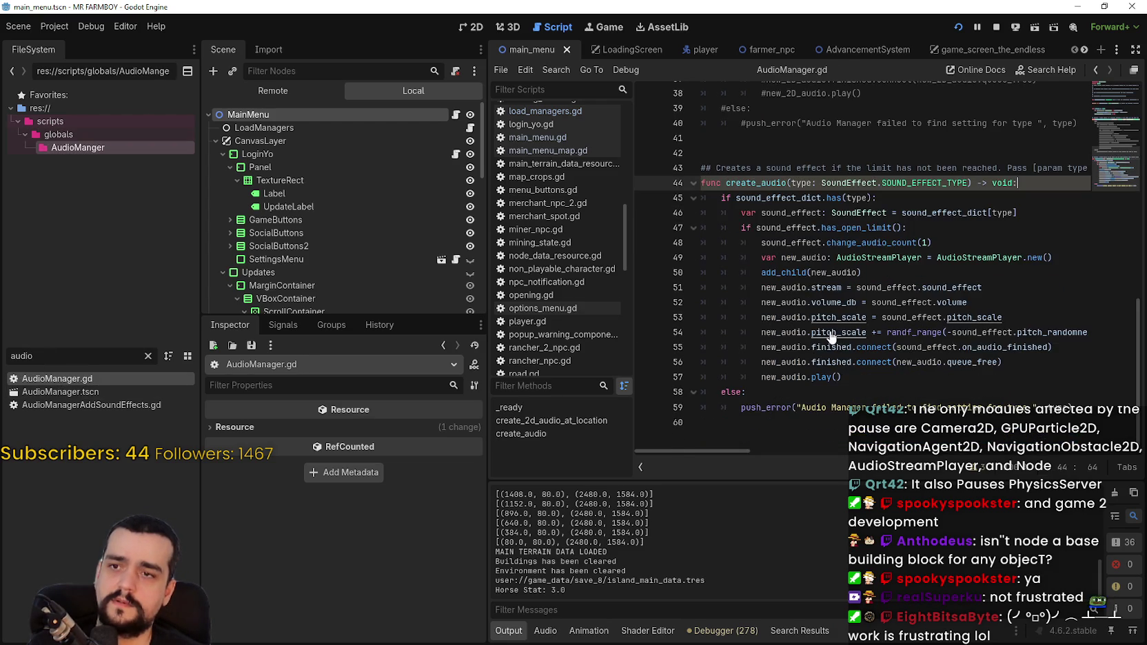
pyautogui.hotkey('ctrl', 'z')
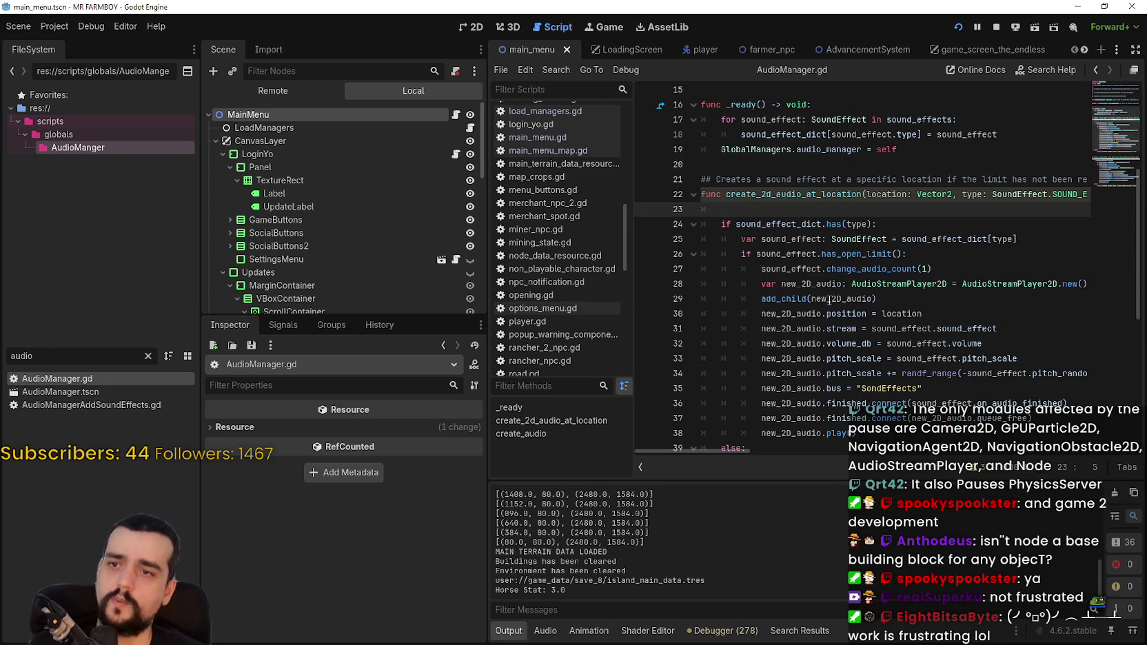
pyautogui.press('BackSpace')
pyautogui.hotkey('ctrl', 's')
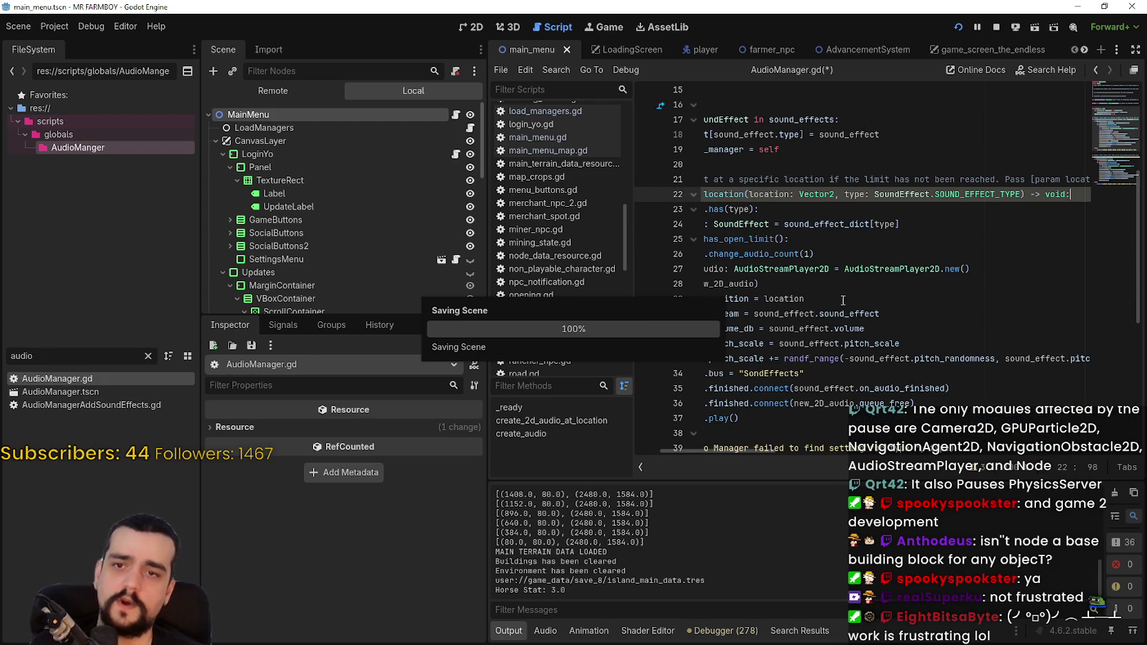
# - Stop the running game, review create_audio's code, and open the MainMenu script
pyautogui.scroll(-6, 839, 276)
pyautogui.click(820, 334)
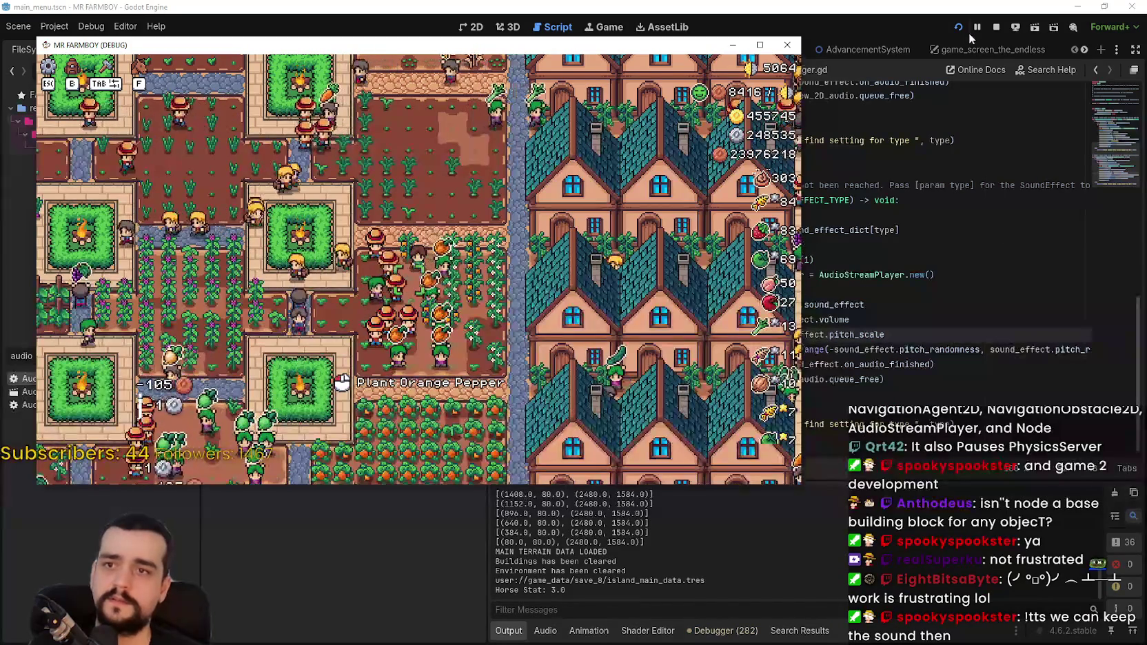
pyautogui.click(996, 26)
pyautogui.click(780, 261)
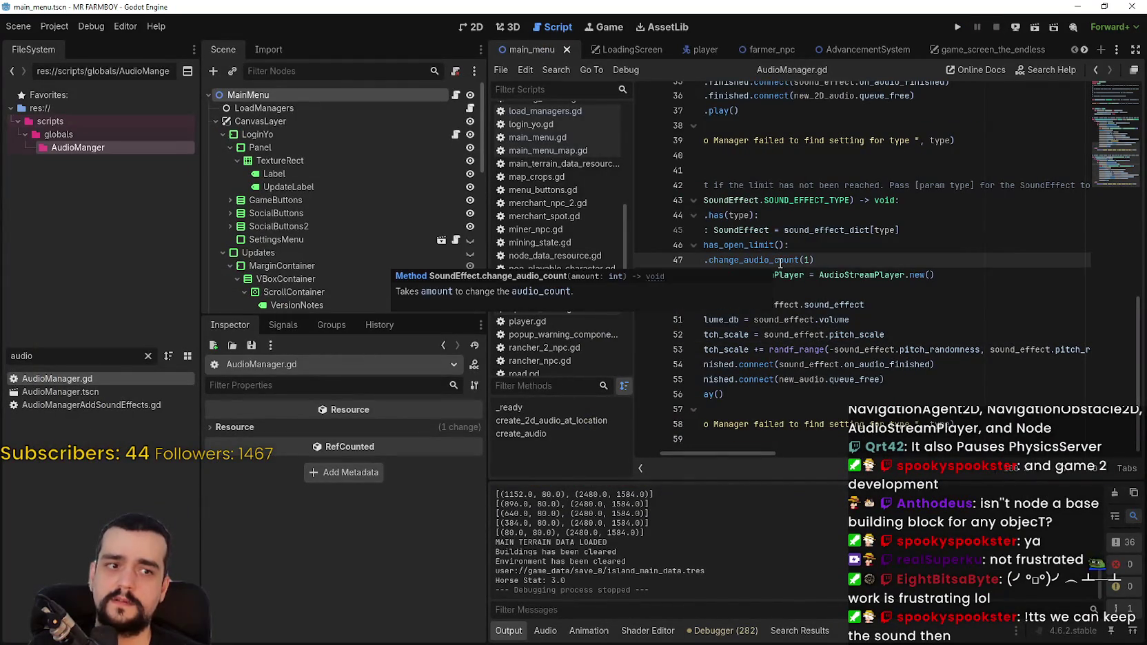
pyautogui.click(798, 174)
pyautogui.click(803, 141)
pyautogui.scroll(3, 804, 227)
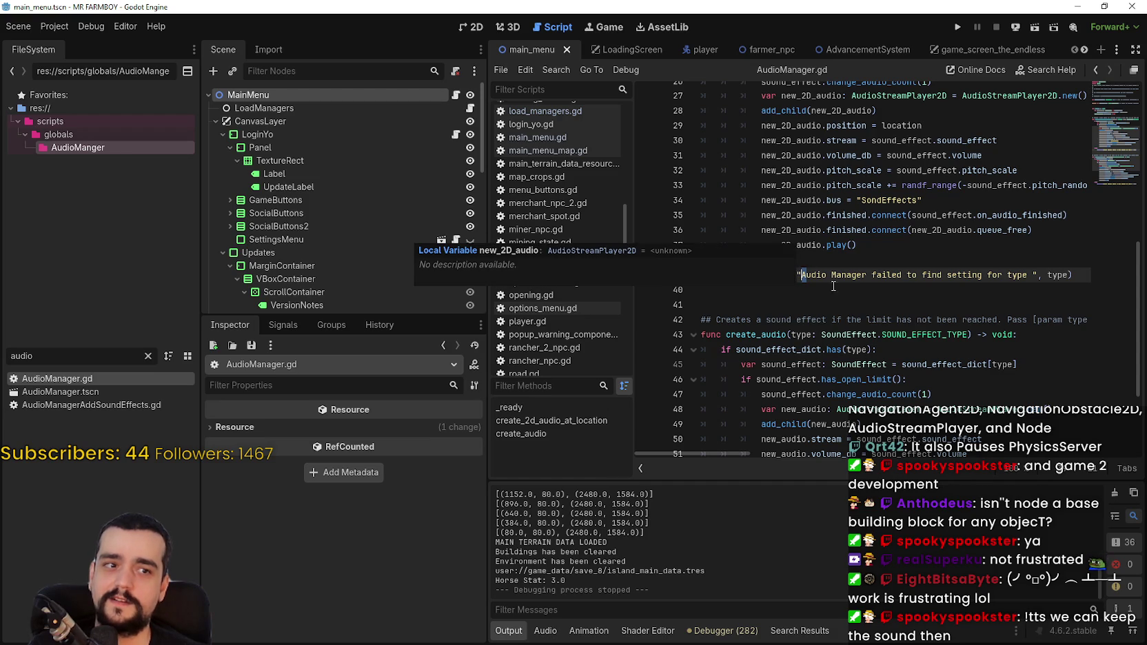
pyautogui.scroll(1, 830, 277)
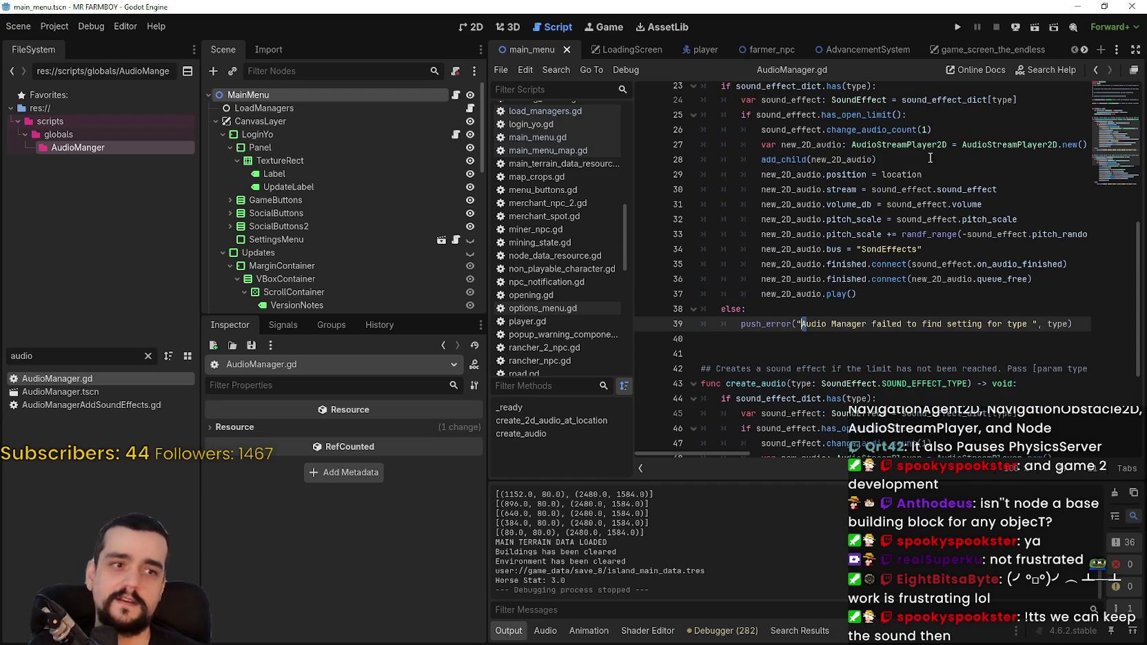
pyautogui.click(456, 94)
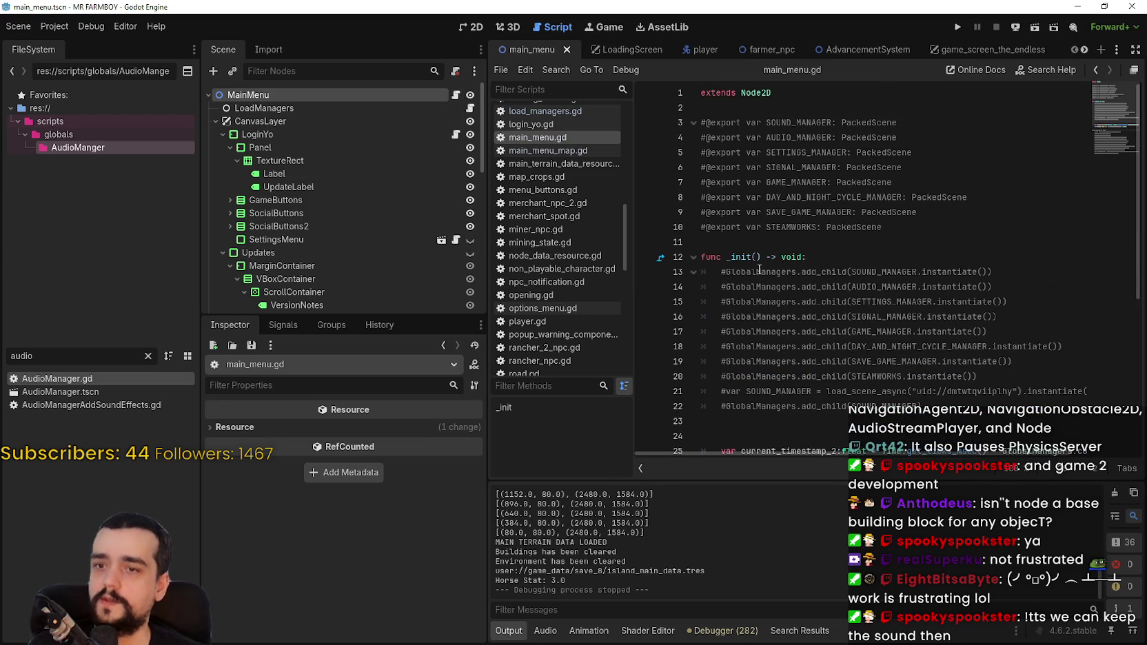
# - Filter for 'settl', open settings_menu.gd, and place the caret after the set_pause(true) call
pyautogui.press('BackSpace')
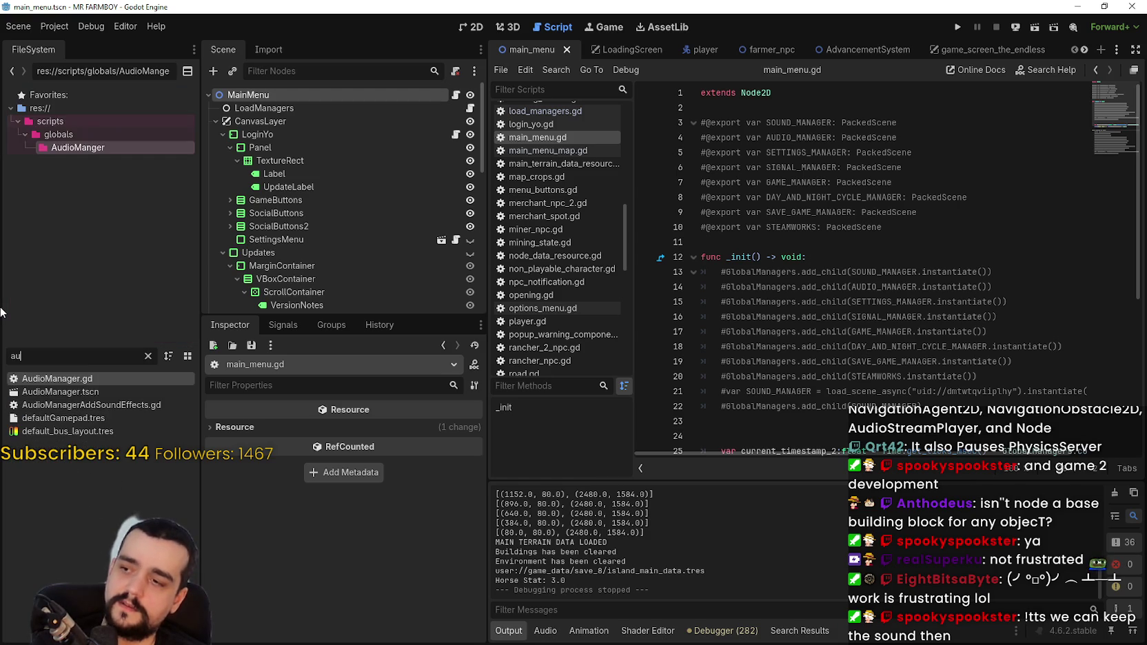
pyautogui.write('settl')
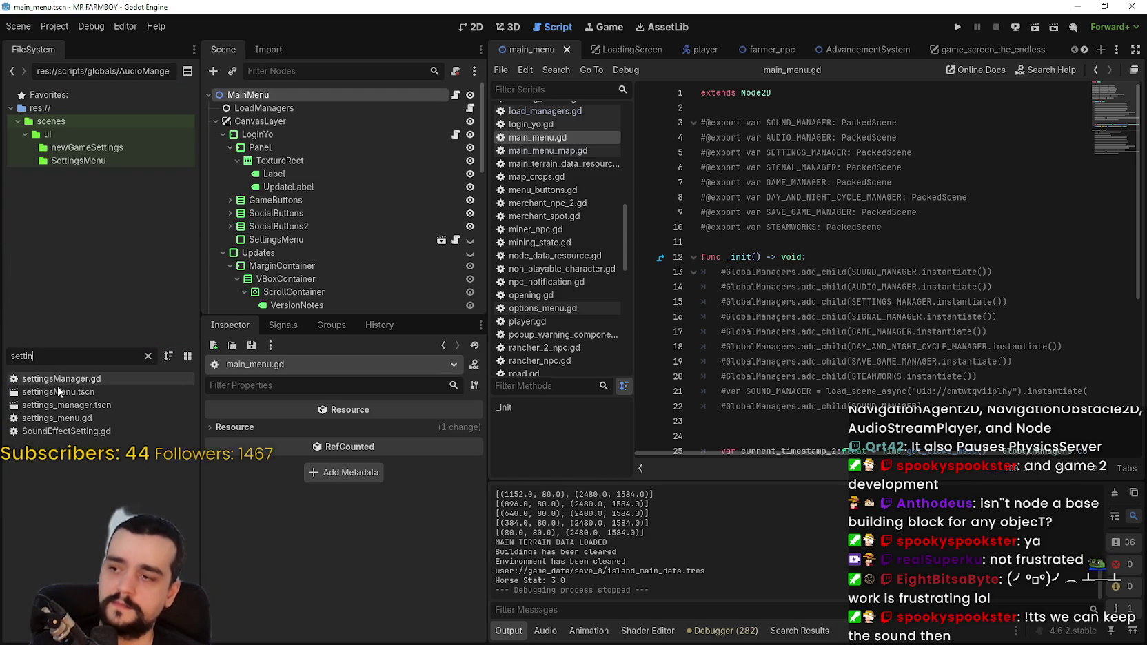
pyautogui.doubleClick(89, 417)
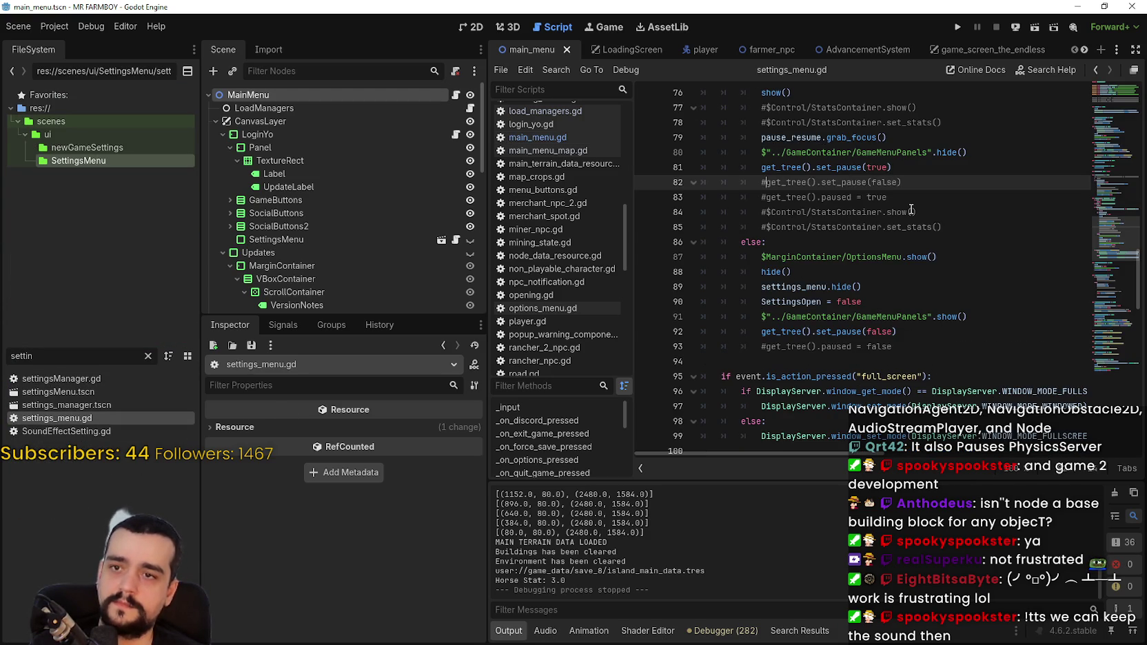
pyautogui.click(914, 170)
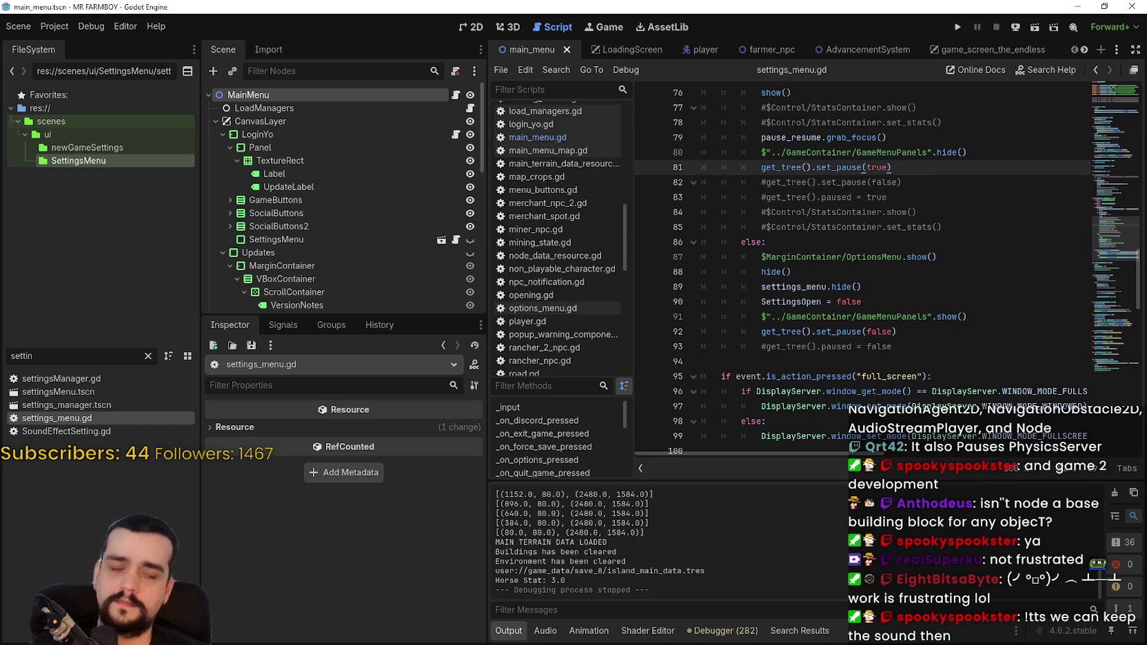
pyautogui.hotkey('alt', 'Tab')
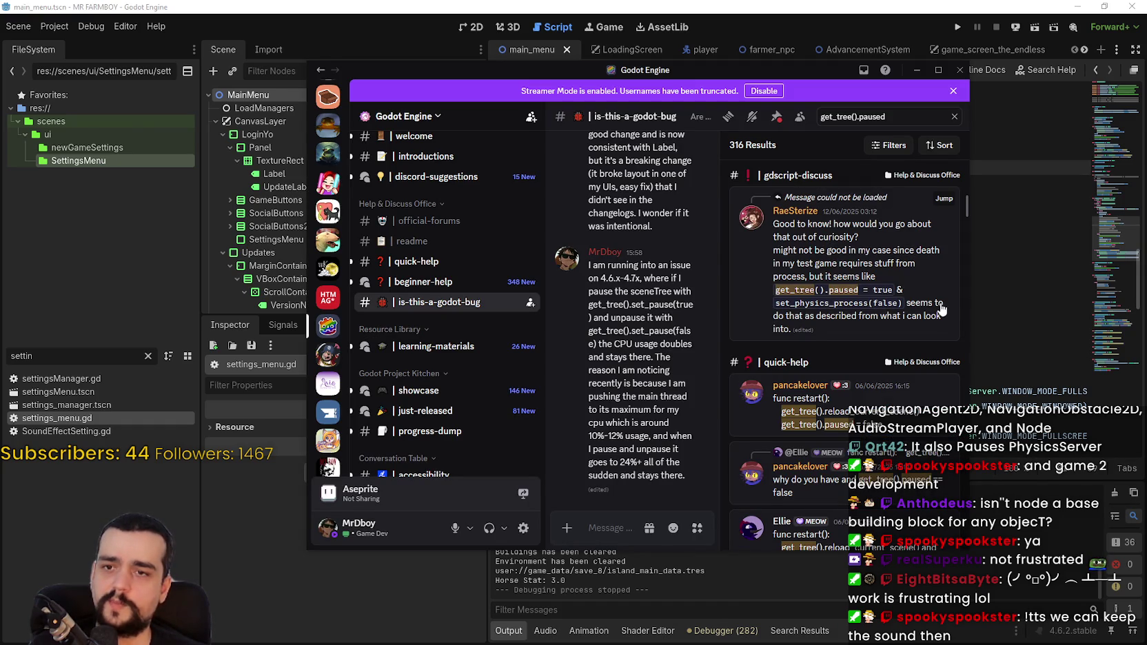
pyautogui.click(999, 269)
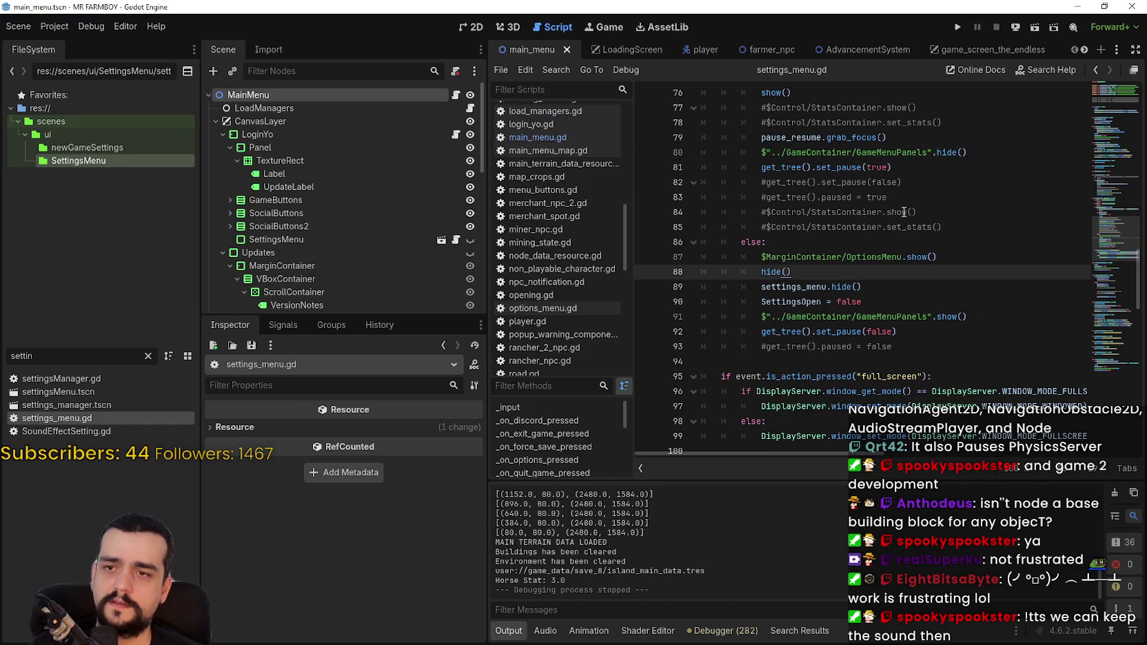
pyautogui.click(900, 167)
# - Start a set_physics_process call on new line 82 after set_pause(true)
pyautogui.press('Return')
pyautogui.write('get_tre')
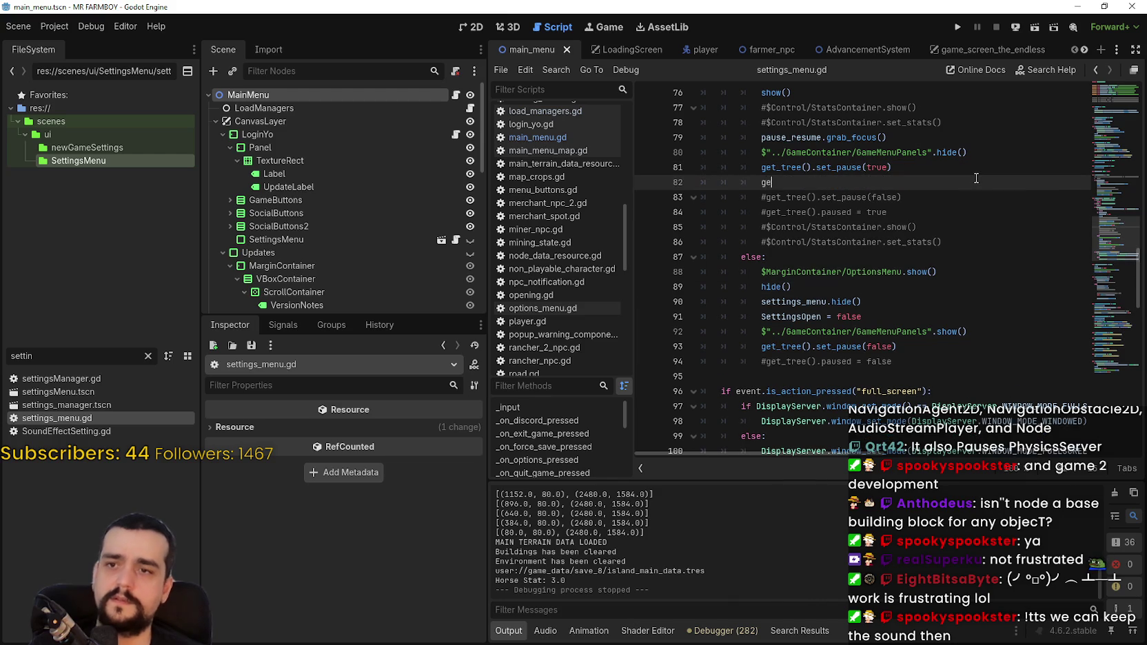
pyautogui.press('Return')
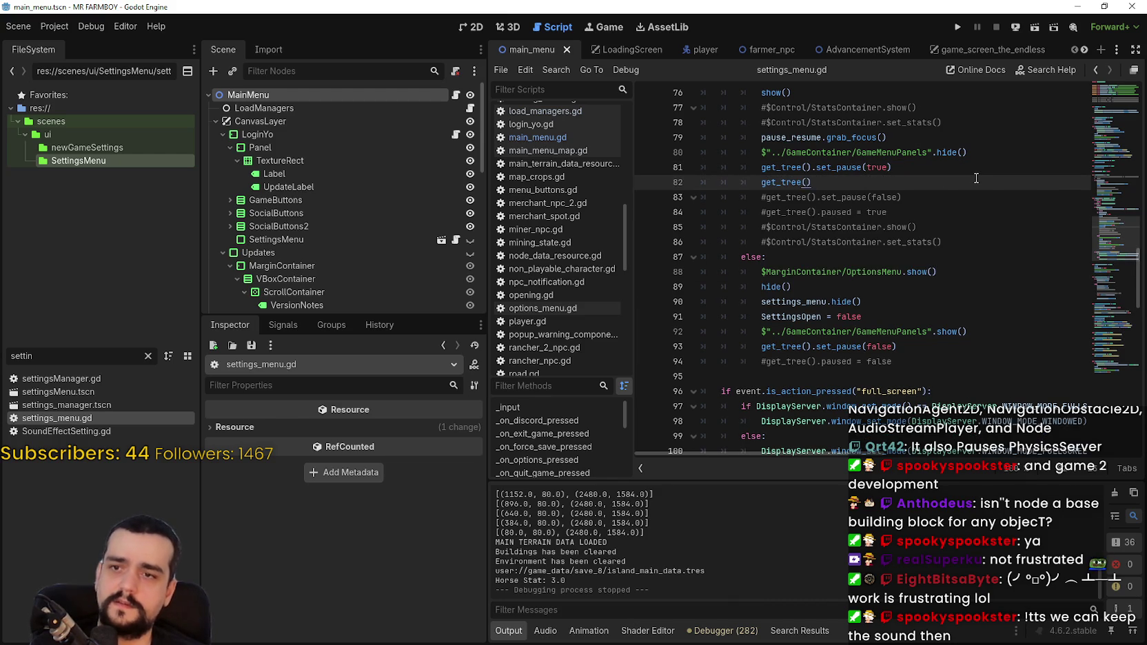
pyautogui.write('.set_ph')
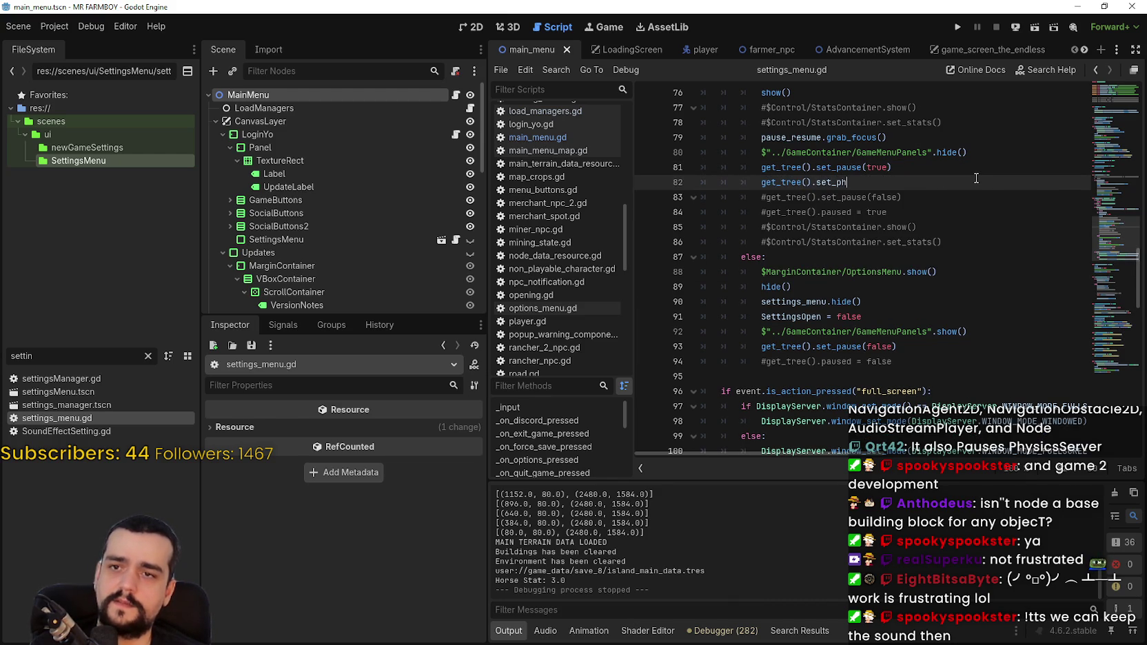
pyautogui.write('et')
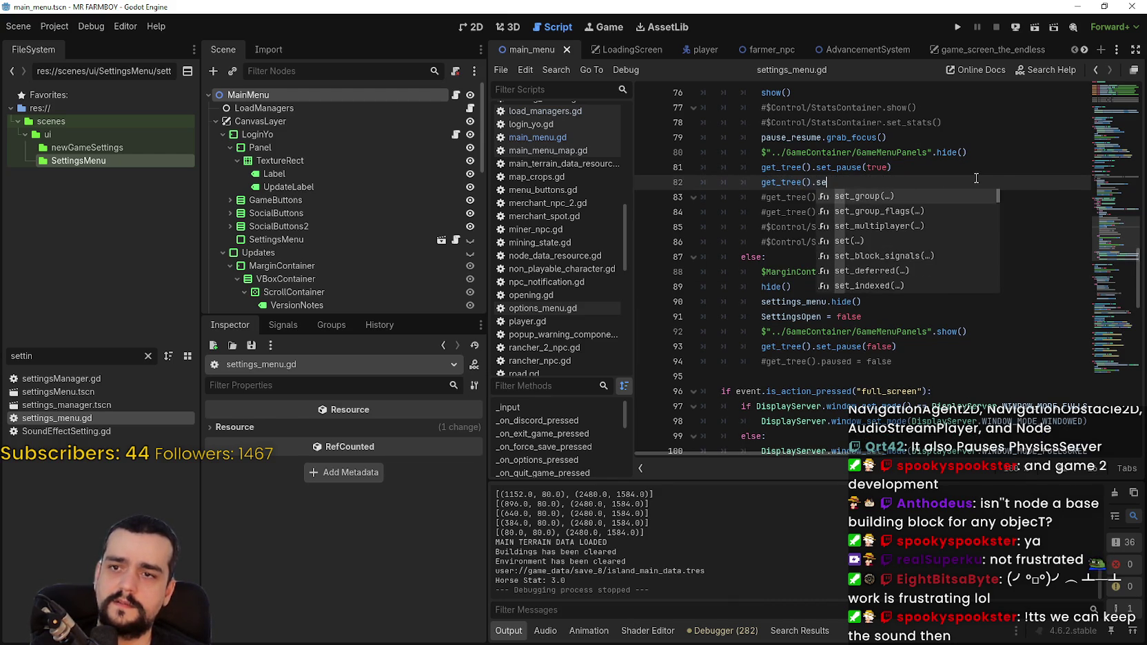
pyautogui.write('_h')
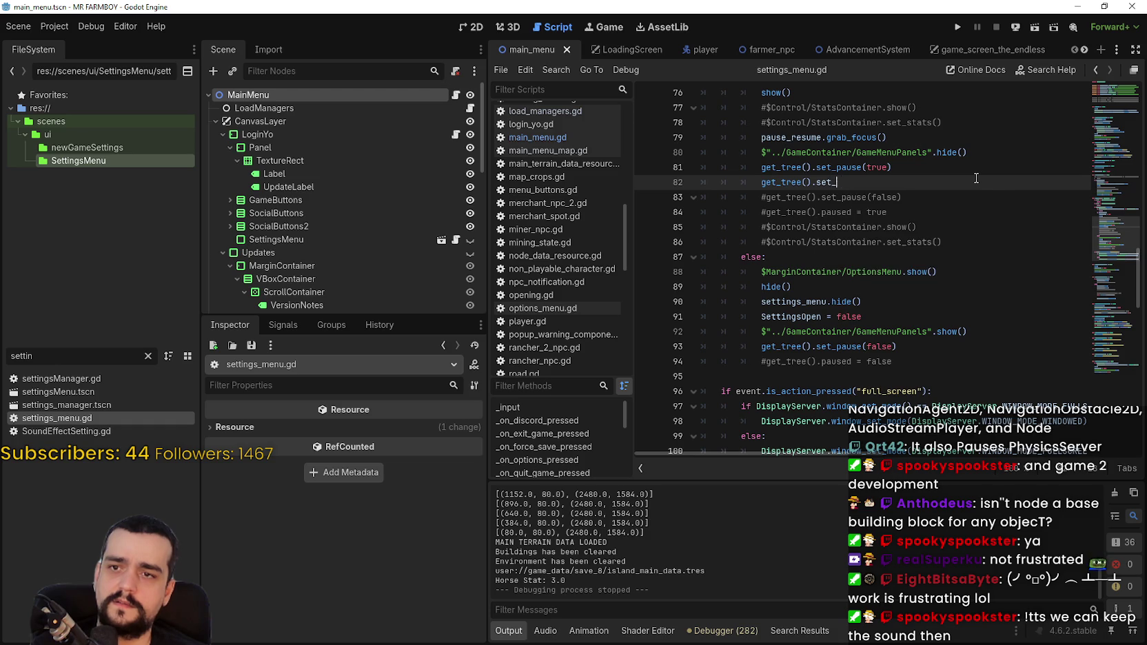
pyautogui.press('BackSpace')
pyautogui.press('BackSpace')
pyautogui.press('BackSpace')
pyautogui.write('_phyi')
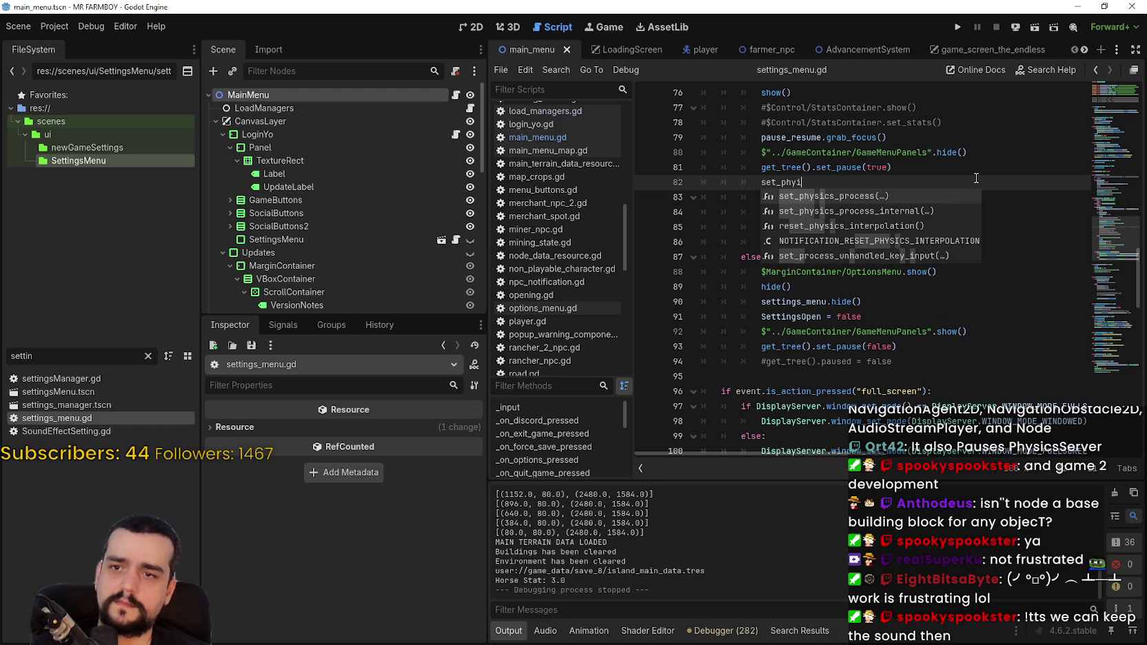
pyautogui.press('Return')
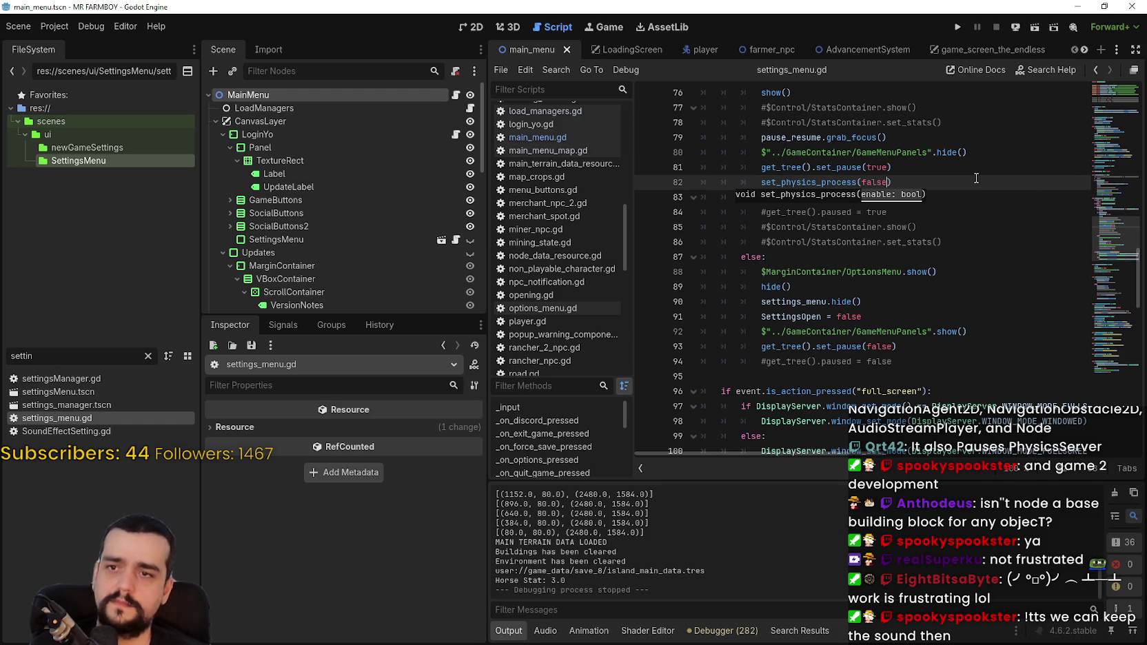
# - Complete line 82 as get_tree().set_physics_process(false) and copy it
pyautogui.moveTo(761, 167); pyautogui.dragTo(814, 166)
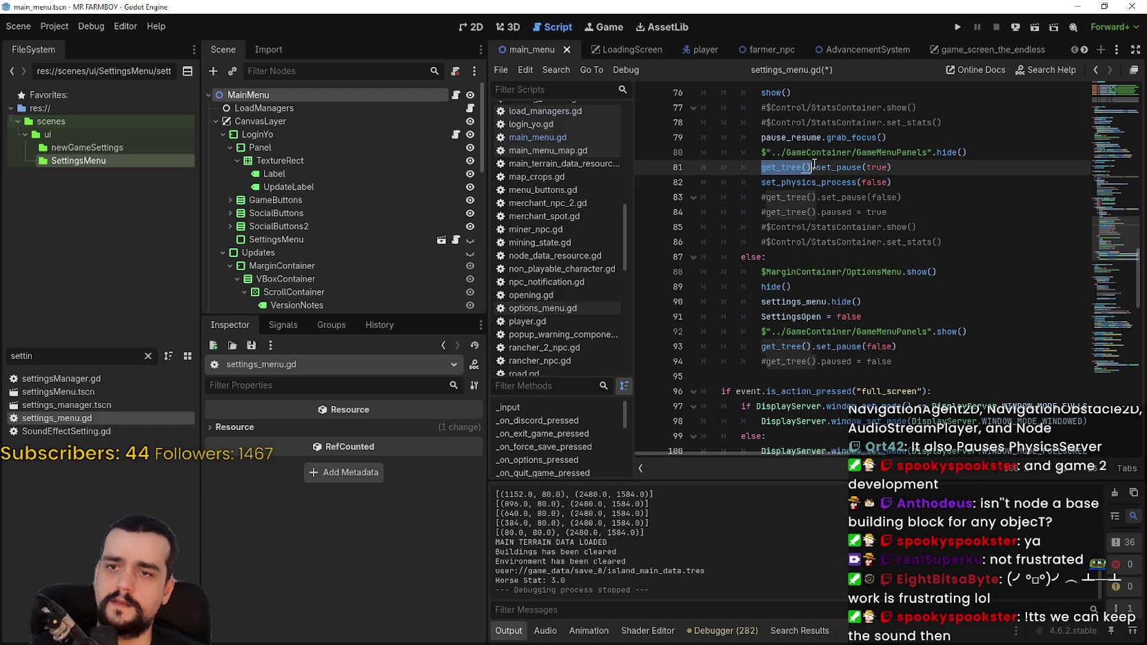
pyautogui.hotkey('ctrl', 'c')
pyautogui.click(761, 182)
pyautogui.hotkey('ctrl', 'v')
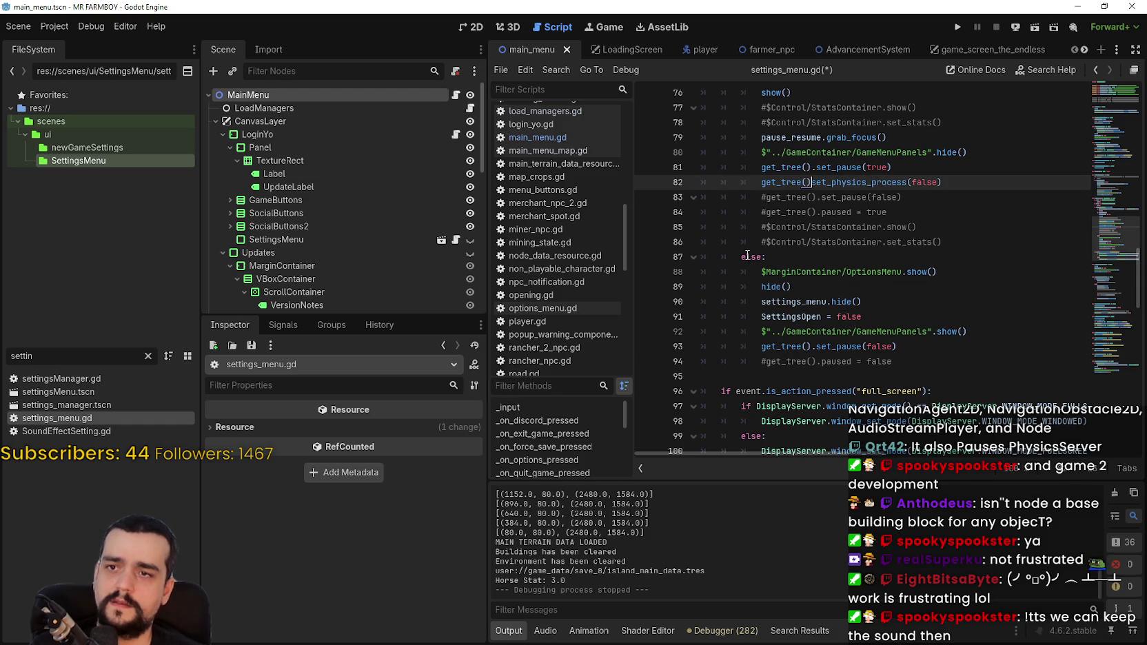
pyautogui.write('.')
pyautogui.click(754, 174)
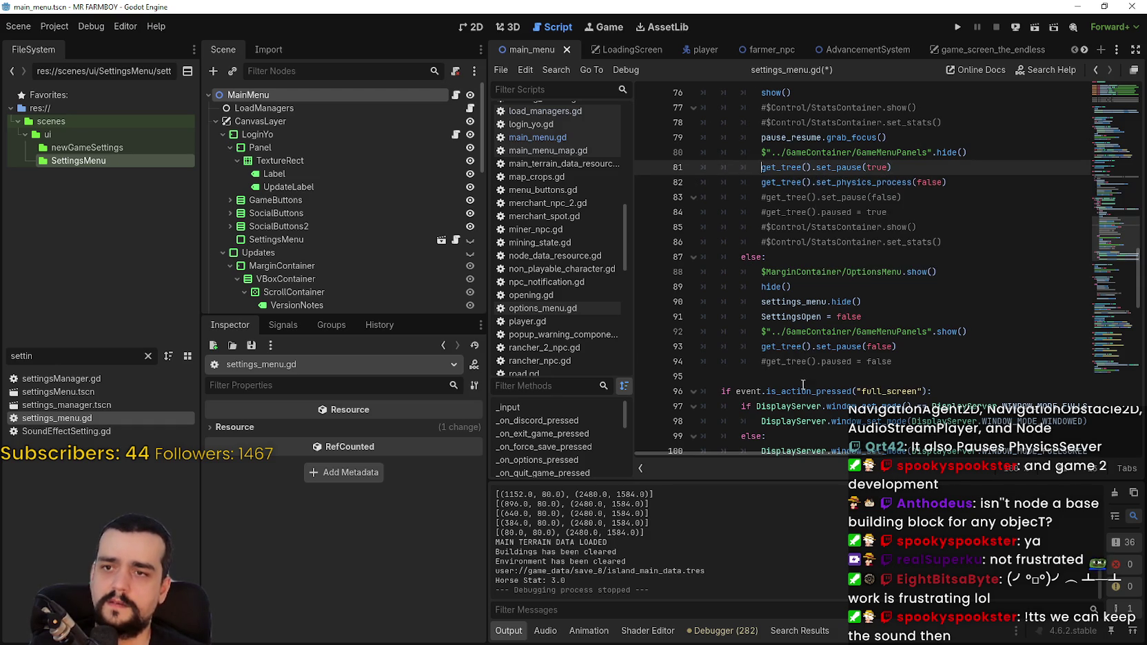
pyautogui.moveTo(976, 182); pyautogui.dragTo(711, 183)
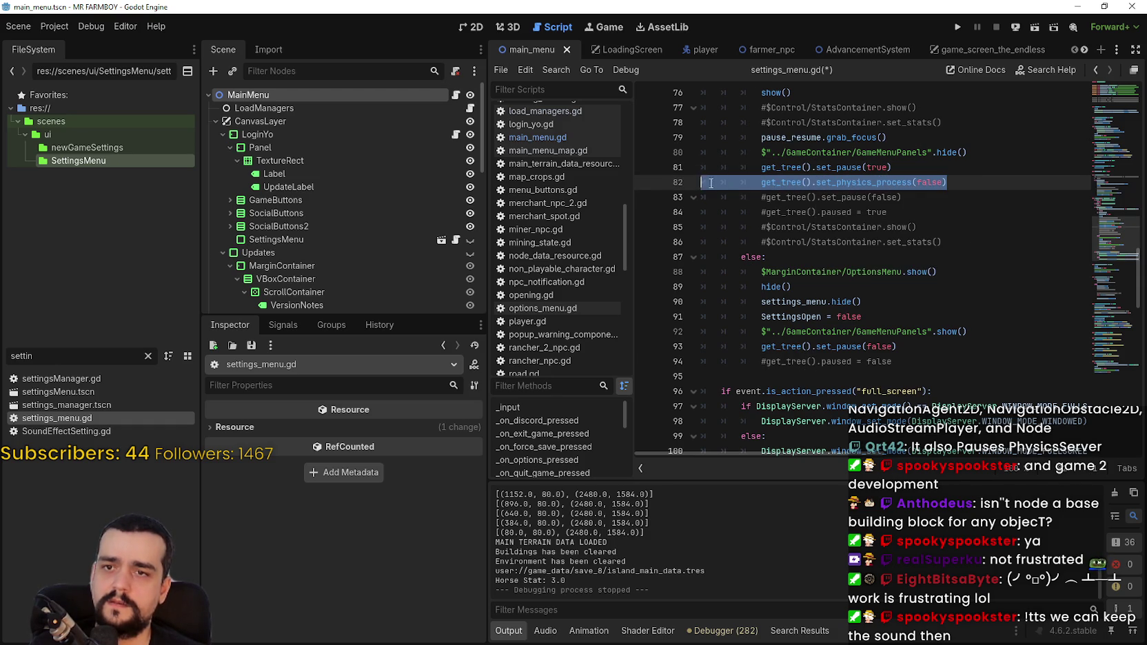
pyautogui.doubleClick(936, 183)
pyautogui.write('true')
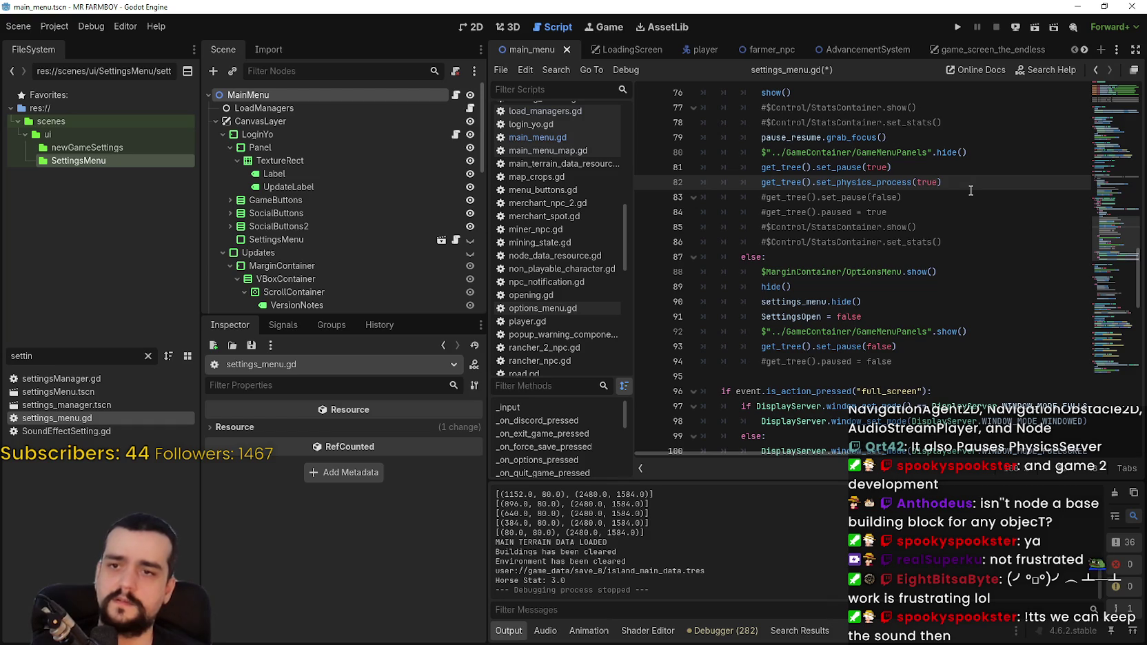
pyautogui.moveTo(941, 183)
pyautogui.mouseDown()
pyautogui.moveTo(724, 184)
pyautogui.moveTo(759, 185)
pyautogui.mouseUp()
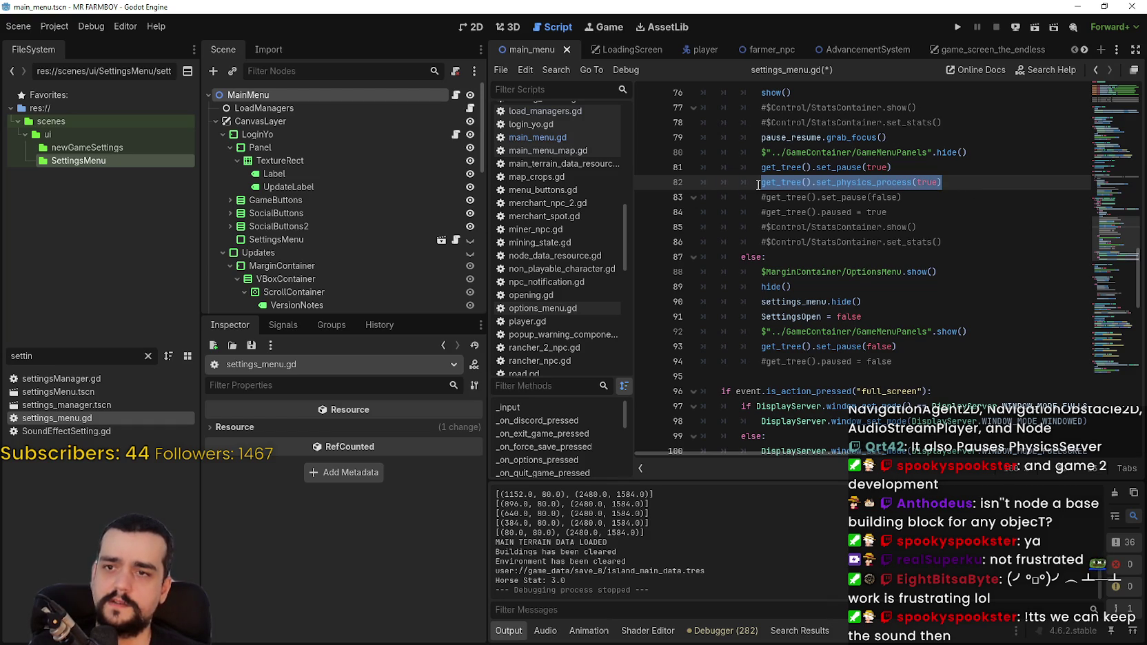
pyautogui.doubleClick(927, 182)
pyautogui.write('fals')
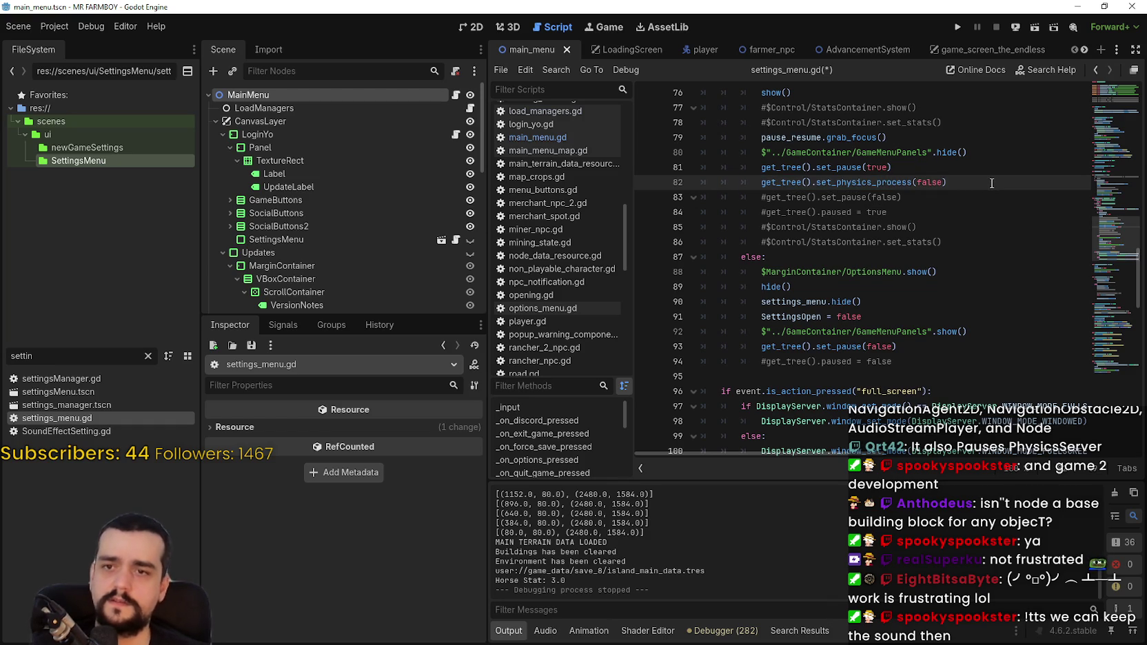
pyautogui.moveTo(991, 183)
pyautogui.mouseDown()
pyautogui.moveTo(793, 210)
pyautogui.moveTo(761, 183)
pyautogui.mouseUp()
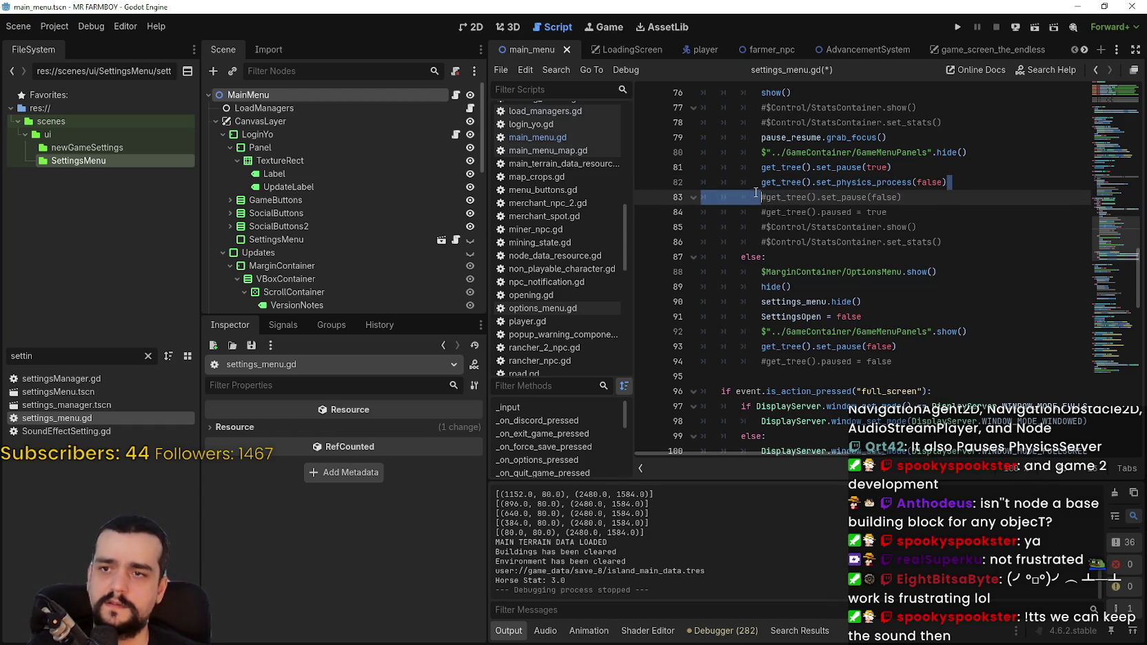
# - Add get_tree().set_physics_process(true) as line 94 and run the project with F5
pyautogui.click(970, 356)
pyautogui.click(982, 346)
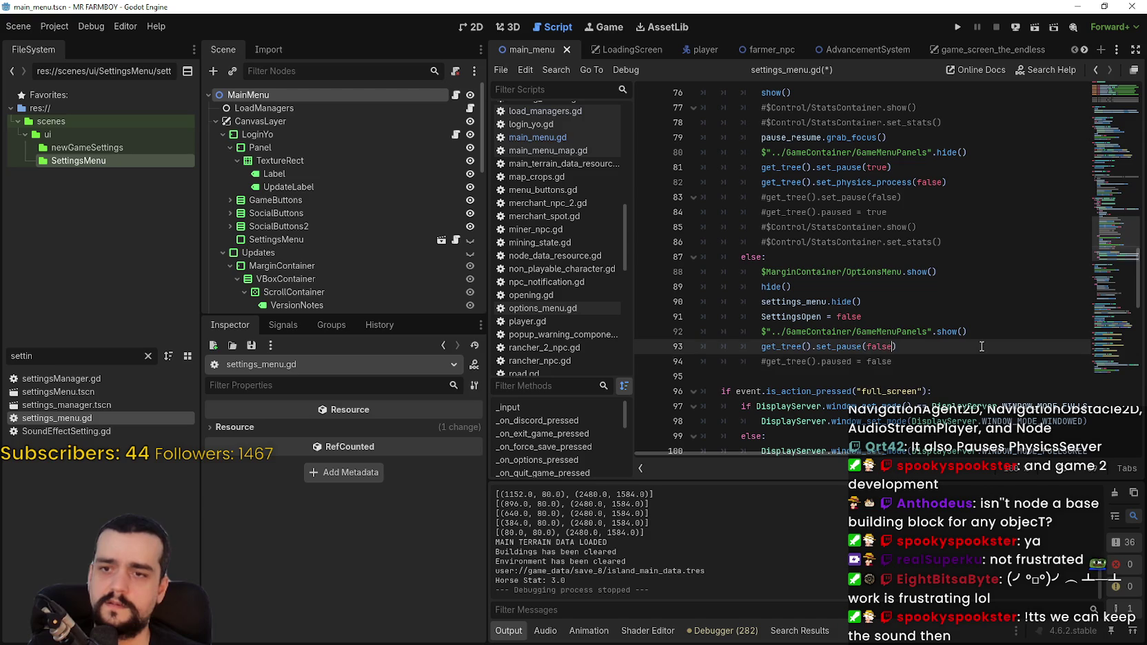
pyautogui.press('Return')
pyautogui.hotkey('ctrl', 'v')
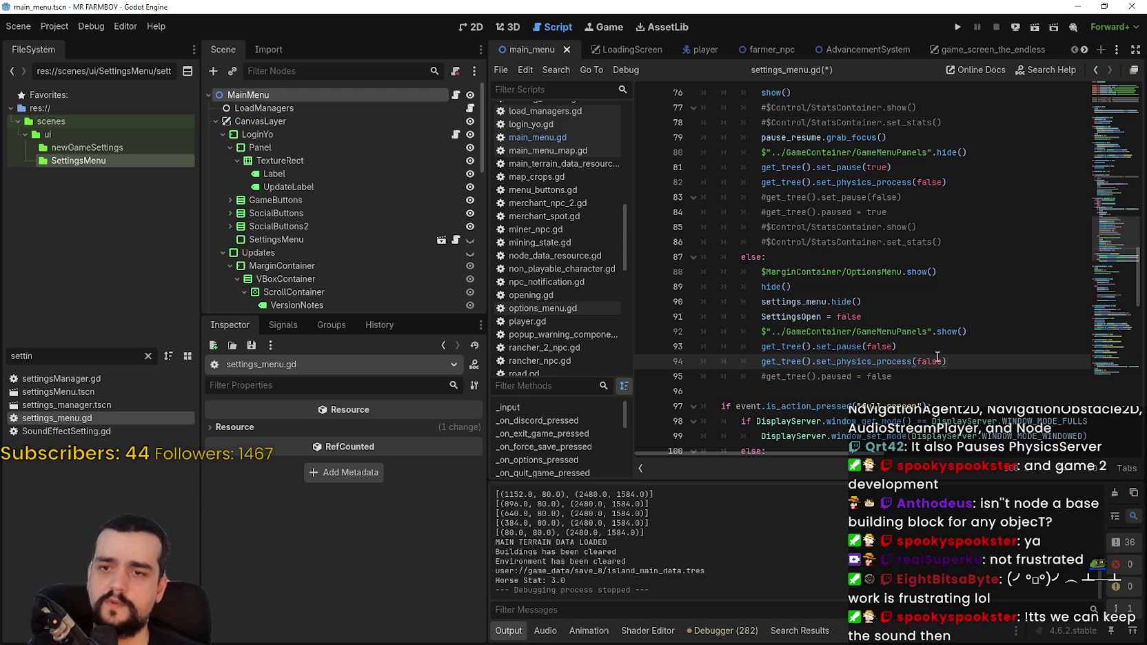
pyautogui.doubleClick(936, 359)
pyautogui.write('tru')
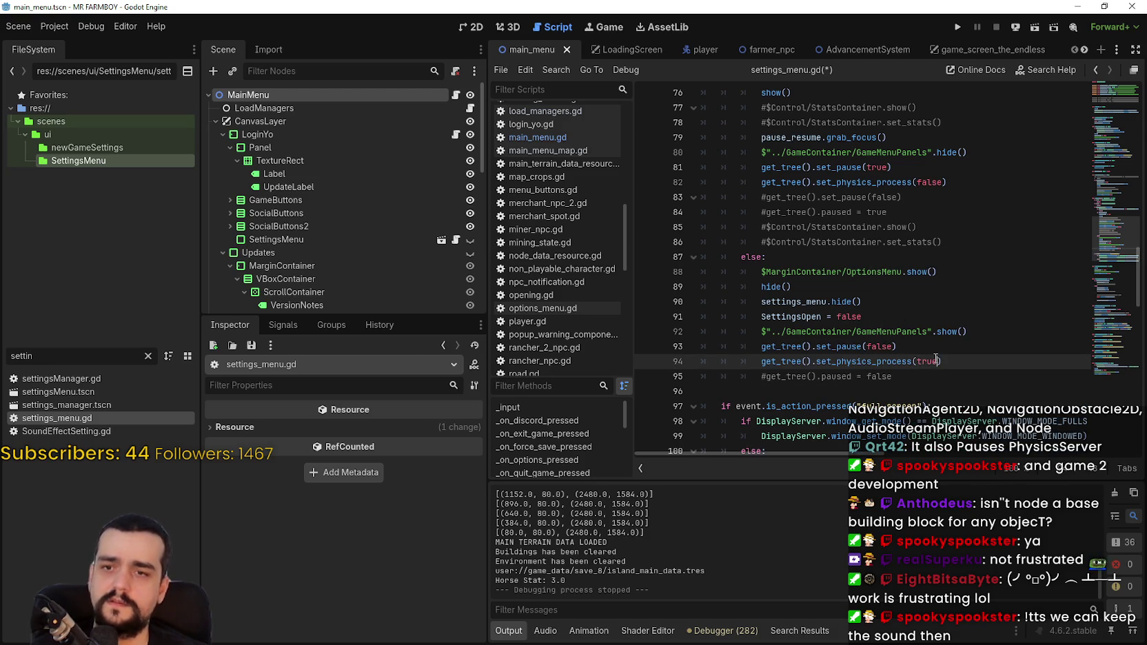
pyautogui.press('F5')
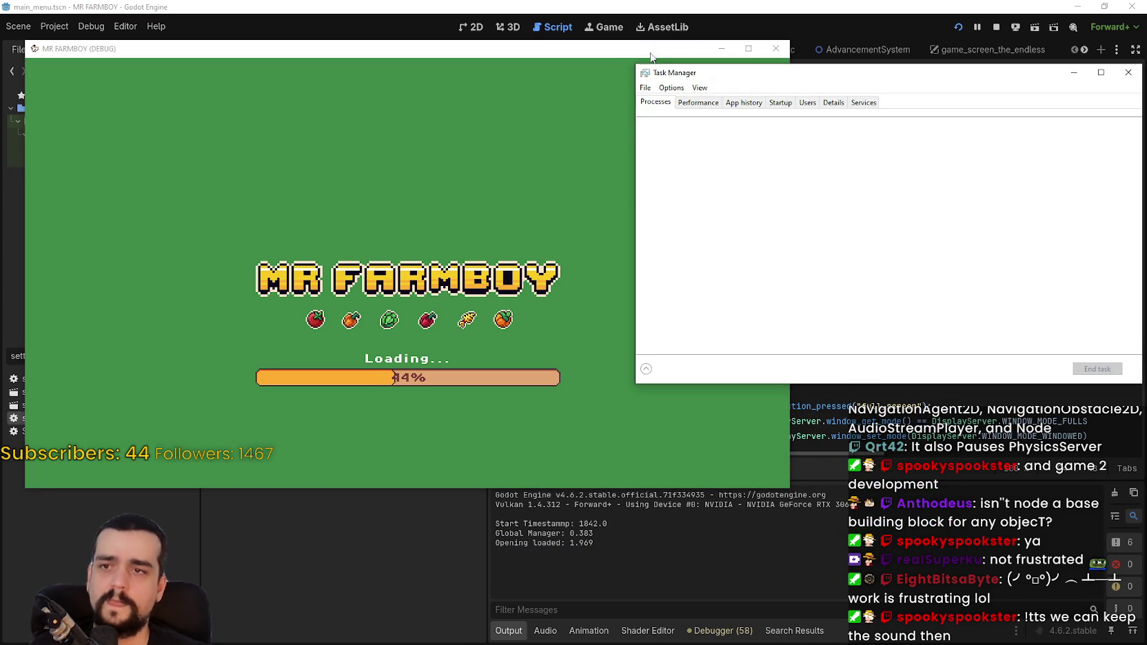
# - Load a save in the running game and press Esc, triggering the set_physics_process error at line 82
pyautogui.moveTo(678, 68)
pyautogui.mouseDown()
pyautogui.moveTo(859, 115)
pyautogui.moveTo(857, 140)
pyautogui.mouseUp()
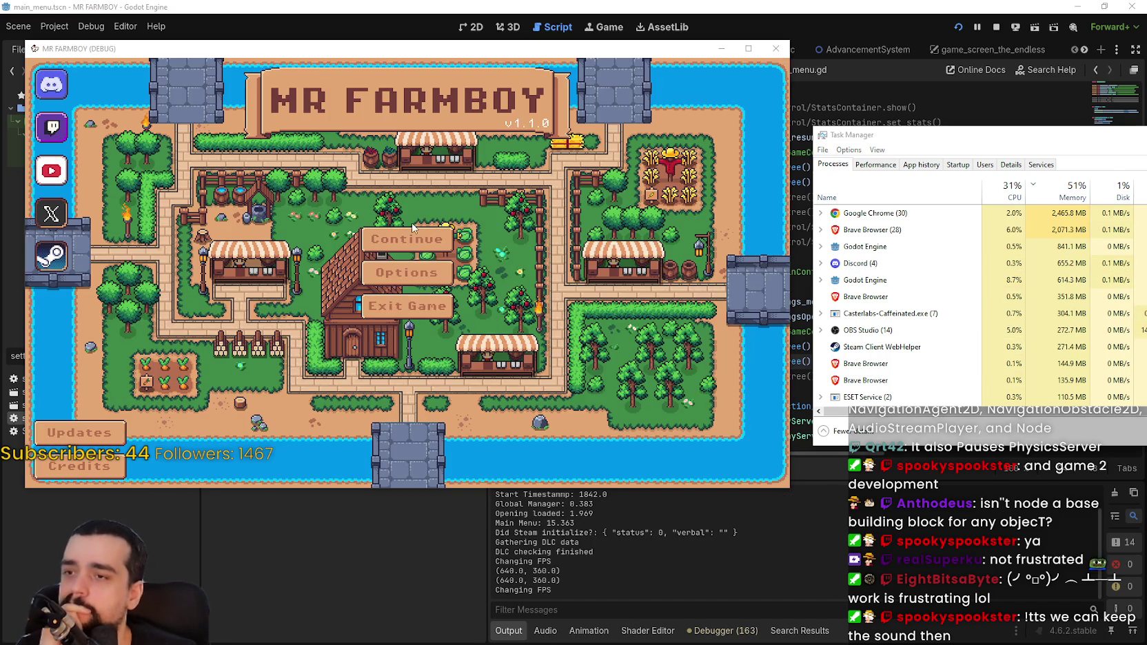
pyautogui.click(398, 238)
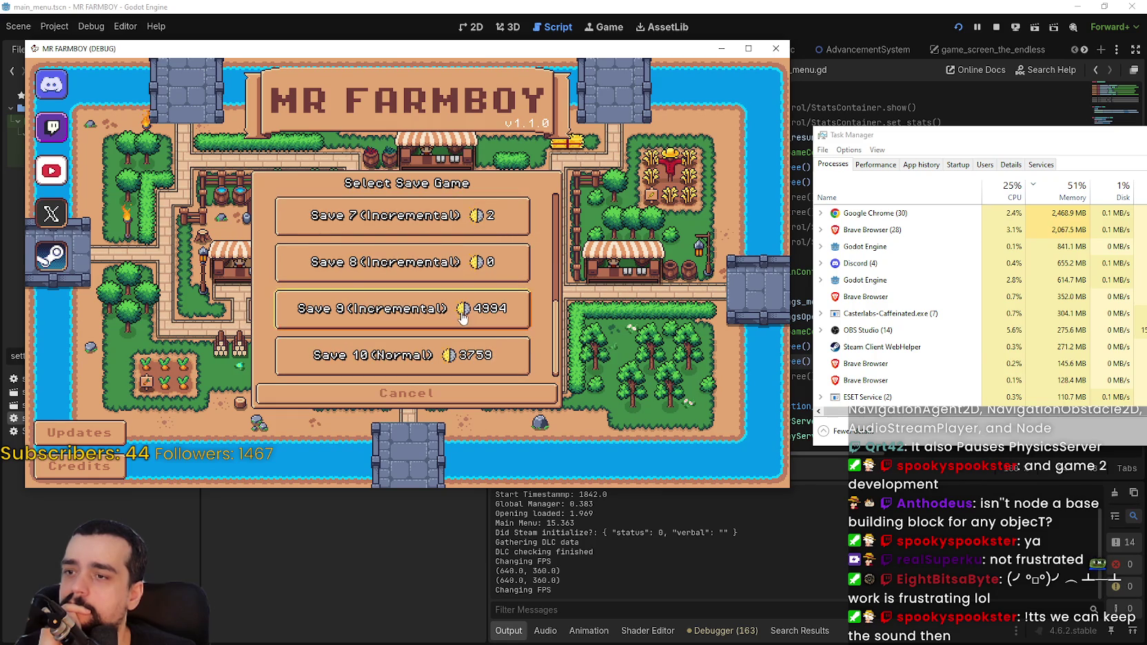
pyautogui.click(482, 307)
pyautogui.click(528, 316)
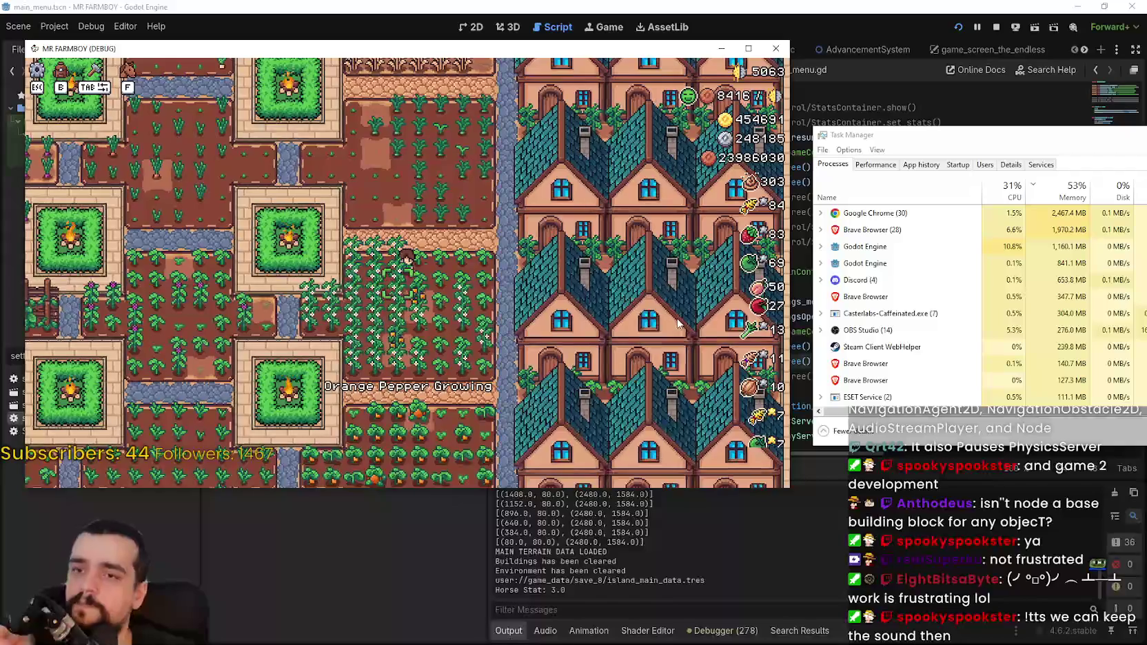
pyautogui.press('Escape')
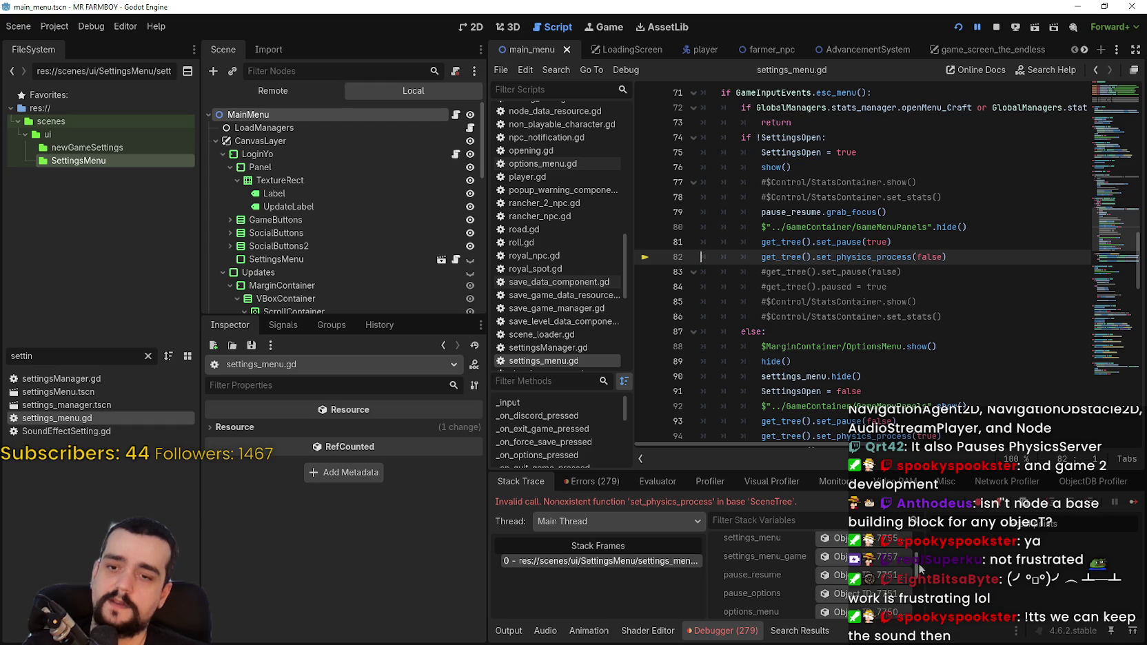
# - Comment out the set_physics_process calls on lines 82 and 94, save, and resume execution
pyautogui.click(761, 257)
pyautogui.write('#')
pyautogui.scroll(-2, 761, 256)
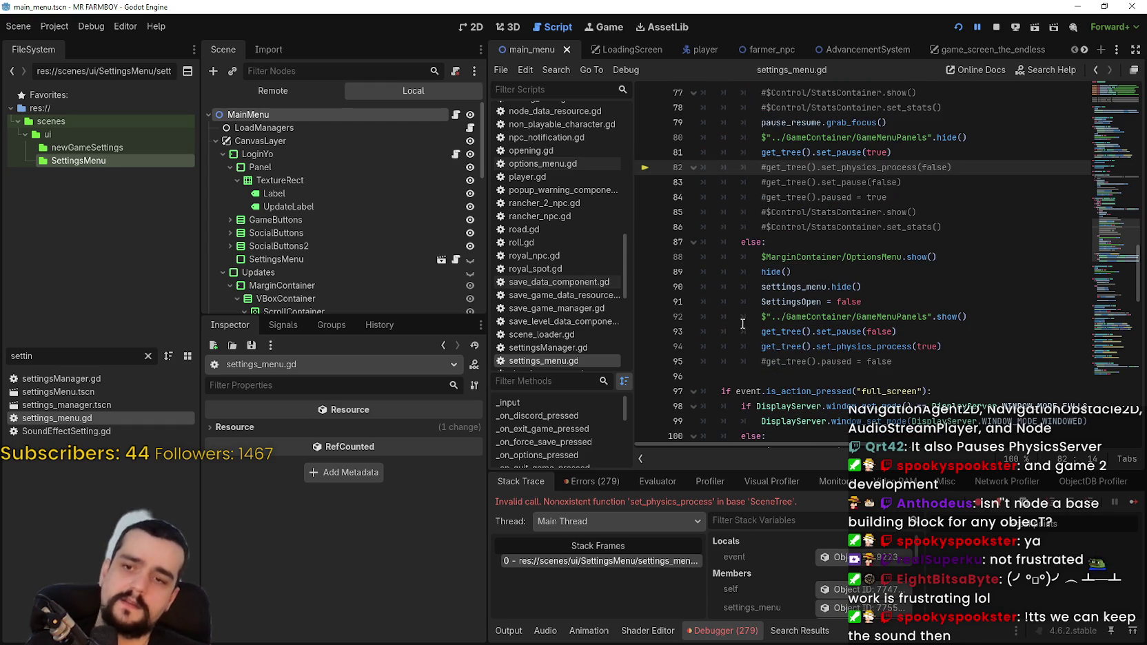
pyautogui.click(761, 346)
pyautogui.write('#')
pyautogui.hotkey('ctrl', 's')
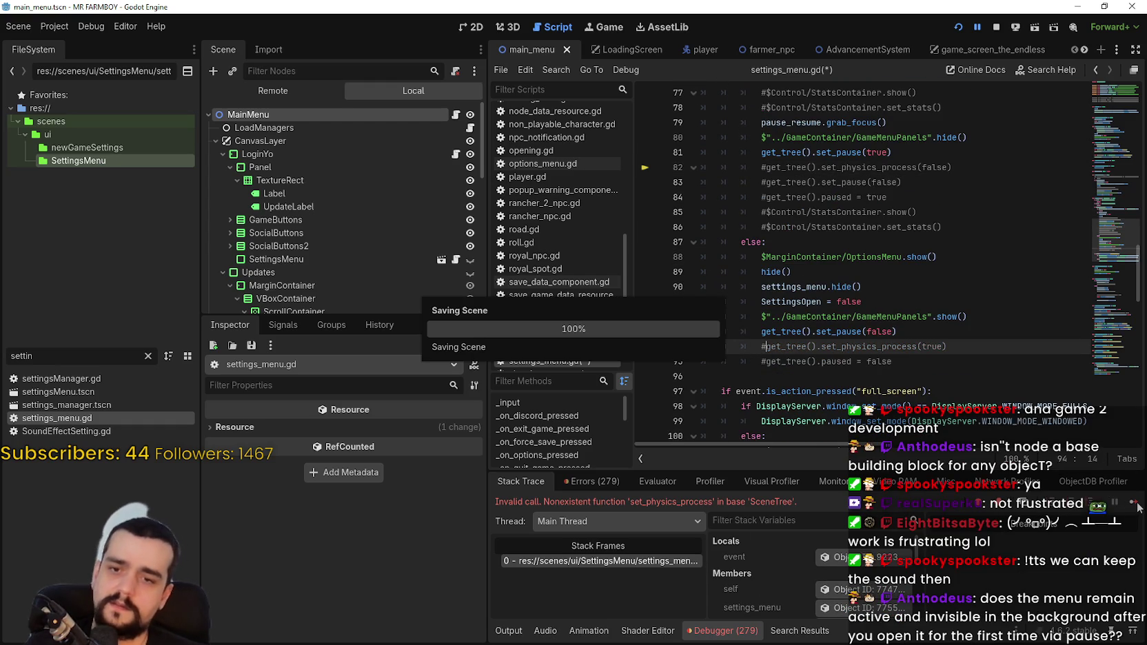
pyautogui.press('F12')
# - Walk around the farm and open and close the pause menu while watching Task Manager
pyautogui.press('Escape')
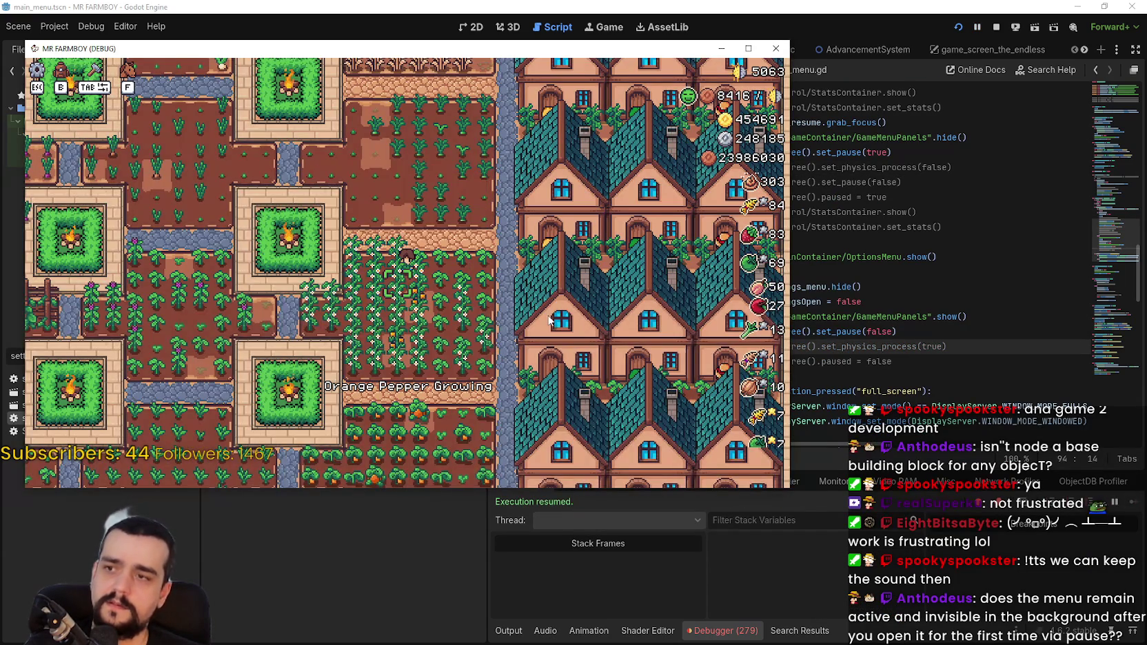
pyautogui.hotkey('ctrl', 'shift', 'Escape')
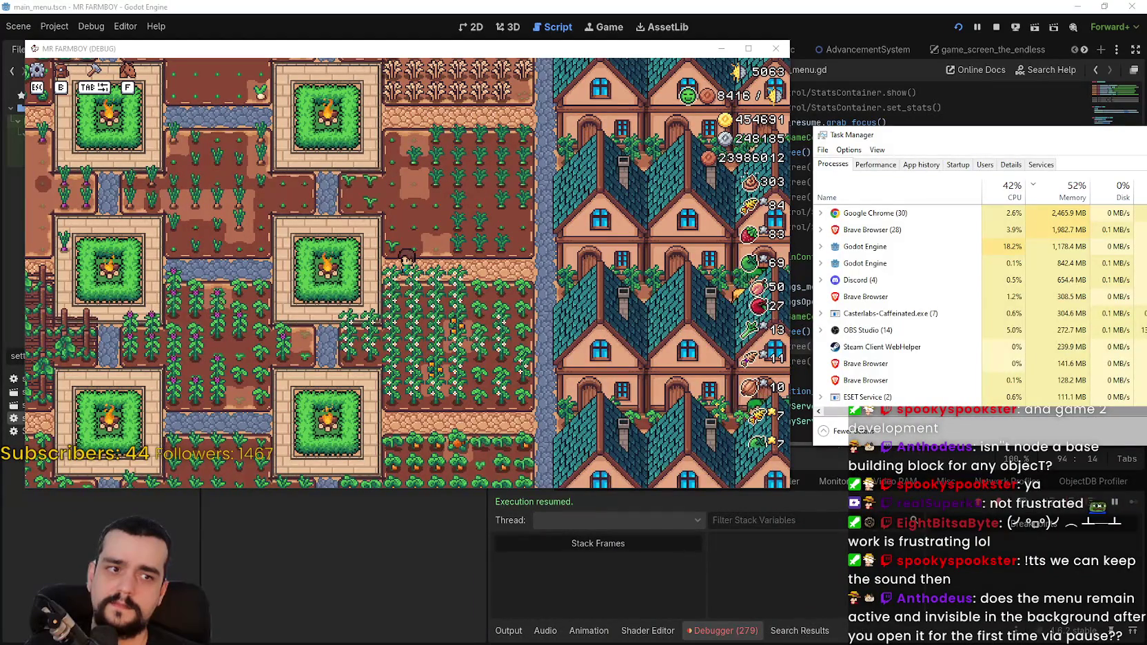
pyautogui.click(362, 310)
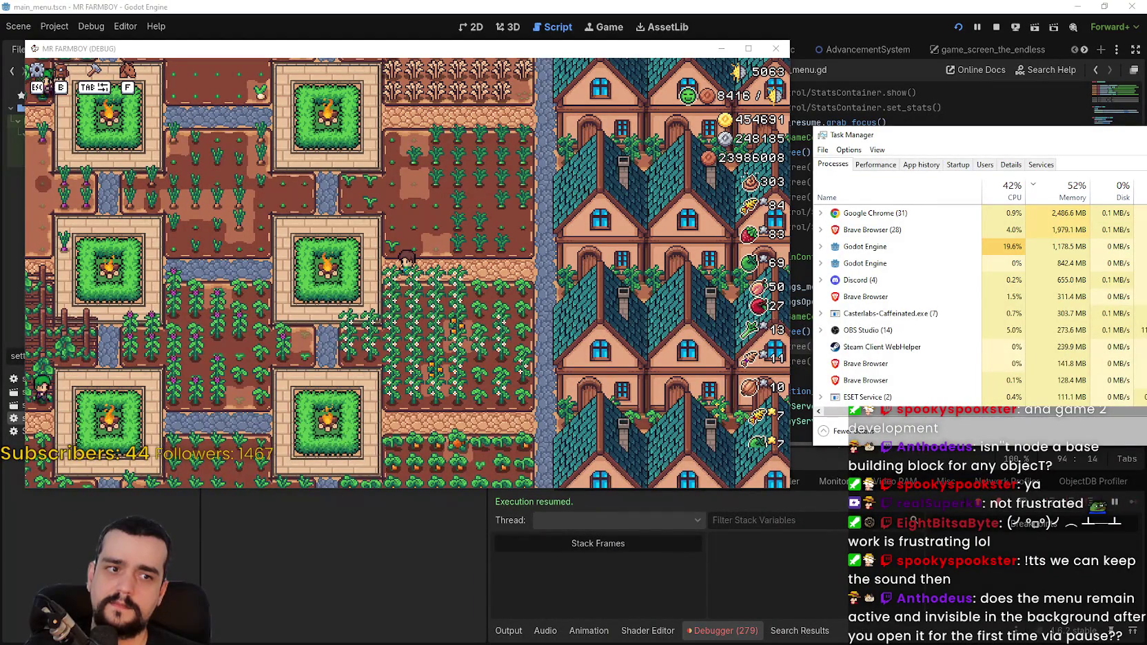
pyautogui.press('w')
pyautogui.press('a')
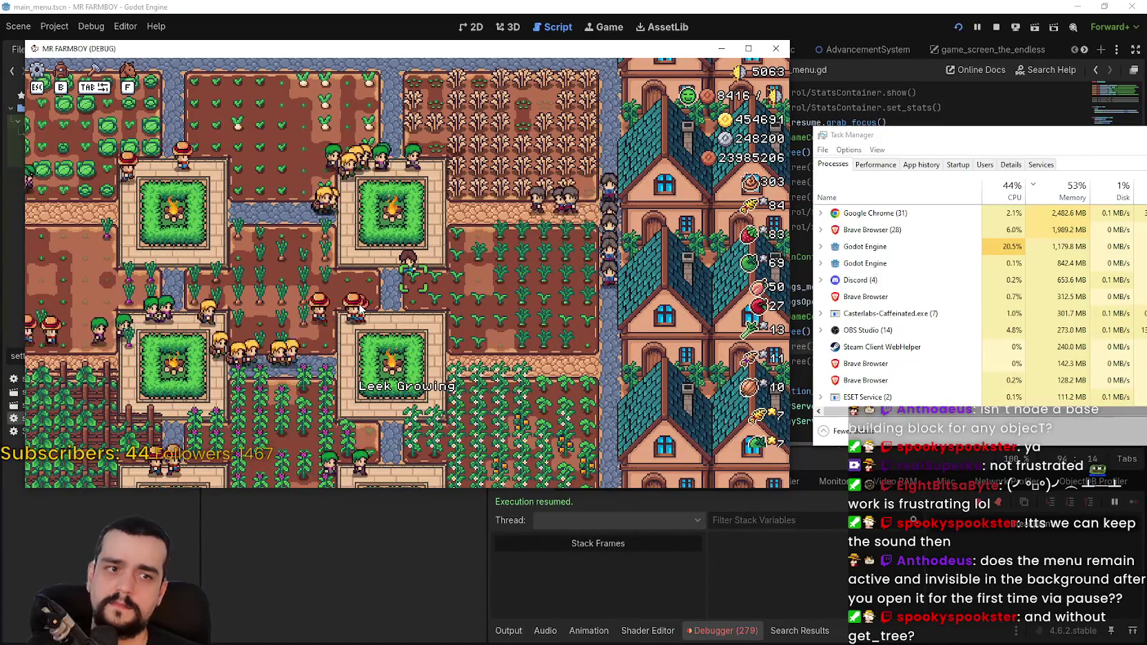
pyautogui.press('Escape')
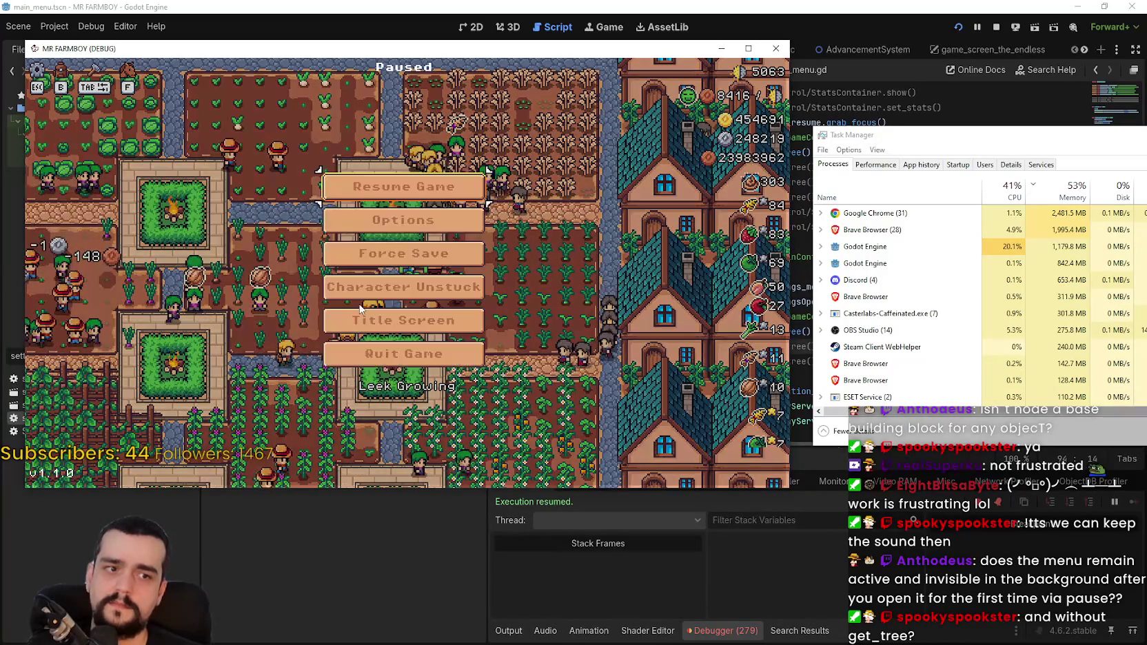
pyautogui.press('Escape')
pyautogui.click(888, 111)
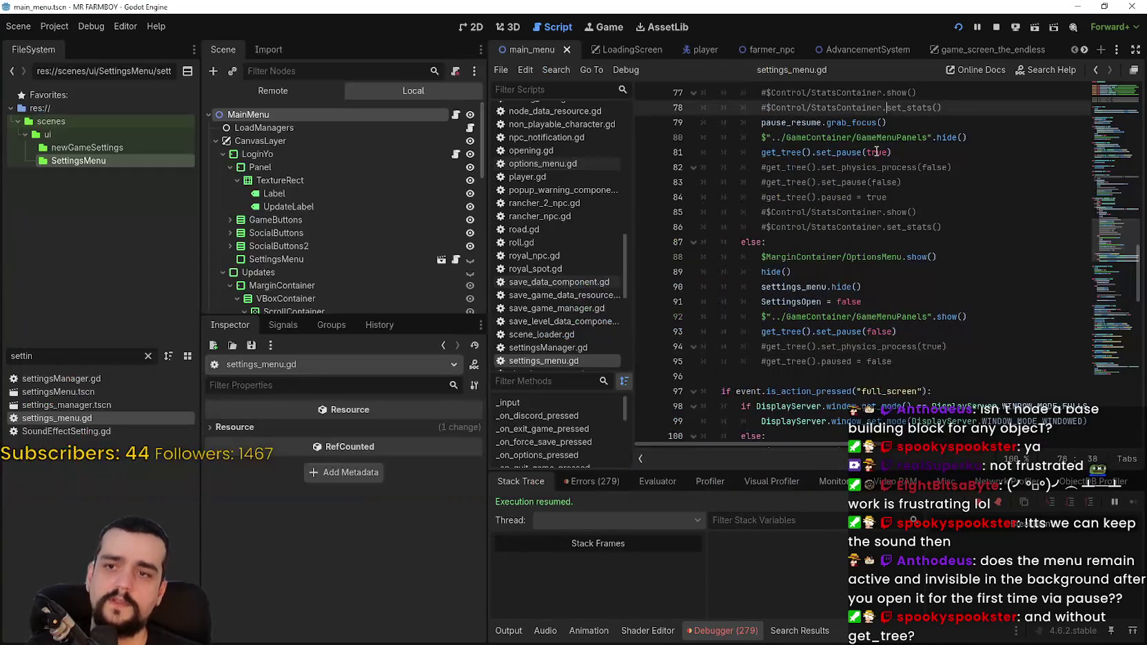
# - Open the settingsMenu.tscn scene from the FileSystem dock
pyautogui.moveTo(821, 346); pyautogui.dragTo(962, 344)
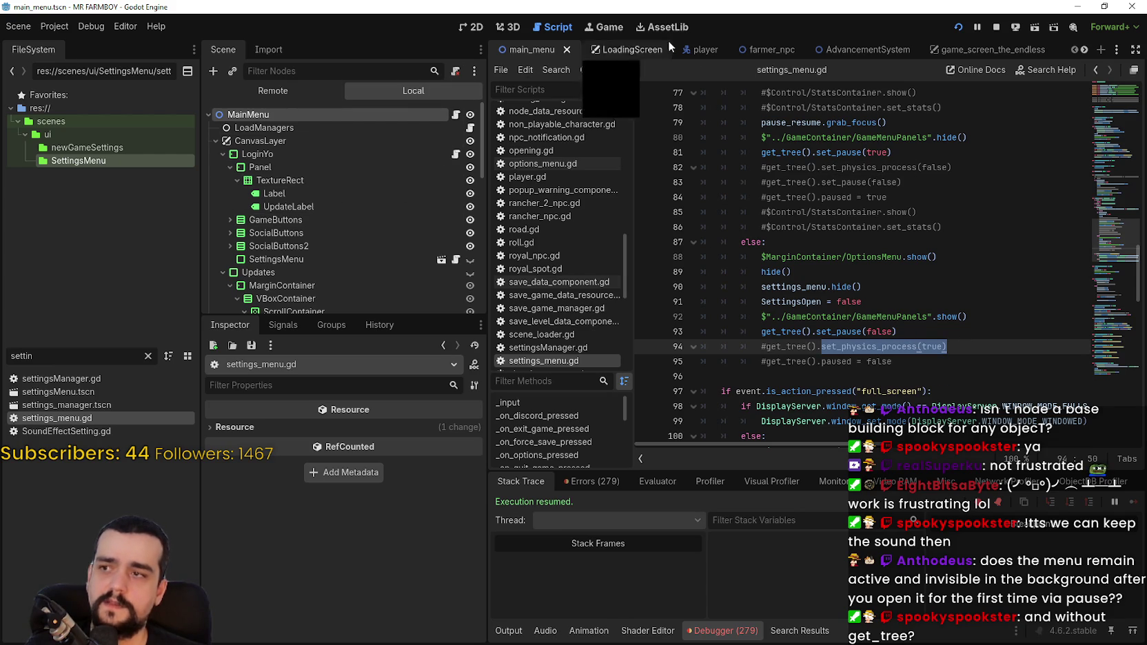
pyautogui.doubleClick(92, 405)
pyautogui.click(68, 390)
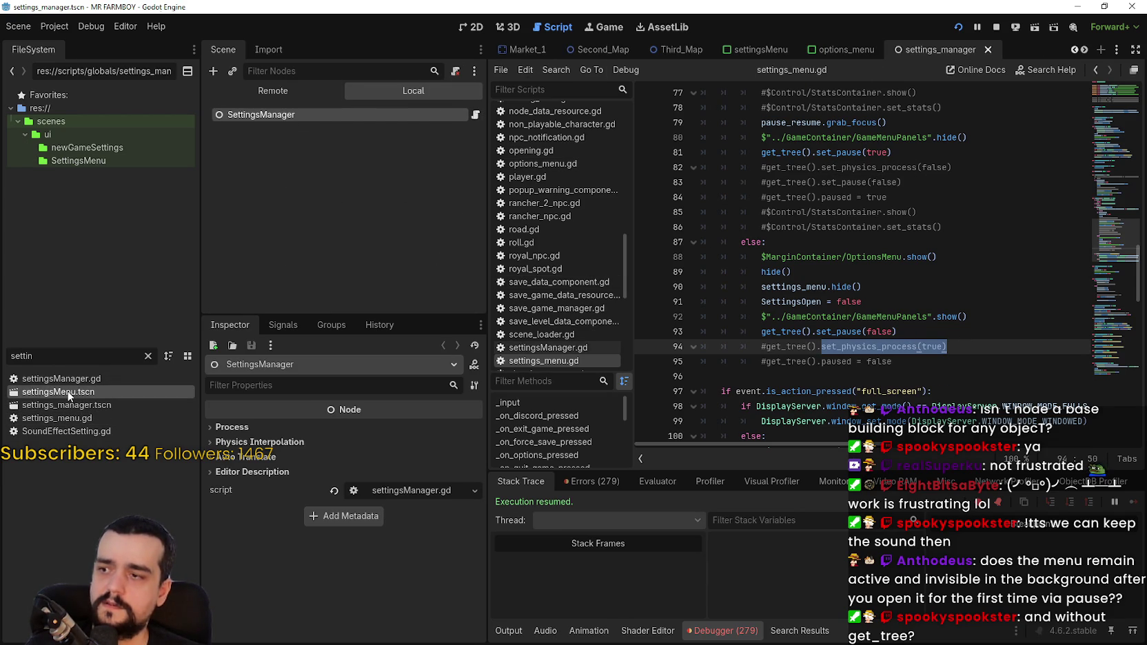
pyautogui.doubleClick(67, 390)
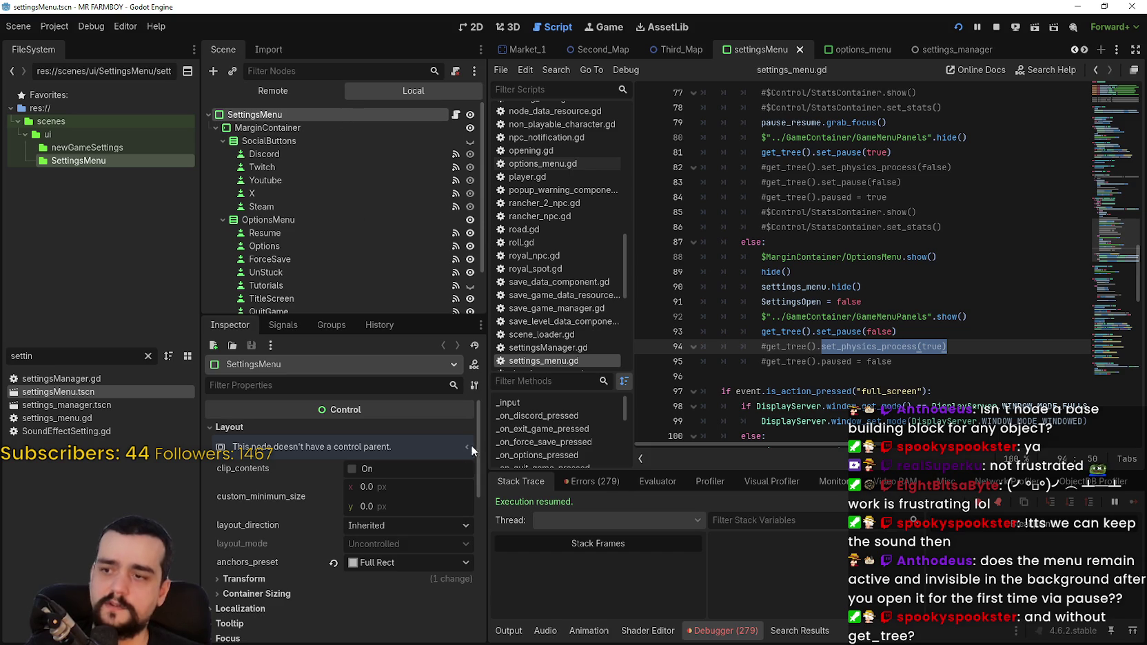
pyautogui.scroll(-15, 472, 524)
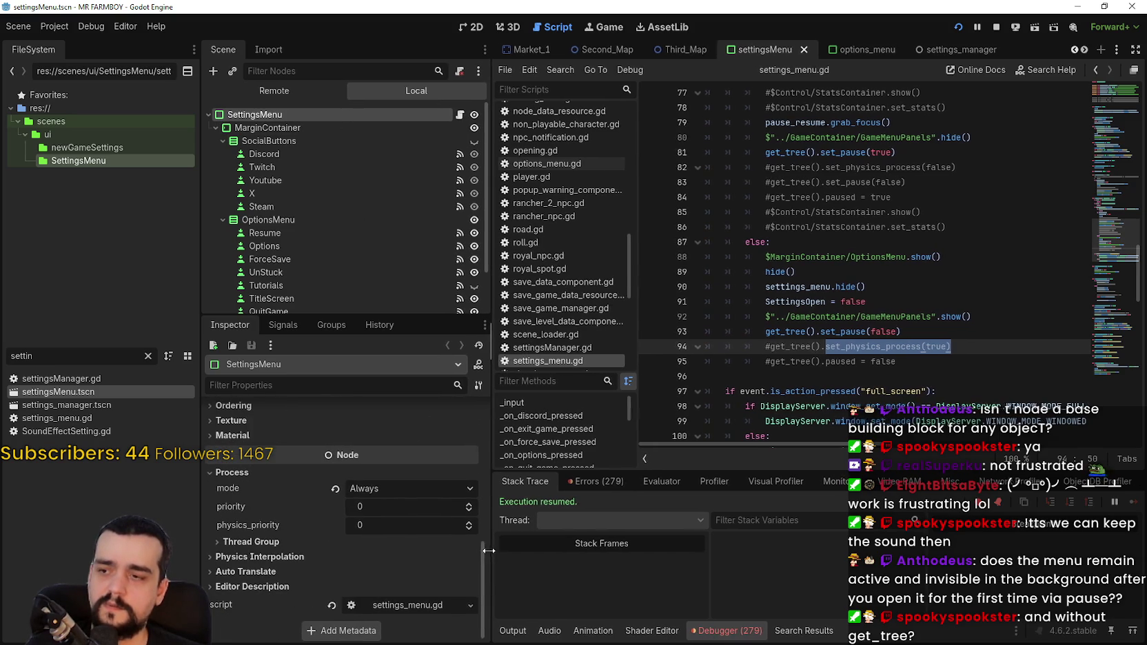
pyautogui.scroll(-1, 481, 565)
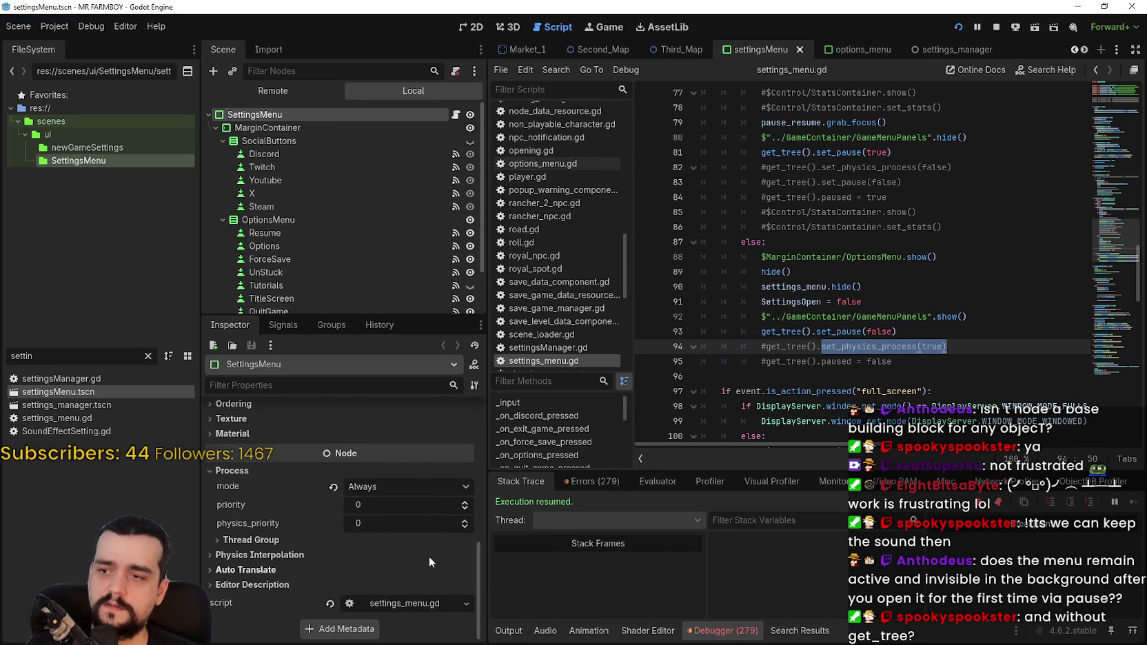
# - Switch the root node's Process Mode to When Paused, then back to Always
pyautogui.click(434, 486)
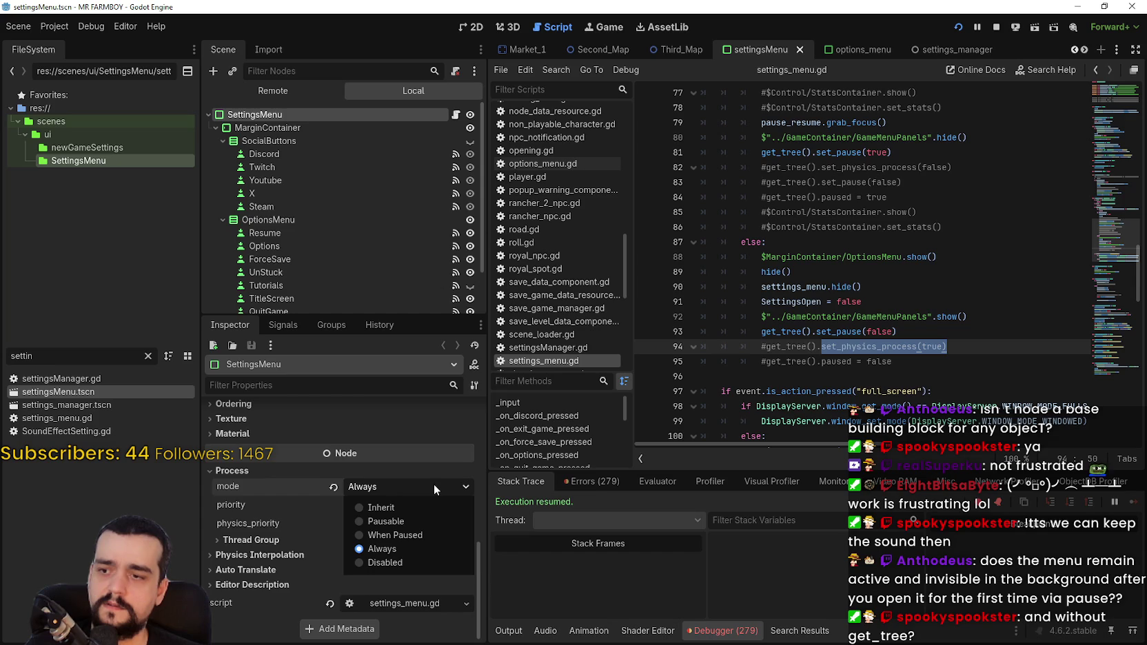
pyautogui.click(365, 482)
pyautogui.click(365, 482)
pyautogui.click(373, 536)
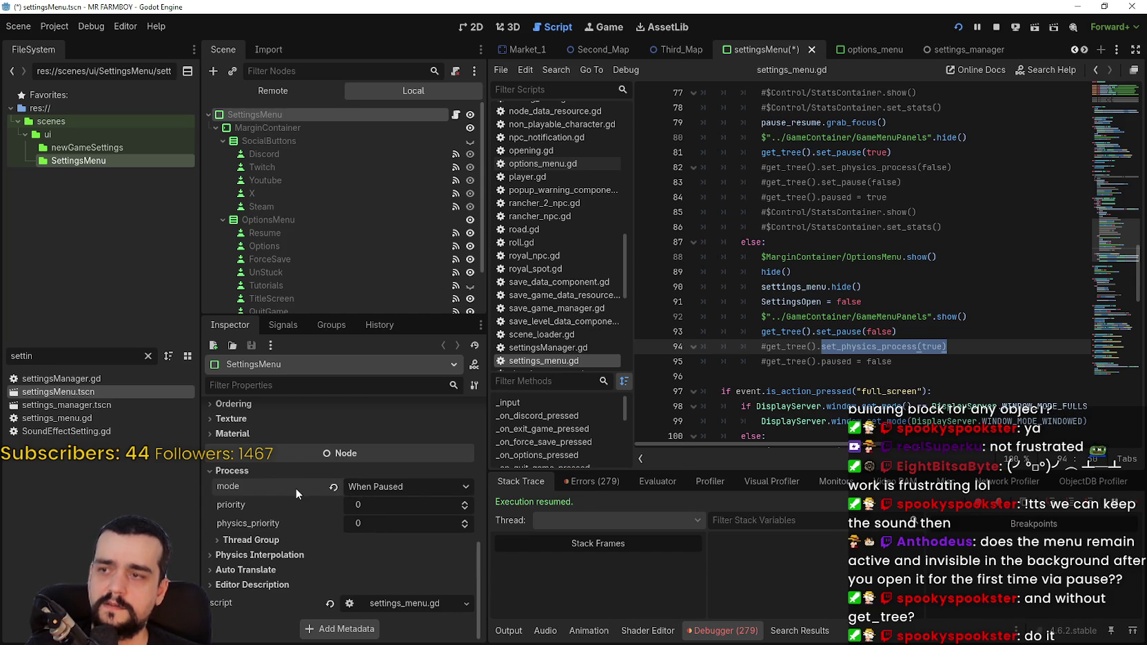
pyautogui.moveTo(295, 488)
pyautogui.click(376, 486)
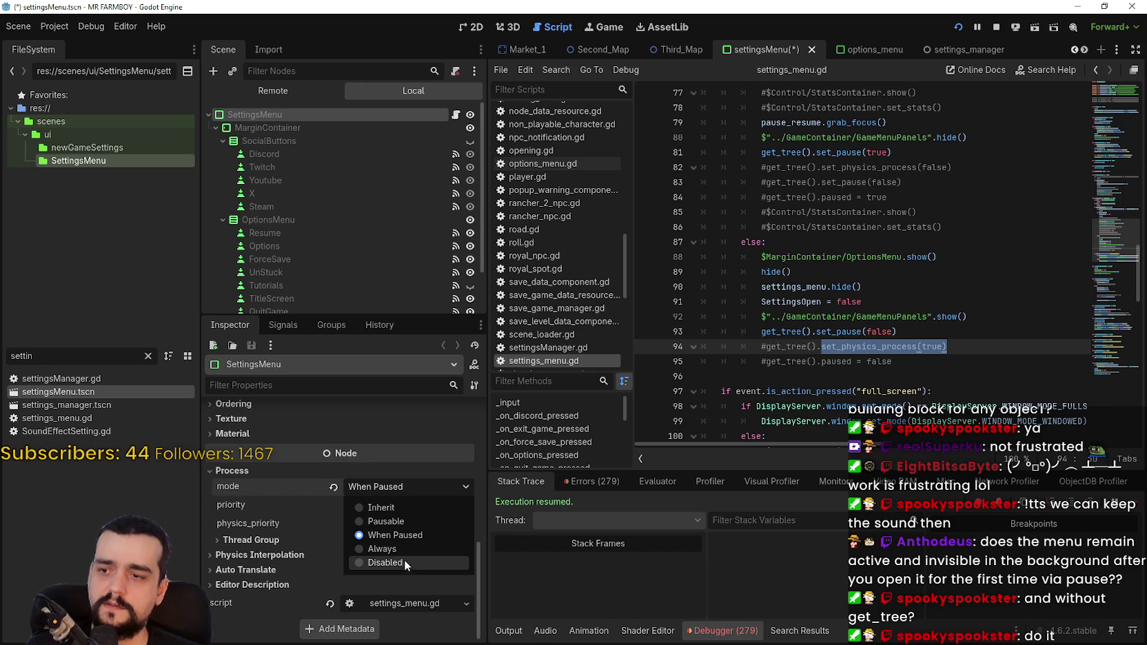
pyautogui.click(401, 553)
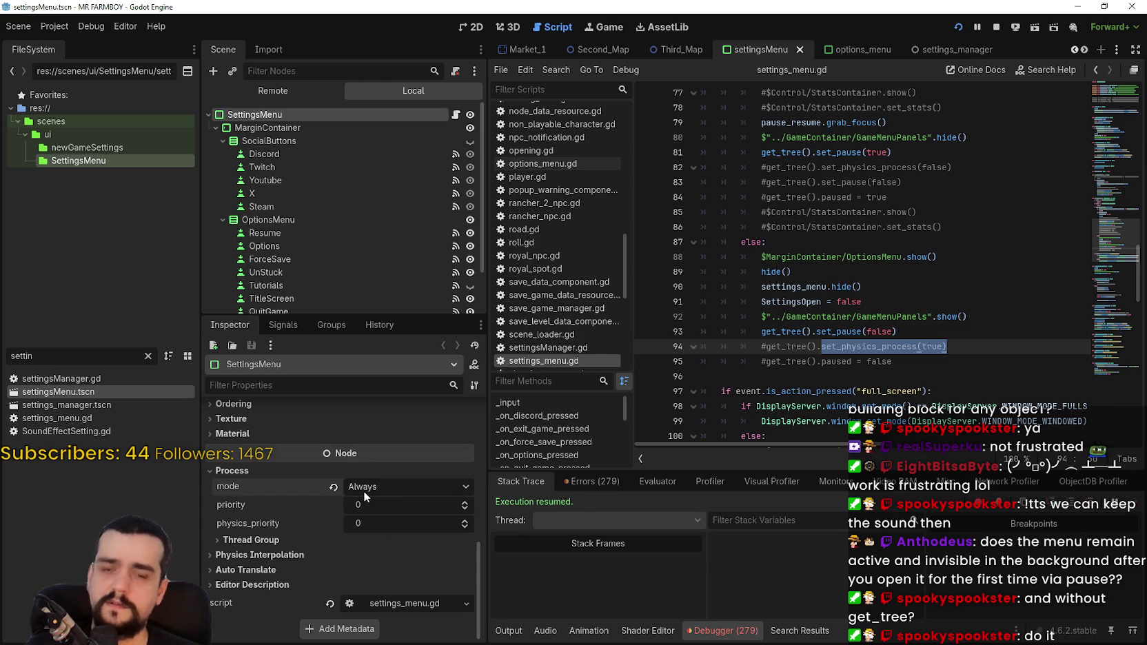
# - Look through the settings_menu.gd script, then return to the Third_Map scene
pyautogui.click(802, 355)
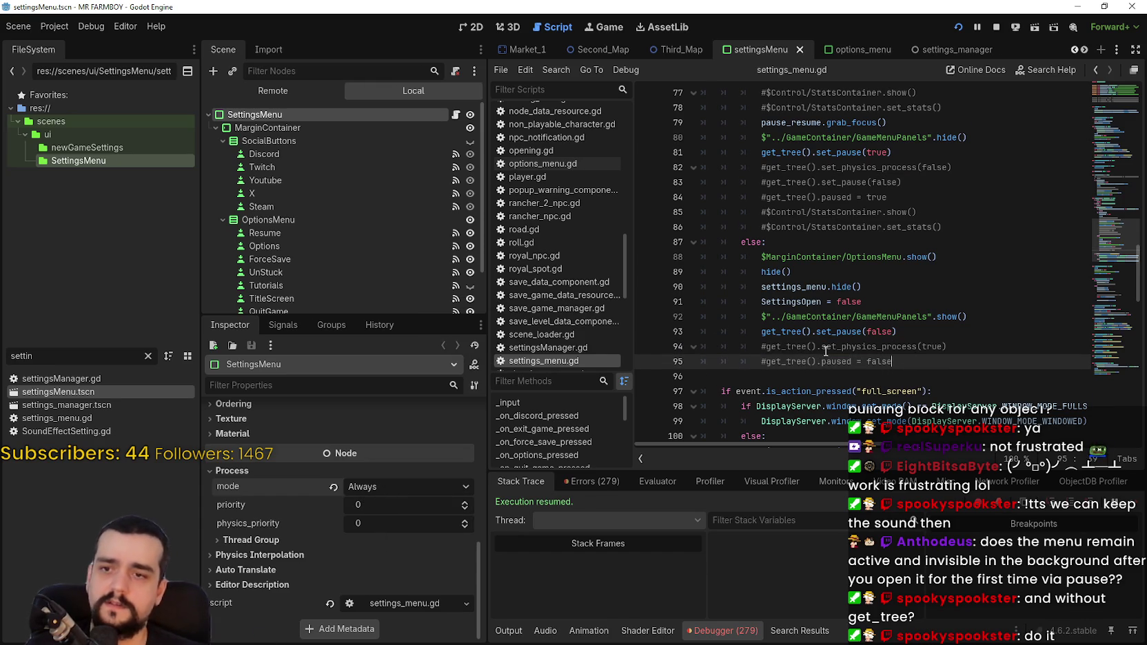
pyautogui.scroll(-2, 826, 351)
pyautogui.click(1115, 284)
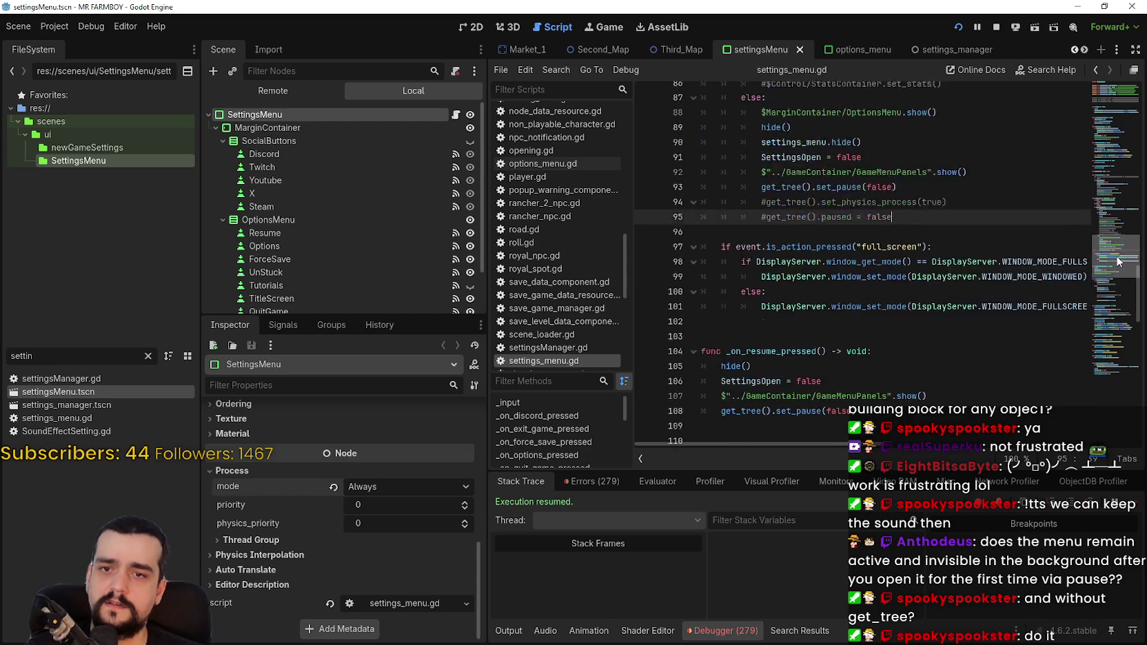
pyautogui.scroll(7, 988, 262)
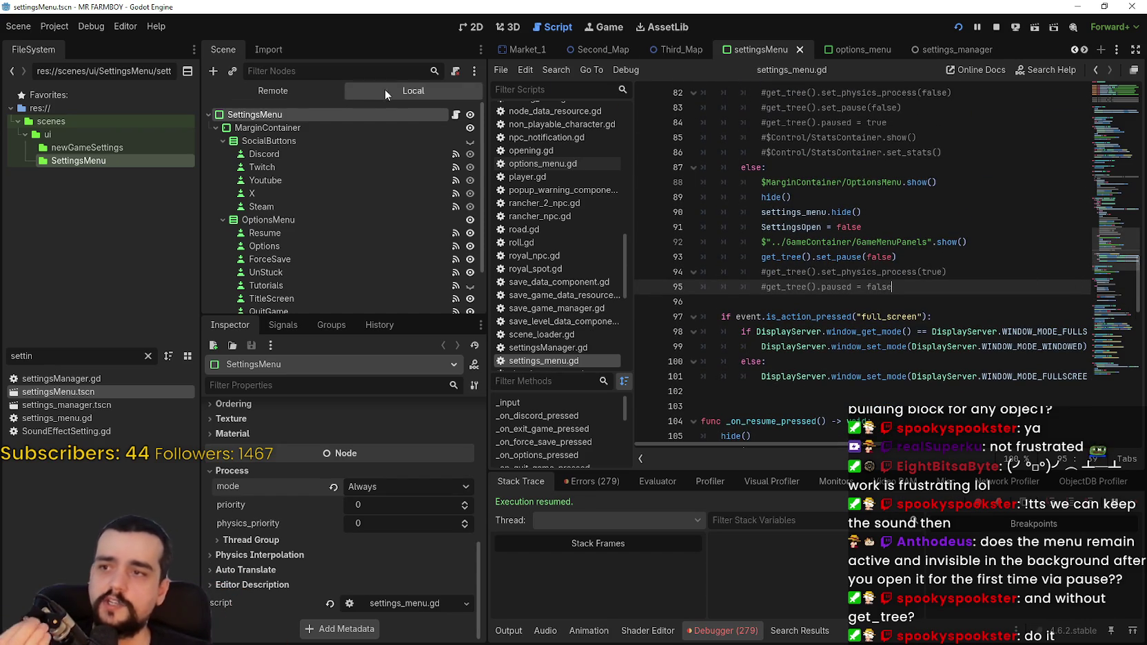
pyautogui.click(677, 55)
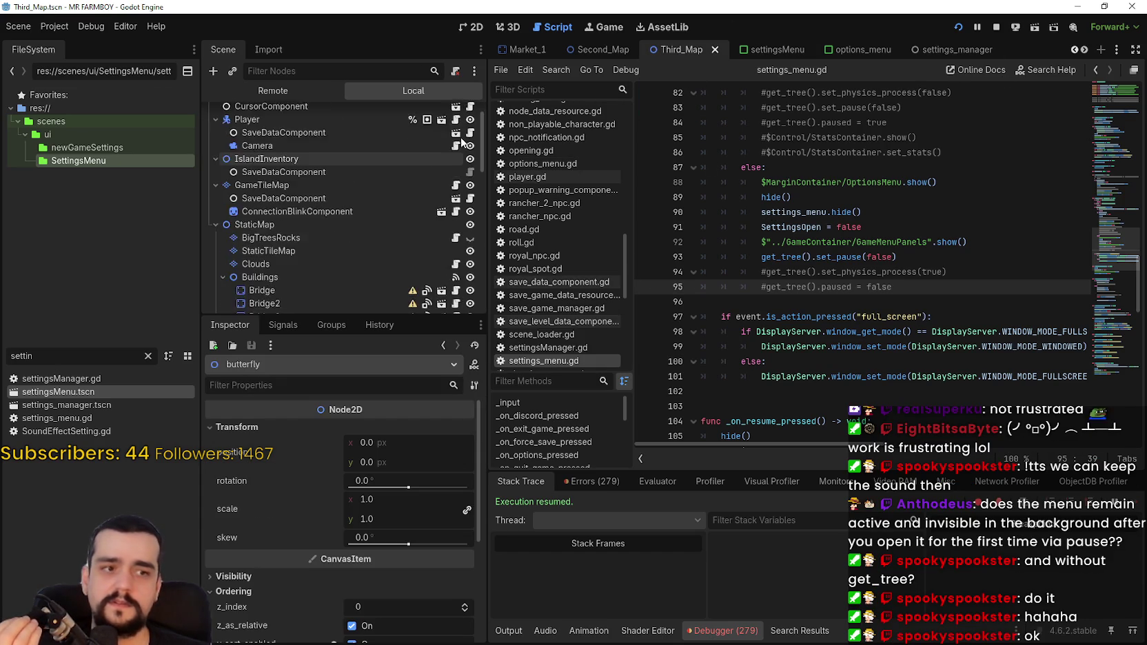
# - Open the Game root's third_map_the_endless.gd script and look through it
pyautogui.scroll(2, 461, 131)
pyautogui.click(457, 114)
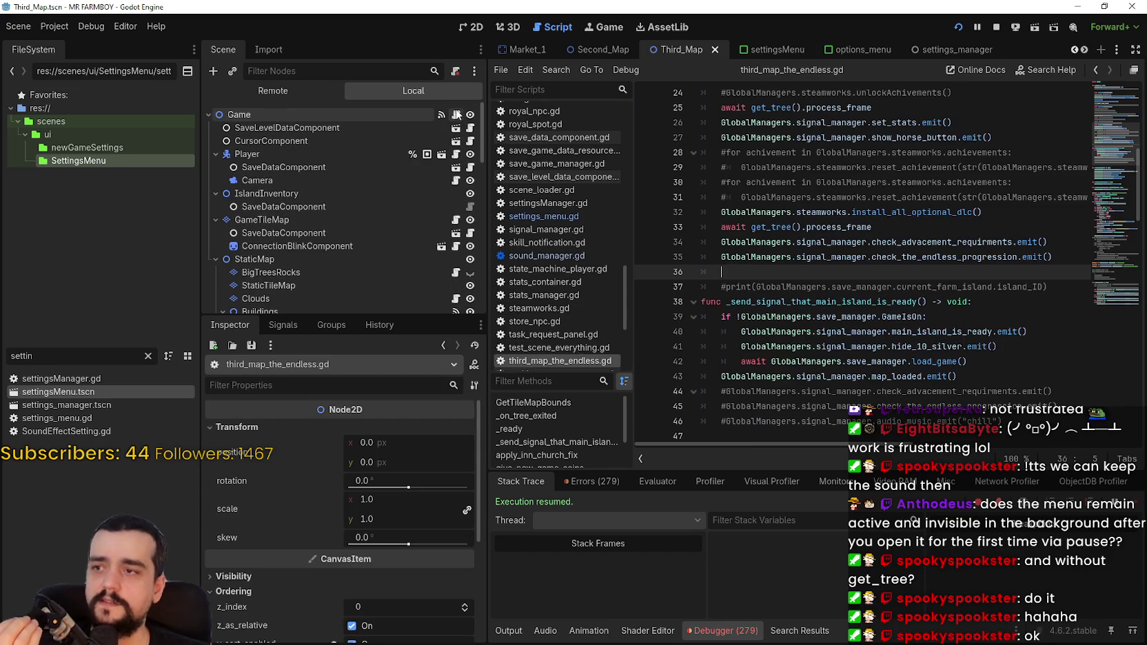
pyautogui.scroll(-3, 815, 302)
pyautogui.scroll(9, 809, 297)
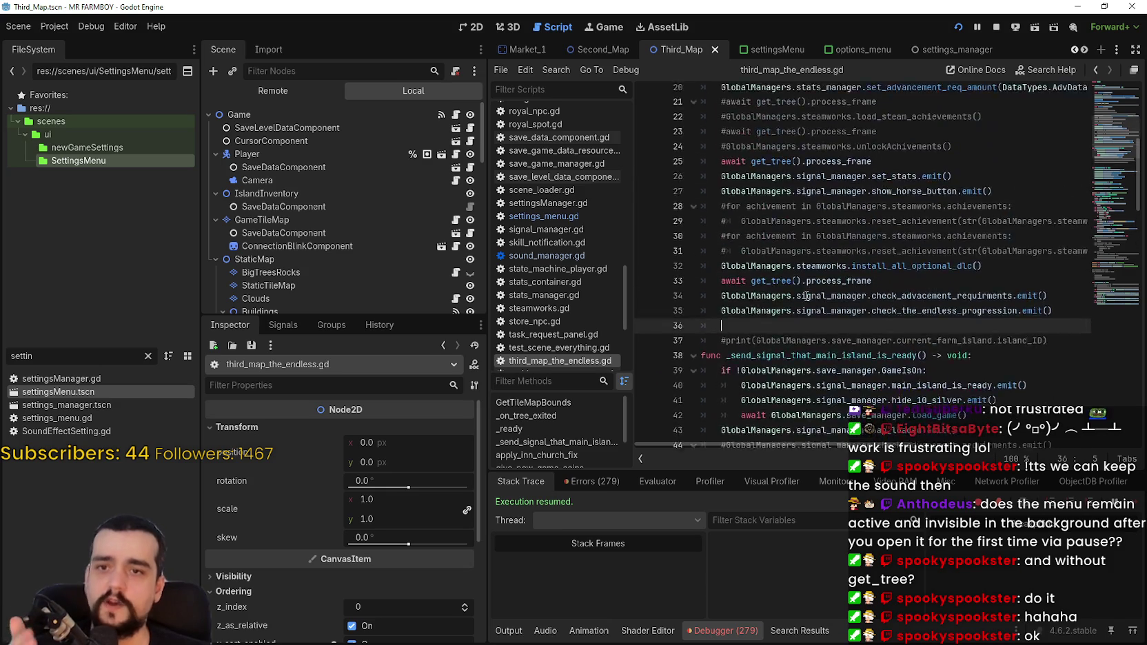
pyautogui.click(862, 268)
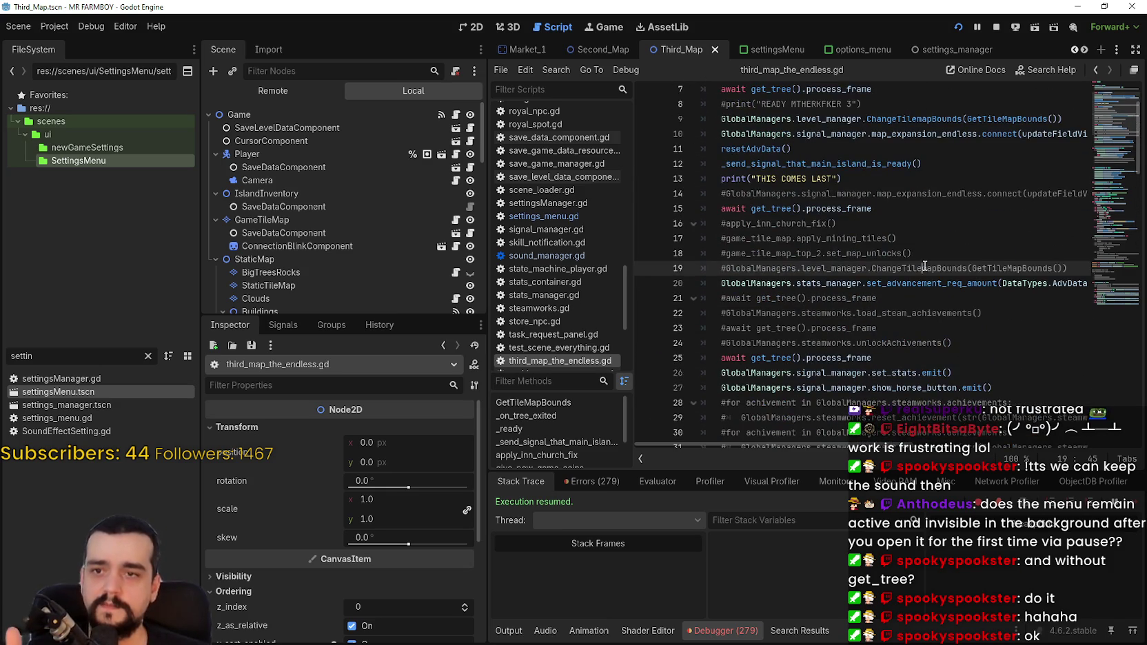
pyautogui.scroll(-3, 875, 276)
pyautogui.scroll(-3, 881, 284)
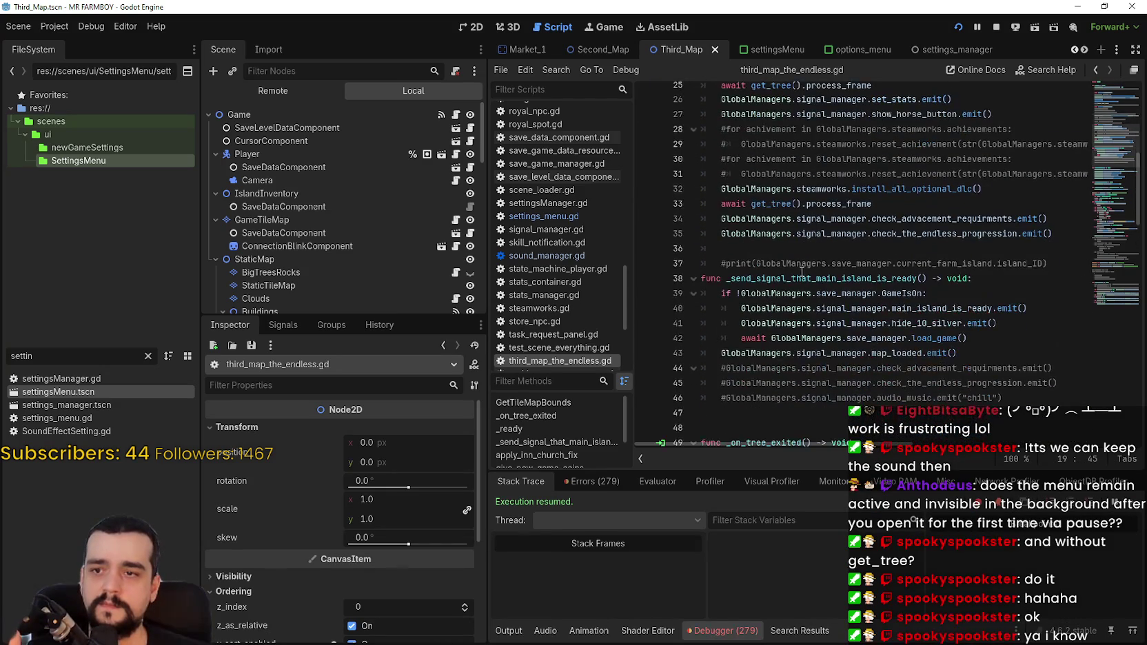
pyautogui.scroll(8, 888, 260)
pyautogui.scroll(-1, 892, 268)
pyautogui.scroll(-5, 896, 276)
pyautogui.scroll(4, 999, 242)
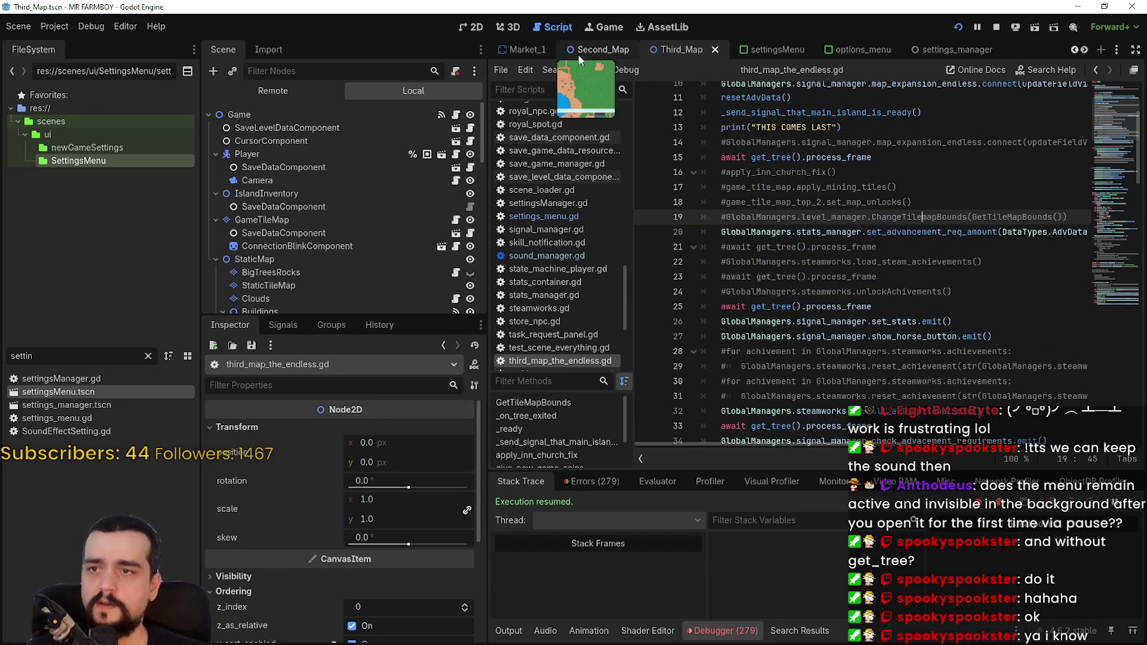
# - Reveal the hidden scene tabs and switch to the test_scene_everything scene
pyautogui.click(1074, 46)
pyautogui.click(1075, 46)
pyautogui.click(1074, 46)
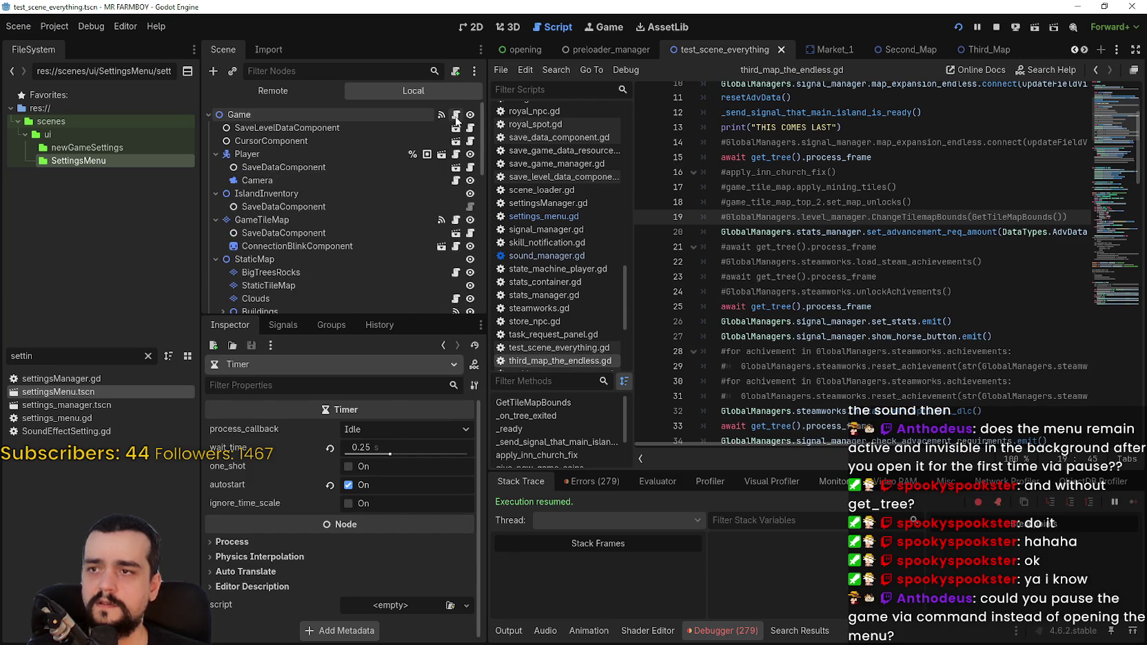
pyautogui.click(455, 117)
pyautogui.scroll(-5, 827, 241)
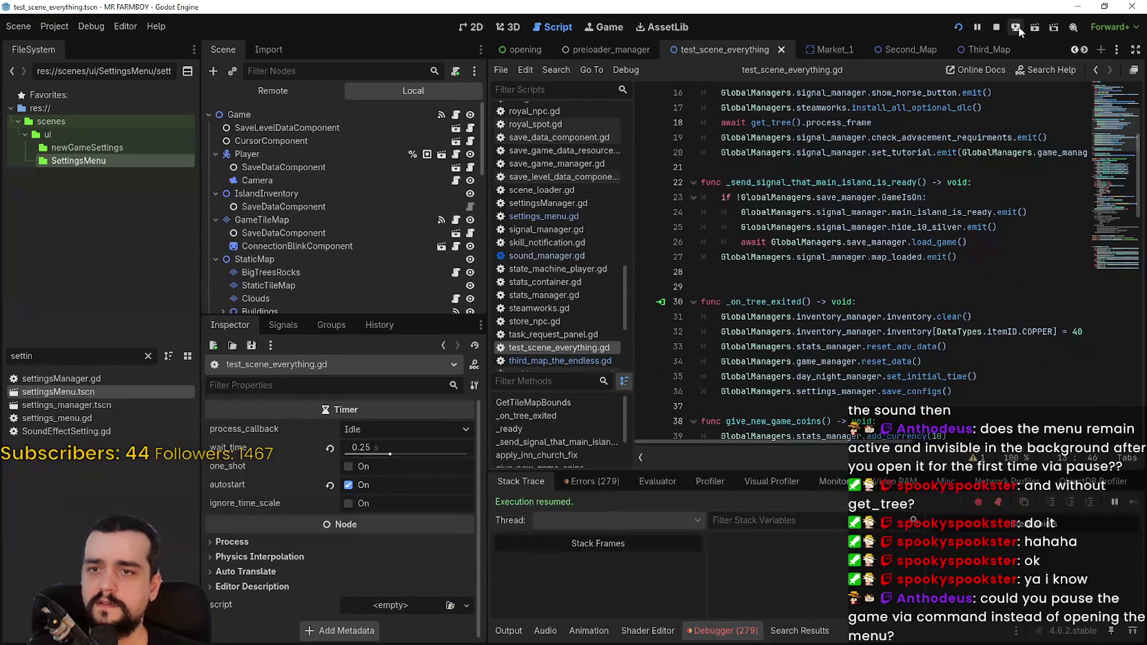
# - Return to Third_Map, reopen third_map_the_endless.gd and place the cursor at line 37
pyautogui.click(987, 49)
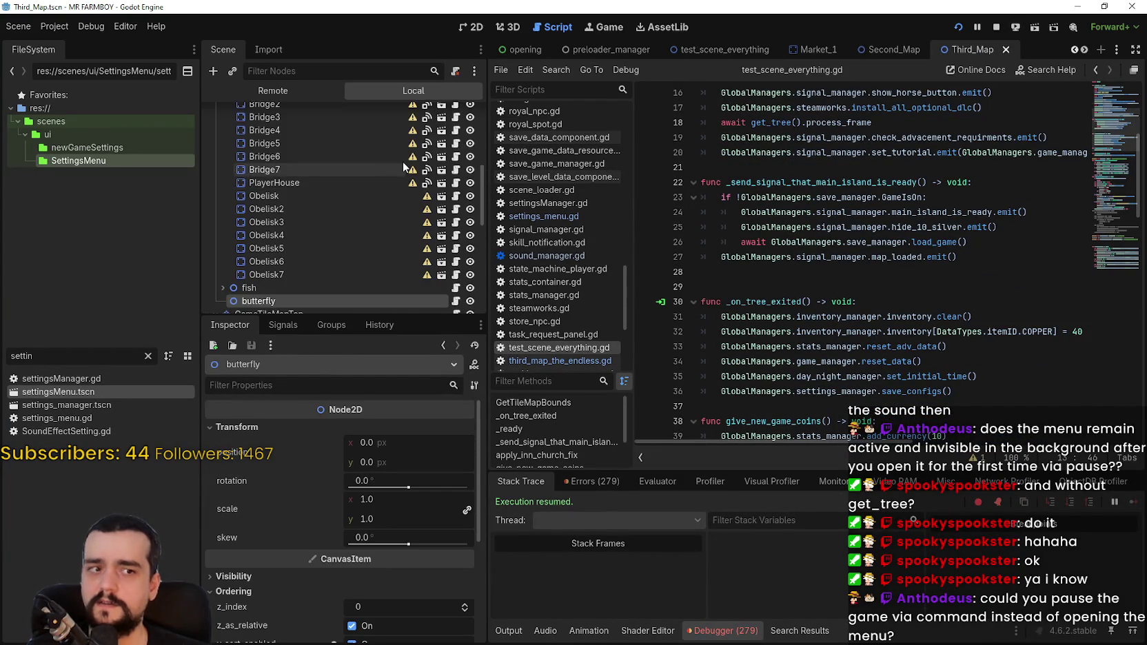
pyautogui.scroll(5, 437, 123)
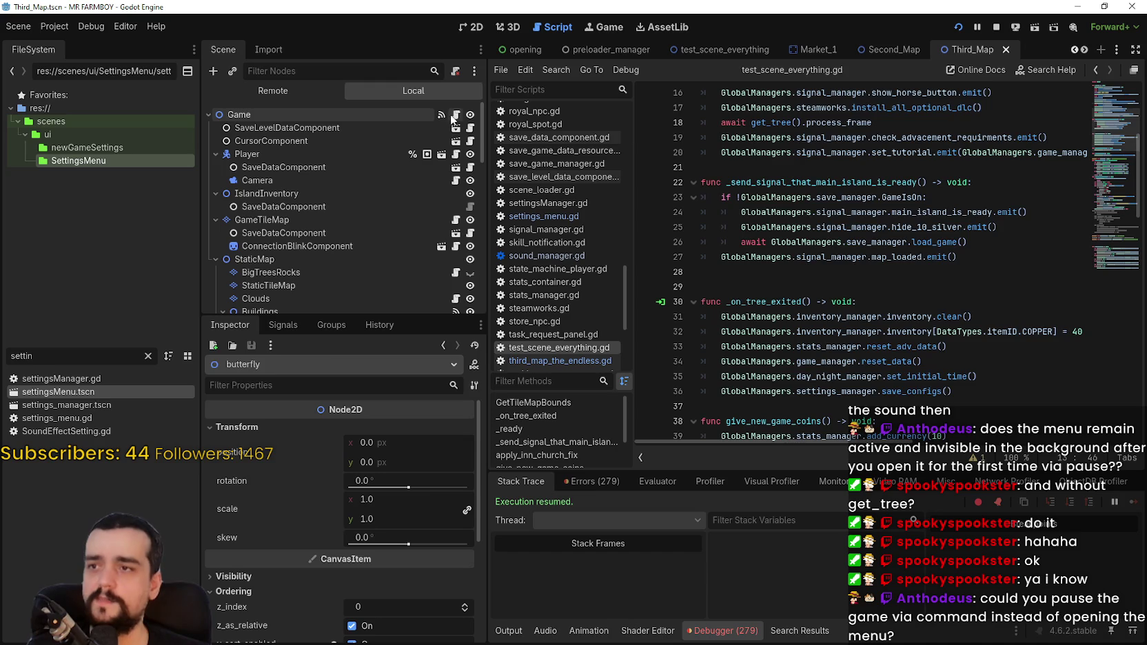
pyautogui.click(456, 114)
pyautogui.scroll(-2, 974, 319)
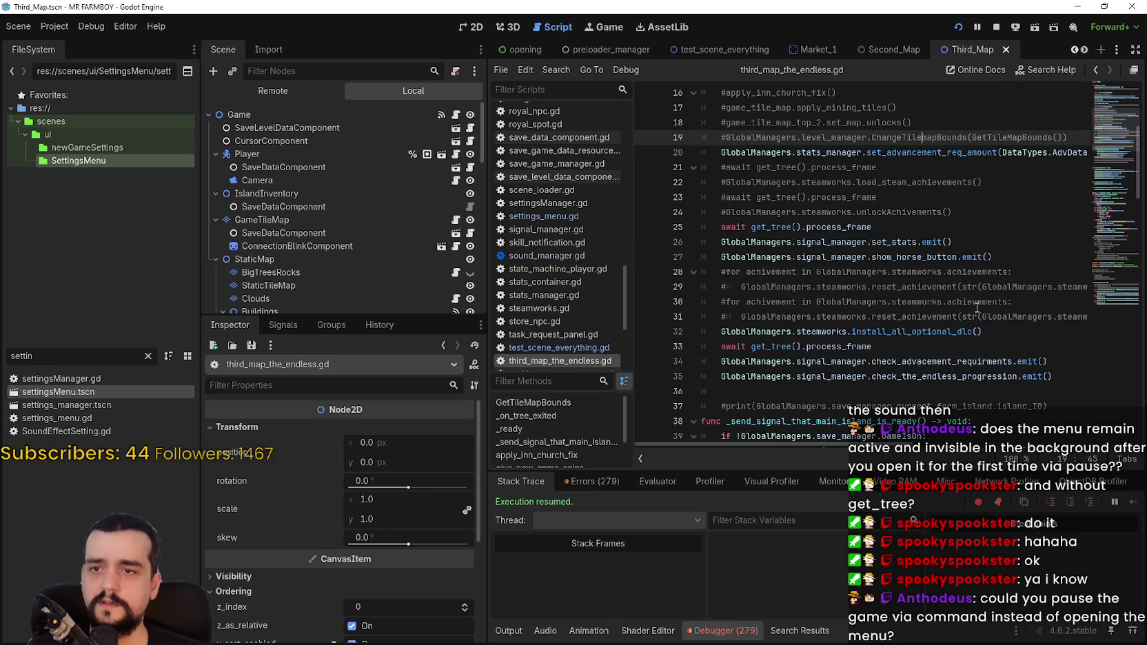
pyautogui.scroll(-2, 977, 308)
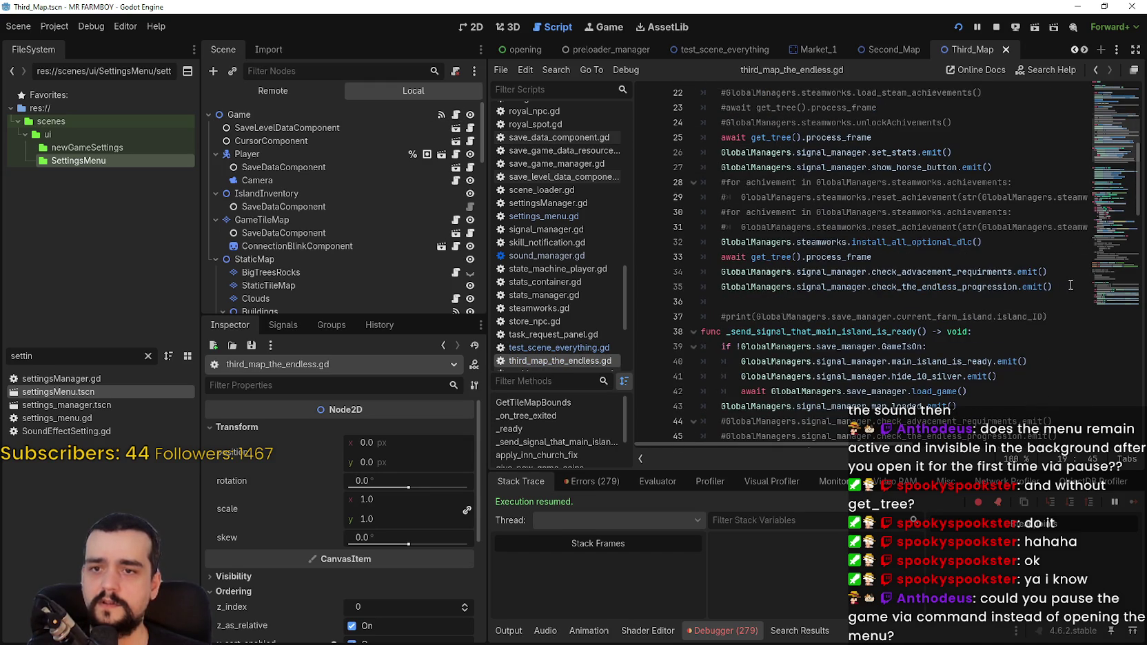
pyautogui.click(1069, 314)
pyautogui.scroll(7, 1020, 303)
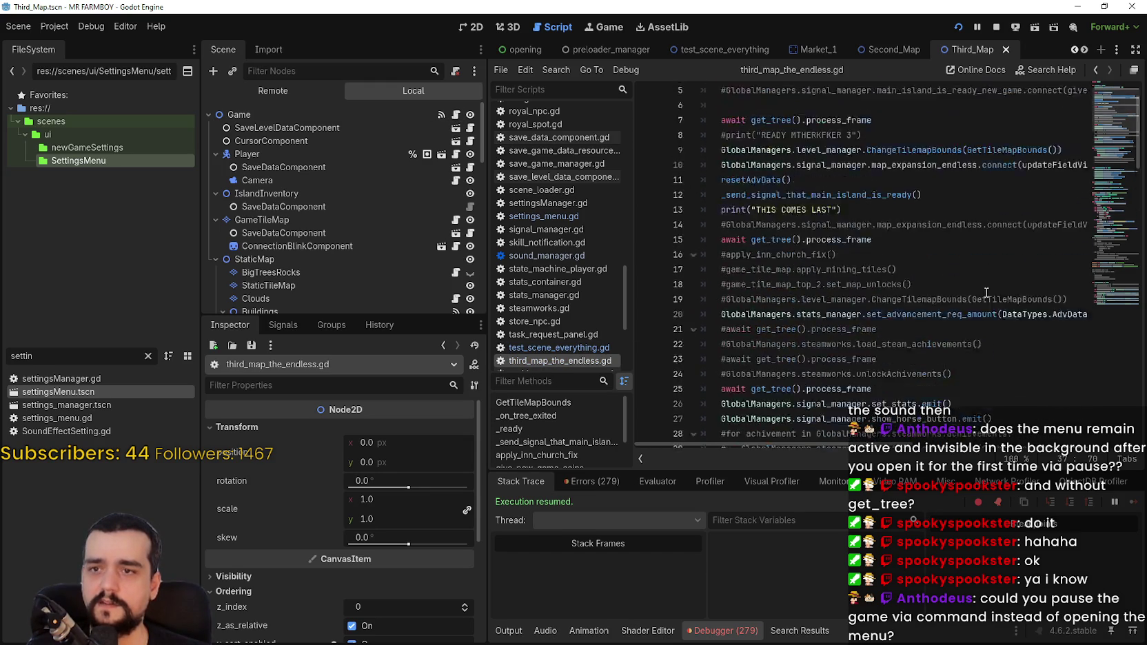
pyautogui.scroll(-9, 987, 294)
pyautogui.scroll(9, 1005, 316)
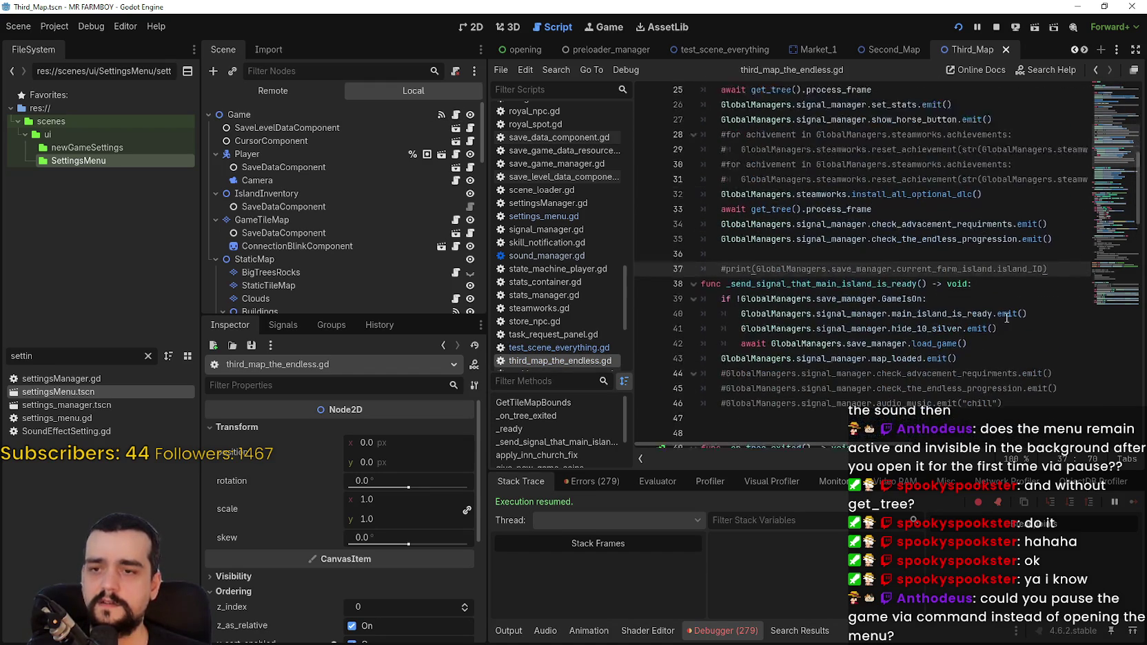
pyautogui.scroll(-4, 1004, 317)
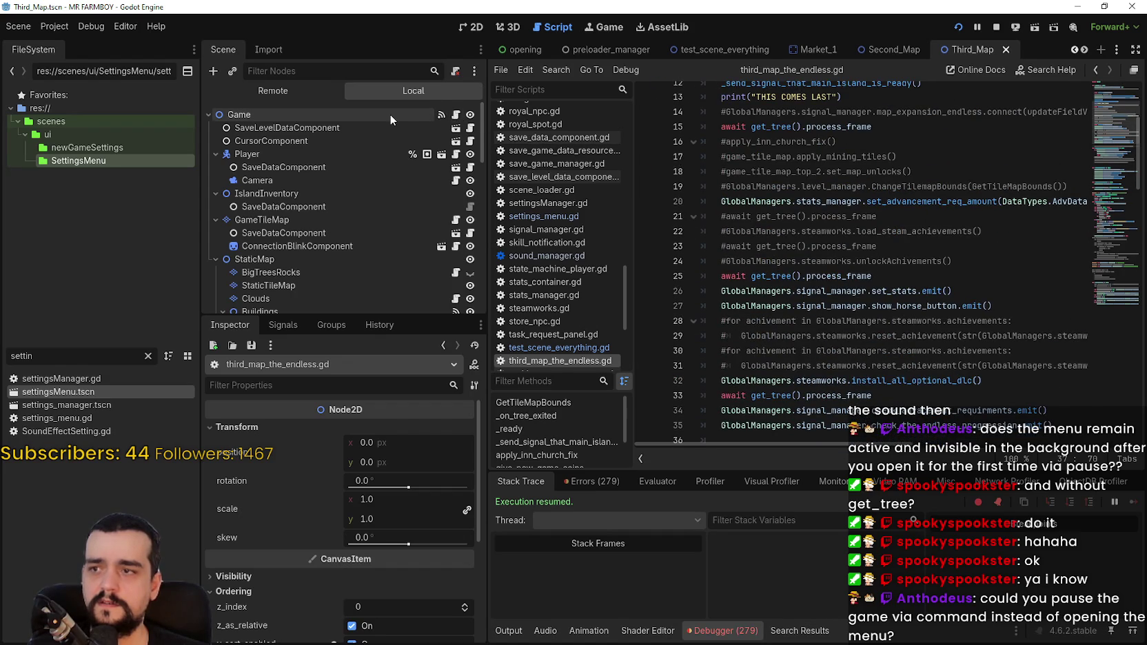
pyautogui.scroll(-5, 1049, 221)
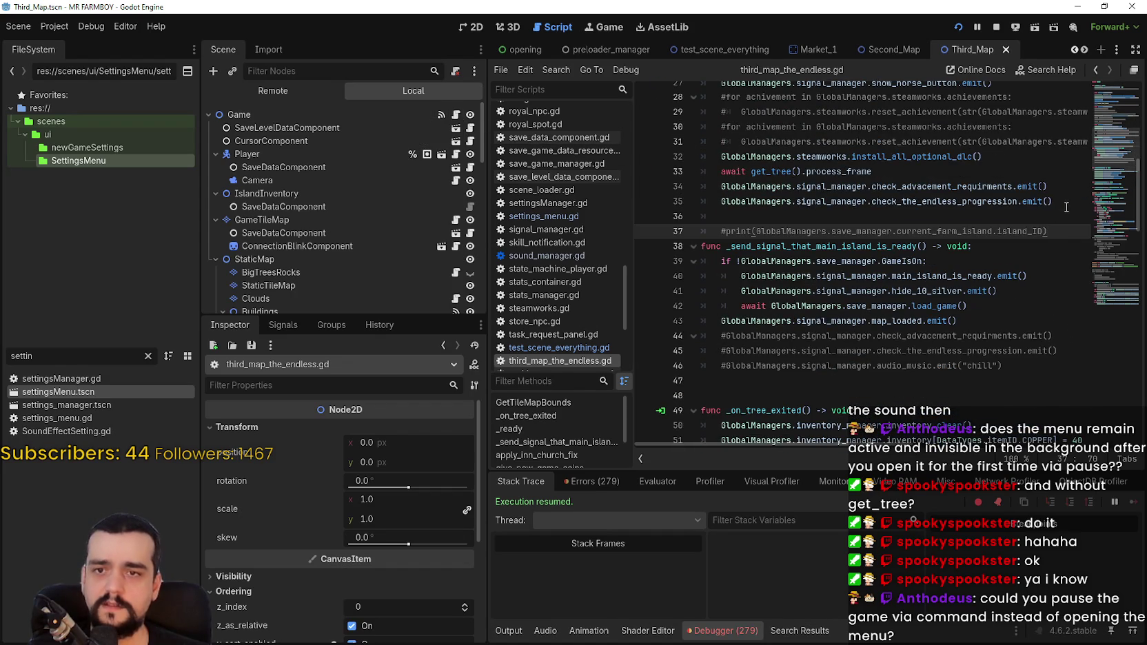
# - Add a get_tree().create_timer(10.0).timeout line after line 35
pyautogui.click(1064, 208)
pyautogui.press('Return')
pyautogui.press('Return')
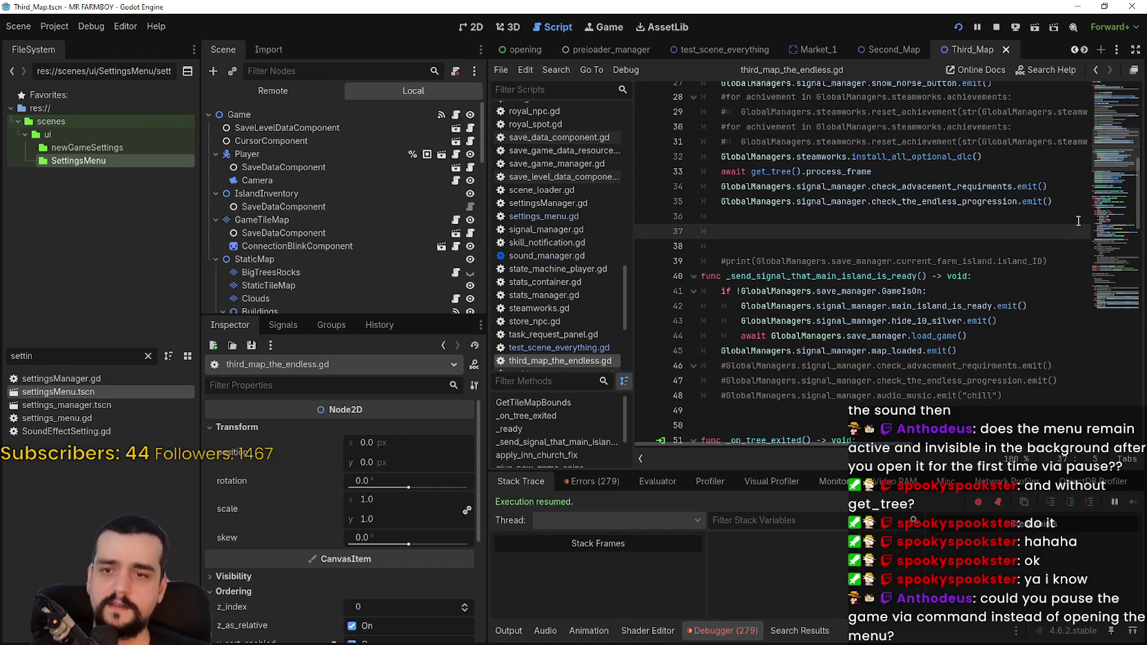
pyautogui.write('get_tree')
pyautogui.press('BackSpace')
pyautogui.press('BackSpace')
pyautogui.press('BackSpace')
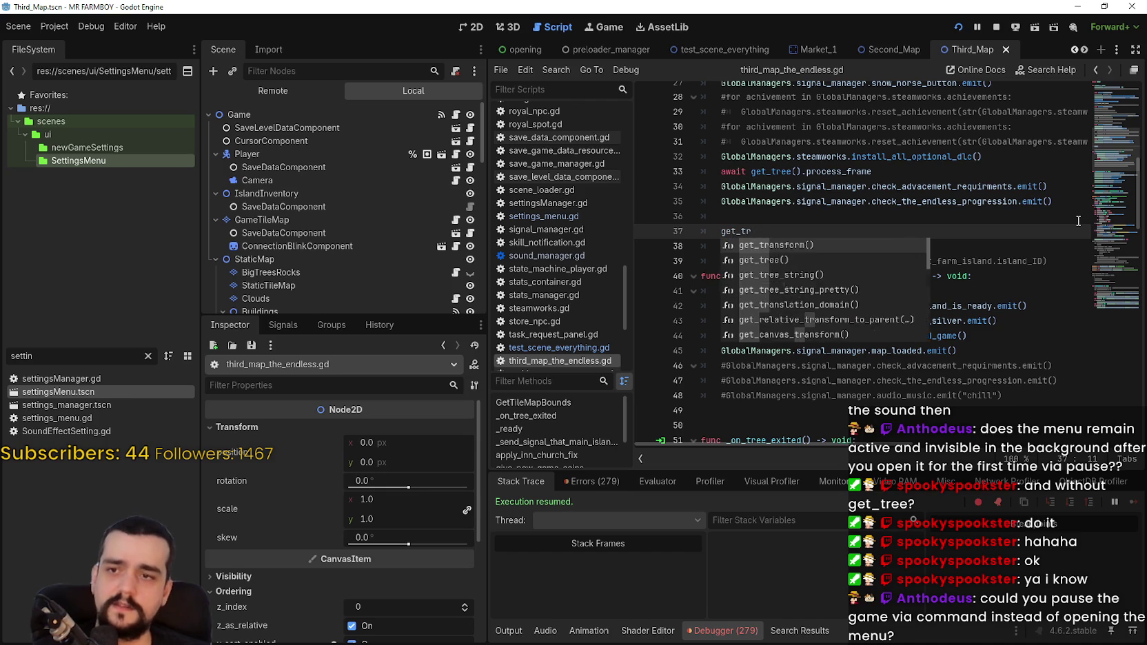
pyautogui.write('_tree().g')
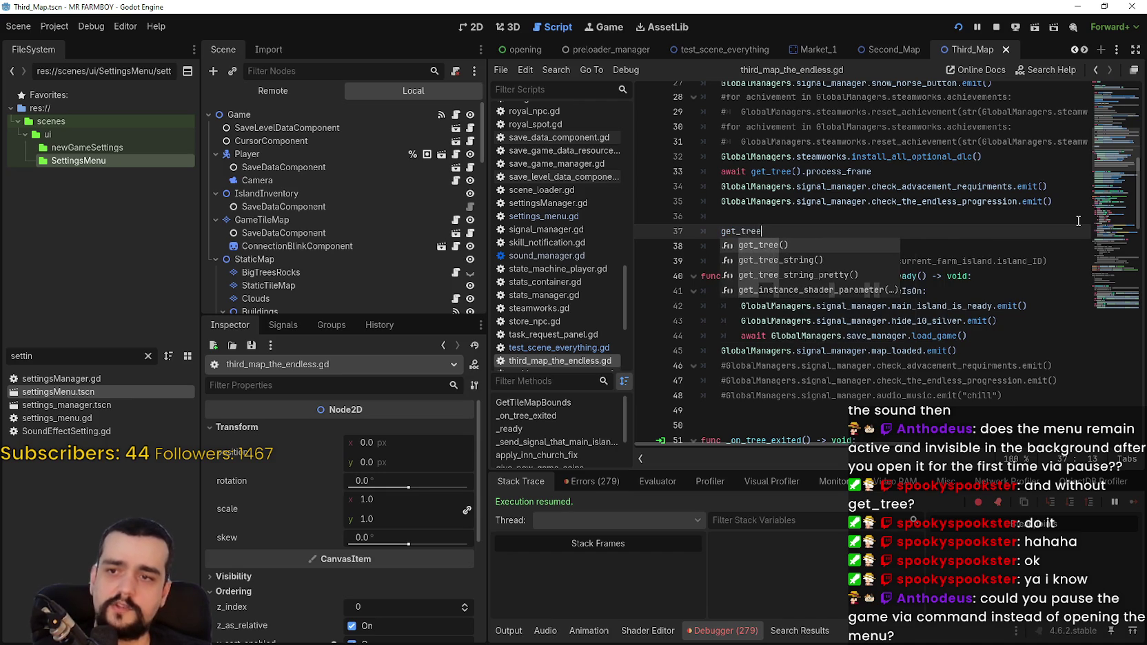
pyautogui.press('BackSpace')
pyautogui.write('create')
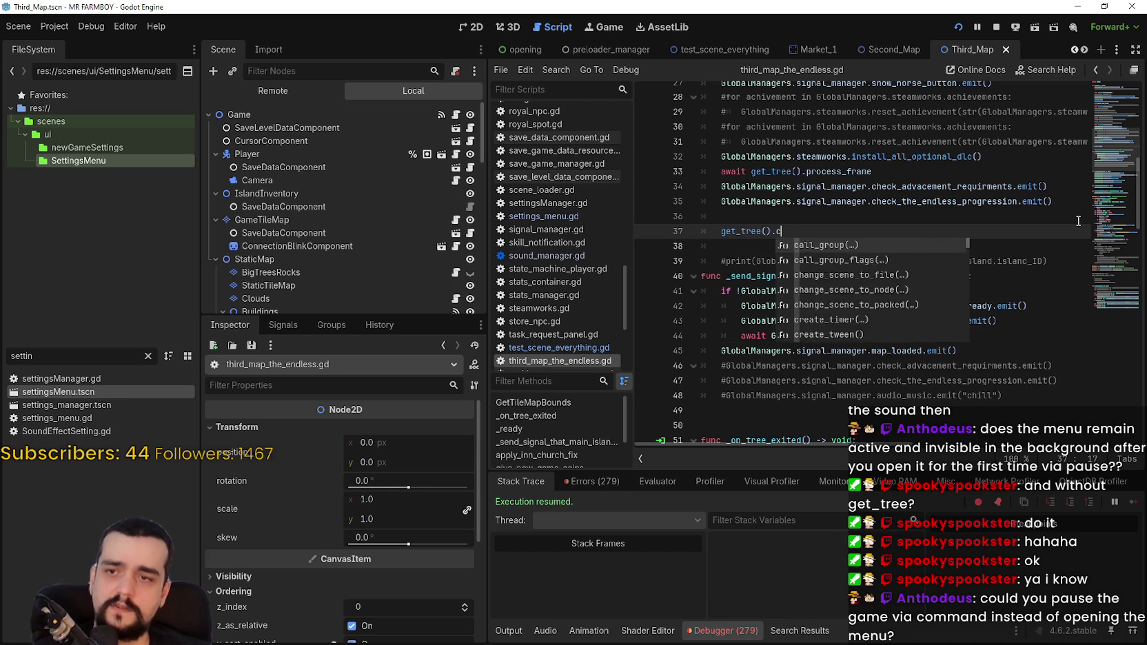
pyautogui.press('Return')
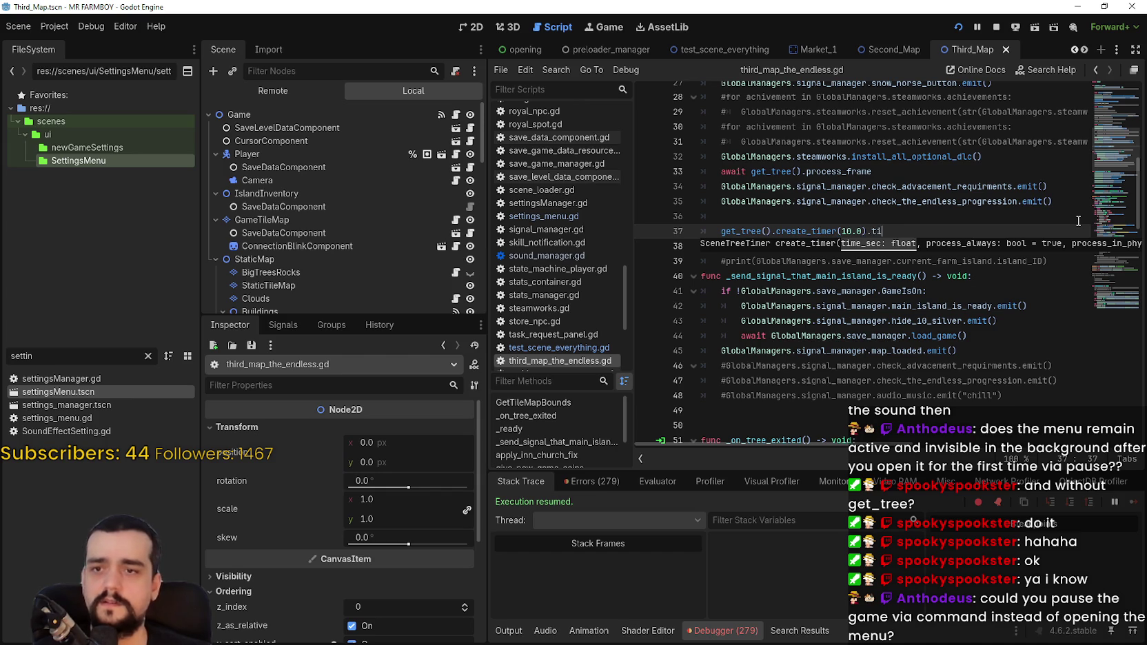
pyautogui.write('me')
pyautogui.press('Return')
# - Begin an unfinished get_tree().set_pause line below the timer line
pyautogui.press('Return')
pyautogui.write('get_')
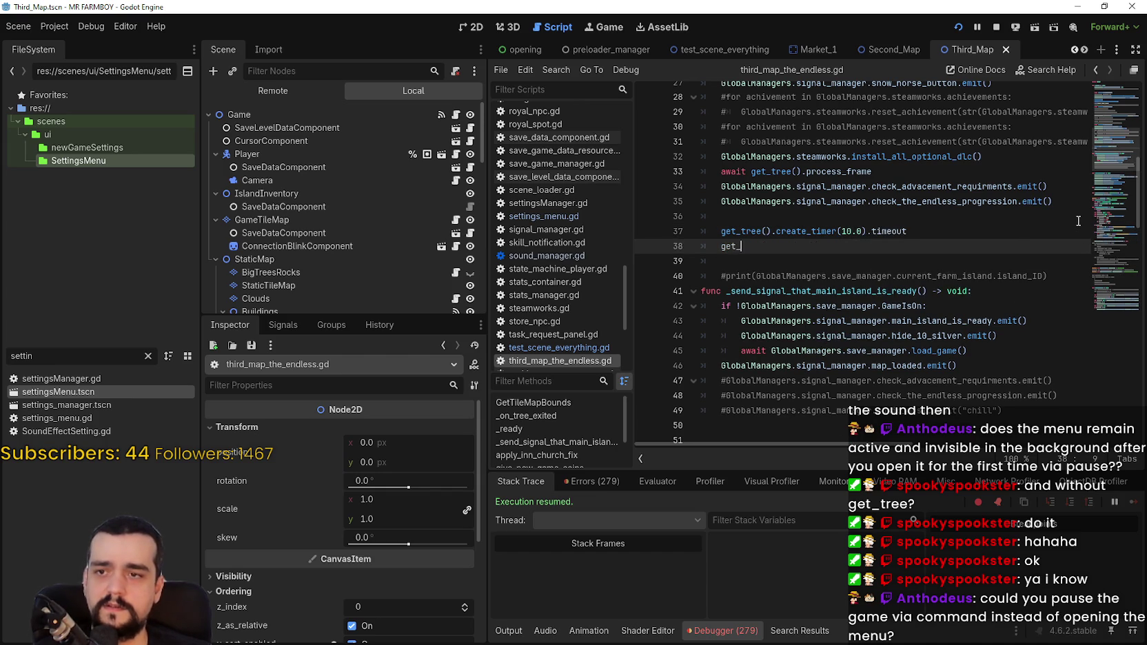
pyautogui.write('tree')
pyautogui.press('Return')
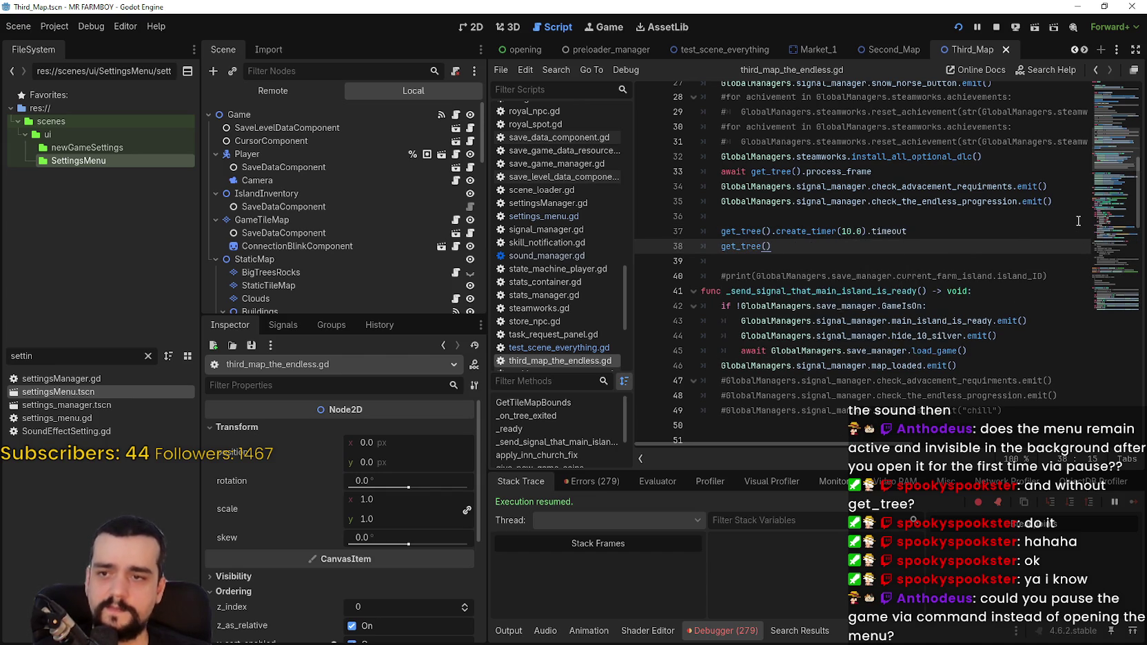
pyautogui.write('.set_pau')
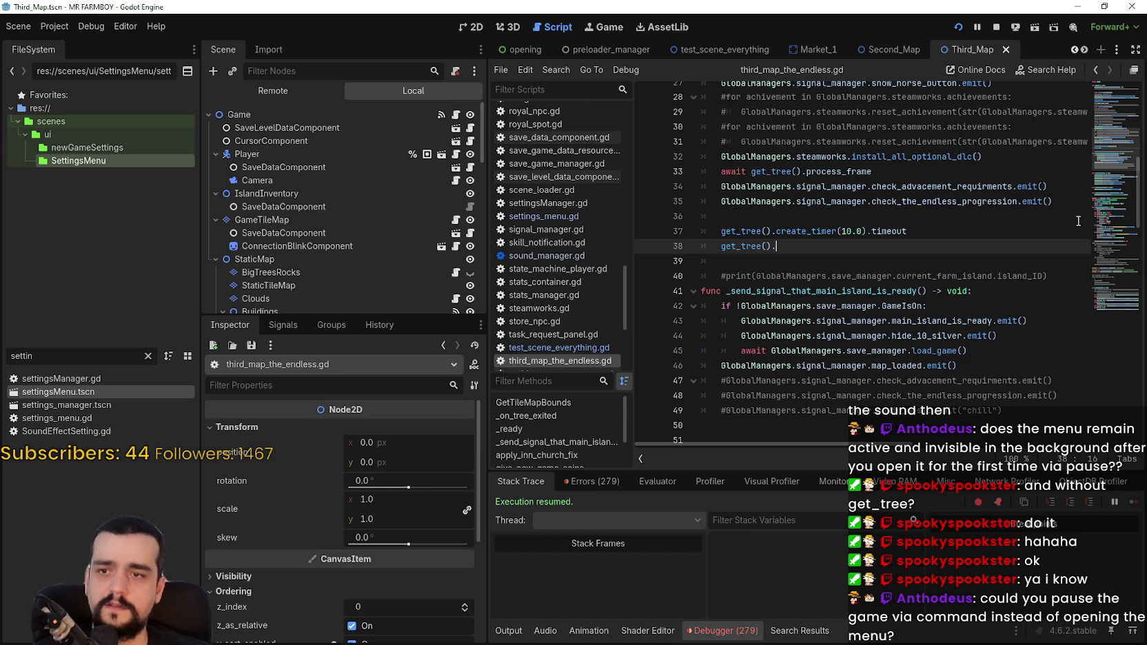
pyautogui.press('BackSpace')
pyautogui.press('BackSpace')
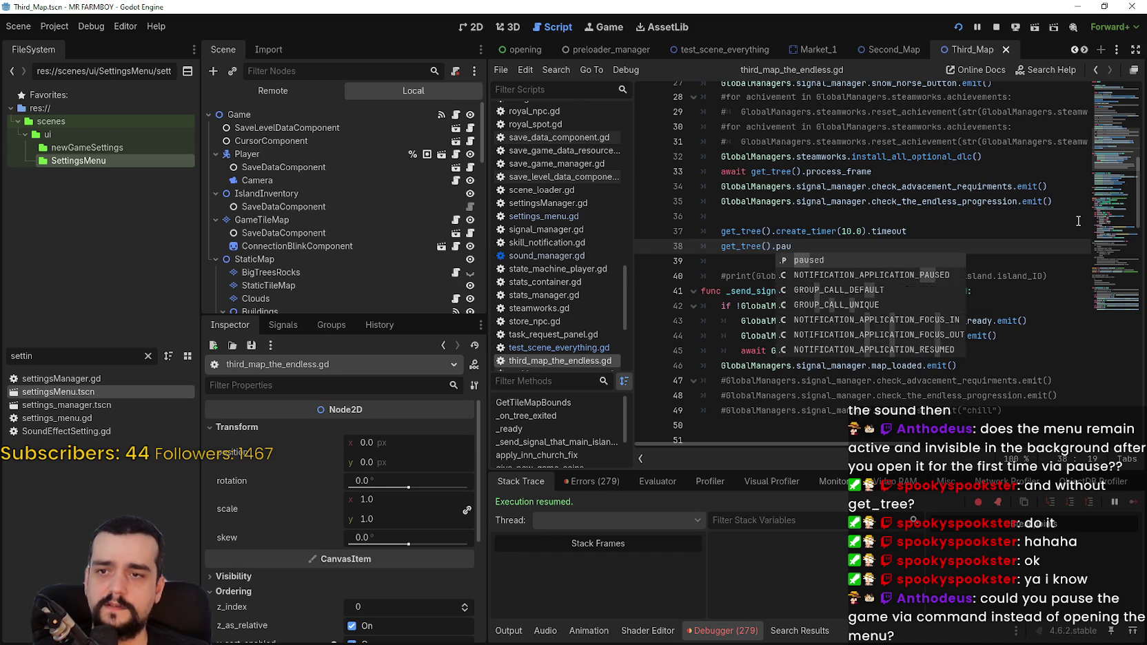
pyautogui.write('set_p')
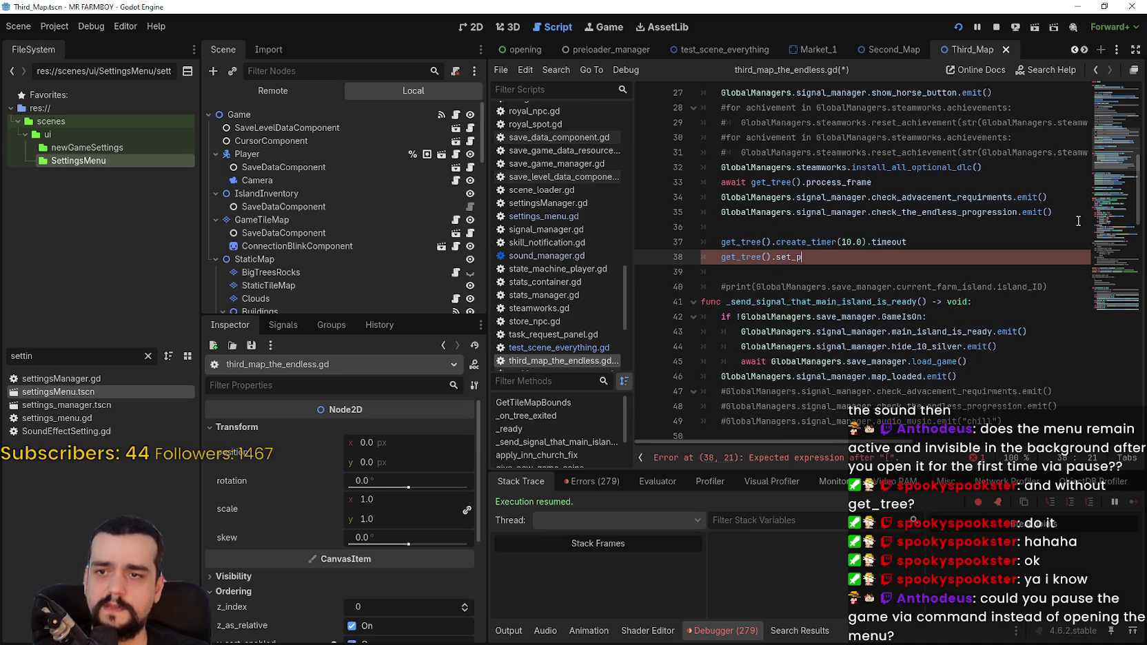
pyautogui.press('BackSpace')
pyautogui.write('a')
pyautogui.press('BackSpace')
pyautogui.press('BackSpace')
pyautogui.press('BackSpace')
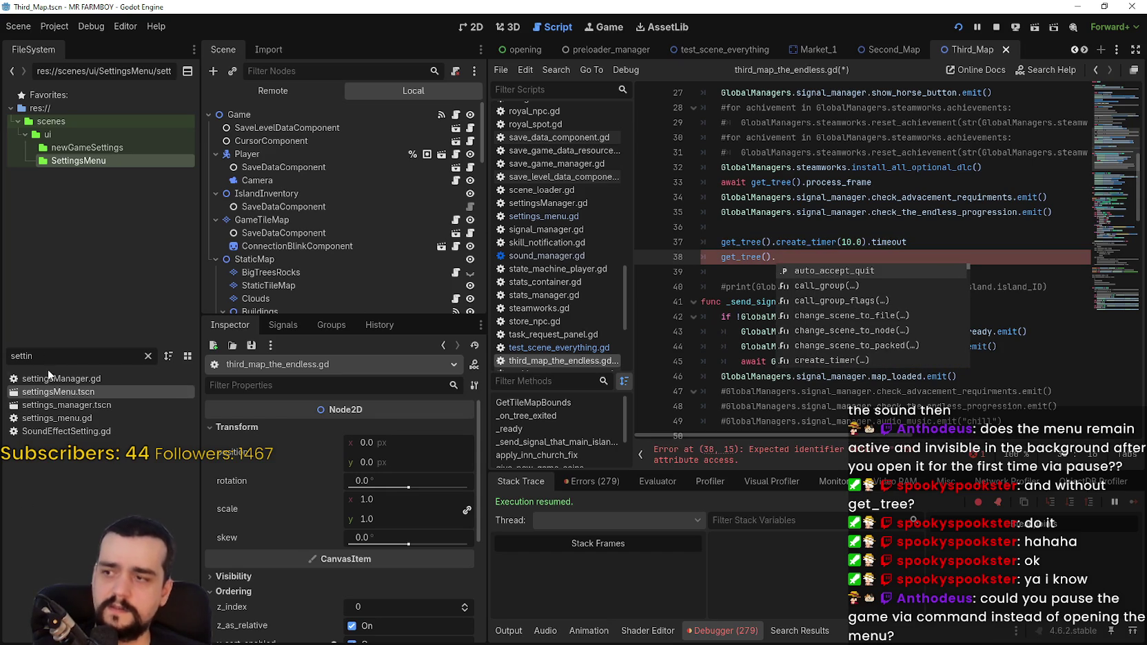
pyautogui.click(69, 380)
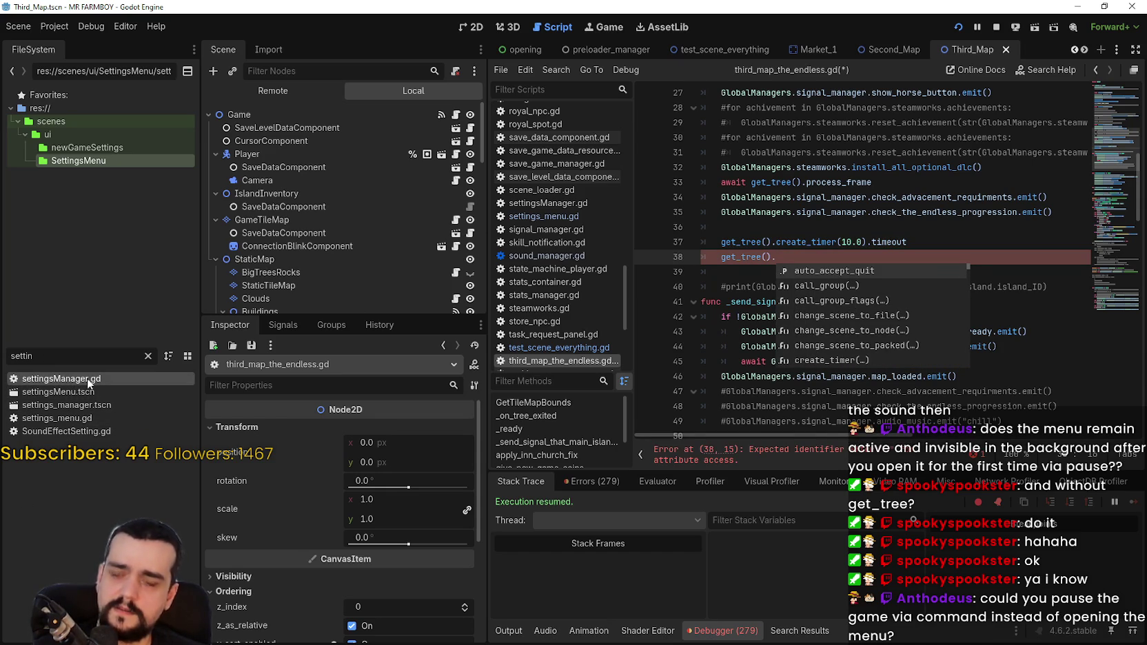
pyautogui.doubleClick(87, 379)
pyautogui.scroll(-20, 738, 260)
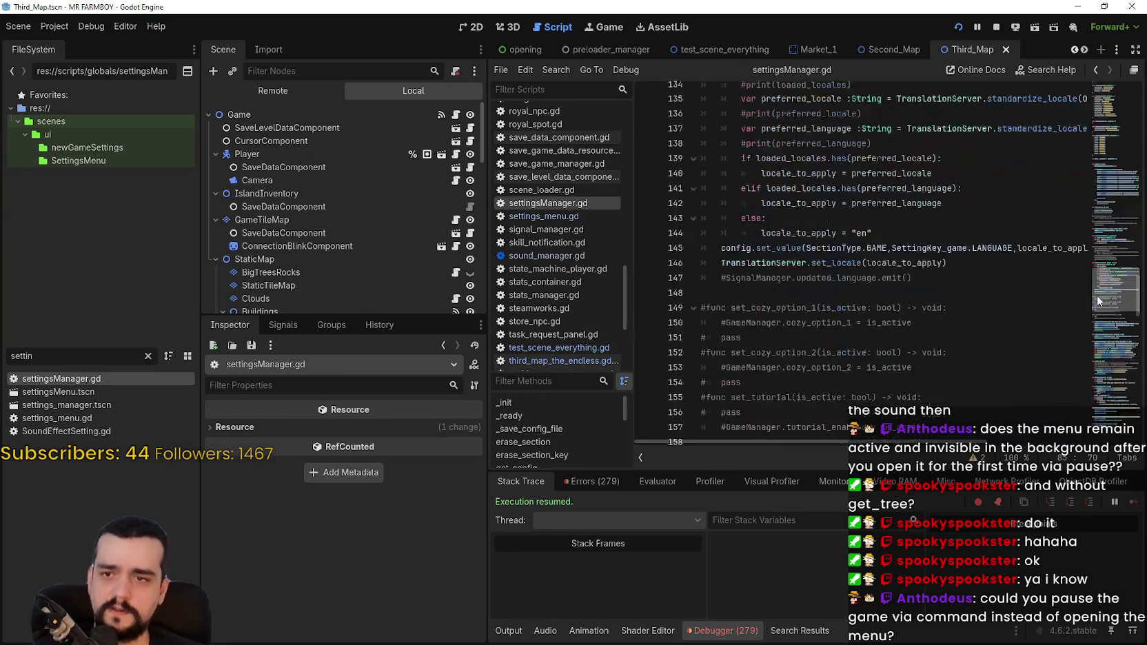
pyautogui.moveTo(1092, 316); pyautogui.dragTo(1086, 408)
pyautogui.doubleClick(57, 418)
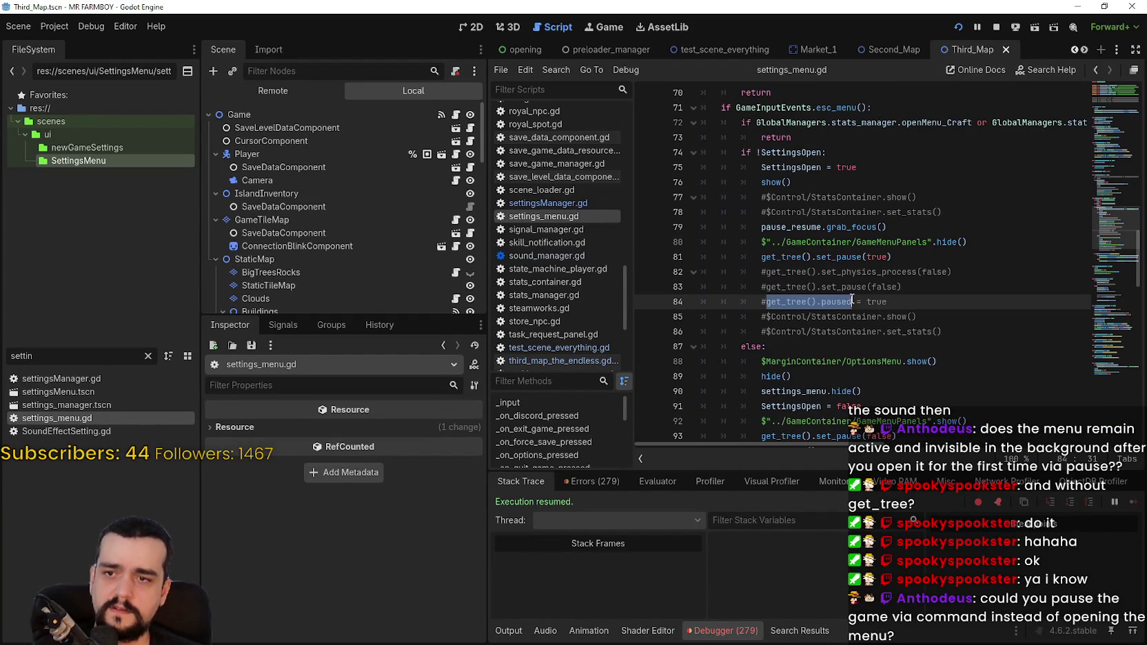
pyautogui.moveTo(766, 287); pyautogui.dragTo(922, 286)
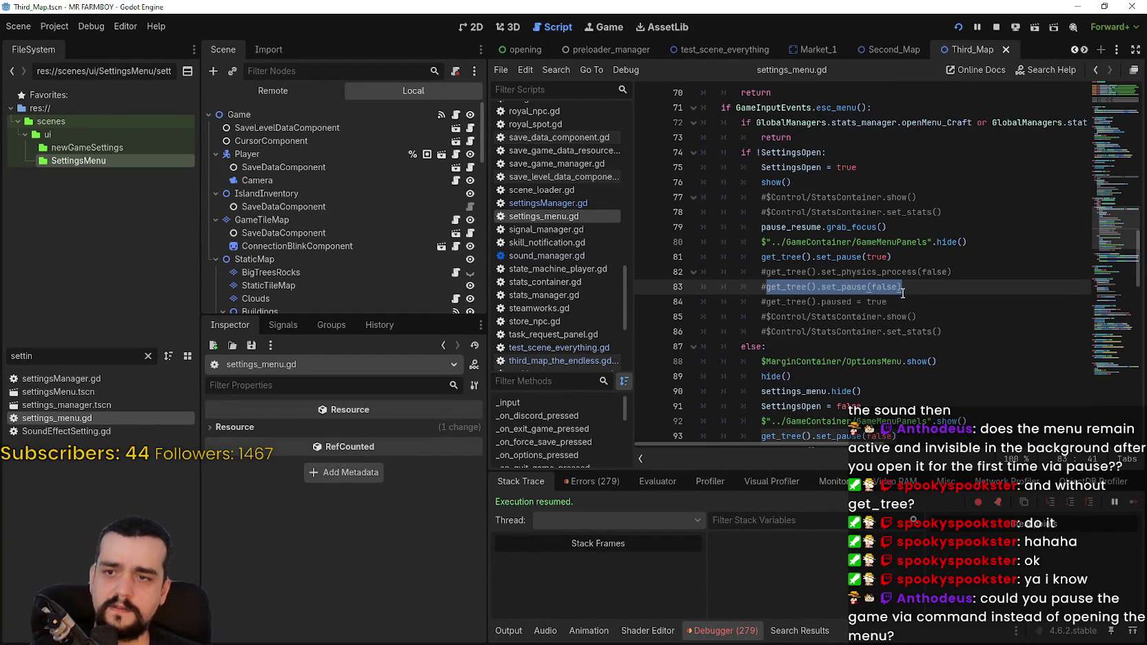
pyautogui.hotkey('alt', 'Left')
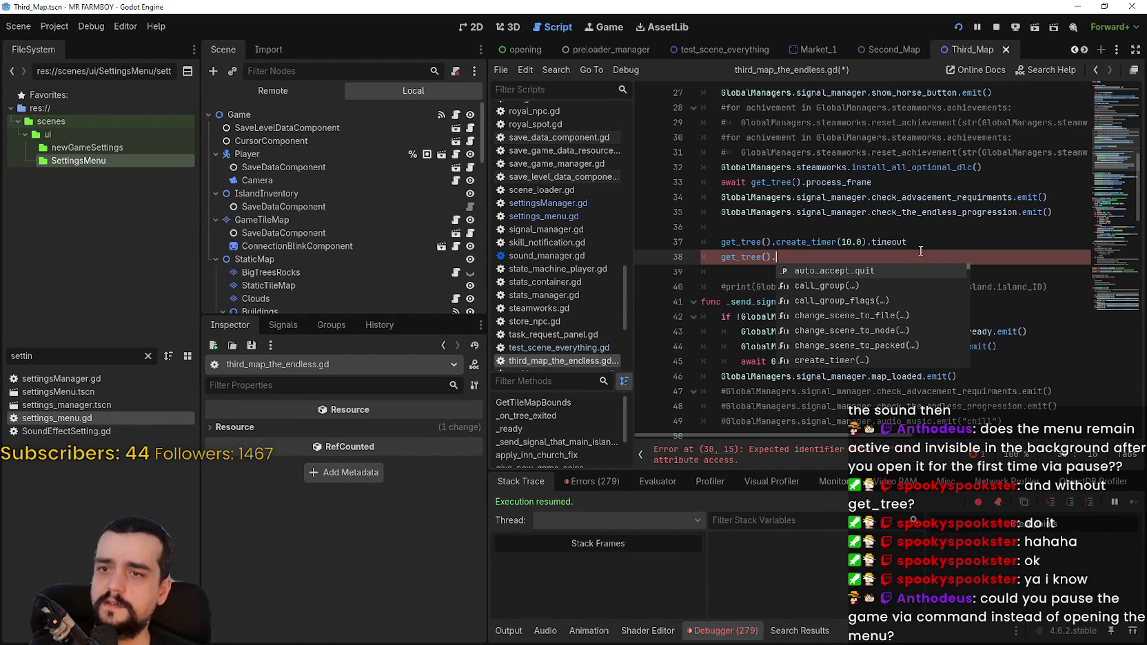
# - Add get_tree().set_pause(true) and set_pause(false) lines below the 10-second timer
pyautogui.write('set_pause(false)')
pyautogui.press('Return')
pyautogui.click(860, 260)
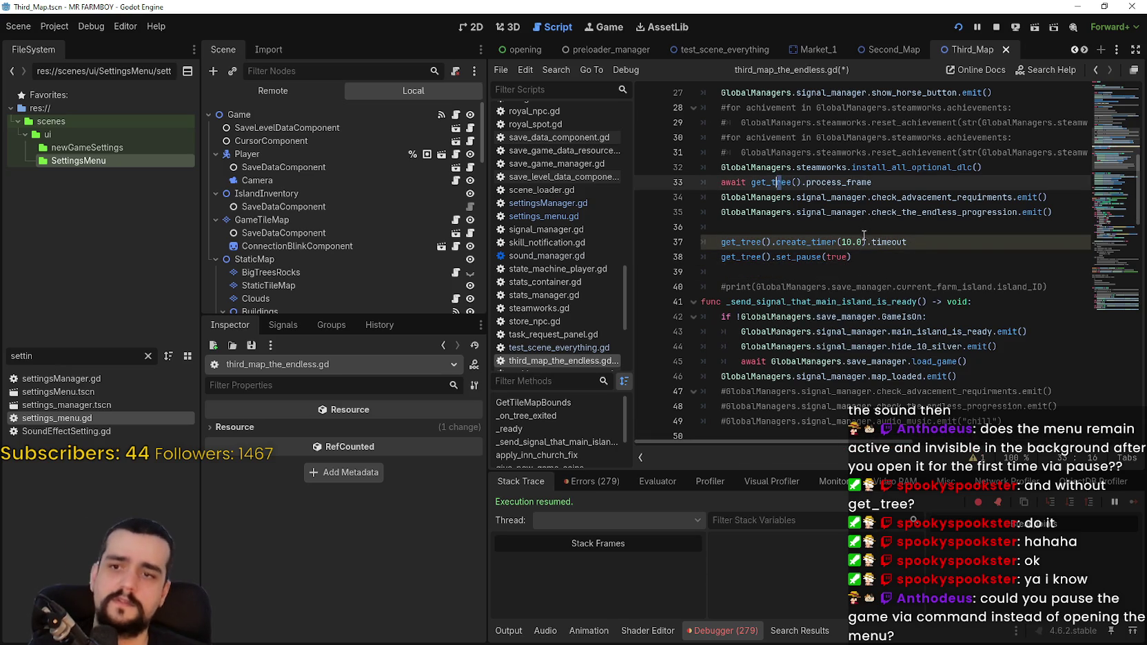
pyautogui.moveTo(853, 257); pyautogui.dragTo(719, 262)
pyautogui.hotkey('ctrl', 'c')
pyautogui.click(872, 256)
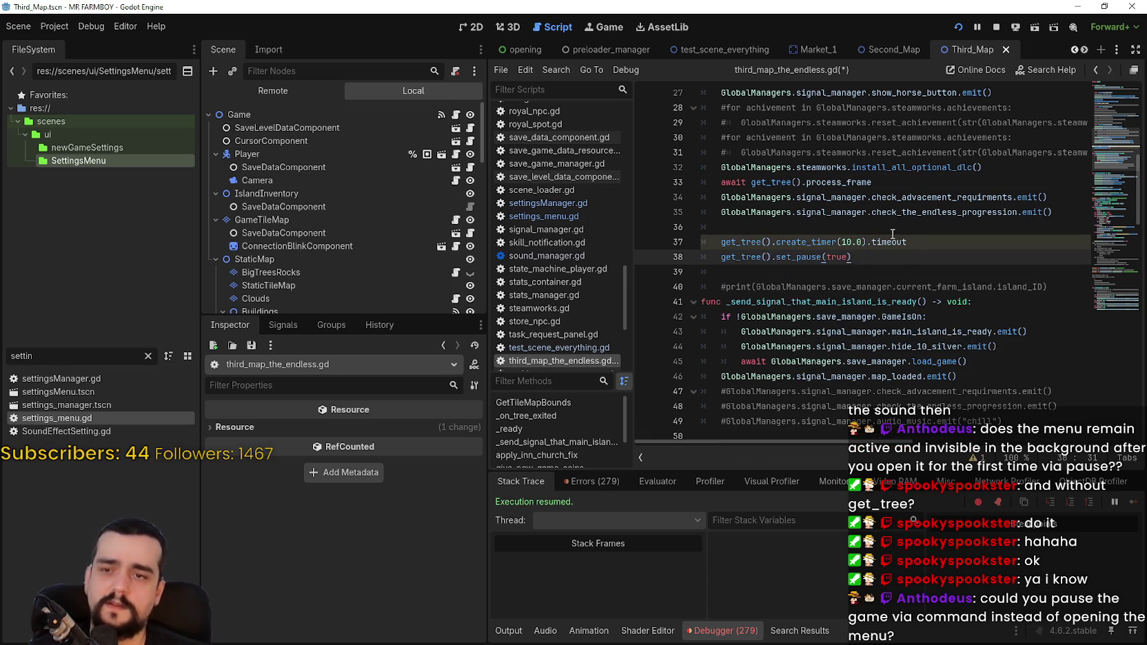
pyautogui.press('Return')
pyautogui.hotkey('ctrl', 'v')
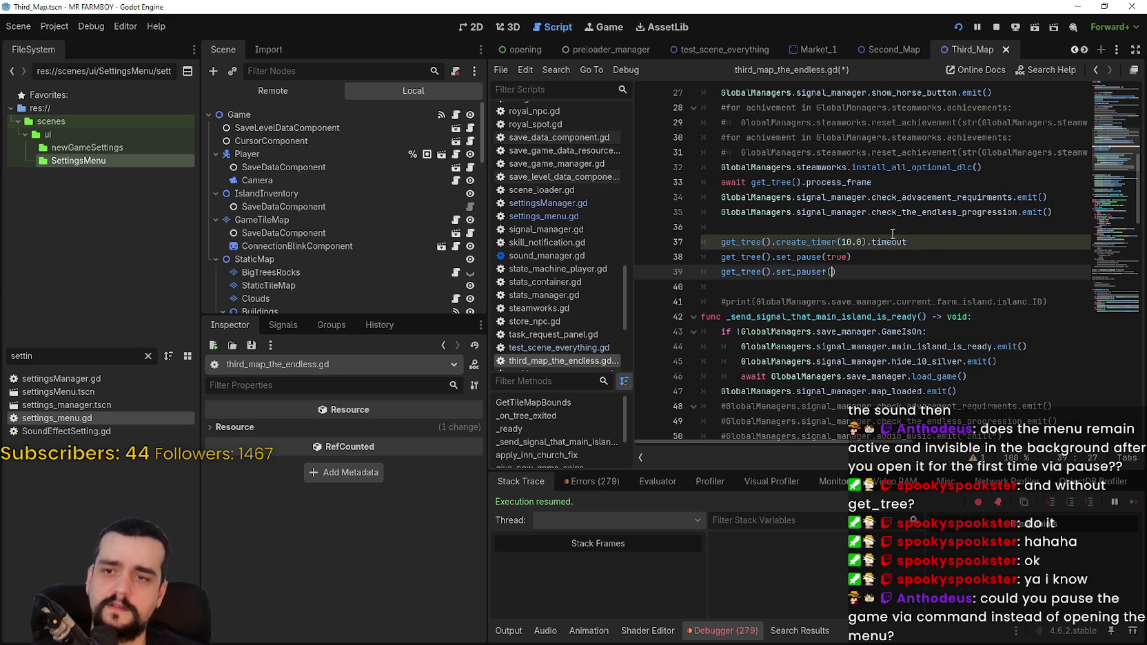
pyautogui.write('alse')
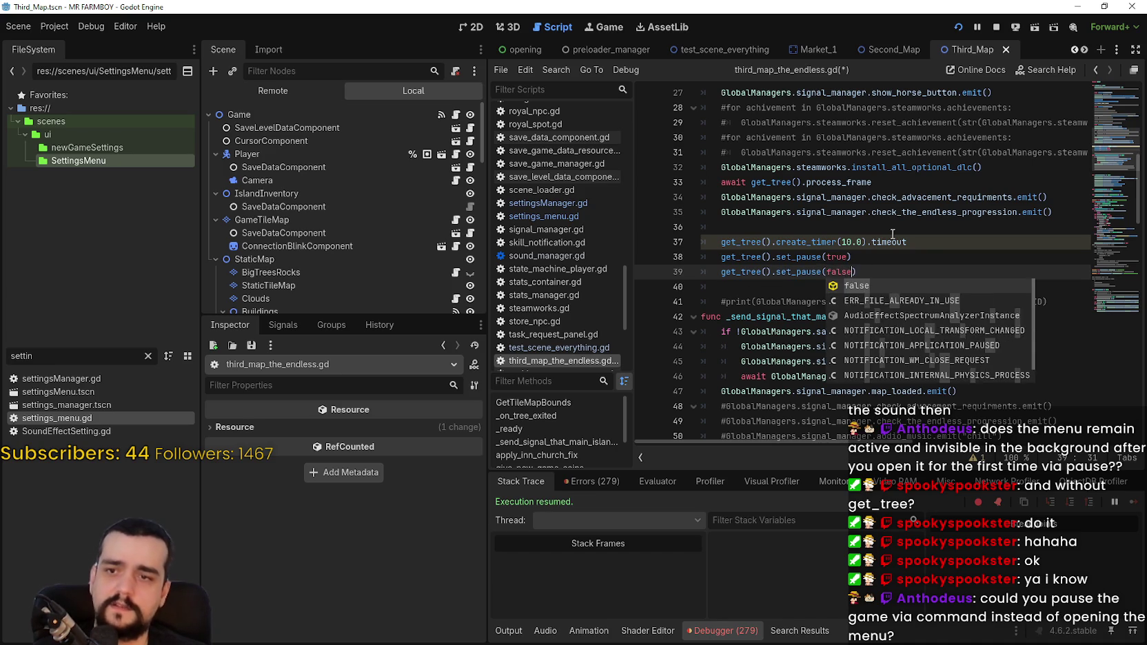
# - Save third_map_the_endless.gd and stop the running game
pyautogui.hotkey('ctrl', 's')
pyautogui.press('End')
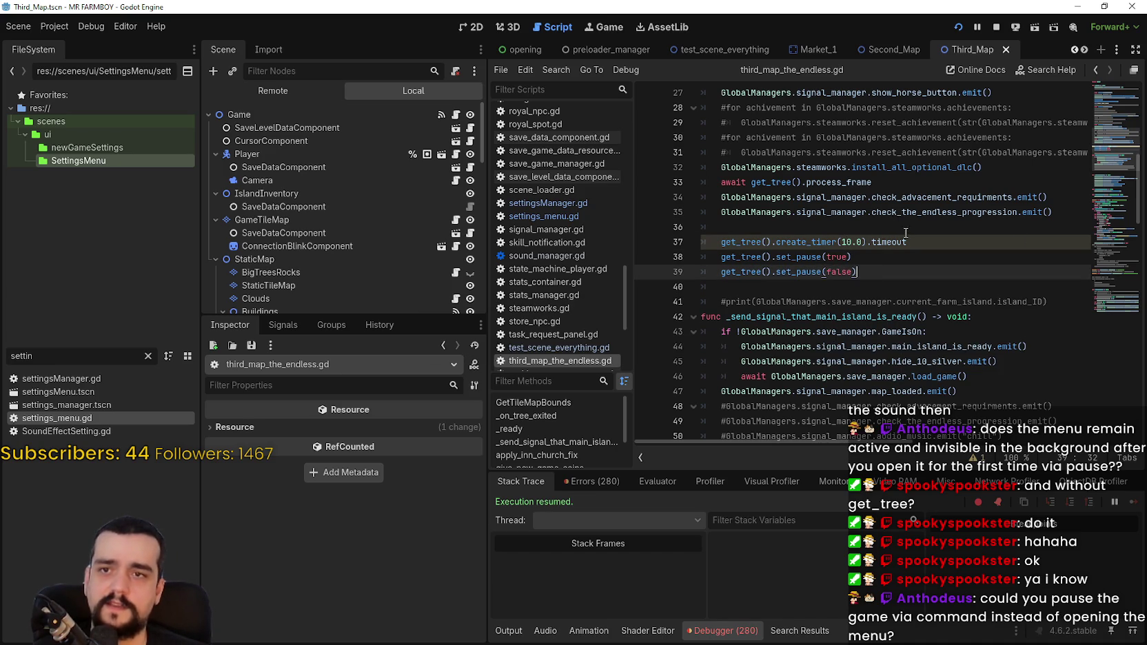
pyautogui.click(996, 28)
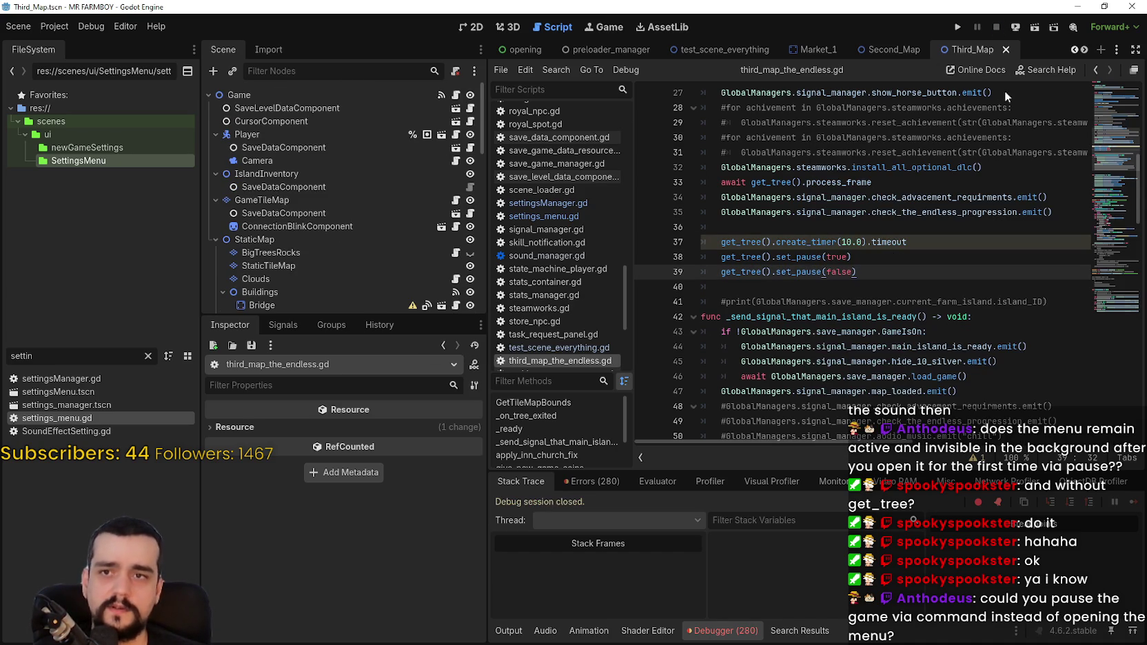
# - Relaunch the game and arrange the game and Task Manager windows
pyautogui.click(957, 28)
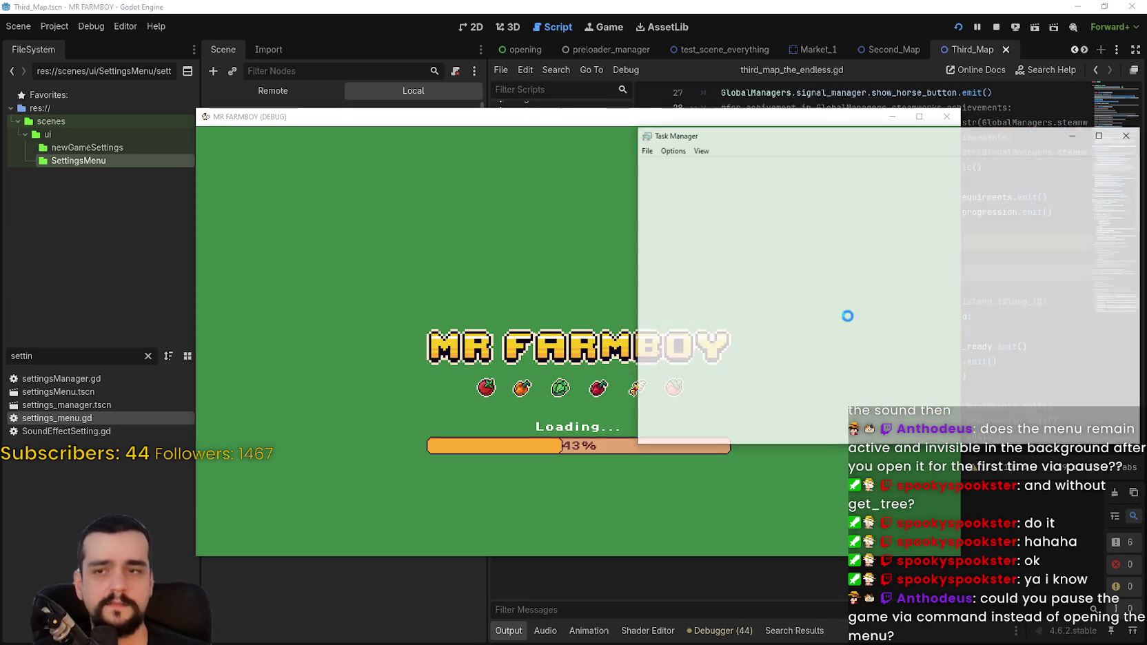
pyautogui.moveTo(623, 118)
pyautogui.mouseDown()
pyautogui.moveTo(443, 78)
pyautogui.moveTo(366, 17)
pyautogui.mouseUp()
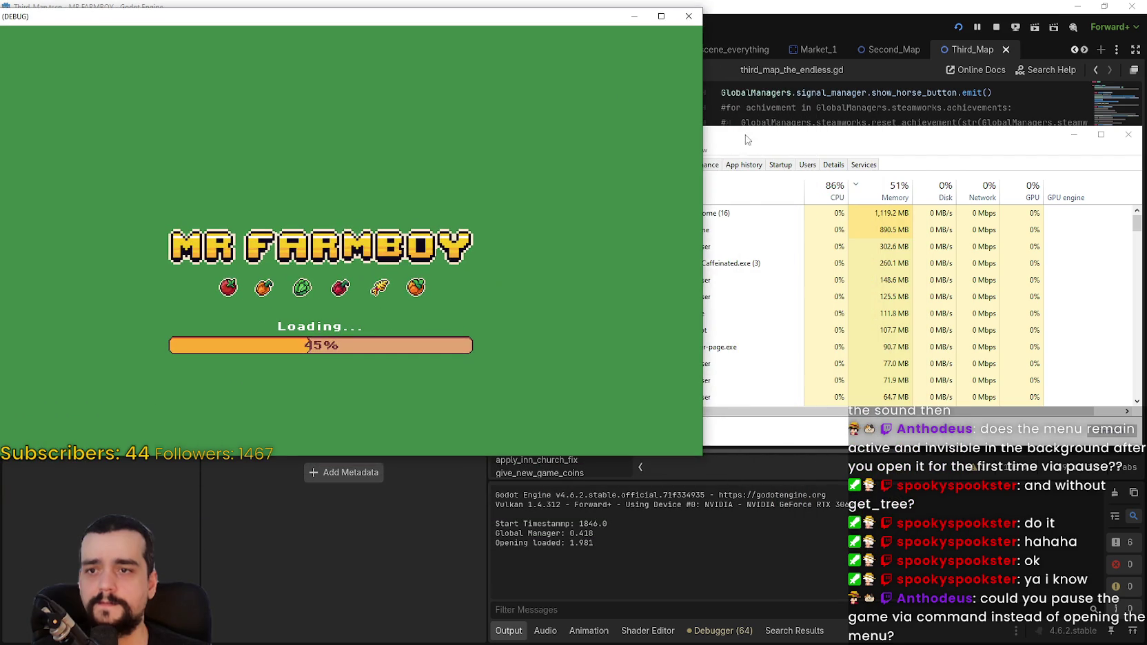
pyautogui.moveTo(660, 444); pyautogui.dragTo(828, 422)
pyautogui.moveTo(841, 104)
pyautogui.mouseDown()
pyautogui.moveTo(797, 127)
pyautogui.moveTo(783, 68)
pyautogui.mouseUp()
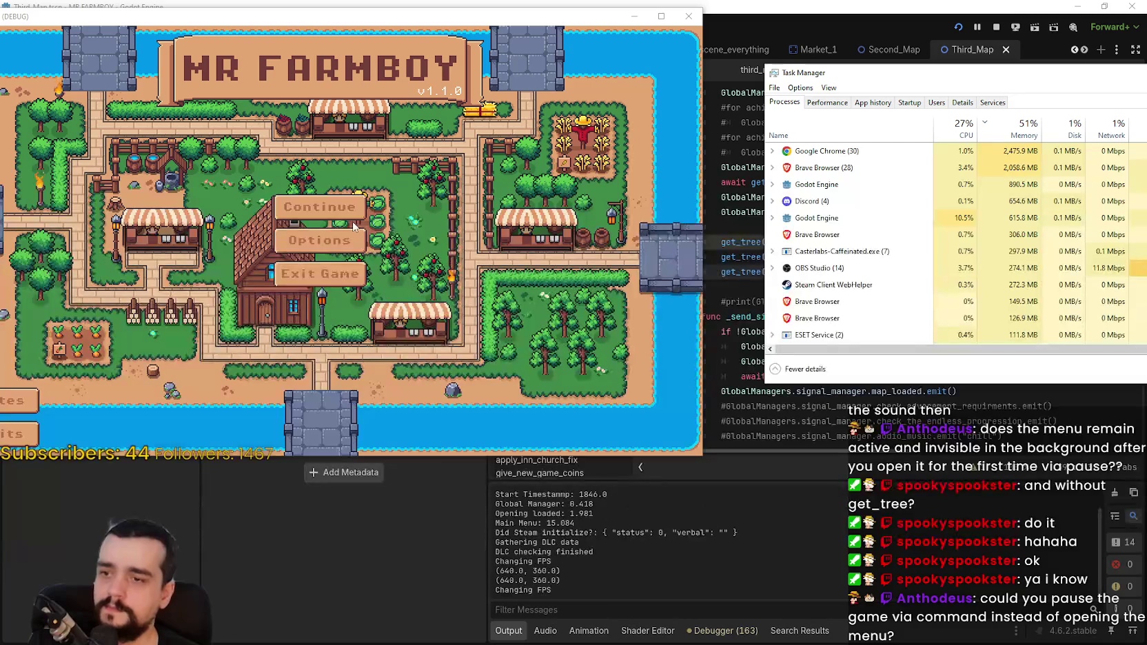
# - Load Save 8 via Continue, then watch the Godot Engine process in Task Manager
pyautogui.click(479, 230)
pyautogui.scroll(-6, 468, 204)
pyautogui.click(286, 233)
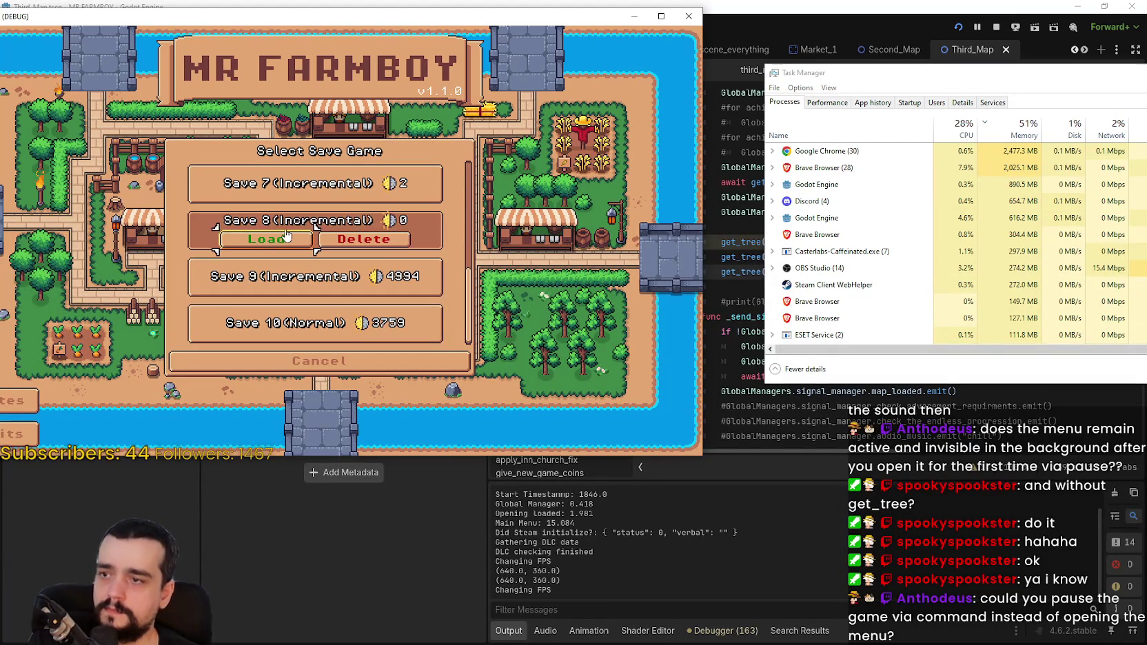
pyautogui.click(287, 237)
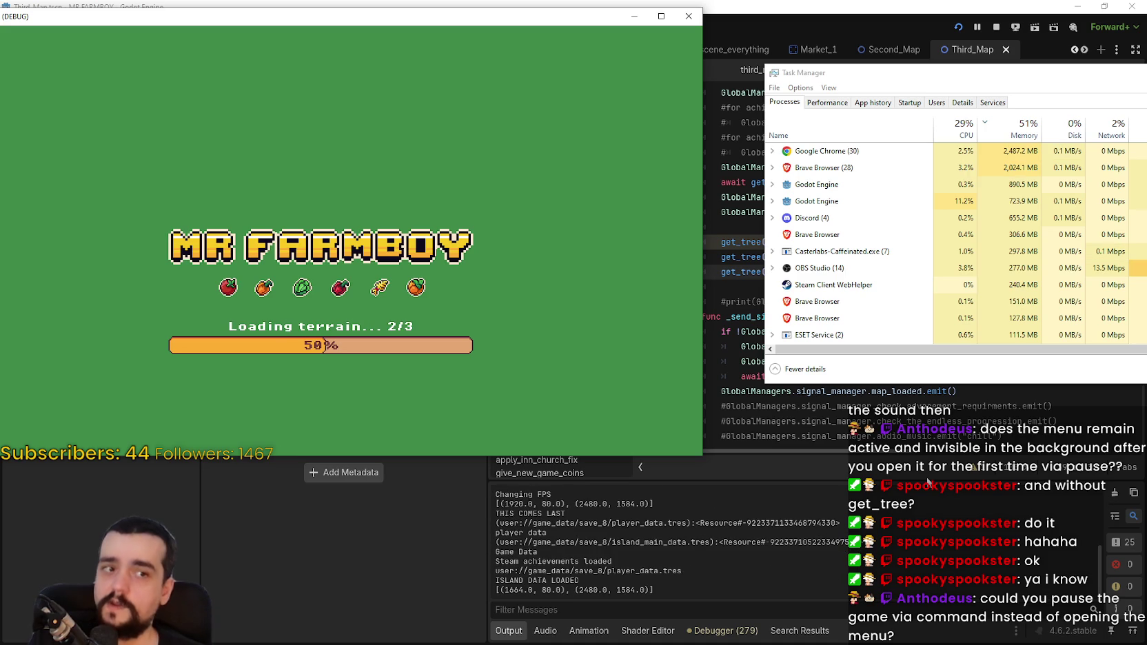
pyautogui.moveTo(935, 75)
pyautogui.mouseDown()
pyautogui.moveTo(927, 178)
pyautogui.moveTo(917, 176)
pyautogui.mouseUp()
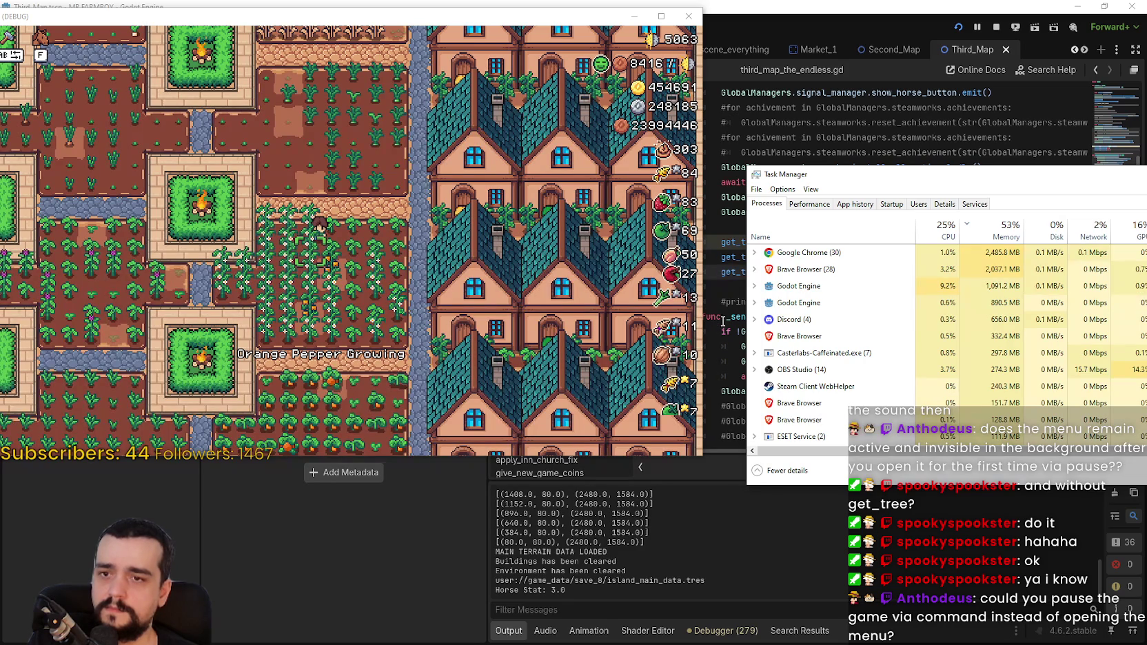
pyautogui.click(862, 286)
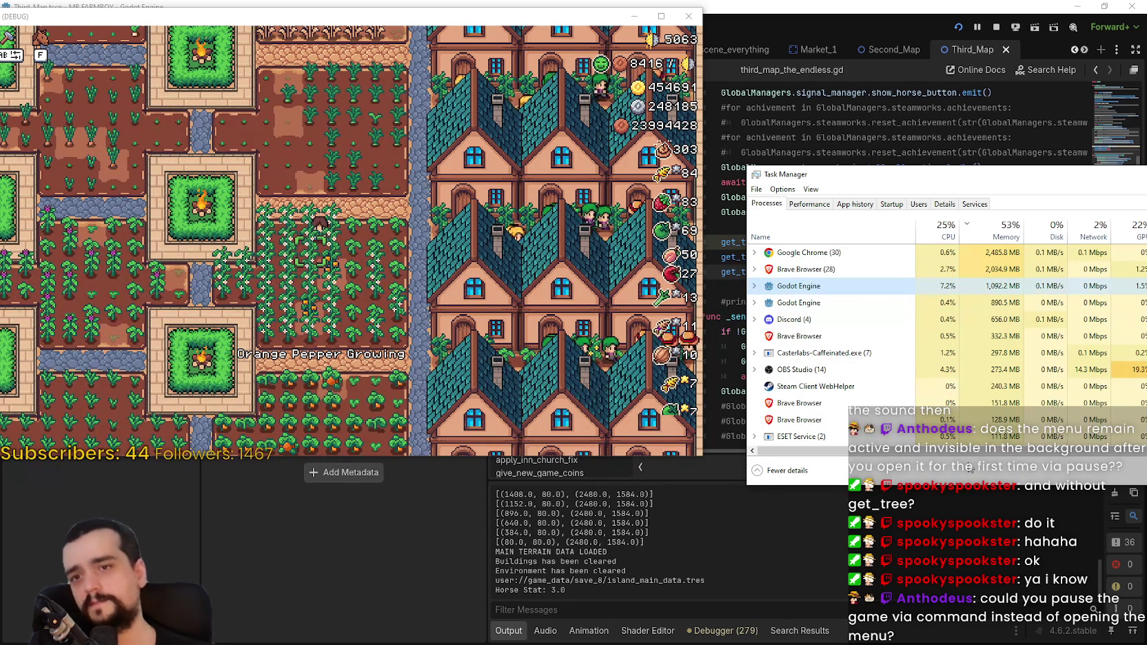
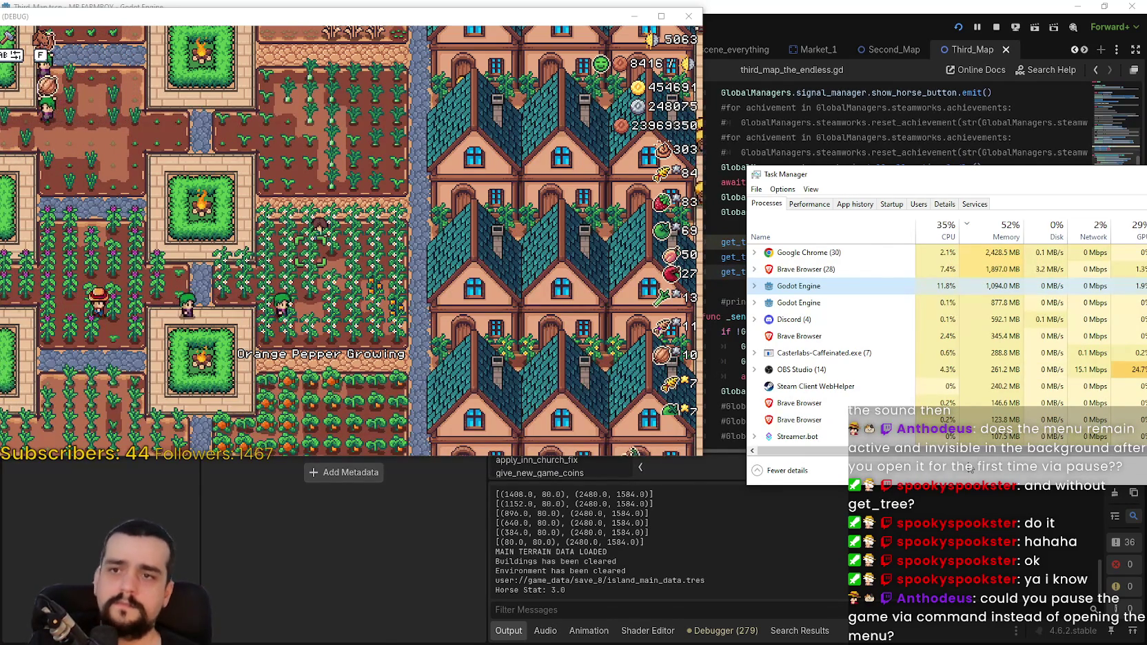
# - Stop the running game and save the script with line 33's process_frame unchanged
pyautogui.click(791, 165)
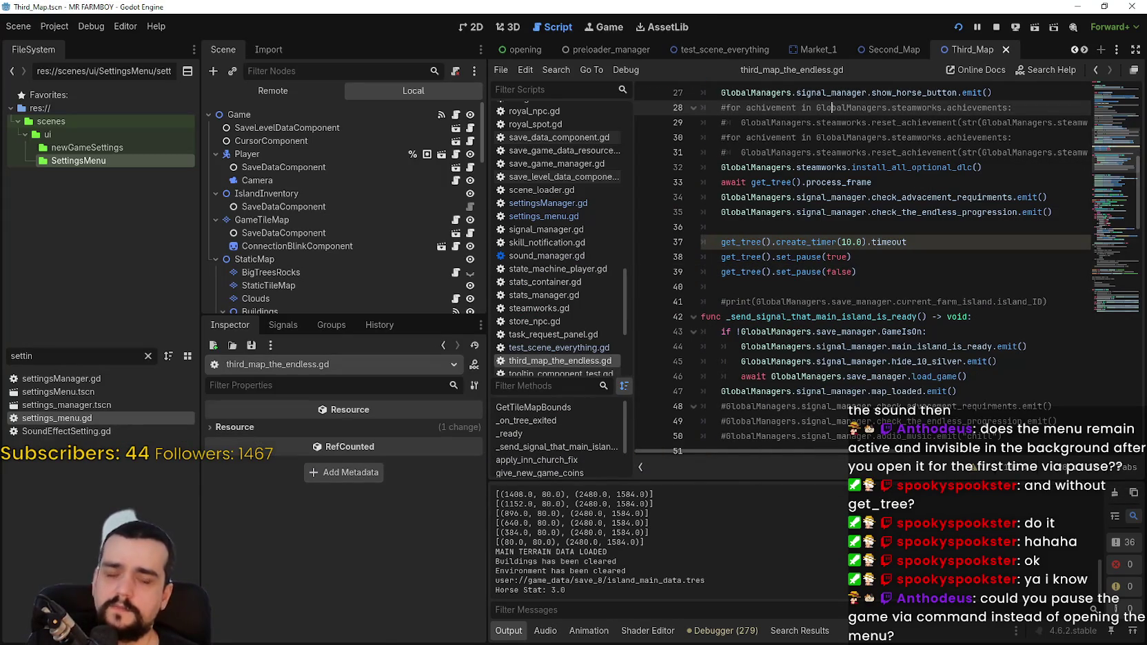
pyautogui.click(874, 153)
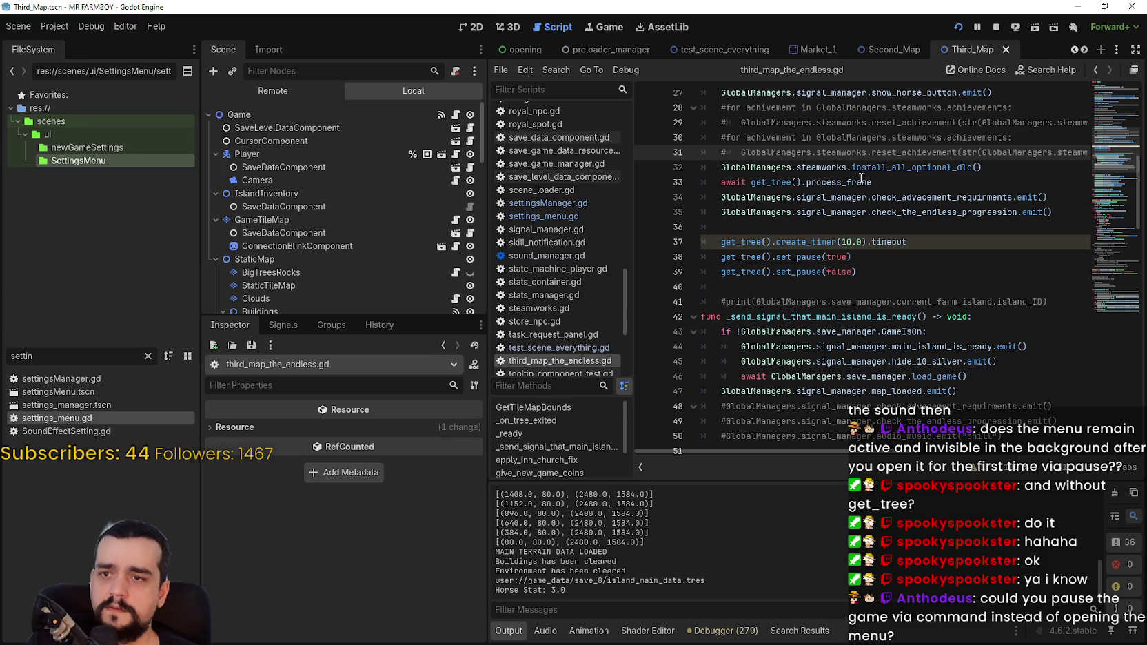
pyautogui.doubleClick(860, 181)
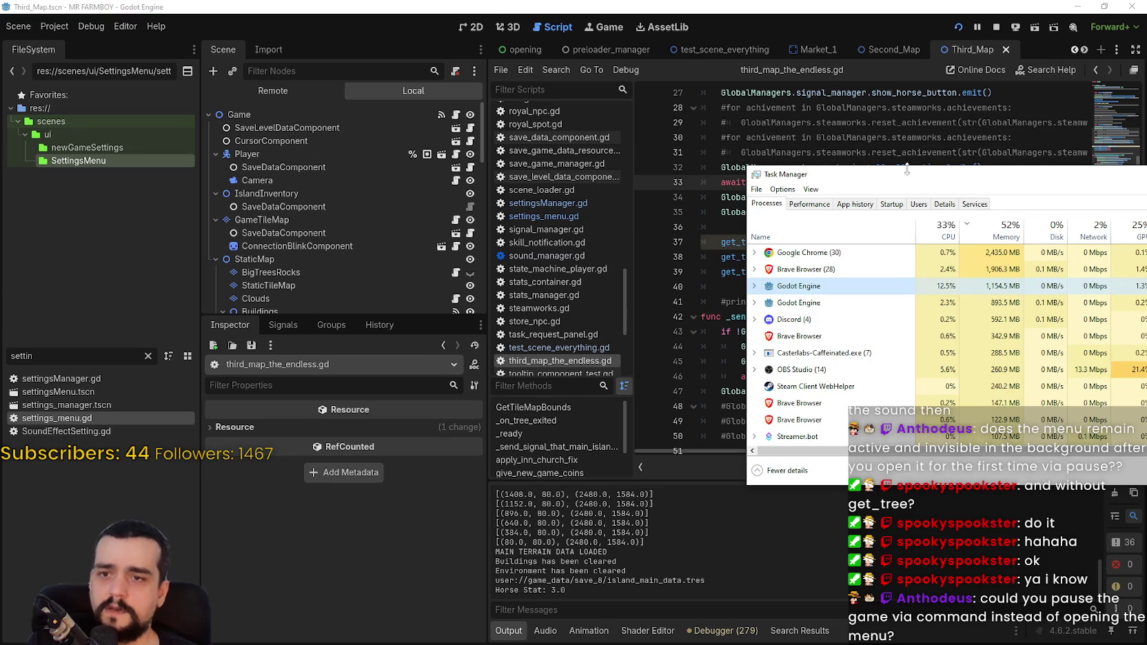
pyautogui.click(893, 165)
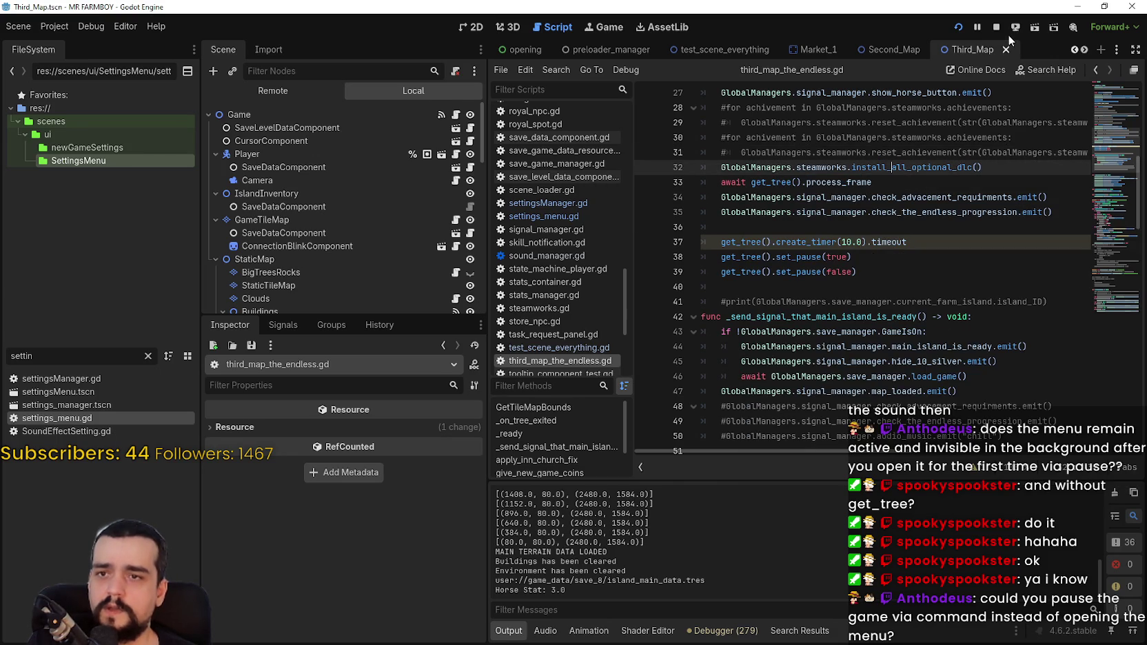
pyautogui.click(858, 180)
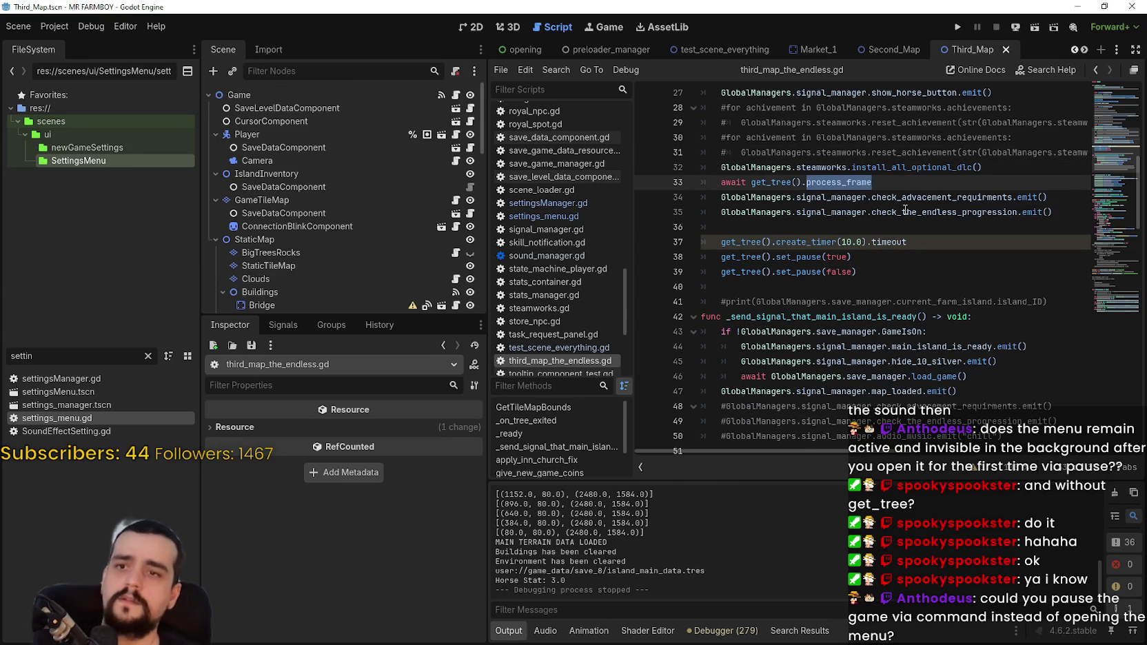
pyautogui.write('h')
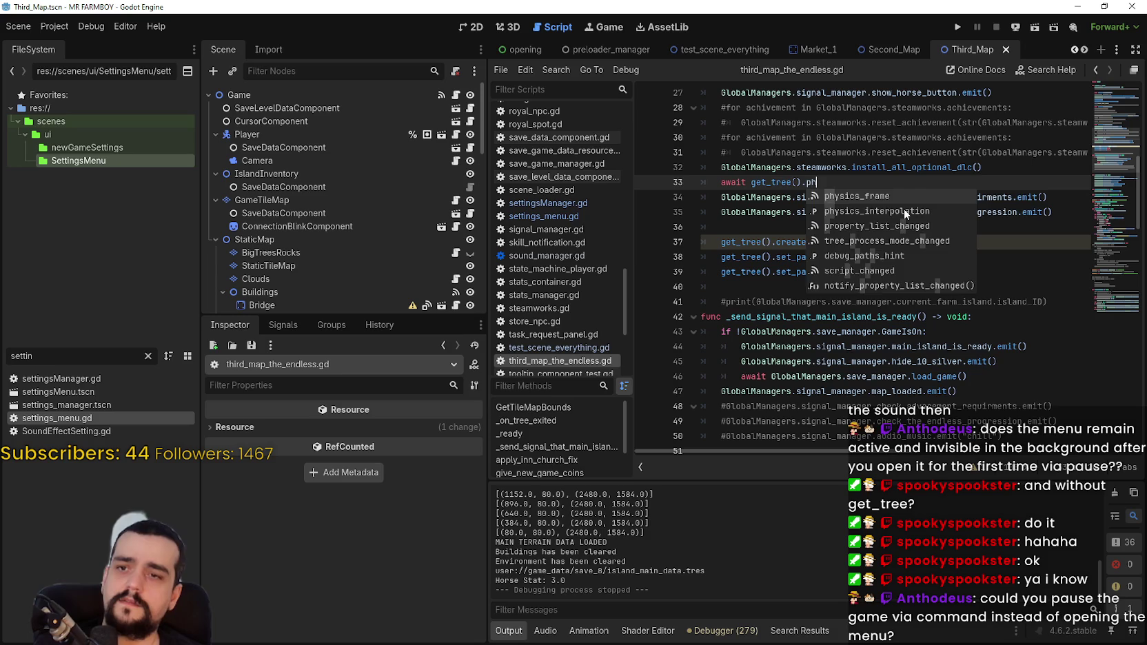
pyautogui.hotkey('ctrl', 'z')
pyautogui.hotkey('ctrl', 's')
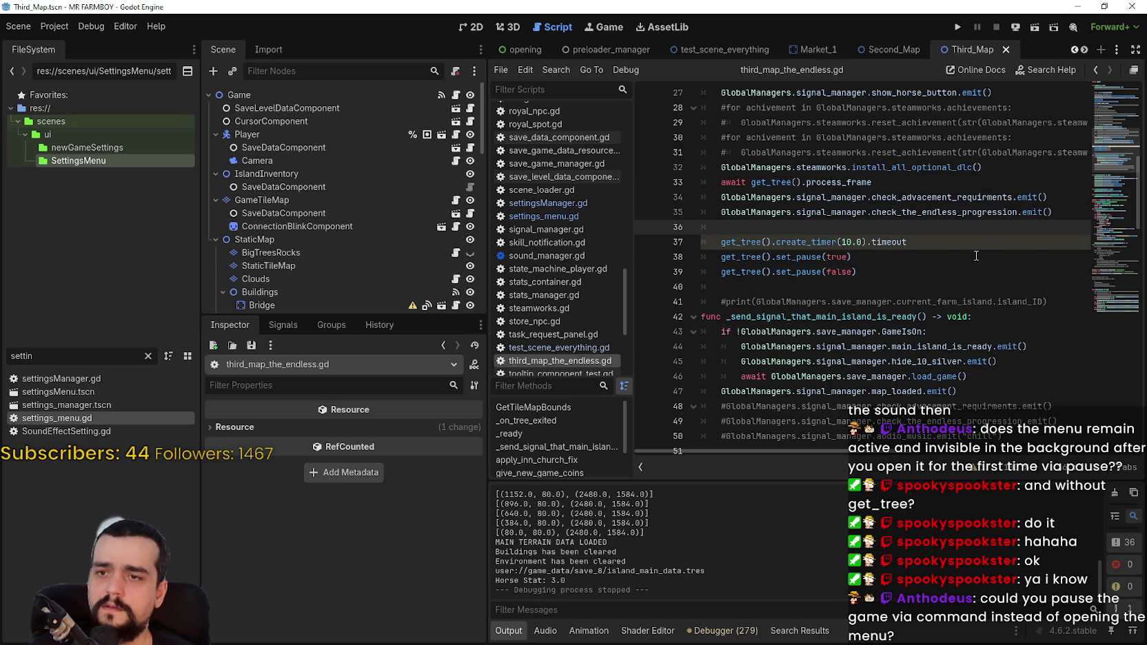
# - Add 'await' before the 10-second timer on line 37, save, and run the game
pyautogui.click(304, 95)
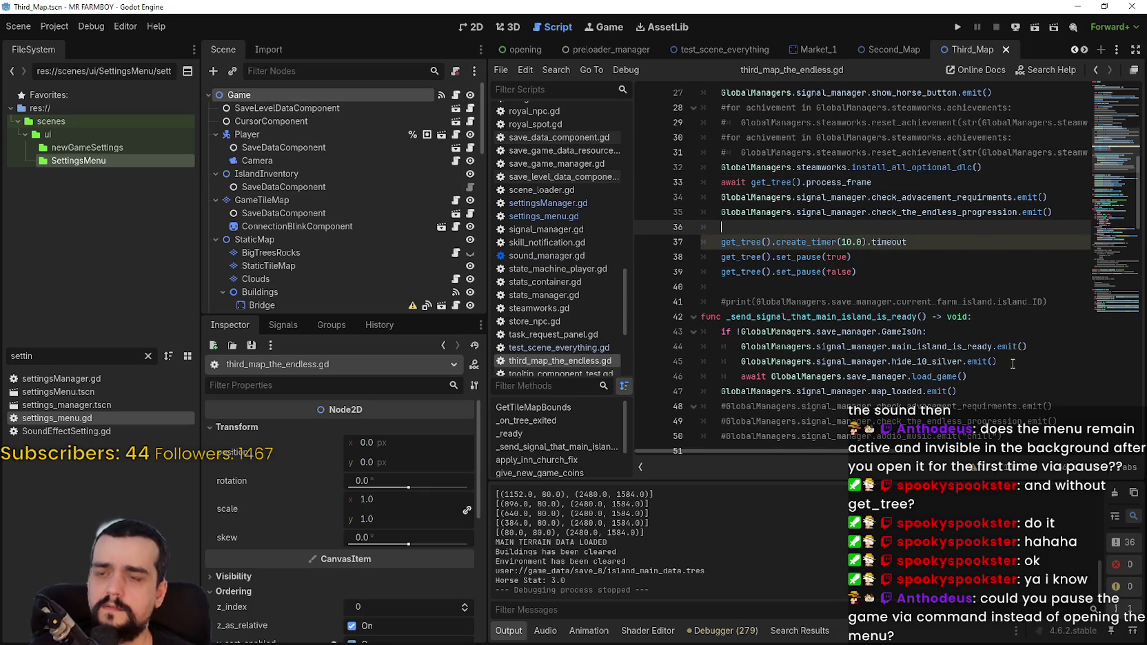
pyautogui.scroll(9, 1013, 363)
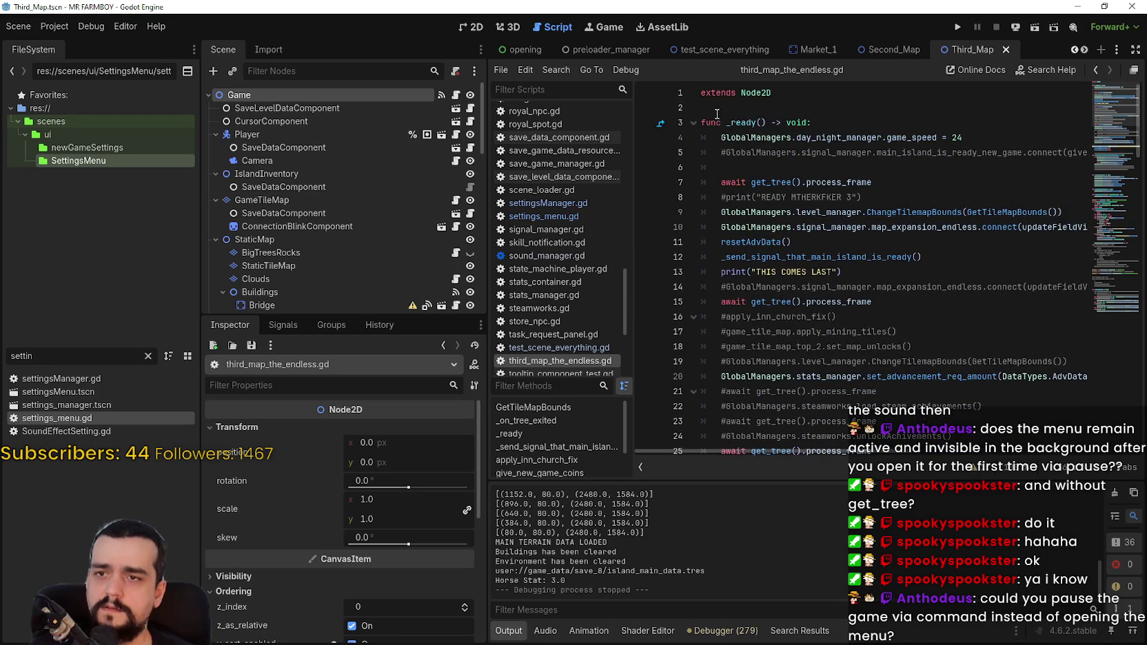
pyautogui.scroll(-8, 980, 392)
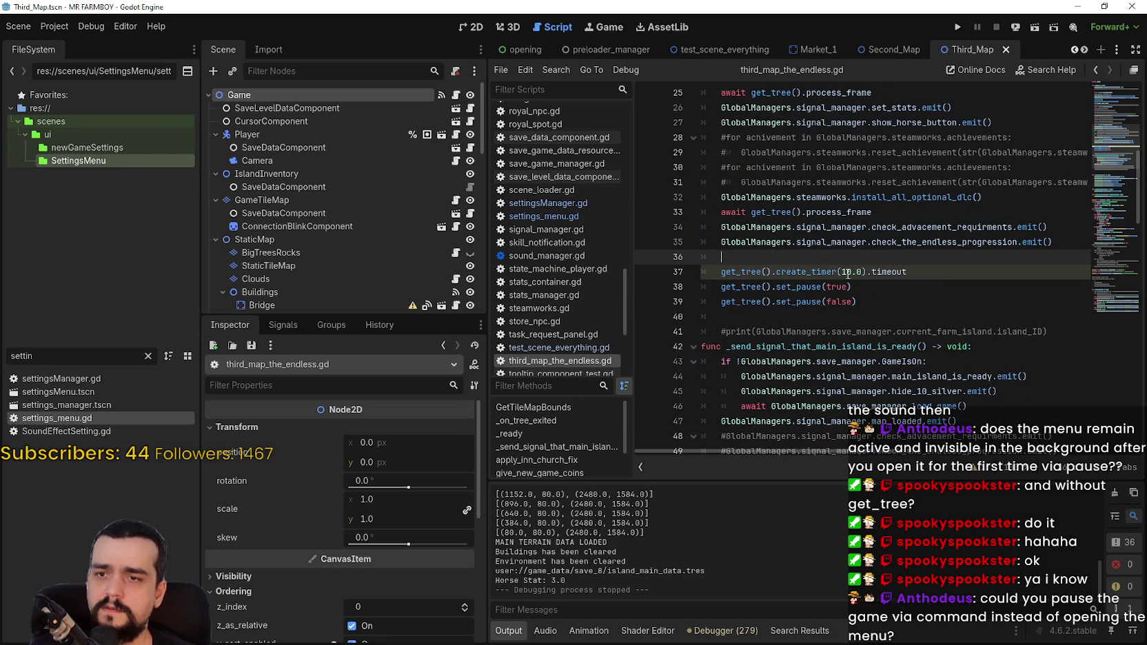
pyautogui.click(723, 272)
pyautogui.write('await')
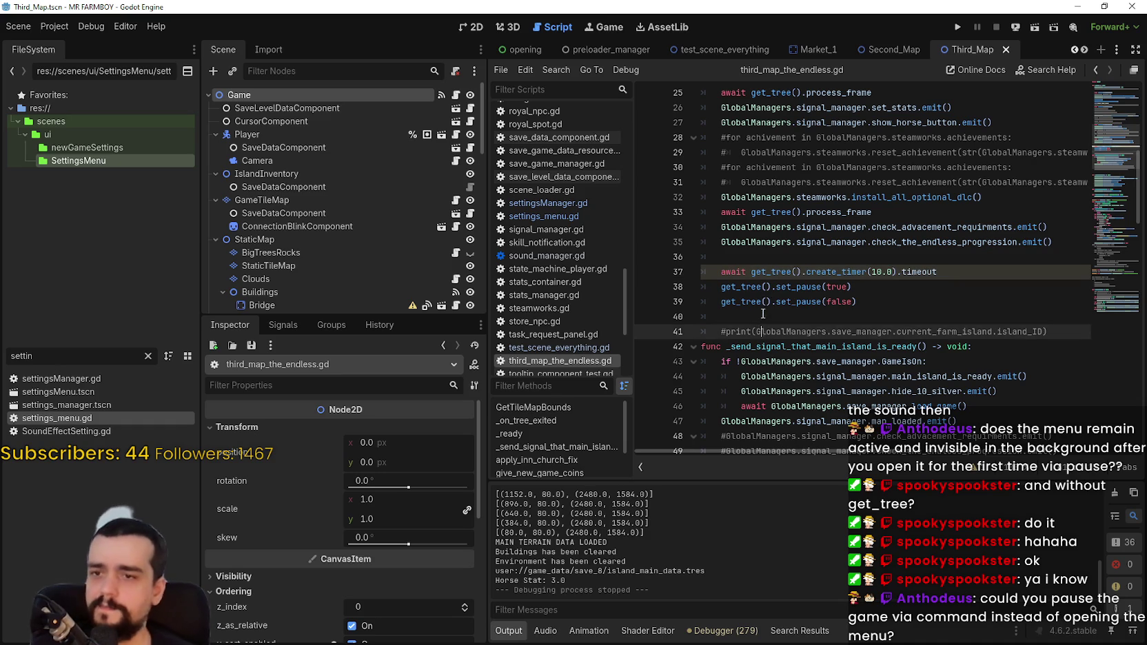
pyautogui.click(764, 316)
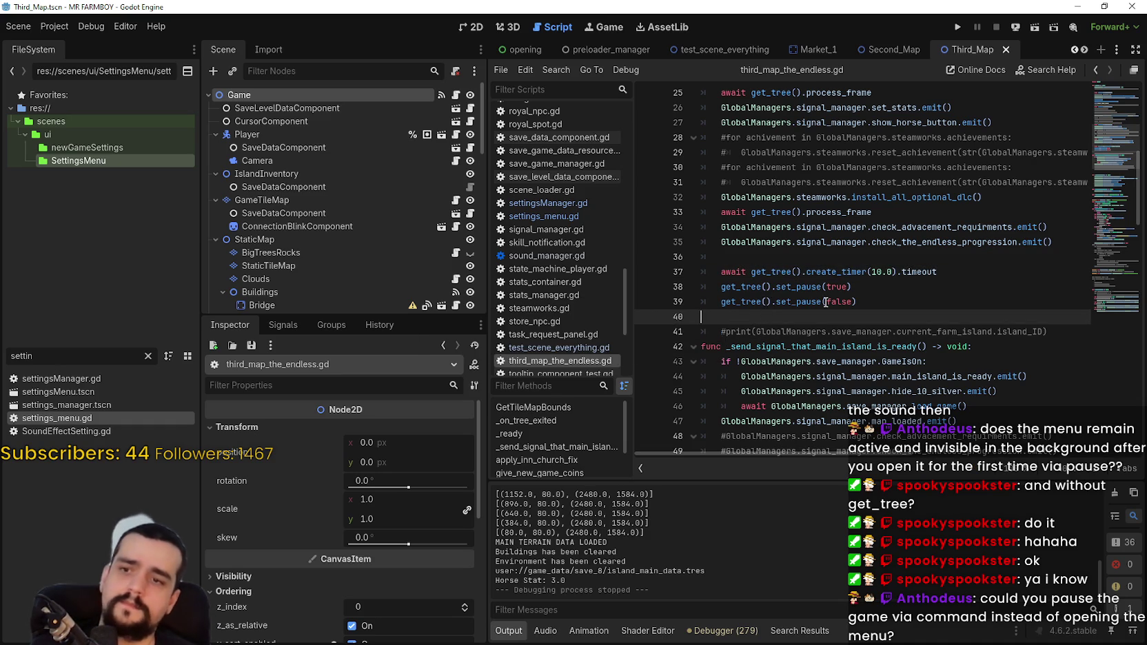
pyautogui.hotkey('ctrl', 's')
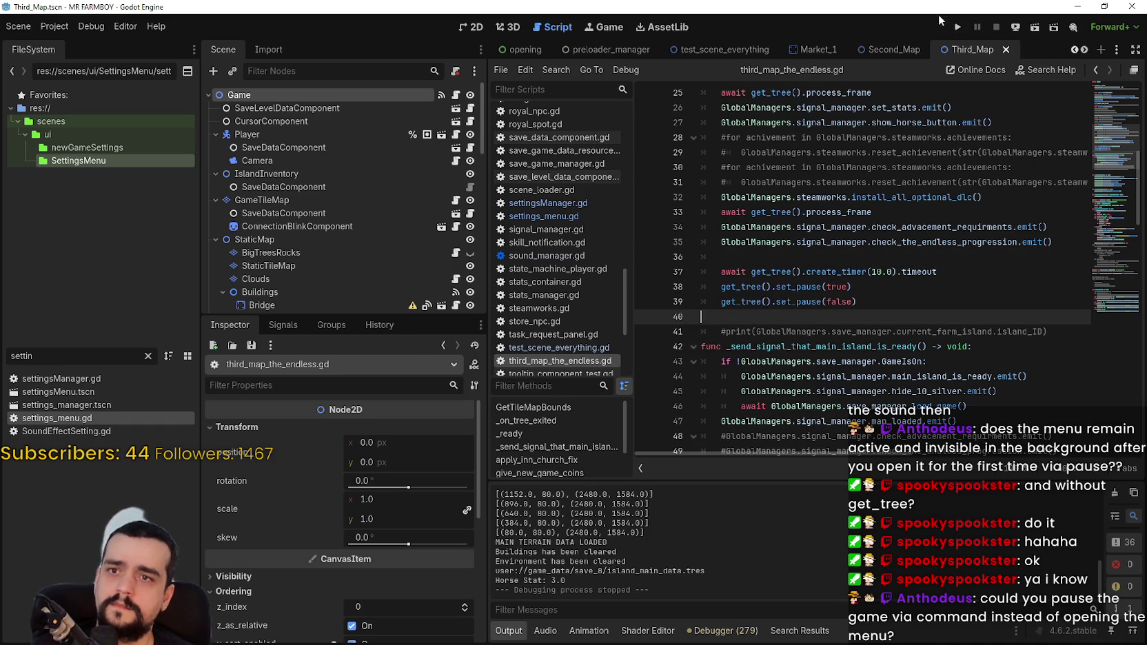
pyautogui.click(960, 28)
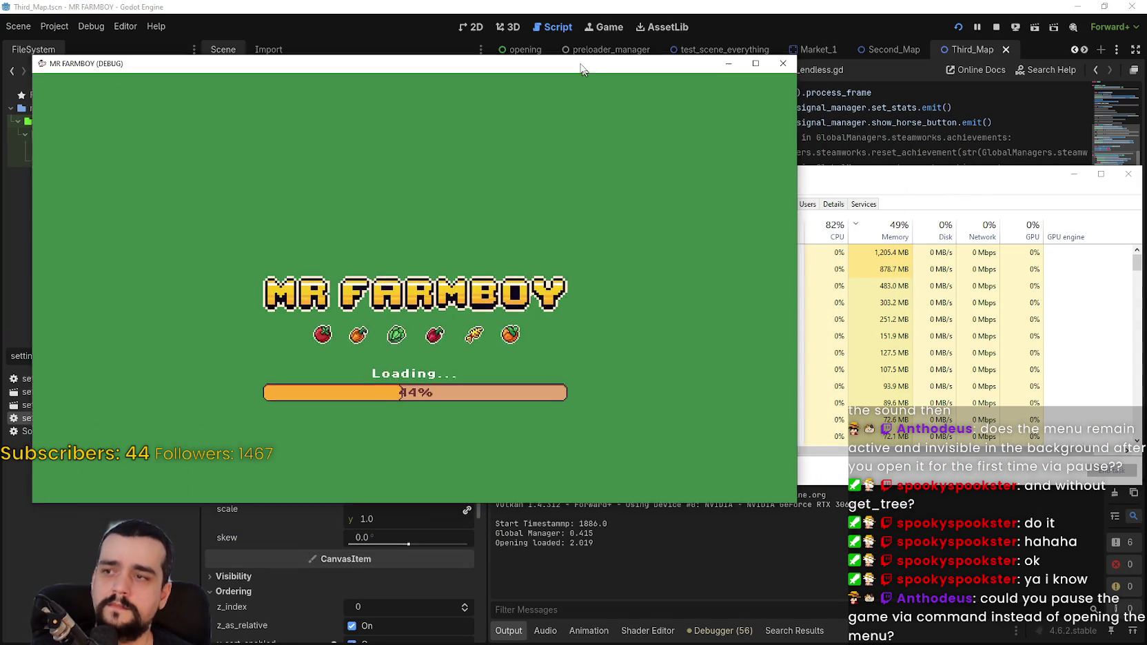
# - Move Task Manager aside, then continue to the save list and load Save 8
pyautogui.moveTo(844, 170); pyautogui.dragTo(1009, 129)
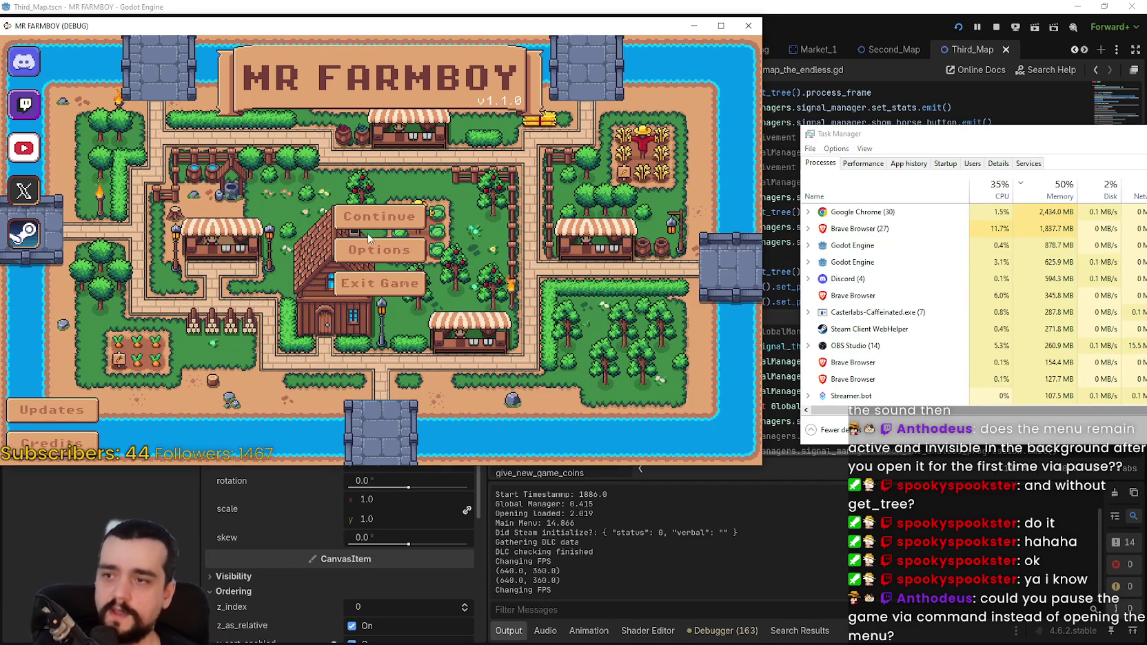
pyautogui.click(379, 215)
pyautogui.scroll(-5, 375, 276)
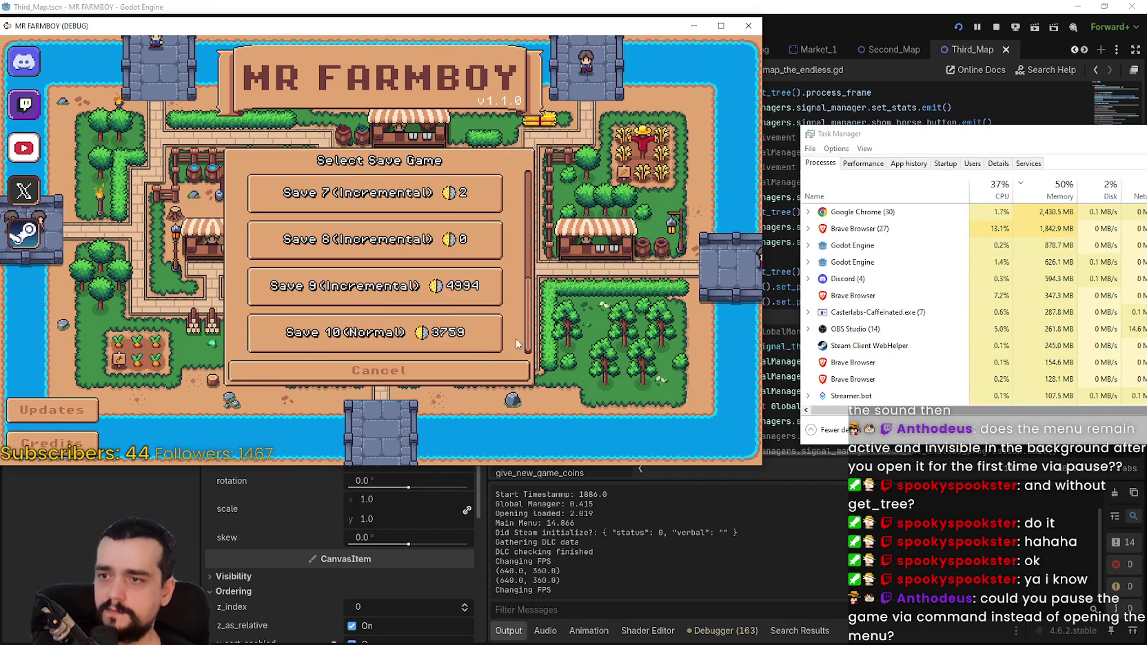
pyautogui.click(375, 296)
pyautogui.click(376, 234)
pyautogui.click(326, 249)
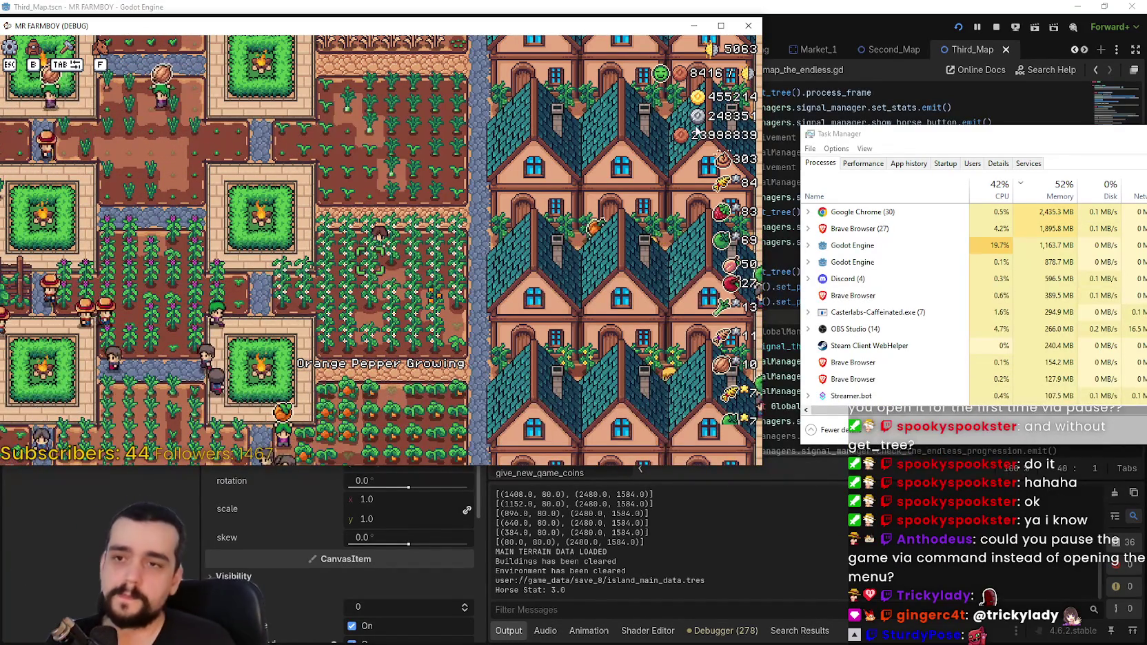
# - Select lines 38–39 and check Godot's CPU usage in Task Manager
pyautogui.click(912, 19)
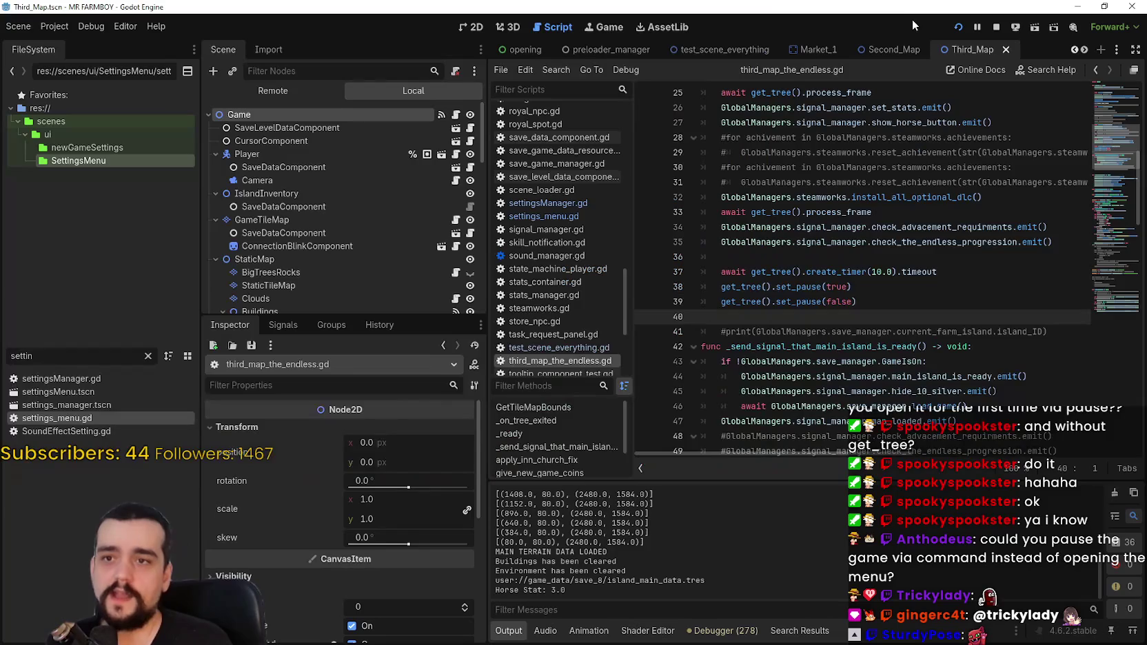
pyautogui.click(858, 302)
pyautogui.hotkey('shift', 'Up')
pyautogui.hotkey('shift', 'Home')
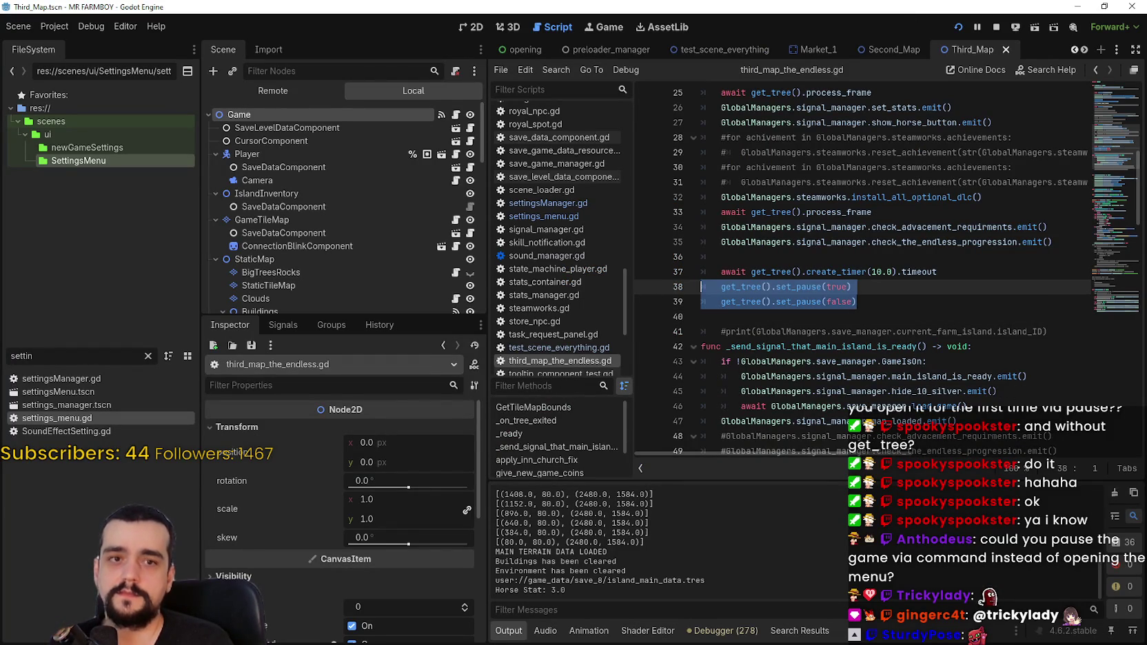
pyautogui.hotkey('alt', 'Tab')
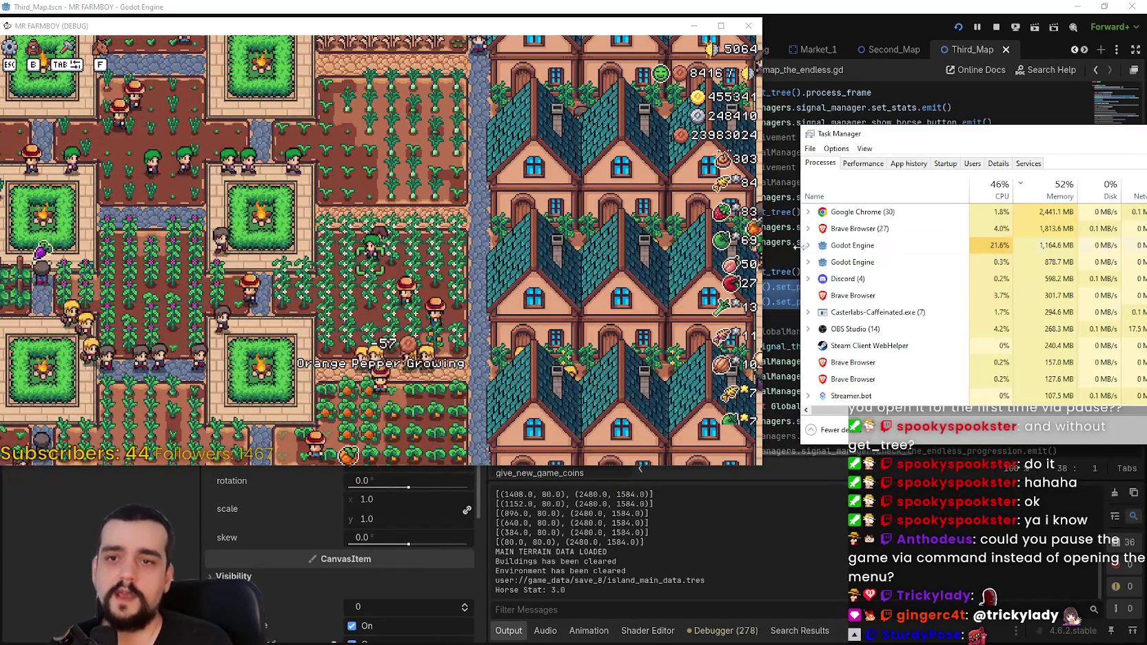
pyautogui.click(896, 245)
pyautogui.hotkey('alt', 'Tab')
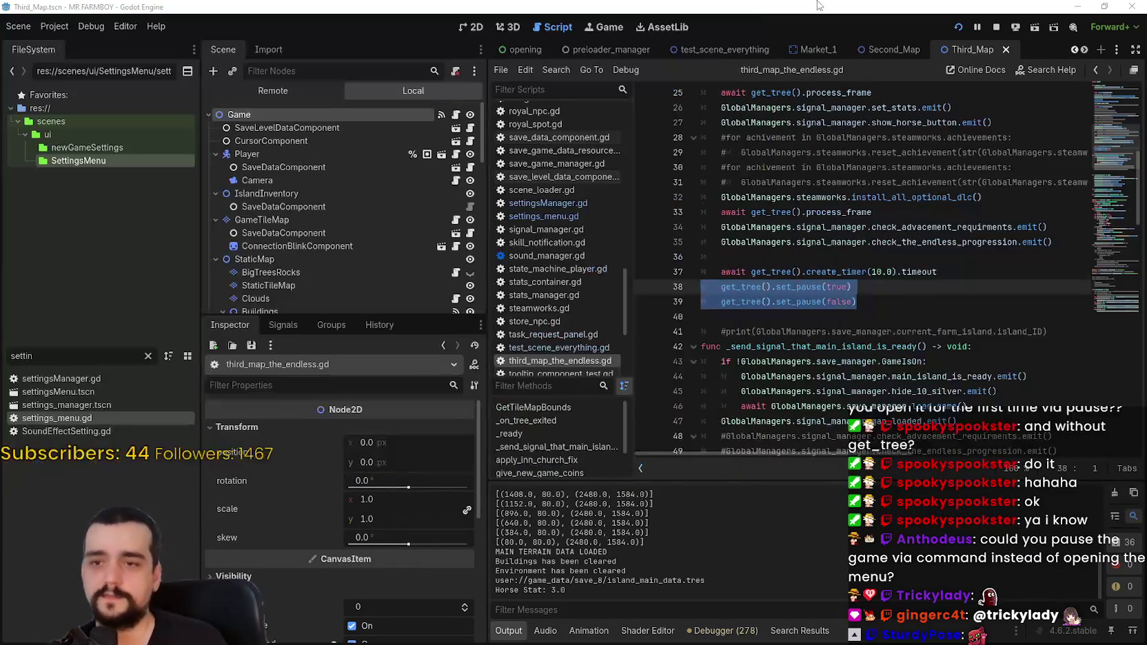
# - Comment out lines 37–39 with Ctrl+K, save, and stop the running game
pyautogui.click(889, 303)
pyautogui.moveTo(889, 304); pyautogui.dragTo(684, 271)
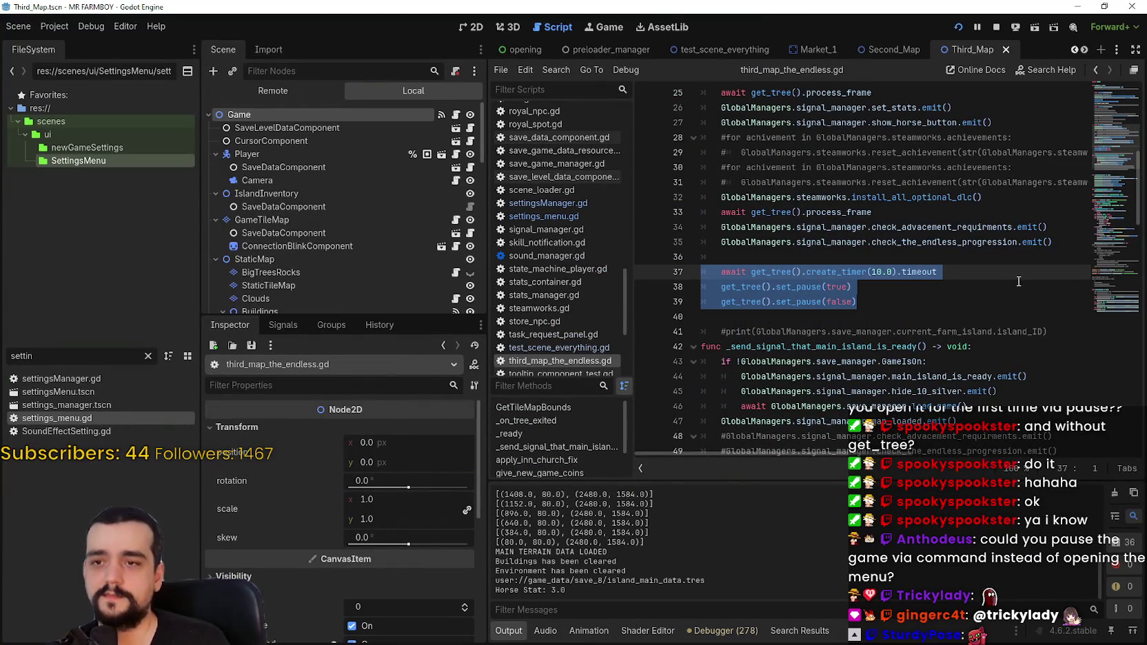
pyautogui.hotkey('ctrl', 'k')
pyautogui.hotkey('ctrl', 's')
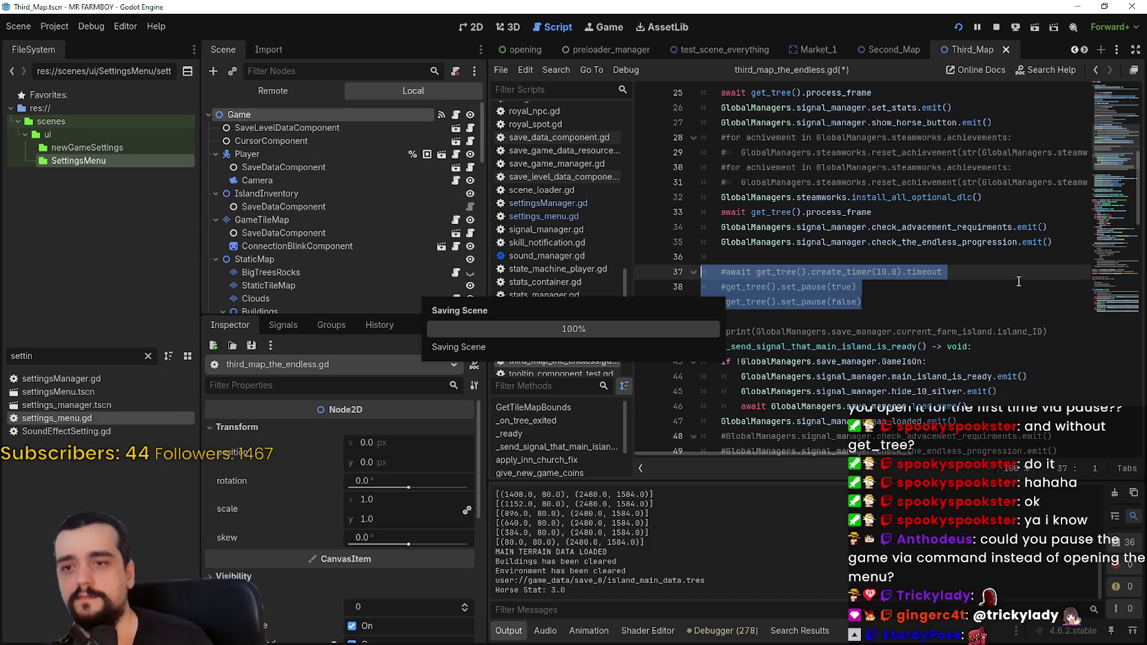
pyautogui.click(994, 29)
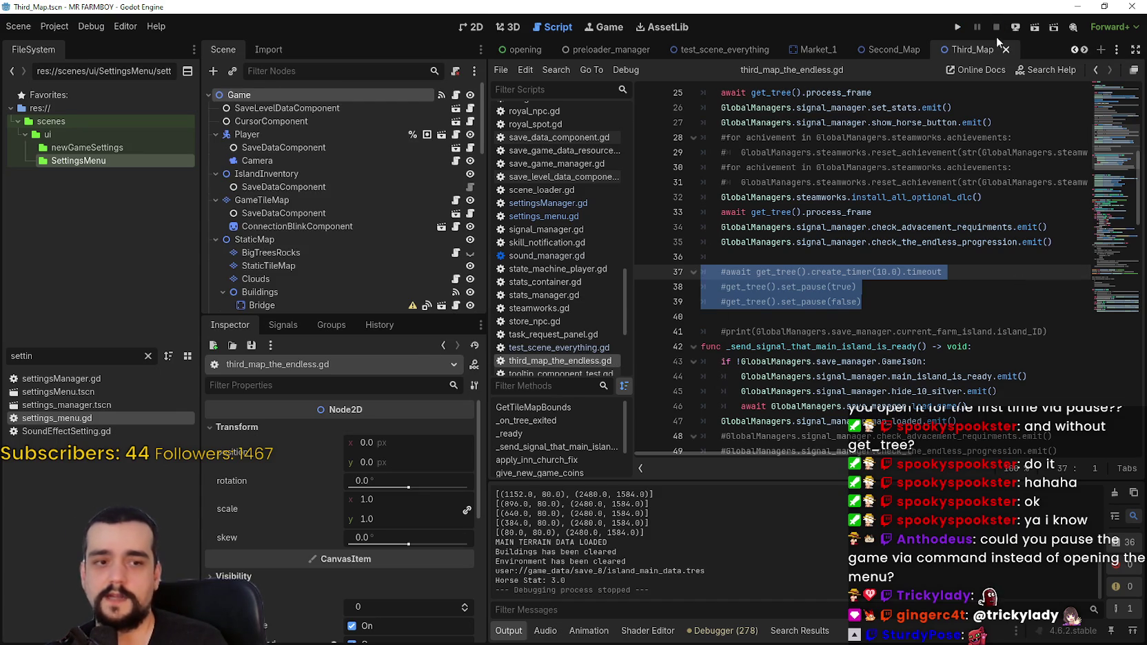
pyautogui.click(853, 316)
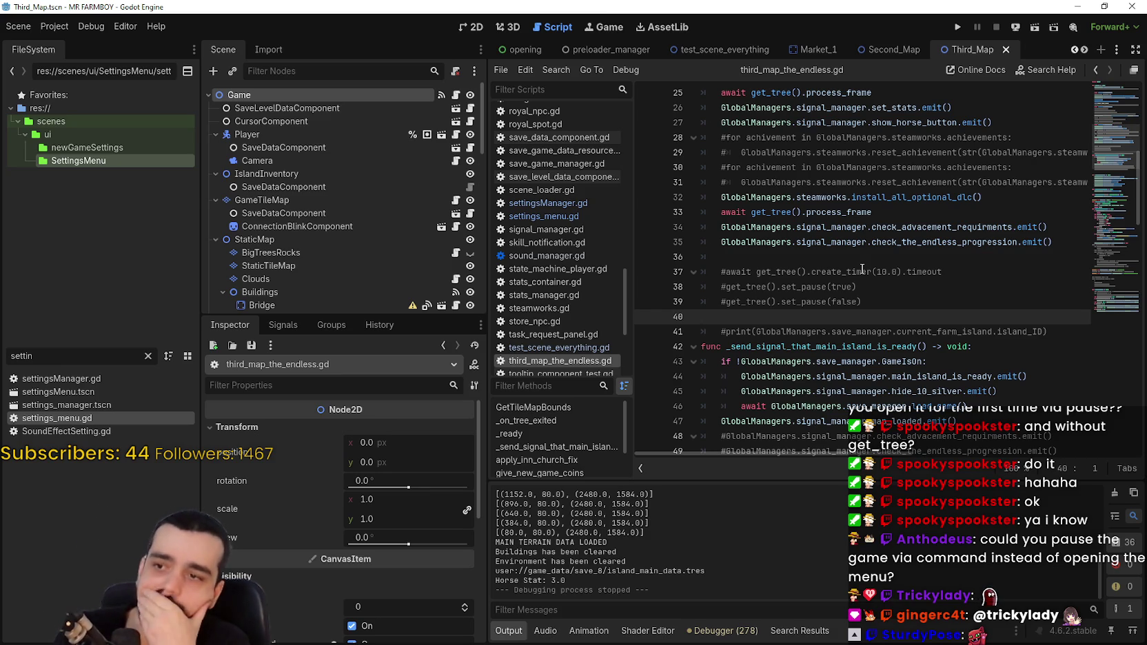
# - Select the Bridge node and switch the dock from its signal connections to its properties
pyautogui.scroll(-3, 365, 228)
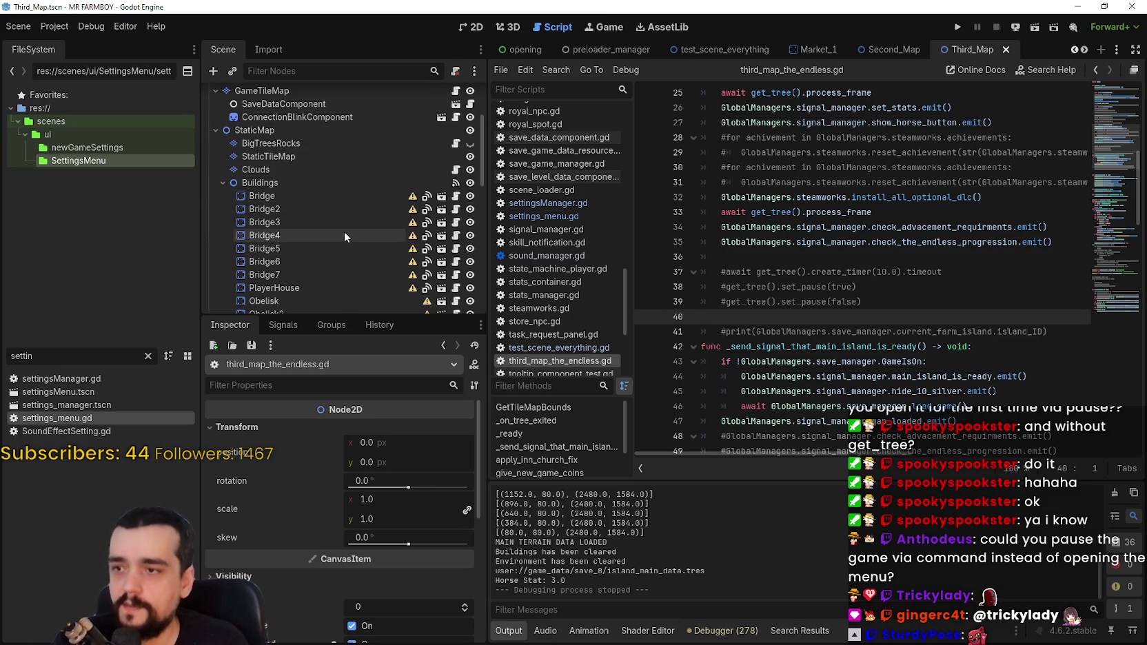
pyautogui.click(323, 200)
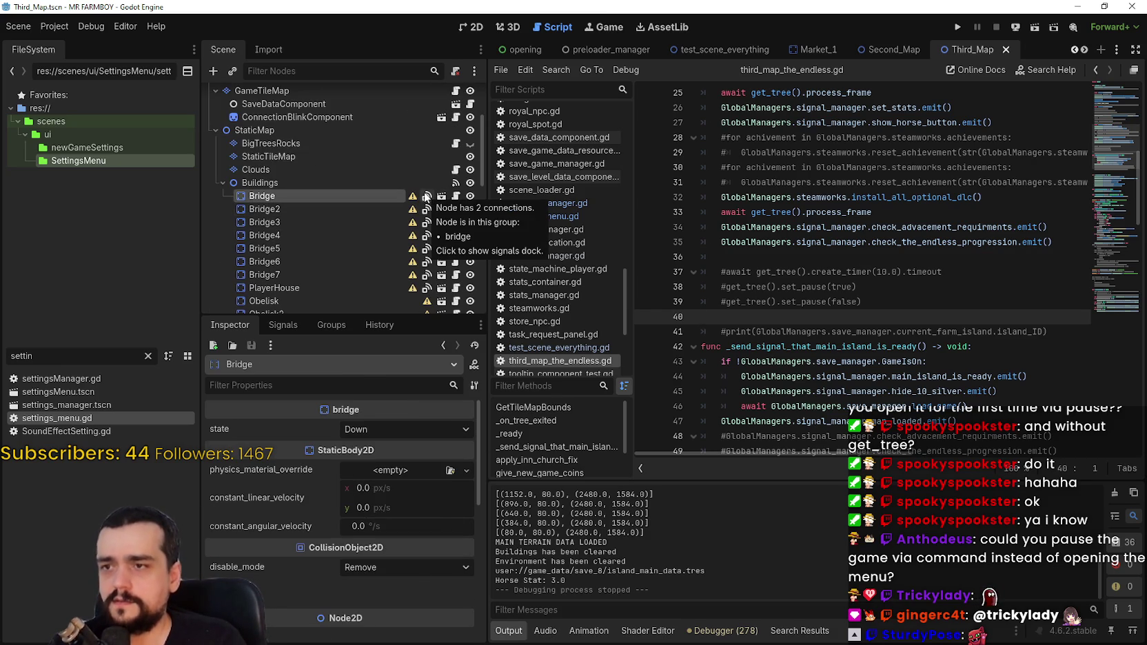
pyautogui.click(290, 326)
pyautogui.scroll(-3, 360, 553)
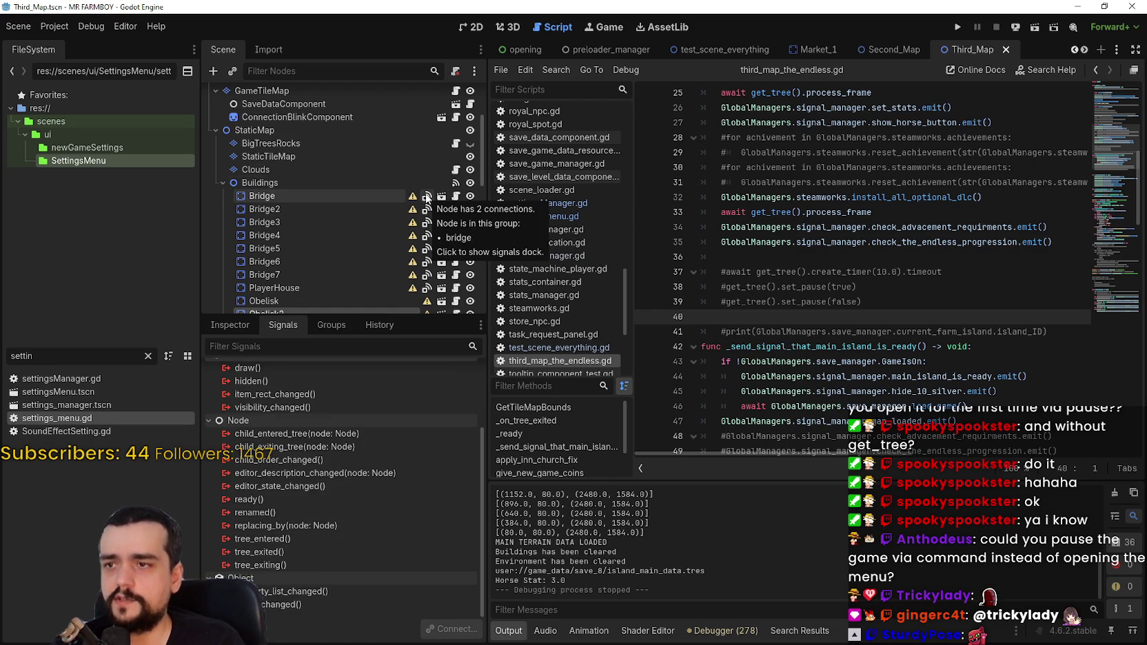
pyautogui.click(426, 198)
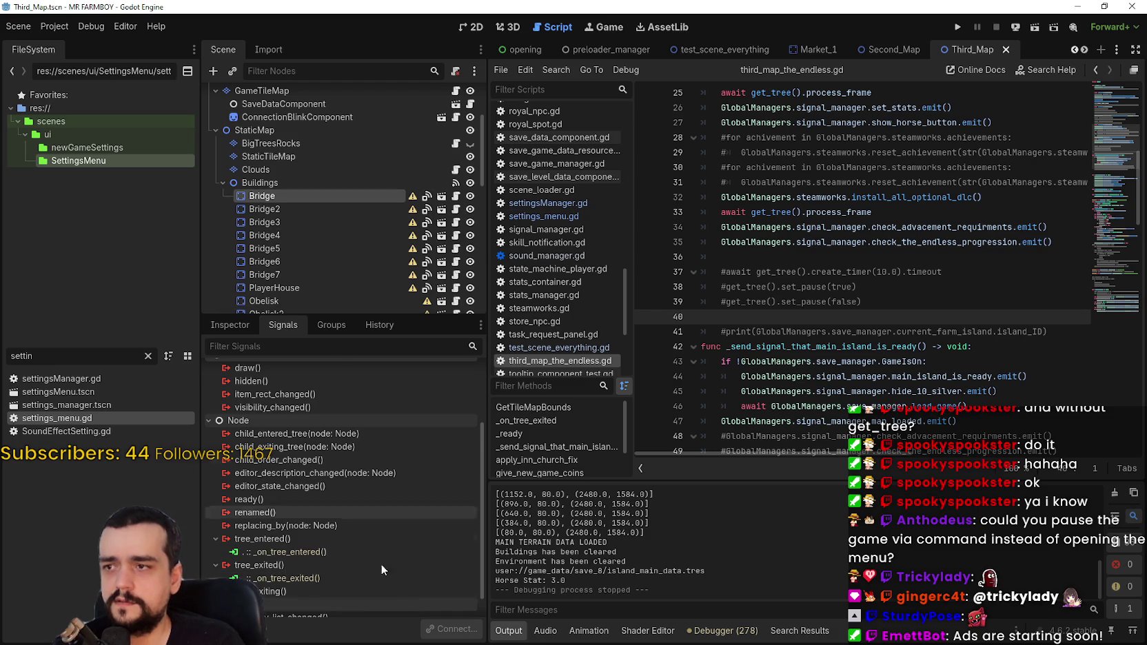
pyautogui.scroll(-1, 373, 565)
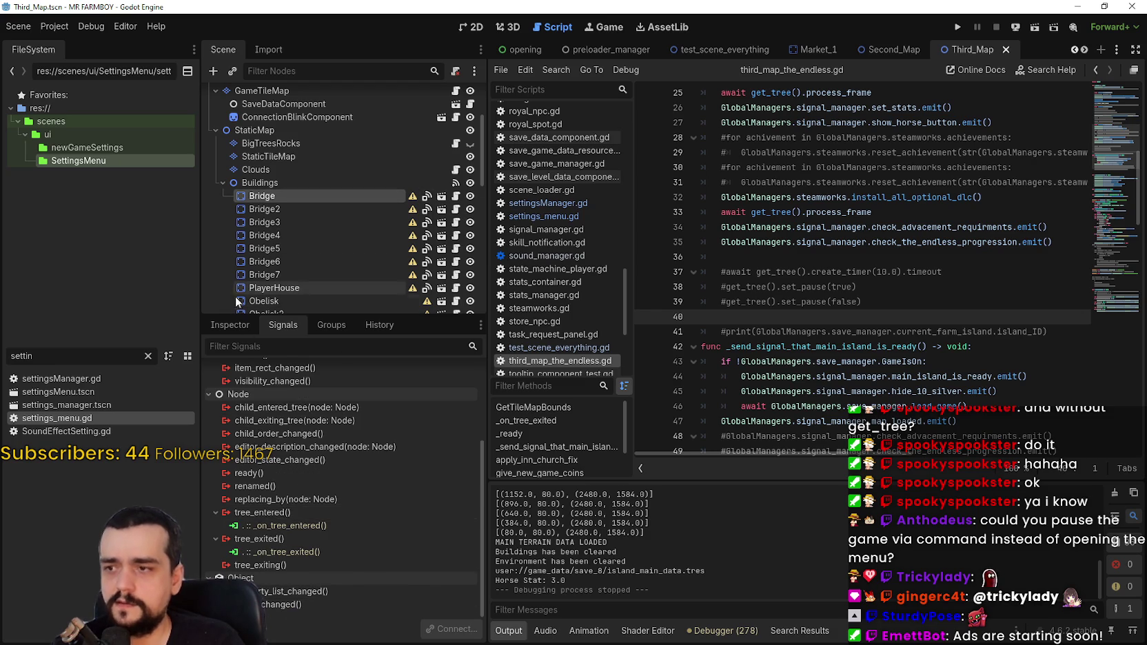
pyautogui.click(229, 325)
# - Inspect the Buildings, Bridge and Obelisk nodes and read the Obelisk warning message
pyautogui.scroll(-3, 432, 630)
pyautogui.moveTo(477, 466)
pyautogui.mouseDown()
pyautogui.moveTo(478, 545)
pyautogui.moveTo(477, 372)
pyautogui.mouseUp()
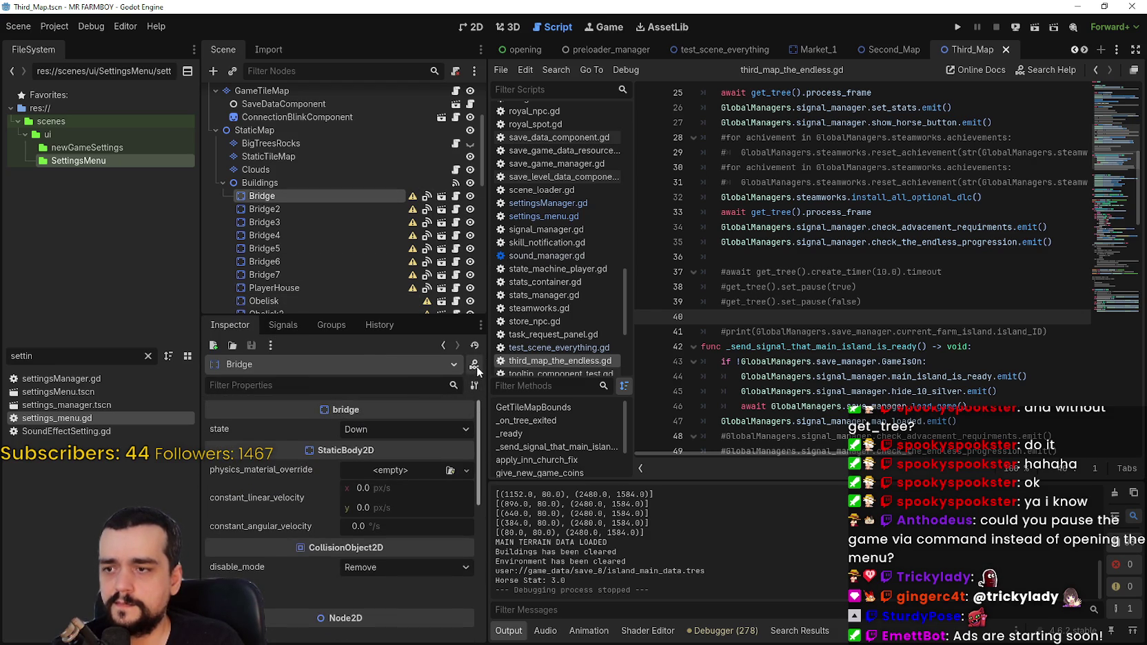
pyautogui.click(308, 183)
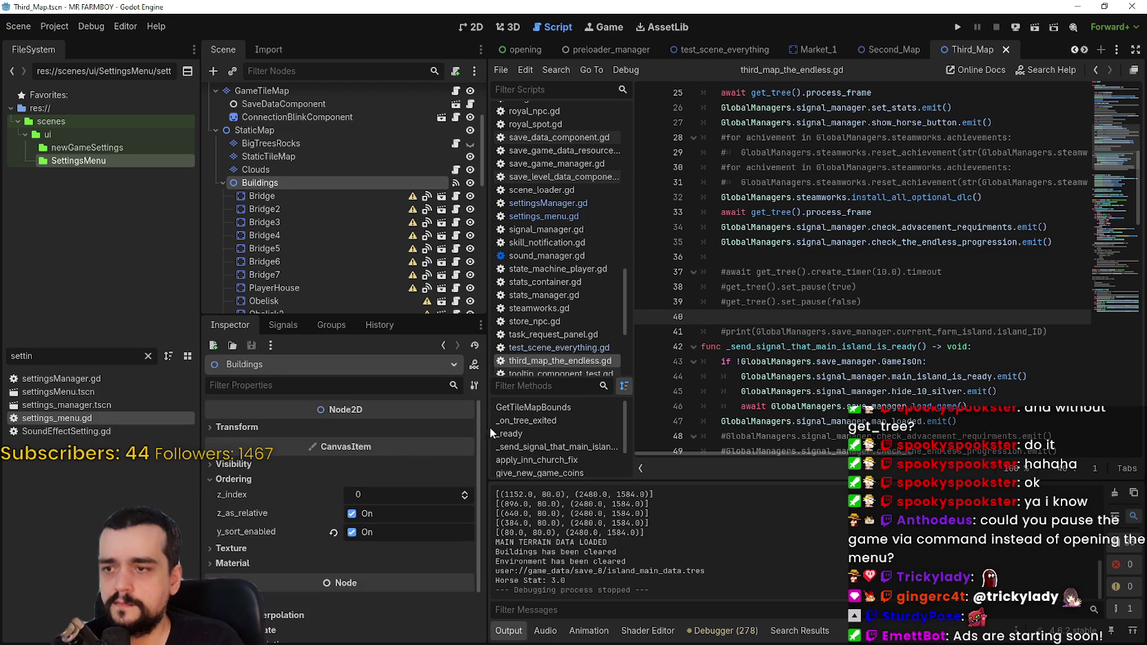
pyautogui.click(308, 197)
pyautogui.click(337, 299)
pyautogui.scroll(-2, 343, 304)
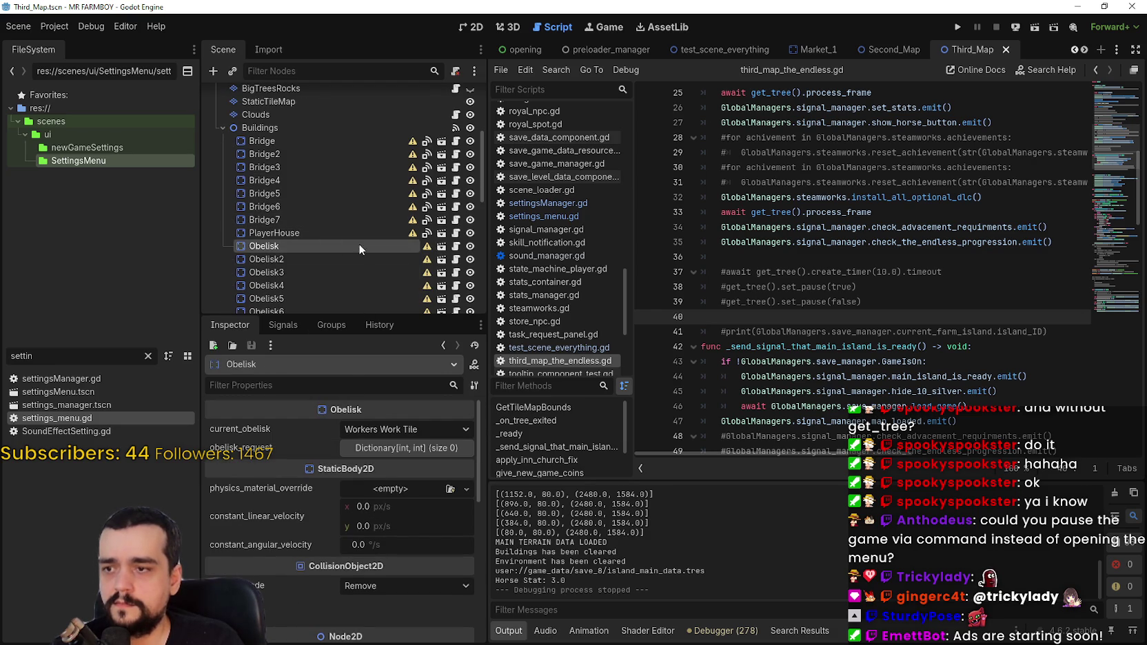
pyautogui.moveTo(428, 245)
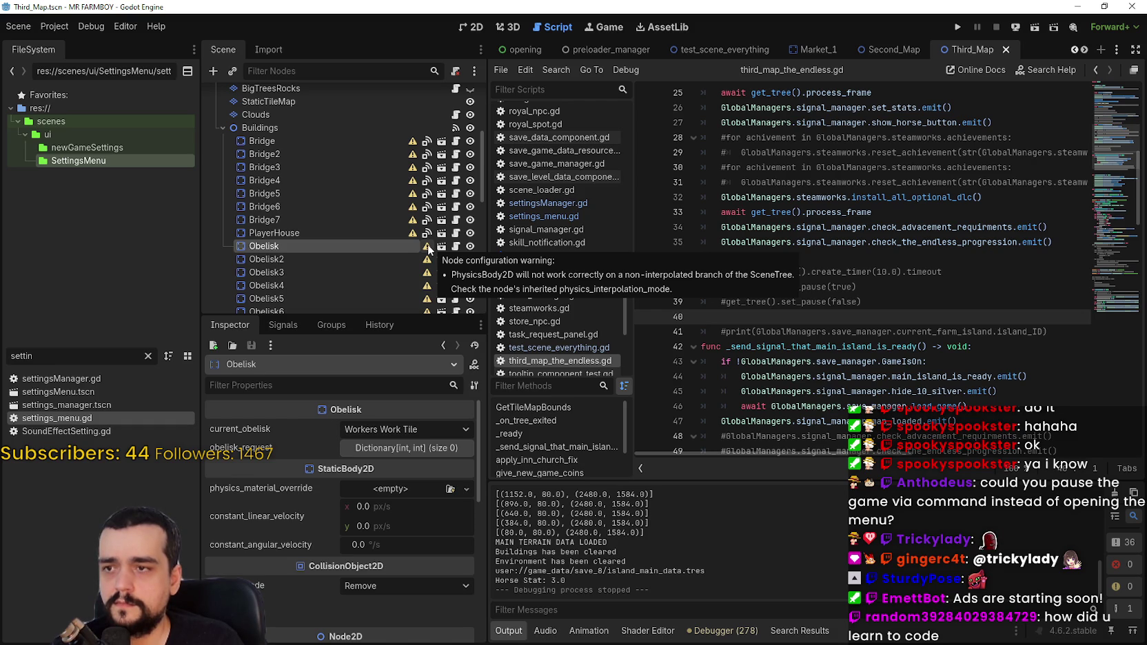
# - Inspect the properties of Obelisk3, Obelisk6 and Obelisk7
pyautogui.scroll(-6, 421, 271)
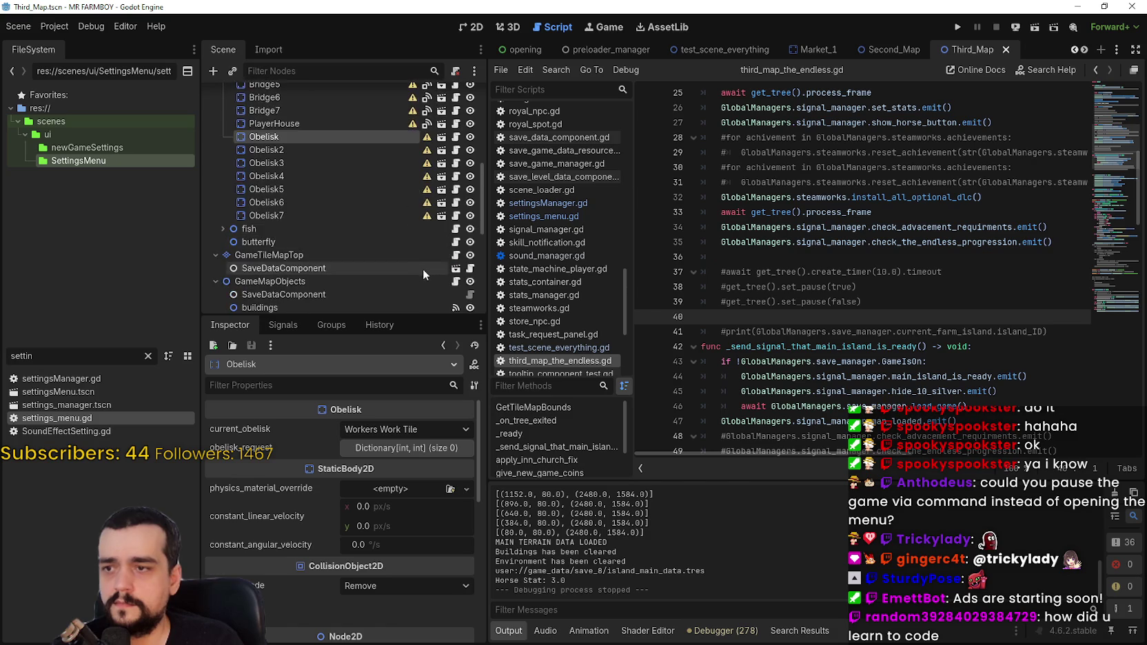
pyautogui.scroll(-1, 383, 303)
pyautogui.moveTo(386, 317); pyautogui.dragTo(397, 360)
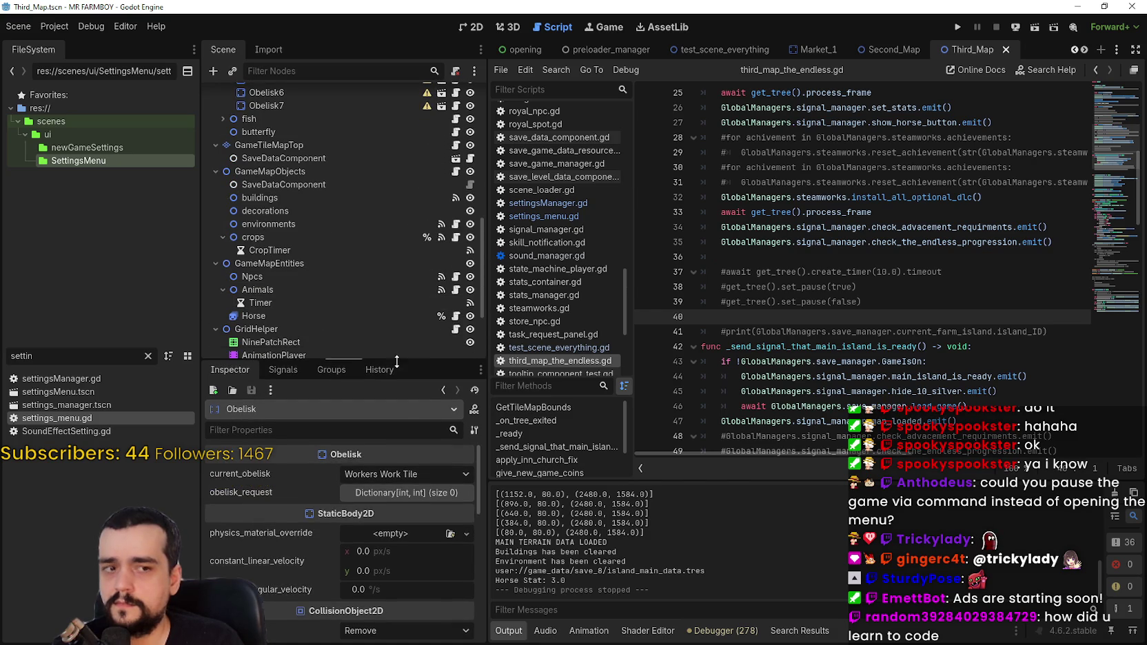
pyautogui.moveTo(477, 524)
pyautogui.mouseDown()
pyautogui.moveTo(477, 633)
pyautogui.moveTo(477, 509)
pyautogui.moveTo(479, 611)
pyautogui.moveTo(443, 438)
pyautogui.mouseUp()
pyautogui.scroll(3, 393, 296)
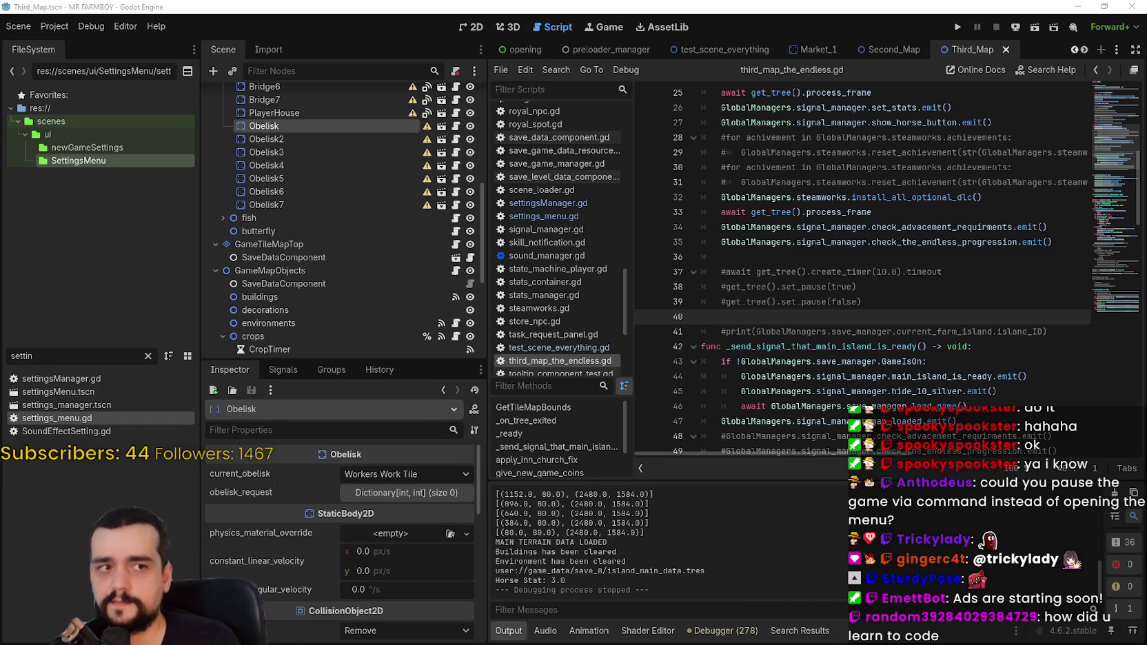
pyautogui.scroll(2, 331, 252)
pyautogui.click(307, 219)
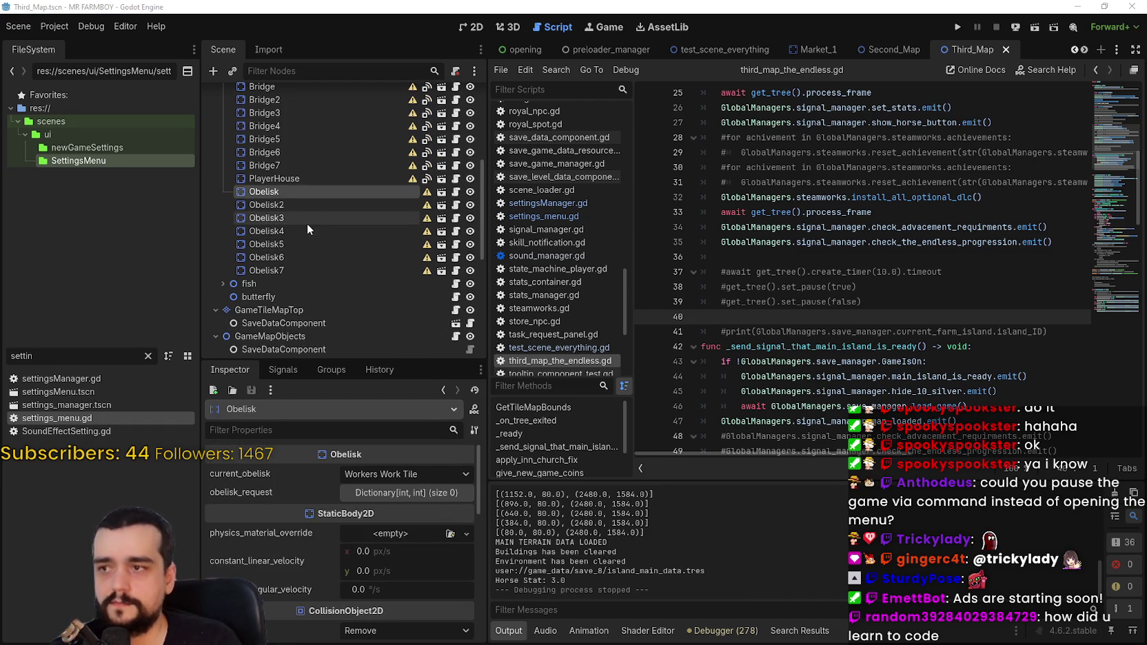
pyautogui.click(317, 259)
pyautogui.click(315, 269)
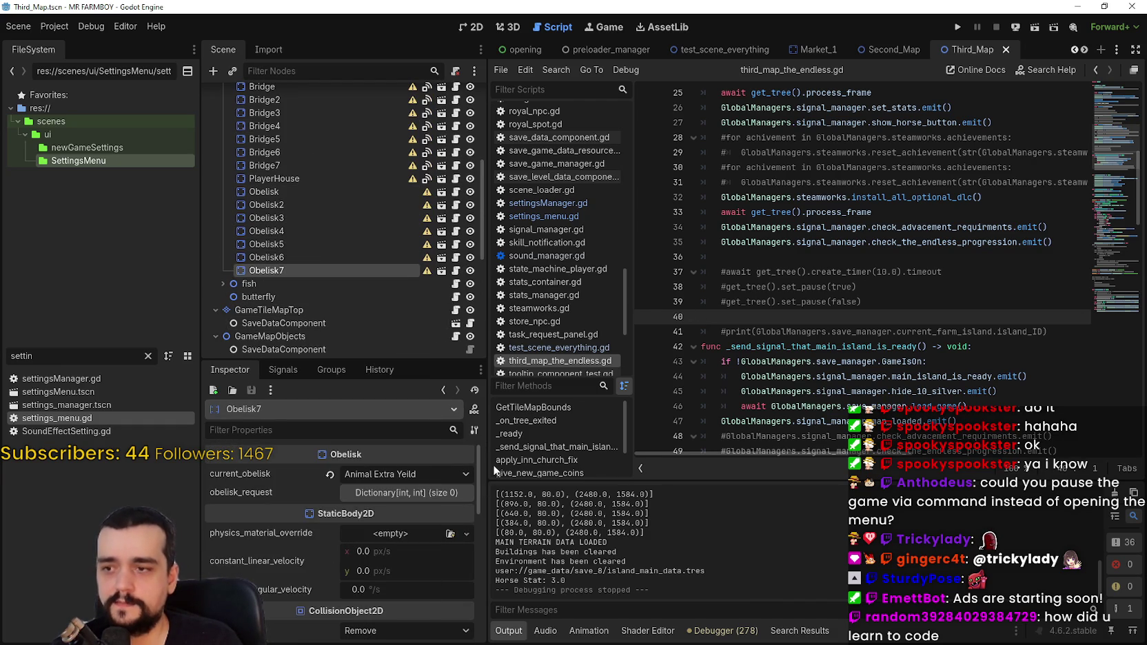
# - Enlarge the scene tree to show more nodes and read a node's warning message
pyautogui.moveTo(478, 461)
pyautogui.mouseDown()
pyautogui.moveTo(484, 577)
pyautogui.moveTo(485, 464)
pyautogui.mouseUp()
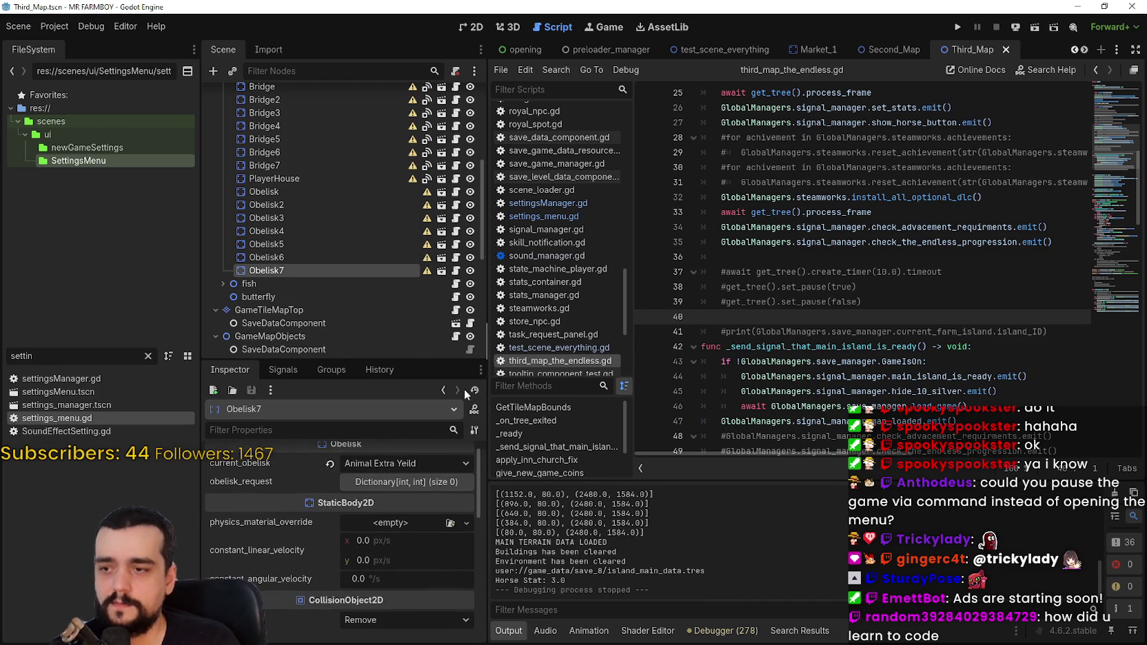
pyautogui.moveTo(362, 350)
pyautogui.mouseDown()
pyautogui.moveTo(368, 324)
pyautogui.moveTo(388, 351)
pyautogui.moveTo(399, 241)
pyautogui.mouseUp()
pyautogui.scroll(-5, 381, 590)
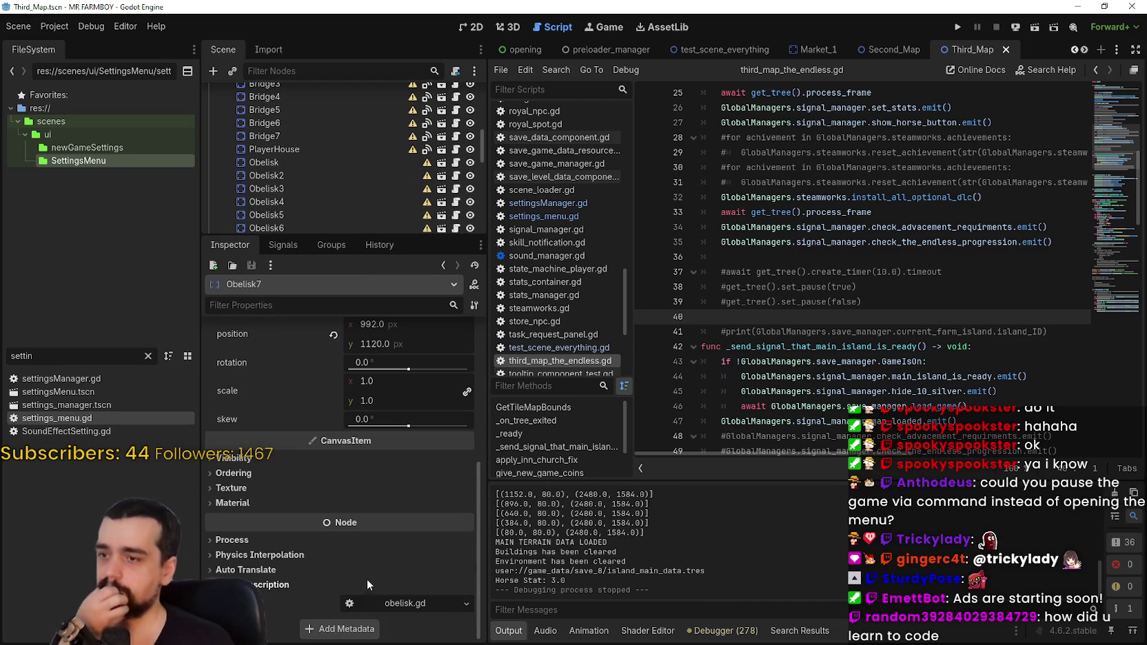
pyautogui.scroll(3, 358, 320)
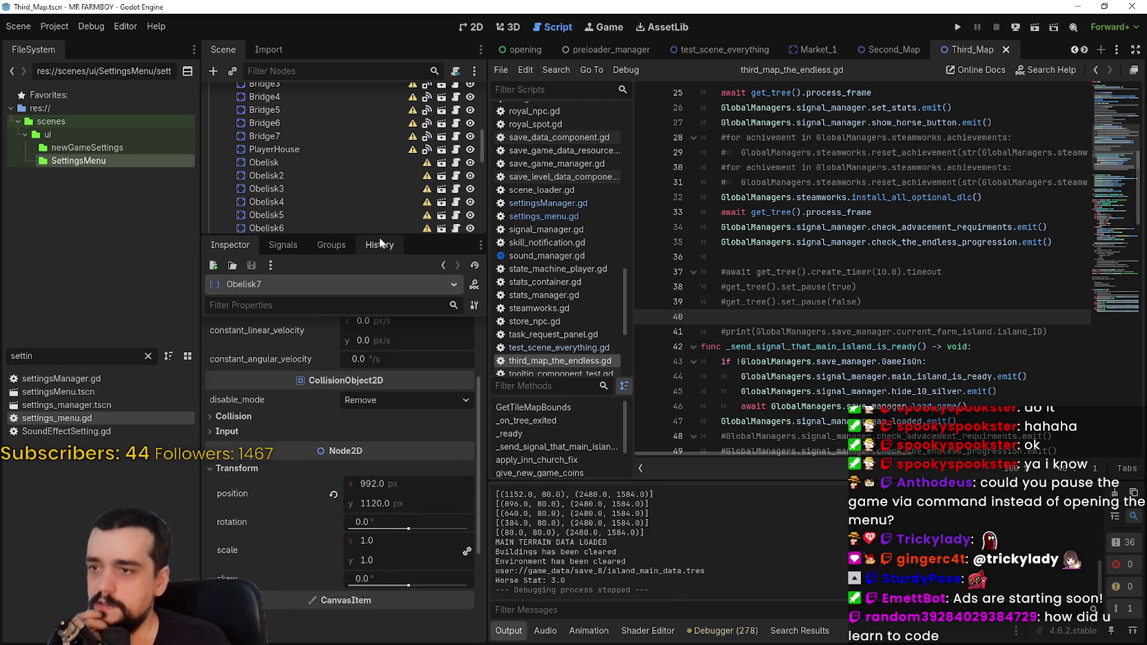
pyautogui.moveTo(381, 235); pyautogui.dragTo(381, 460)
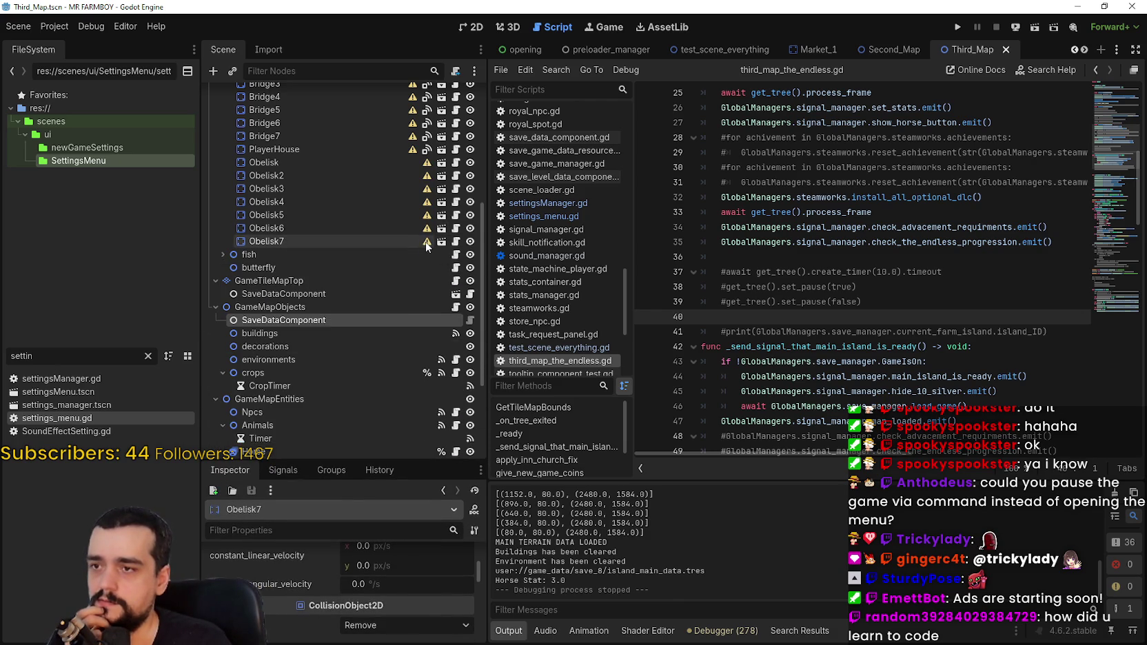
pyautogui.moveTo(426, 244)
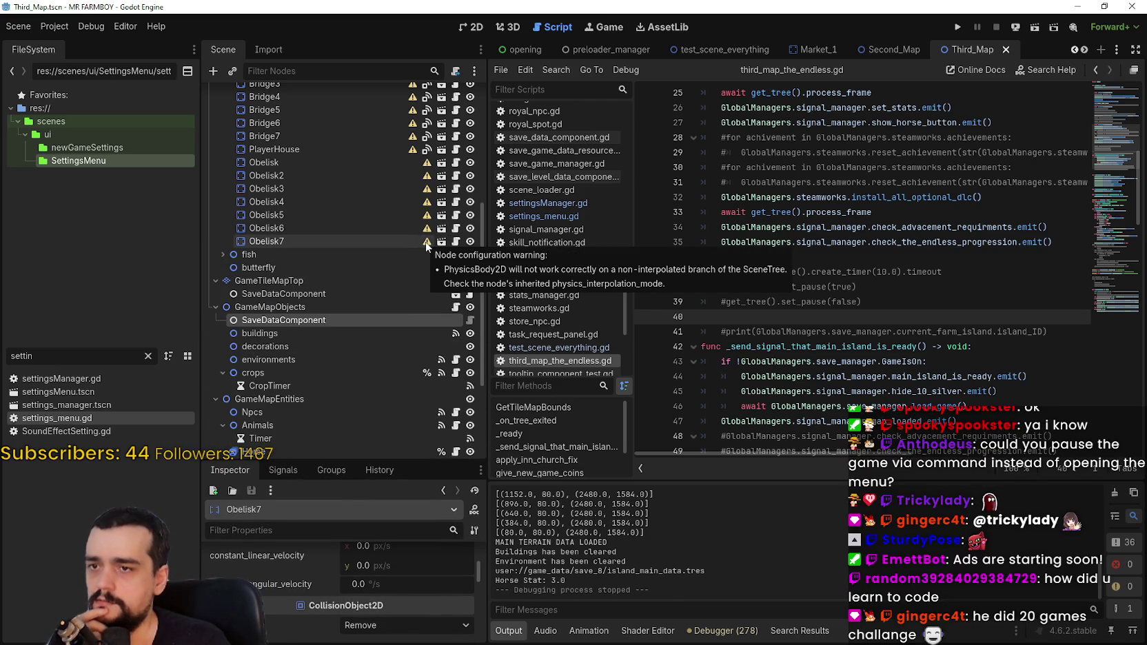
pyautogui.scroll(5, 327, 235)
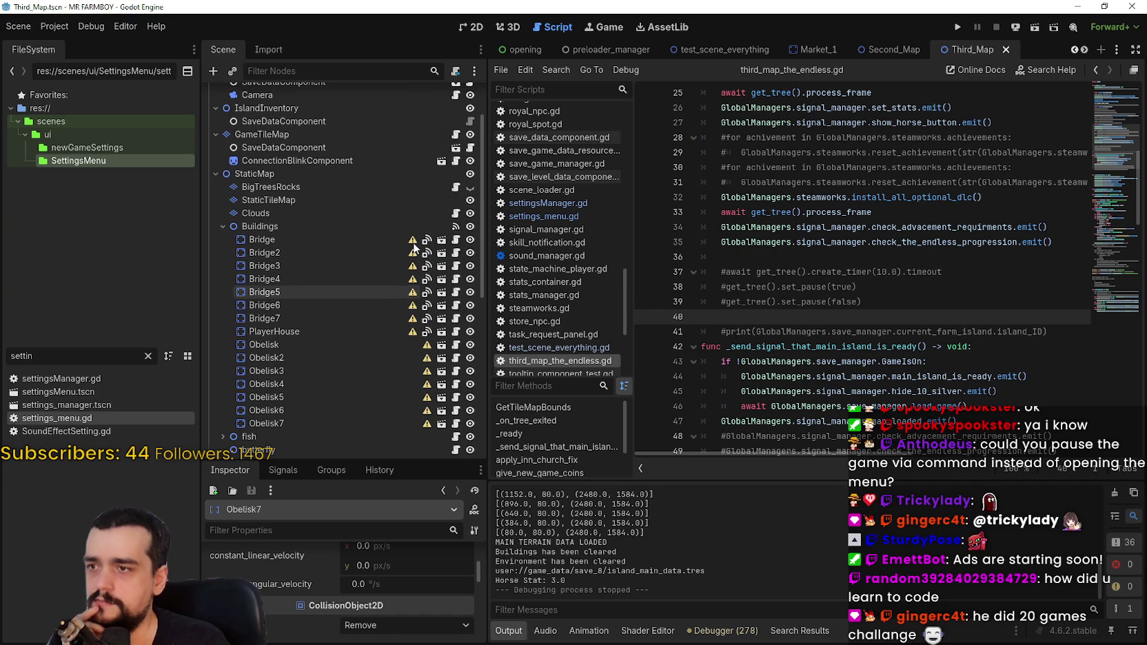
# - Inspect the Buildings node with a larger properties panel, then select the root Game node
pyautogui.click(327, 228)
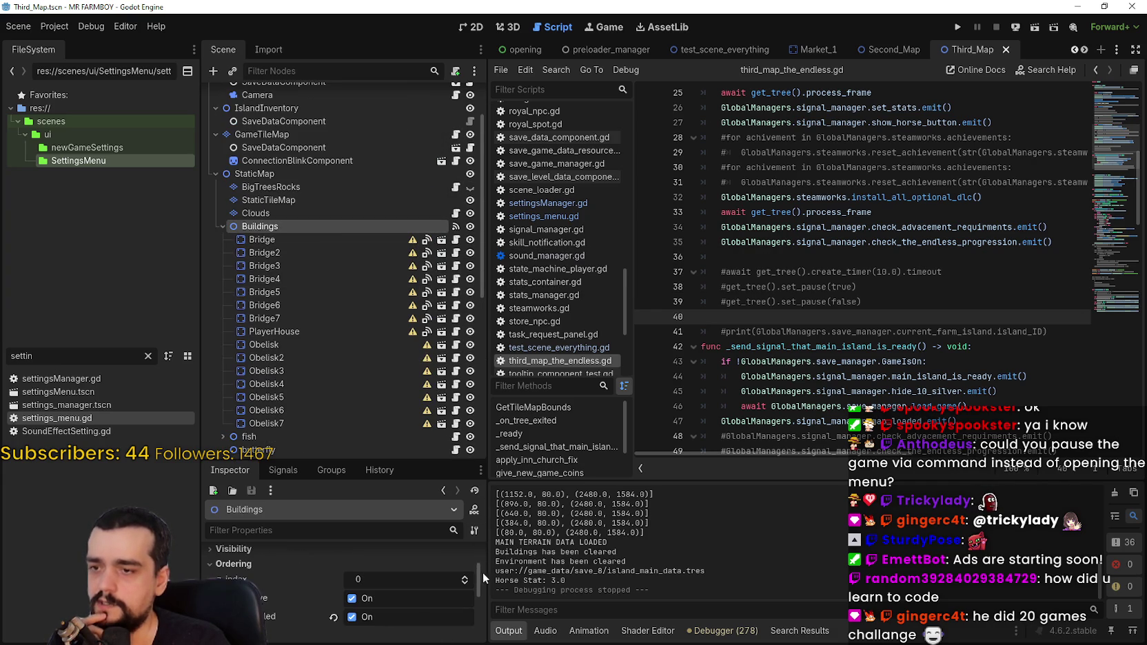
pyautogui.scroll(-5, 482, 577)
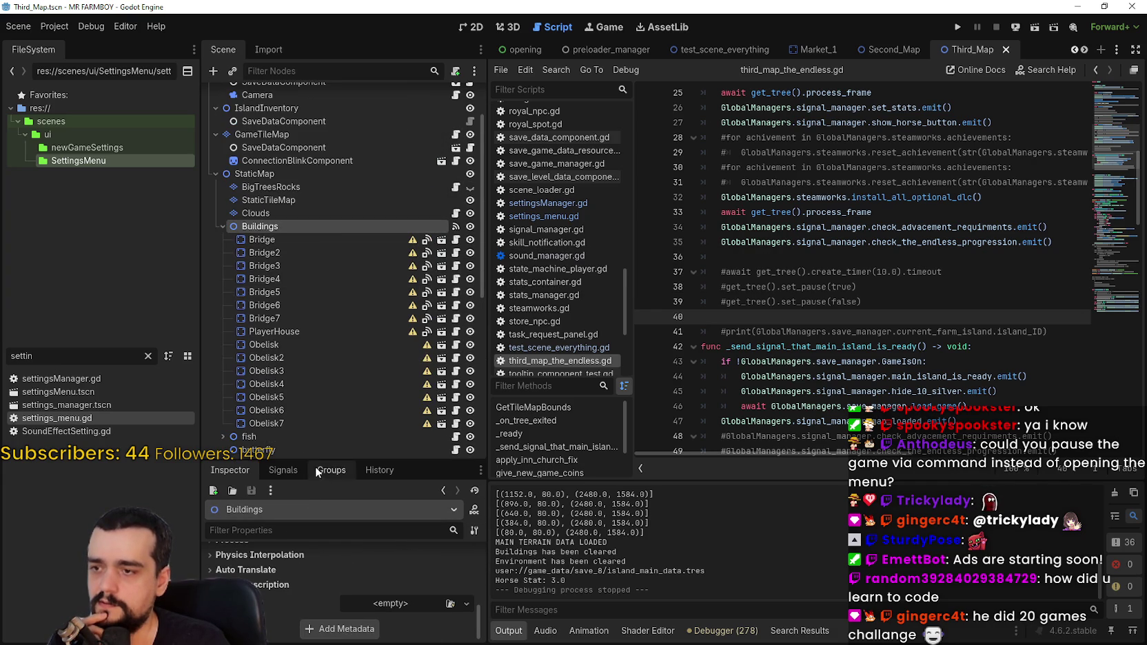
pyautogui.moveTo(317, 460); pyautogui.dragTo(317, 339)
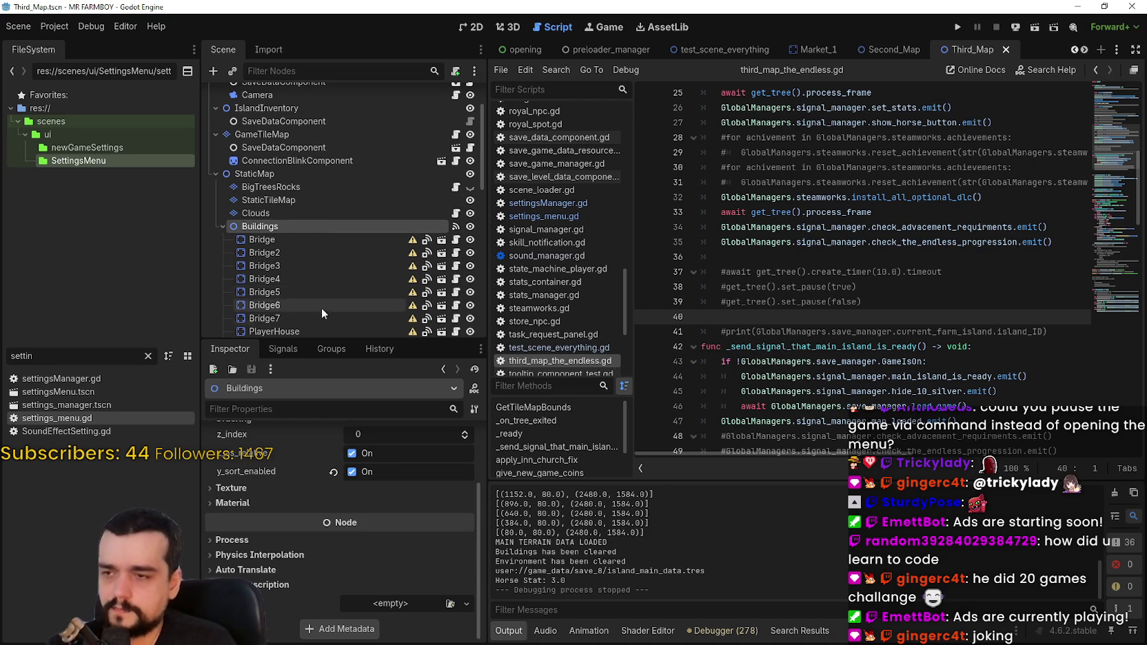
pyautogui.scroll(2, 303, 196)
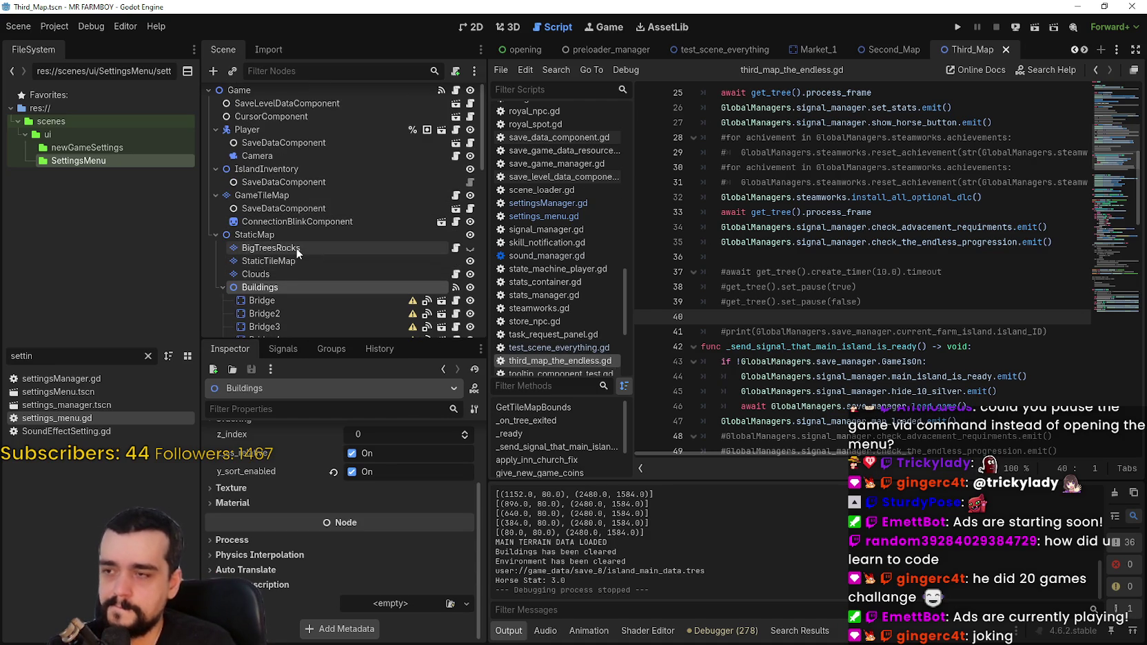
pyautogui.scroll(1, 296, 244)
pyautogui.click(320, 91)
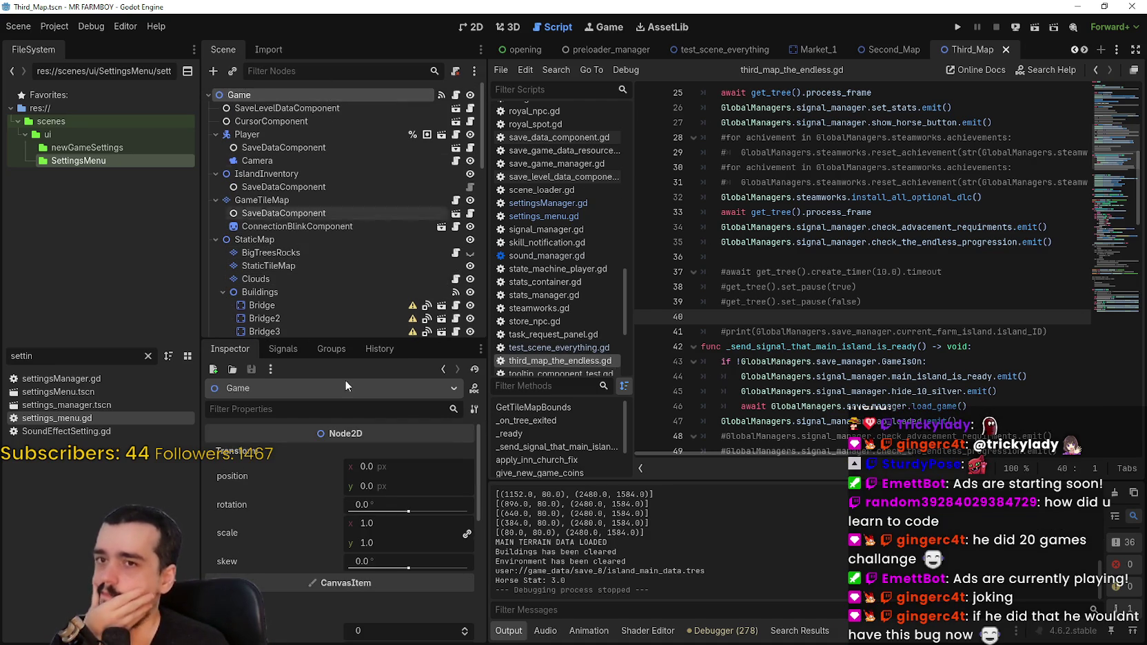
# - Set the Game node's Physics Interpolation mode to On, then save and run the game
pyautogui.scroll(-2, 475, 522)
pyautogui.moveTo(475, 521); pyautogui.dragTo(478, 604)
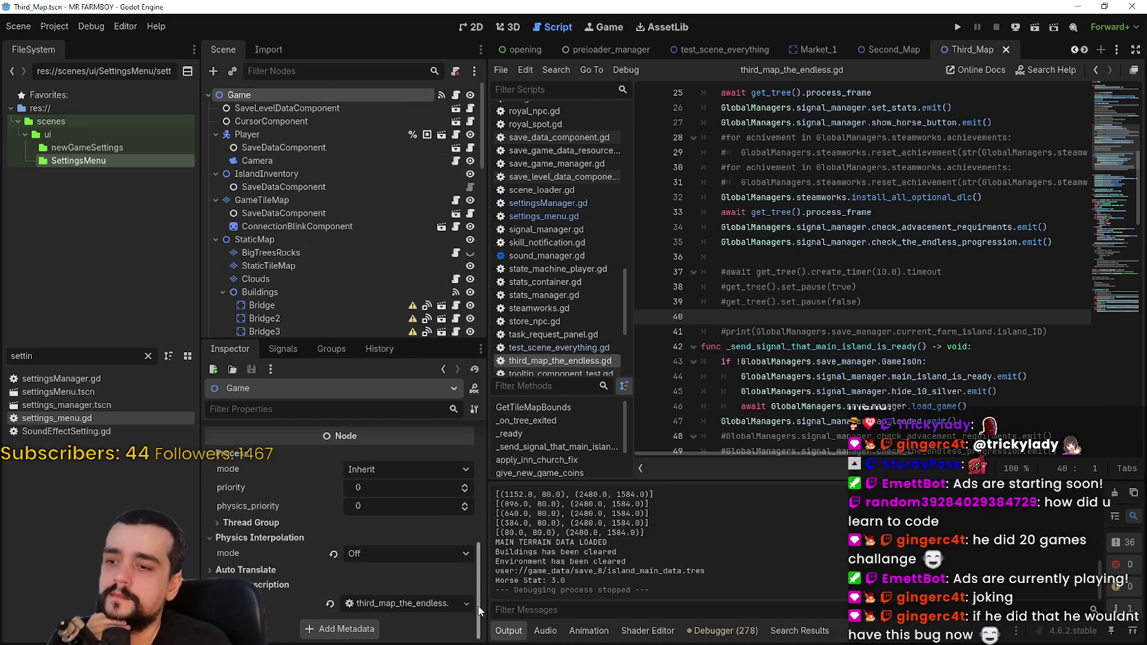
pyautogui.click(333, 553)
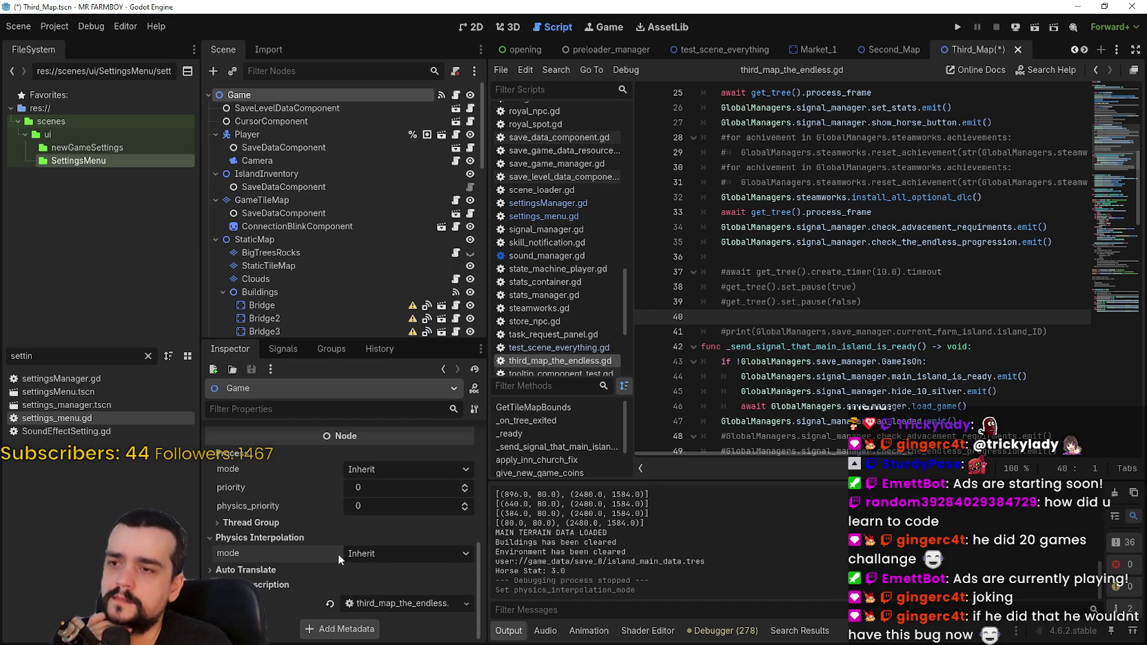
pyautogui.click(400, 560)
pyautogui.click(399, 589)
pyautogui.scroll(-2, 355, 239)
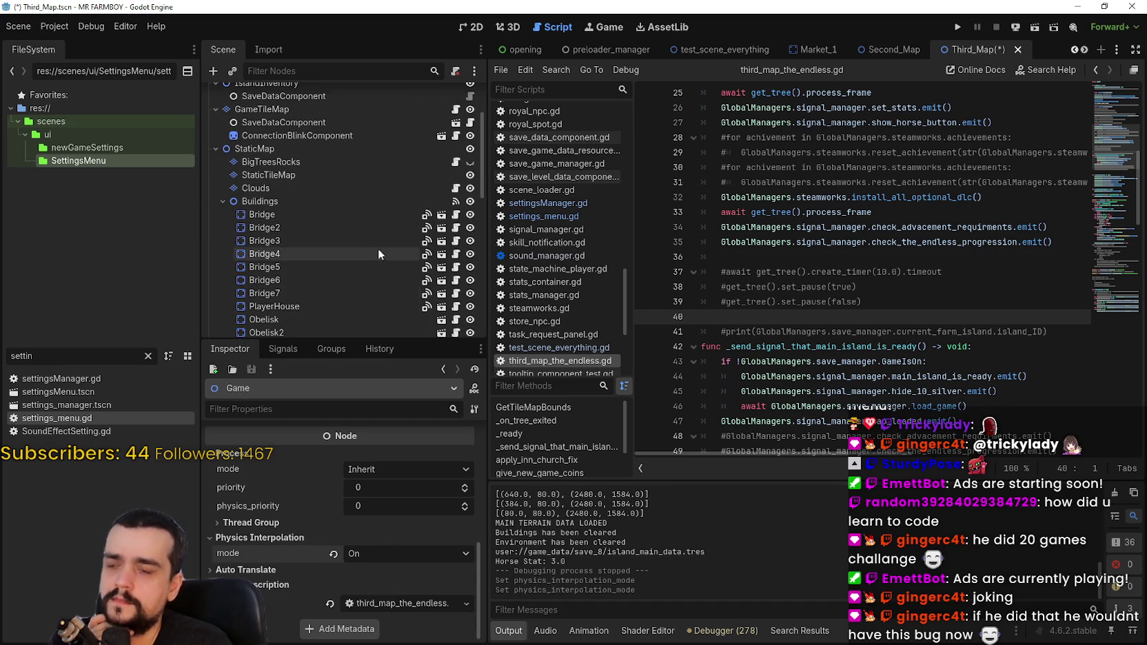
pyautogui.scroll(-1, 367, 211)
pyautogui.scroll(-2, 376, 284)
pyautogui.scroll(3, 384, 293)
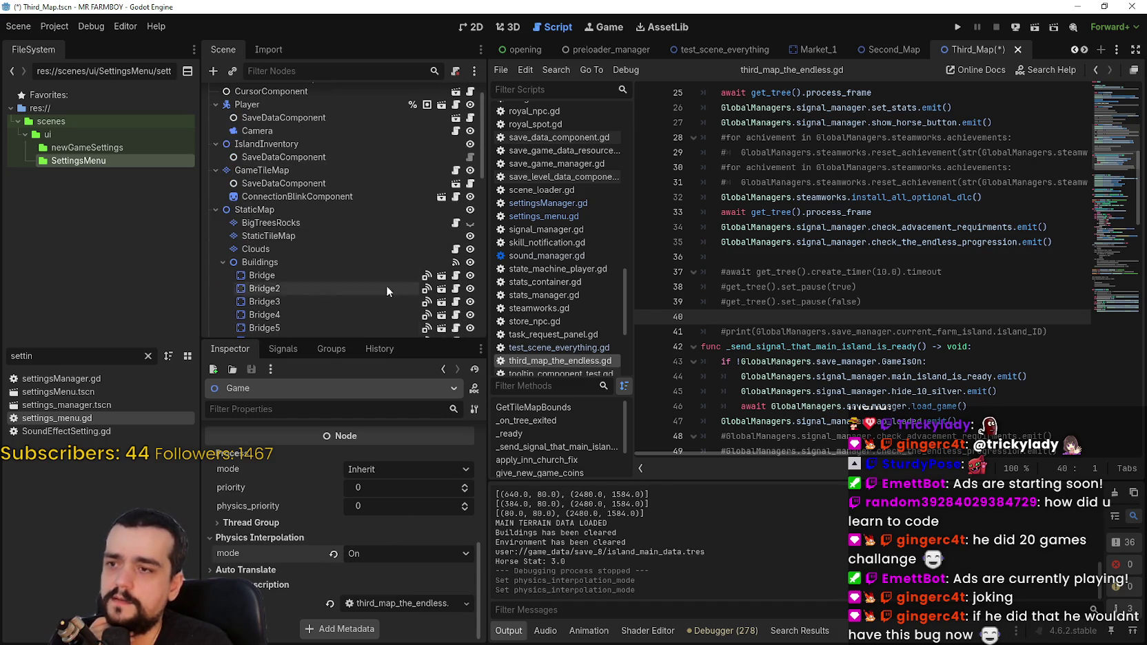
pyautogui.click(962, 27)
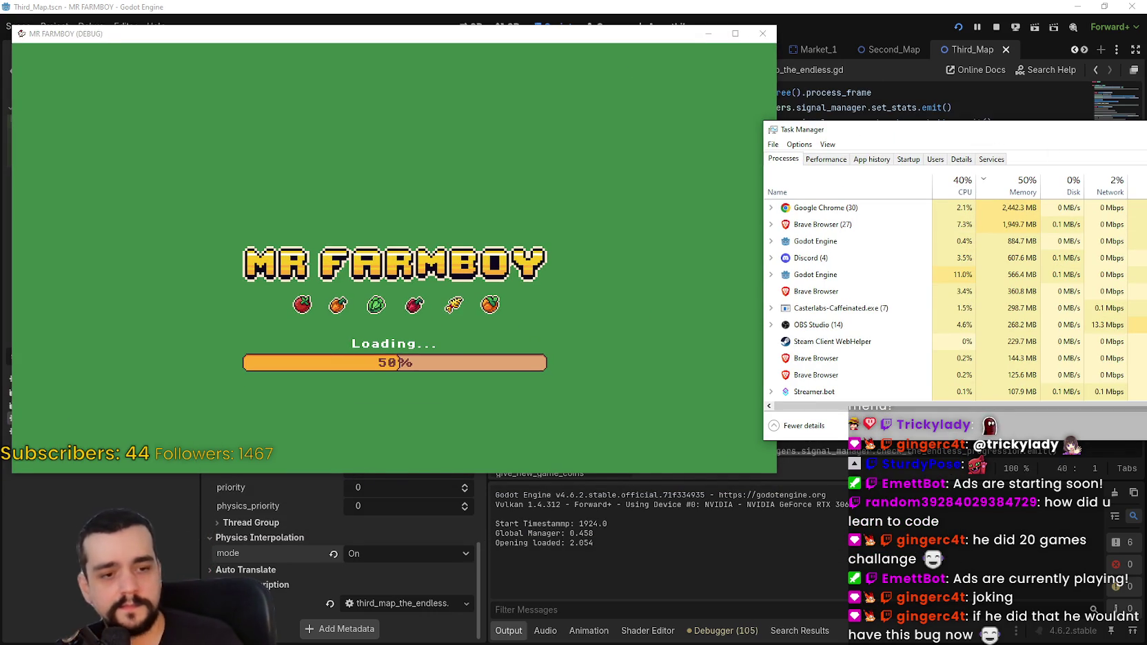
# - Return to the game, load the Save 9 world, then pause with Esc and stop it
pyautogui.hotkey('alt', 'Tab')
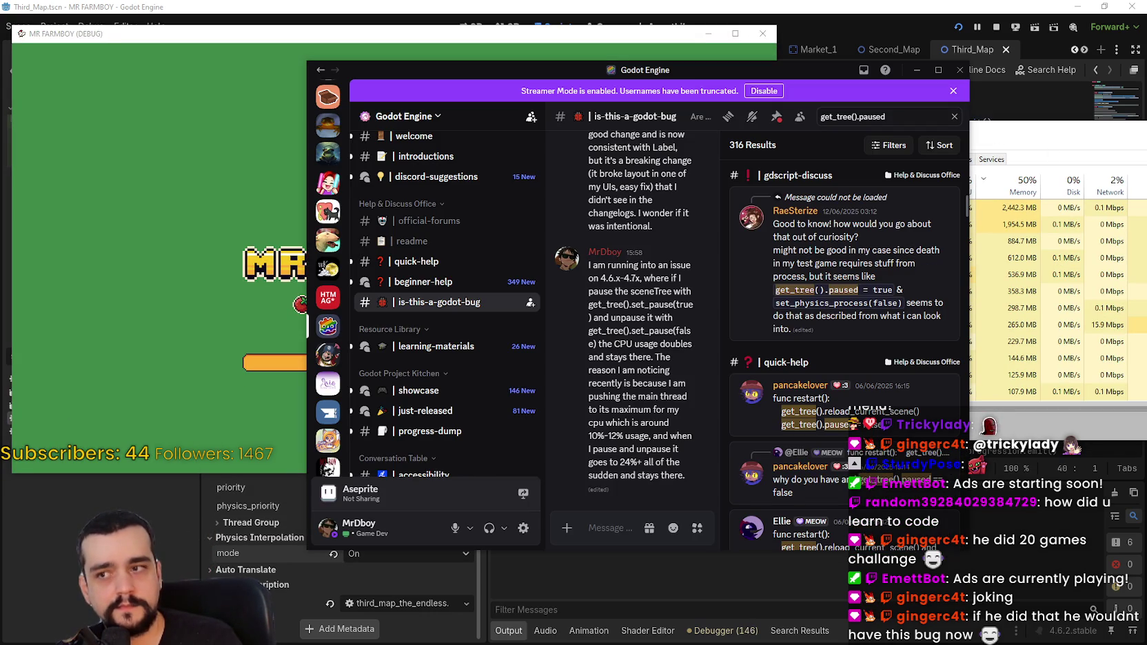
pyautogui.hotkey('alt', 'Tab')
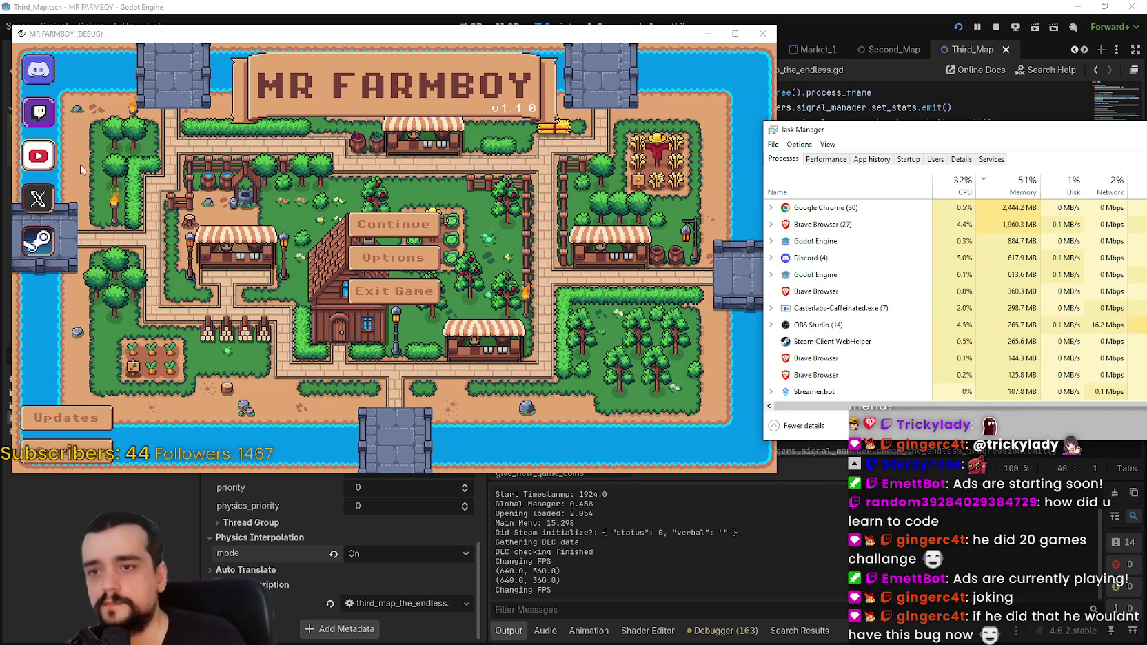
pyautogui.click(402, 228)
pyautogui.click(401, 226)
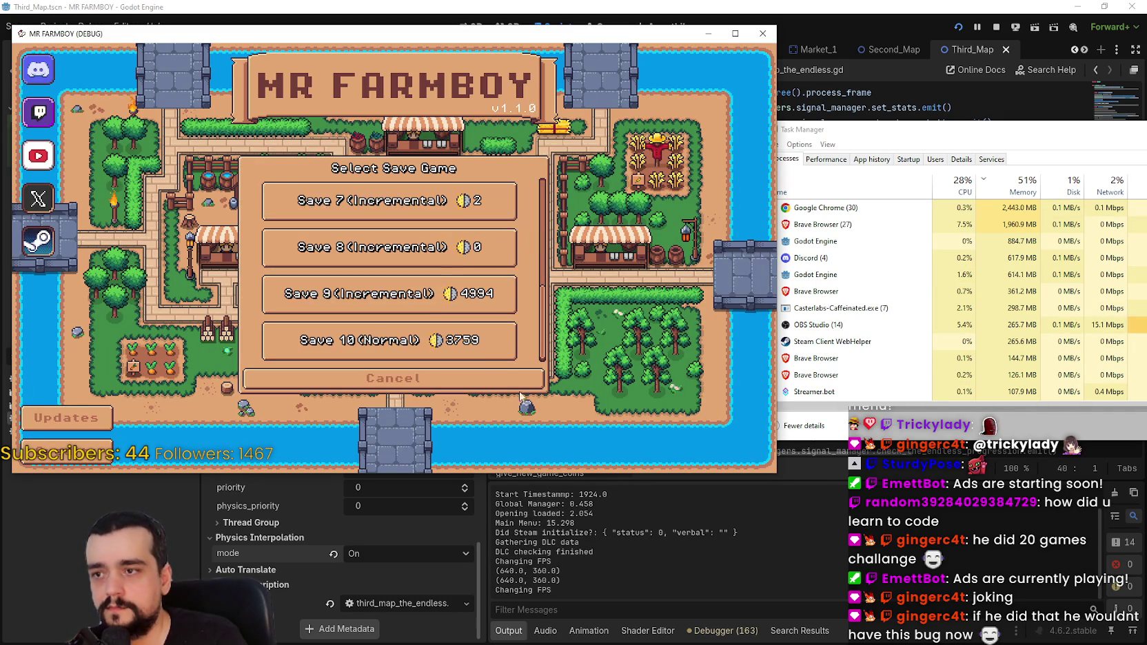
pyautogui.click(413, 297)
pyautogui.click(340, 324)
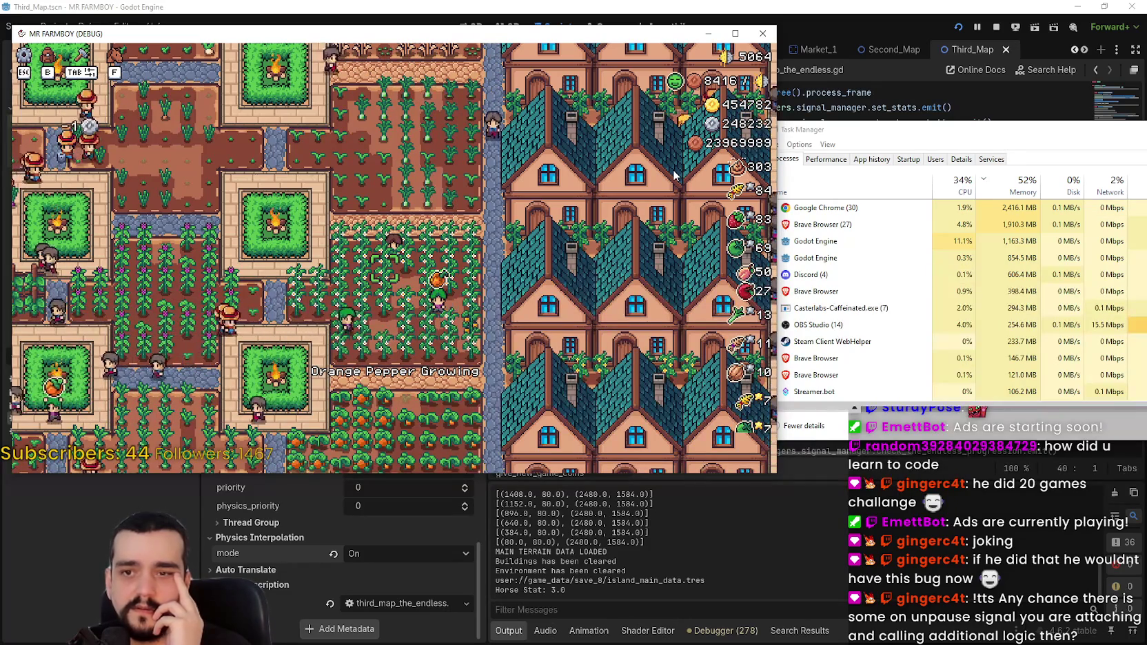
pyautogui.press('Escape')
pyautogui.press('Escape')
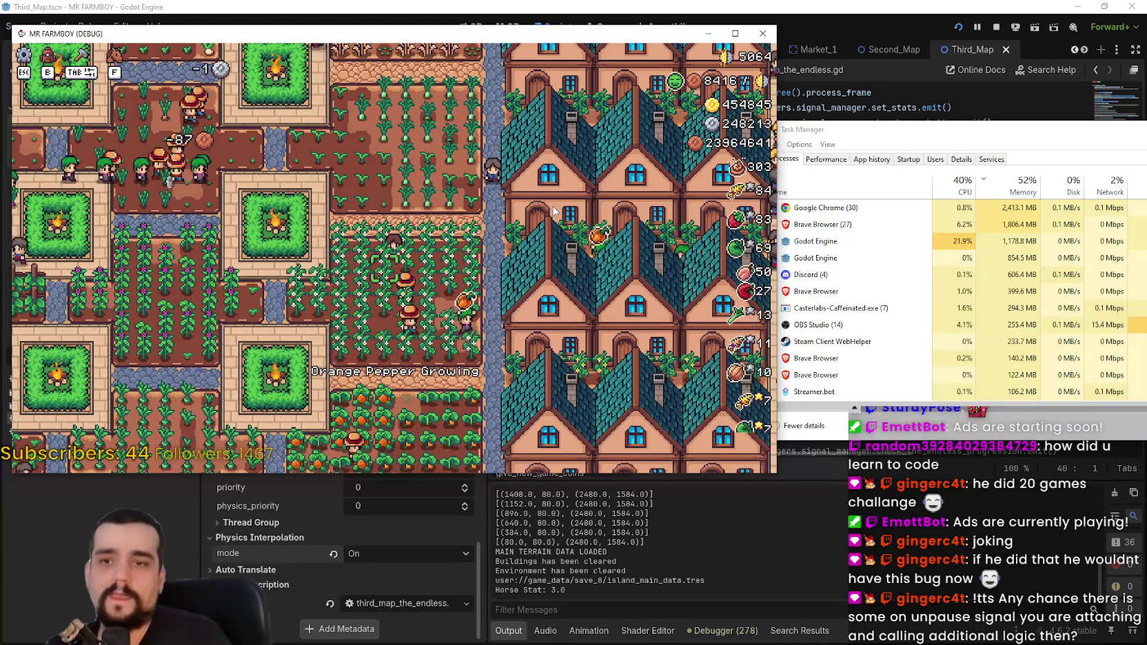
pyautogui.click(1001, 28)
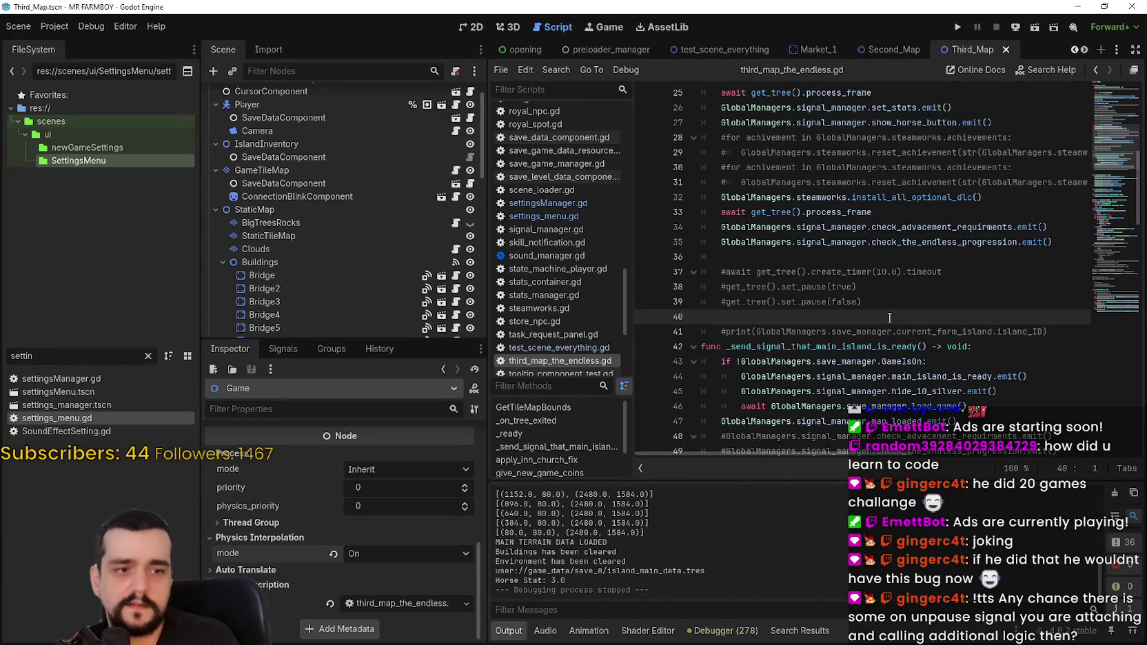
pyautogui.click(836, 257)
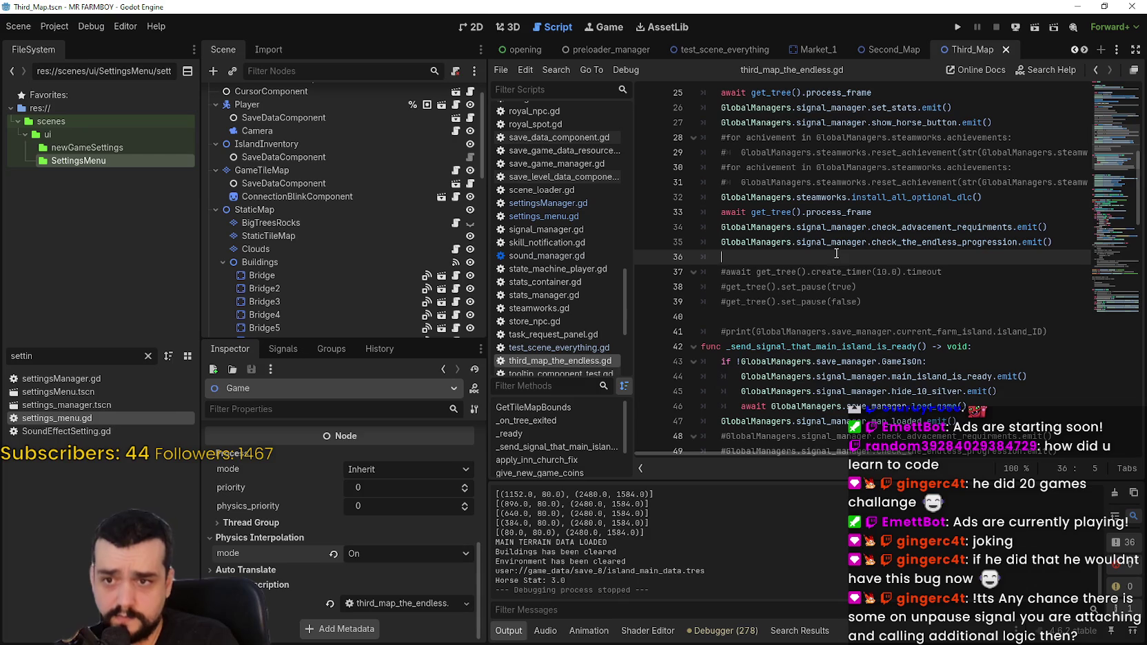
pyautogui.moveTo(869, 304)
pyautogui.mouseDown()
pyautogui.moveTo(710, 272)
pyautogui.moveTo(695, 295)
pyautogui.mouseUp()
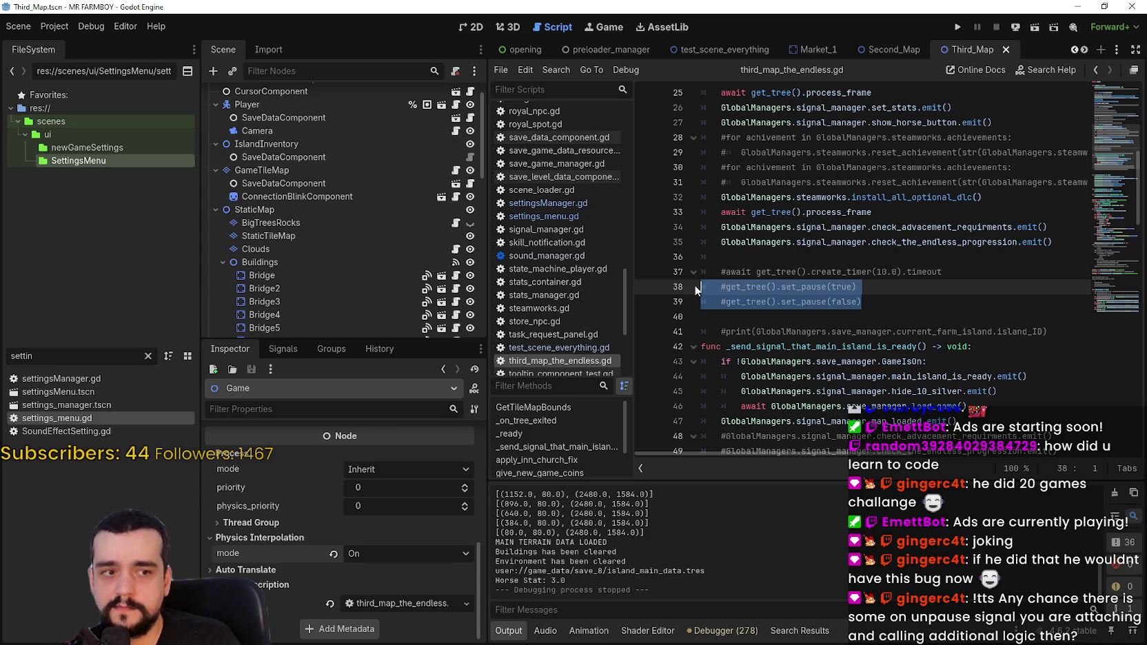
pyautogui.click(868, 296)
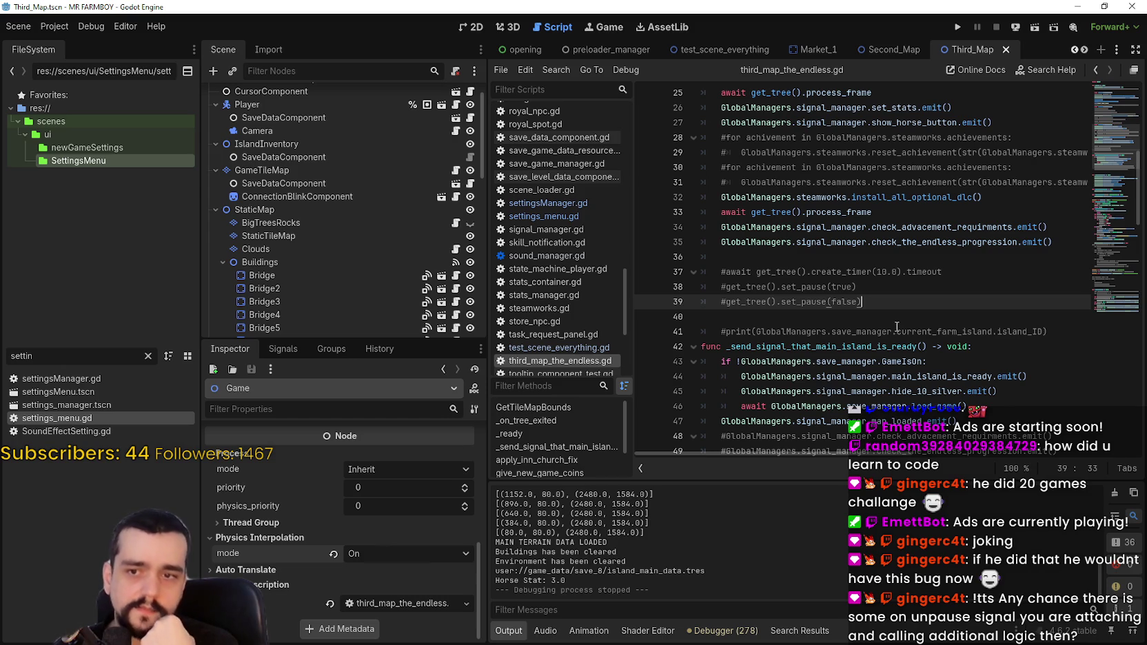
pyautogui.hotkey('ctrl', 'shift', 'Escape')
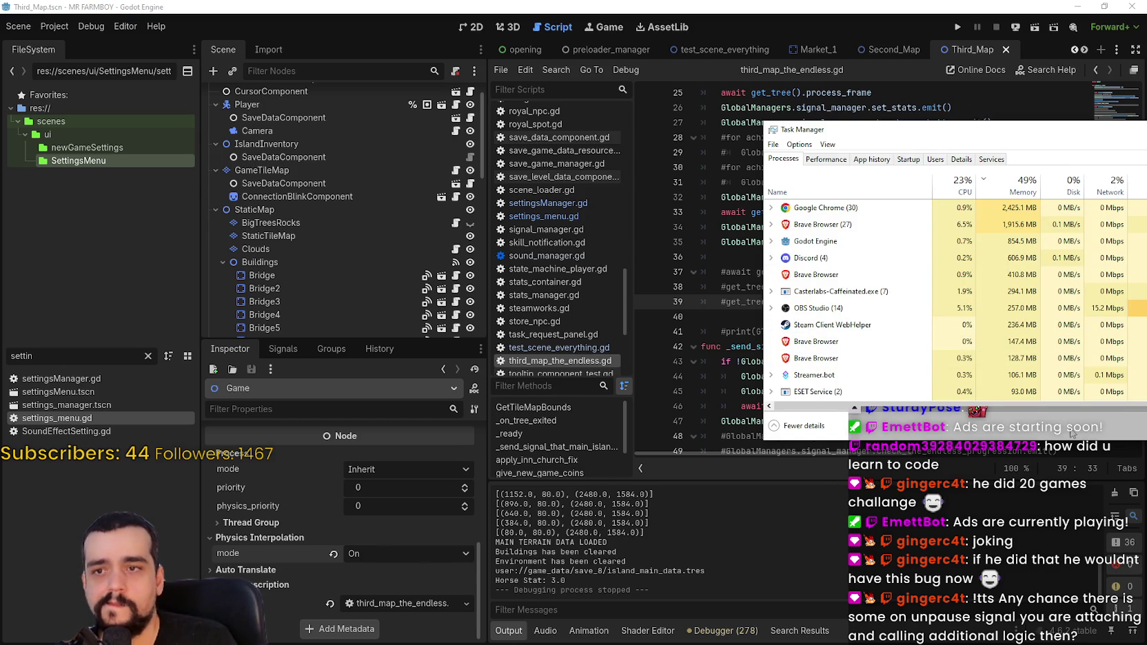
pyautogui.hotkey('alt', 'Tab')
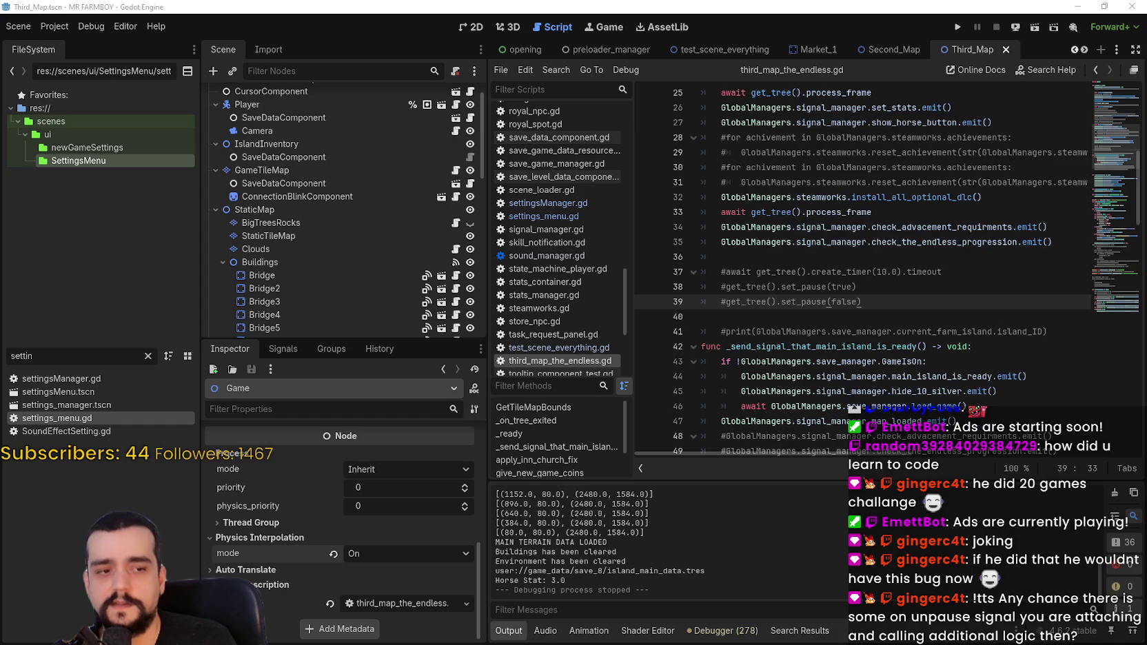
pyautogui.click(914, 254)
pyautogui.scroll(1, 872, 311)
pyautogui.scroll(2, 872, 311)
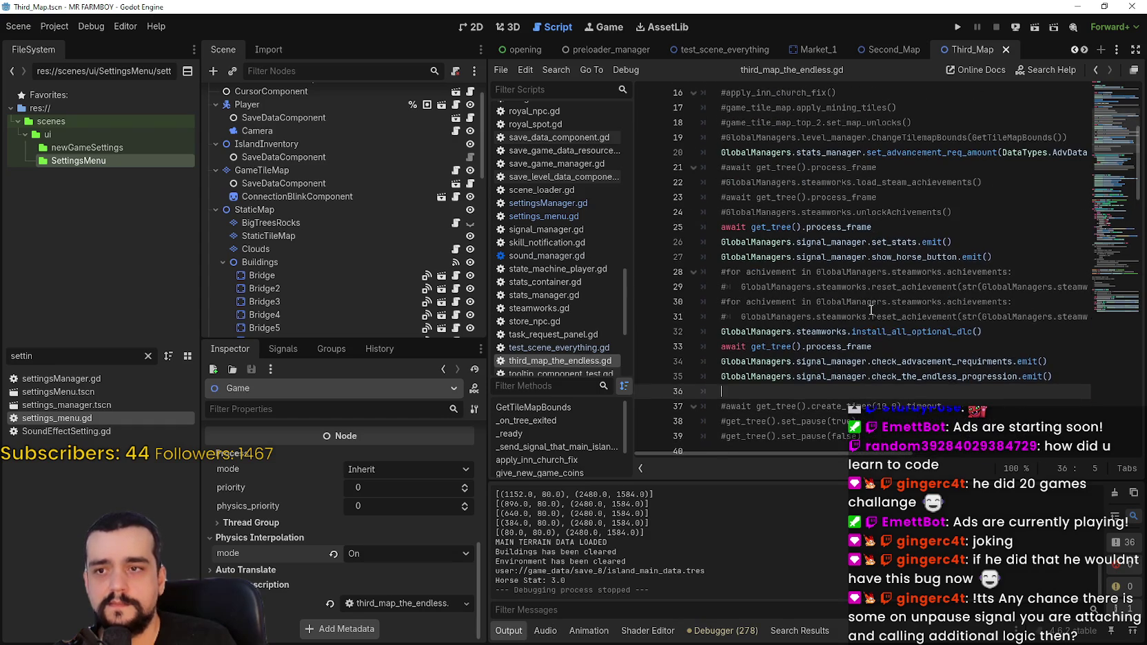
pyautogui.moveTo(1109, 170)
pyautogui.mouseDown()
pyautogui.moveTo(1105, 211)
pyautogui.moveTo(1100, 114)
pyautogui.moveTo(1098, 175)
pyautogui.moveTo(1093, 127)
pyautogui.moveTo(1087, 136)
pyautogui.mouseUp()
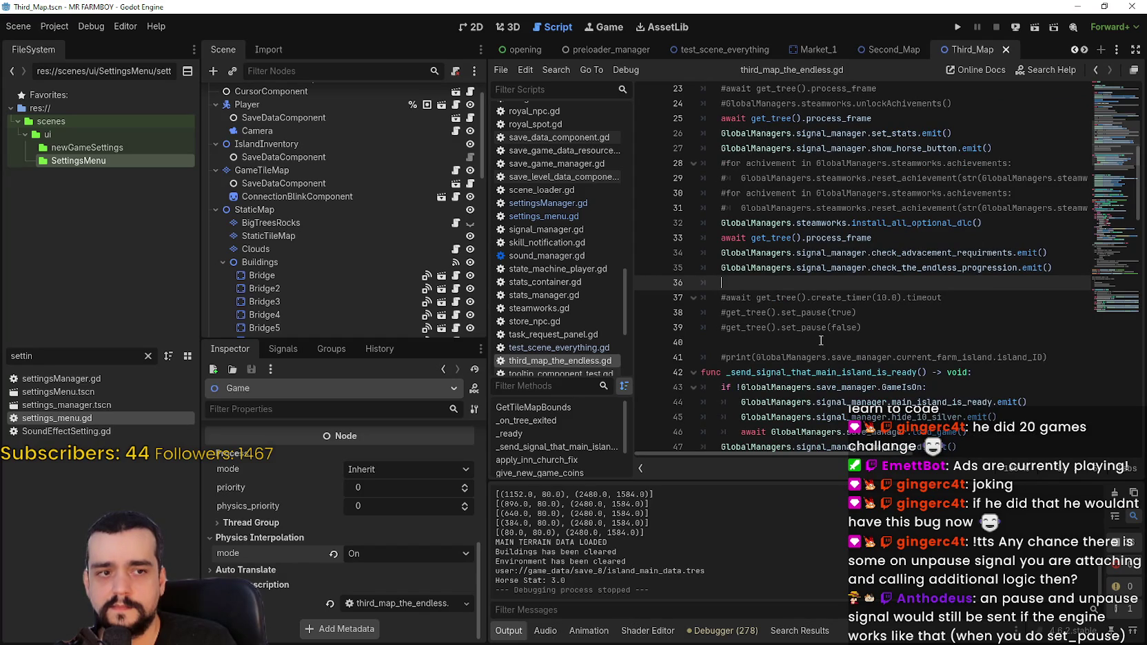
pyautogui.scroll(-1, 878, 383)
pyautogui.click(758, 297)
pyautogui.scroll(1, 384, 187)
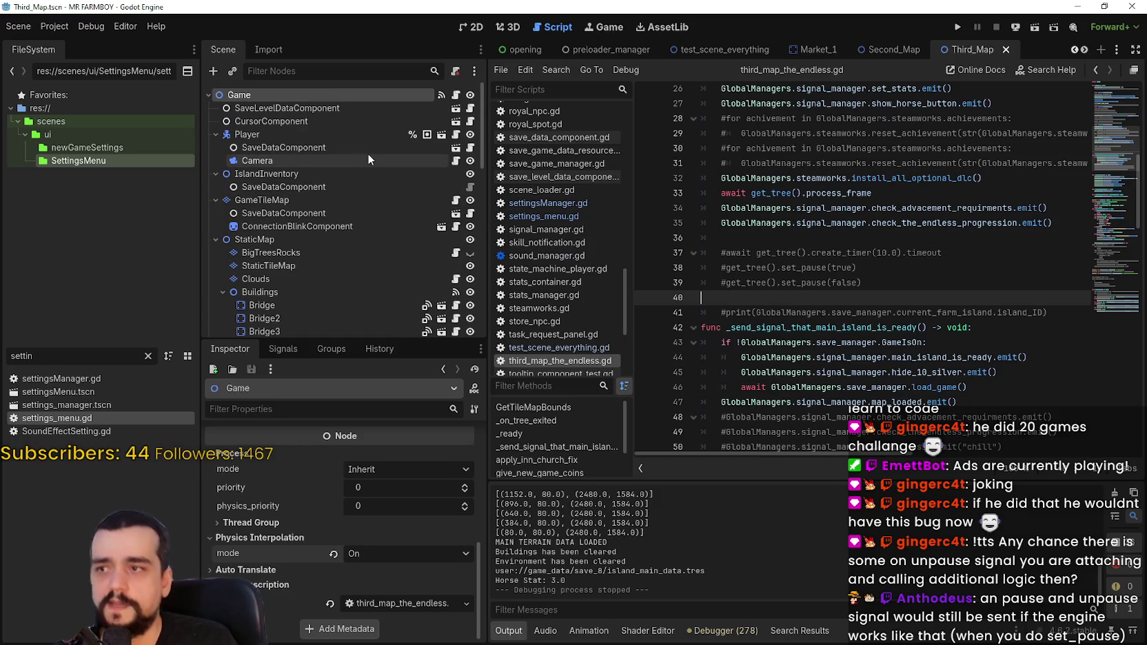
# - Change the Game node's Physics Interpolation mode to Inherit, then Off, and save
pyautogui.click(387, 557)
pyautogui.click(382, 571)
pyautogui.click(376, 553)
pyautogui.click(375, 601)
pyautogui.hotkey('ctrl', 's')
# - Inspect the IslandInventory and Player nodes, then review script lines 32–39
pyautogui.click(293, 174)
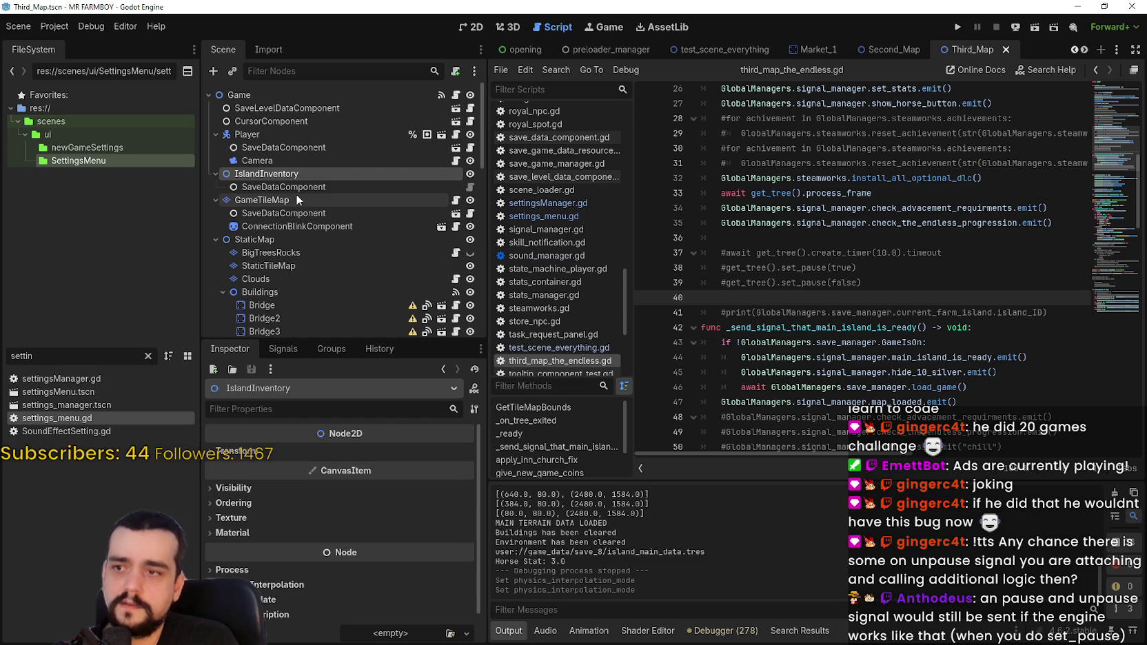
pyautogui.click(268, 132)
pyautogui.scroll(-10, 299, 539)
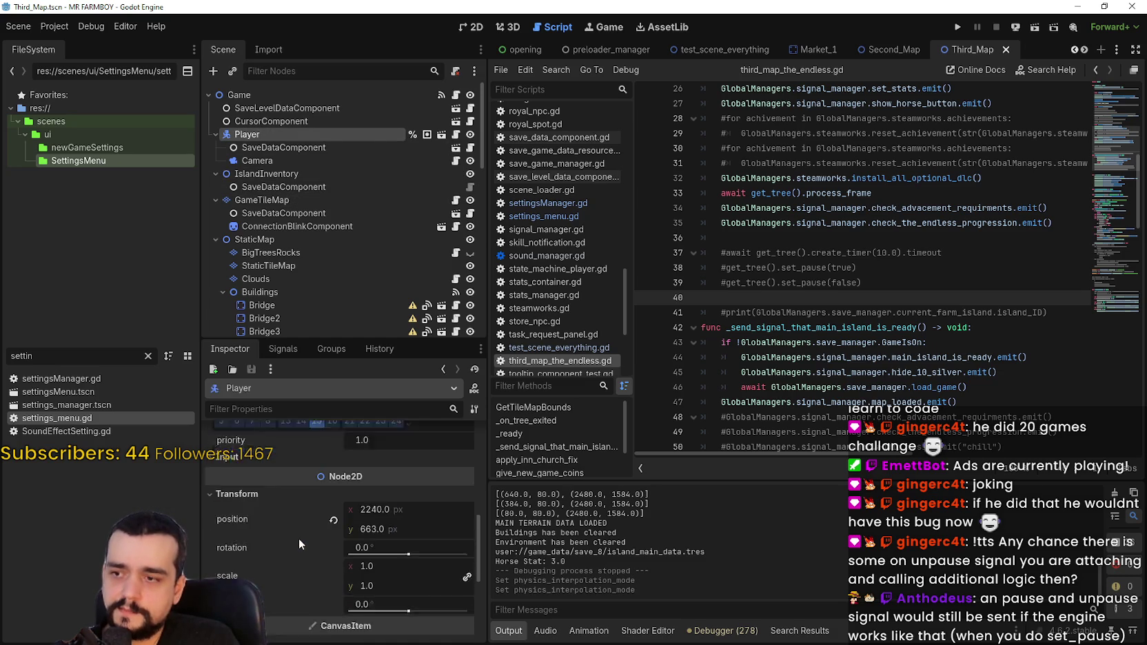
pyautogui.click(934, 286)
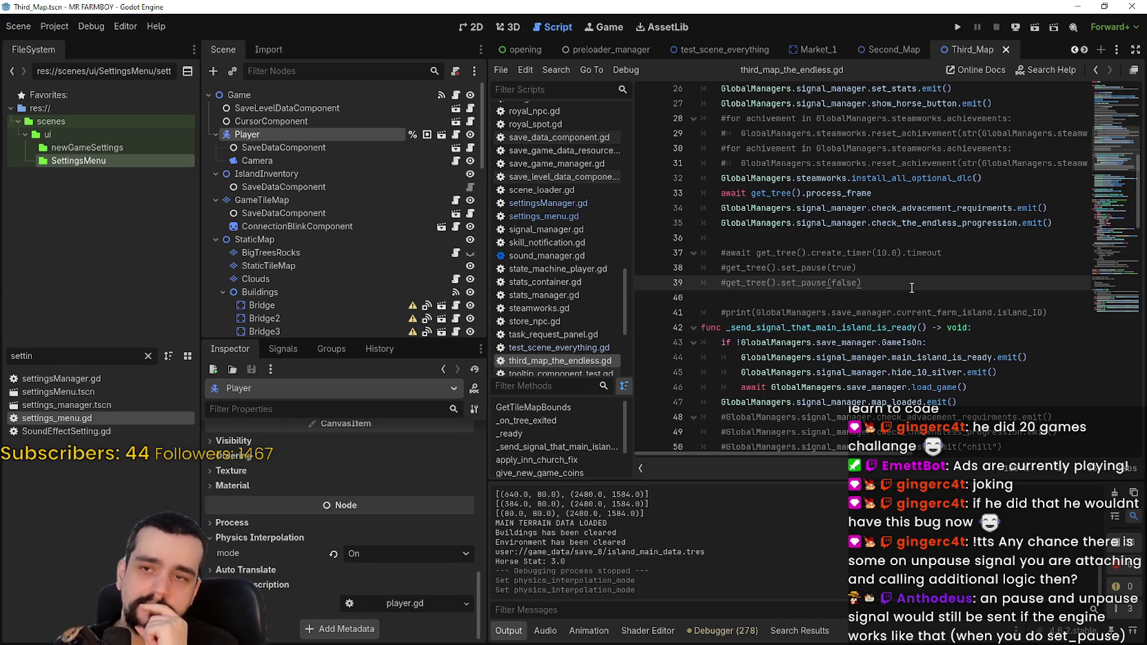
pyautogui.scroll(1, 912, 286)
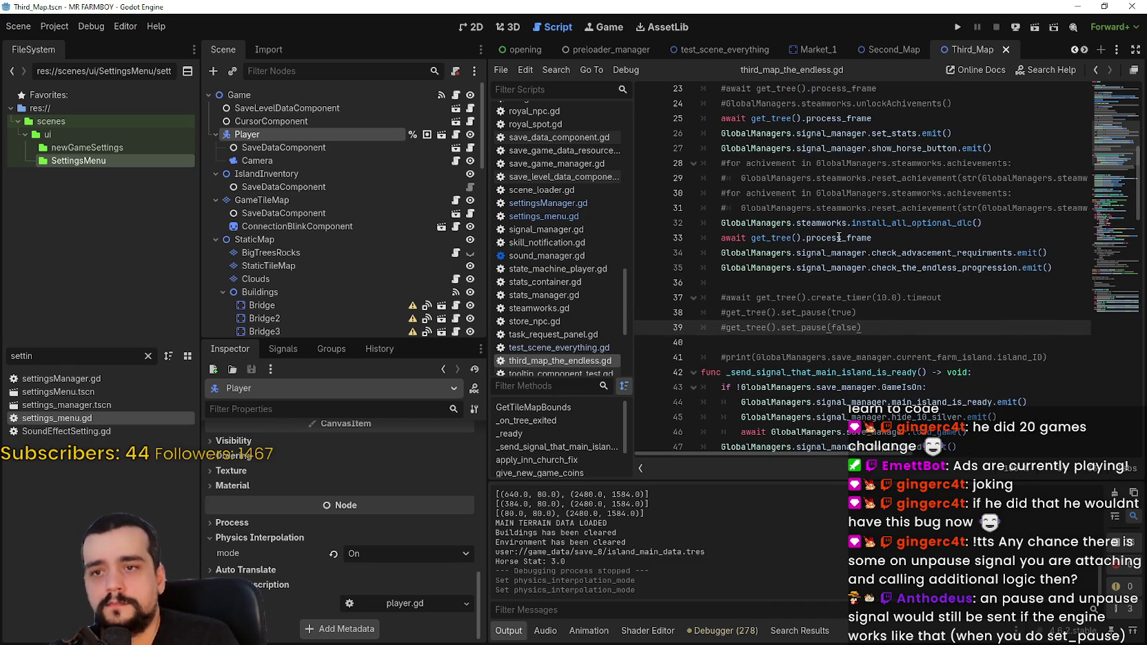
pyautogui.moveTo(839, 237)
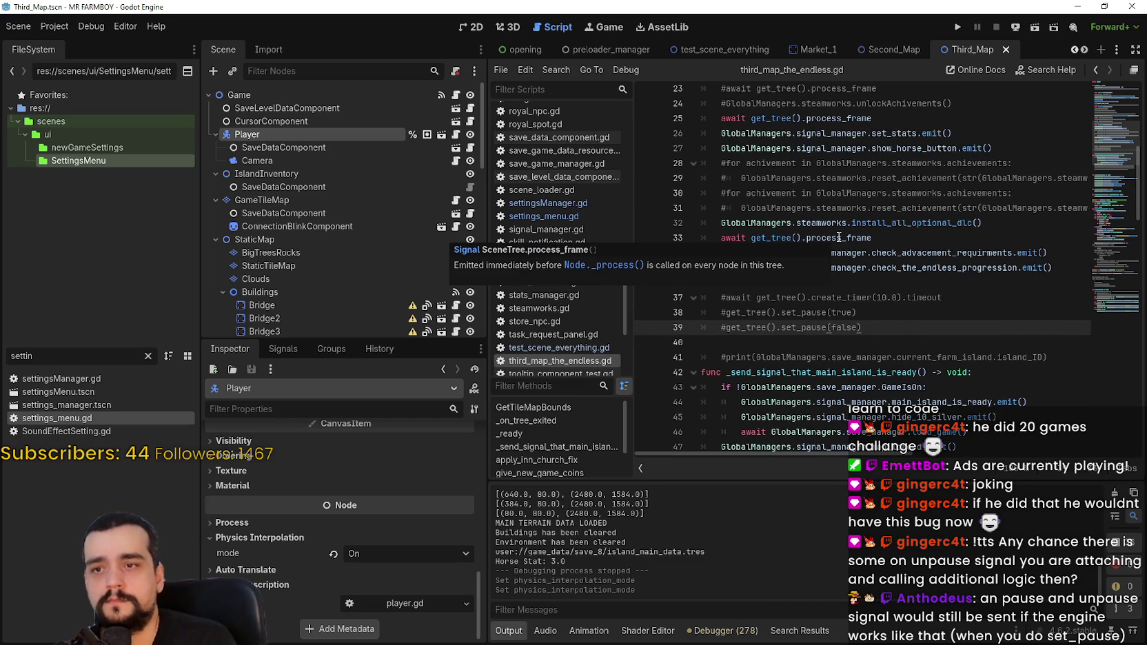
pyautogui.scroll(3, 839, 237)
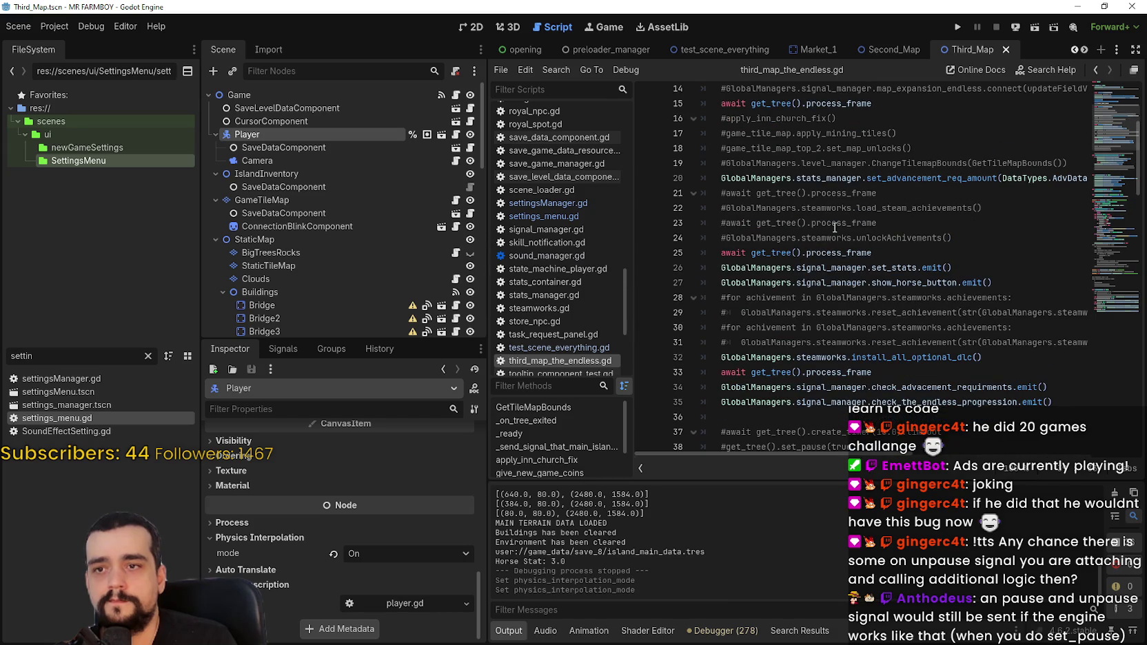
pyautogui.scroll(-4, 834, 227)
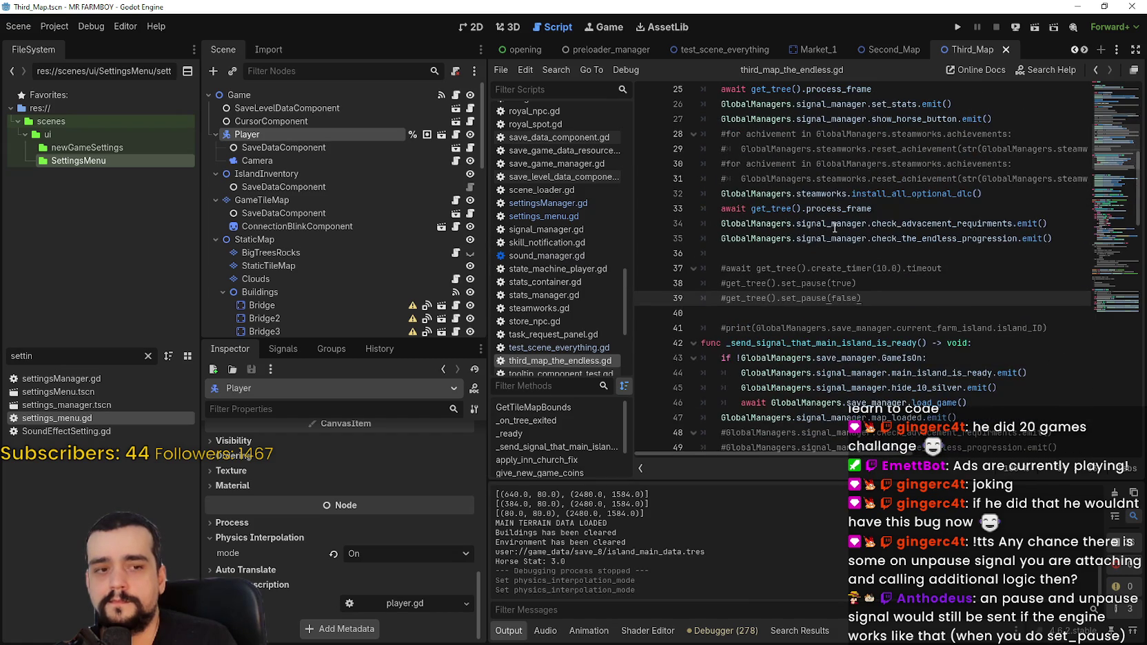
pyautogui.click(833, 187)
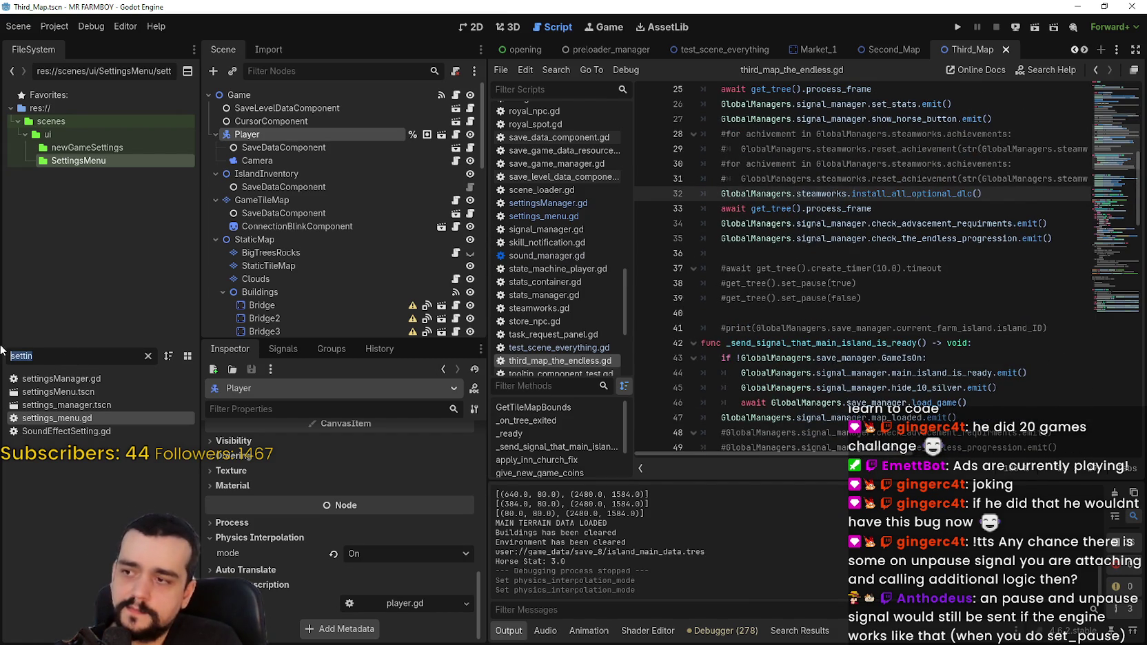
# - Search 'steam', open steamworks.tscn and steamworks.gd, and expand the Steamworks node's Process settings
pyautogui.write('steam')
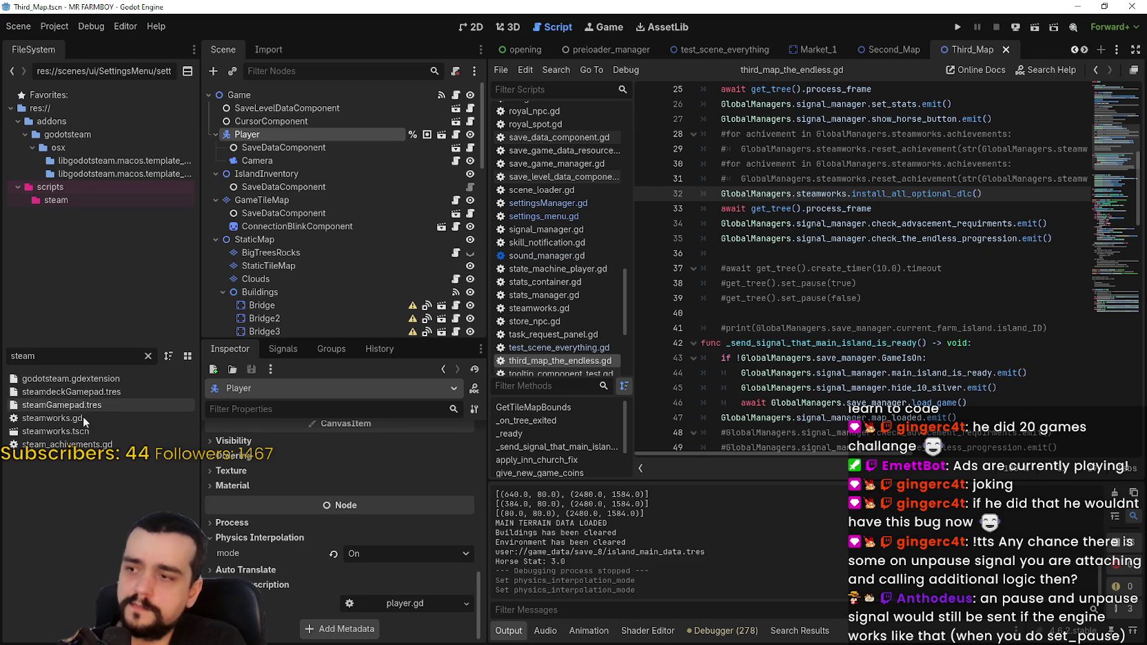
pyautogui.doubleClick(55, 430)
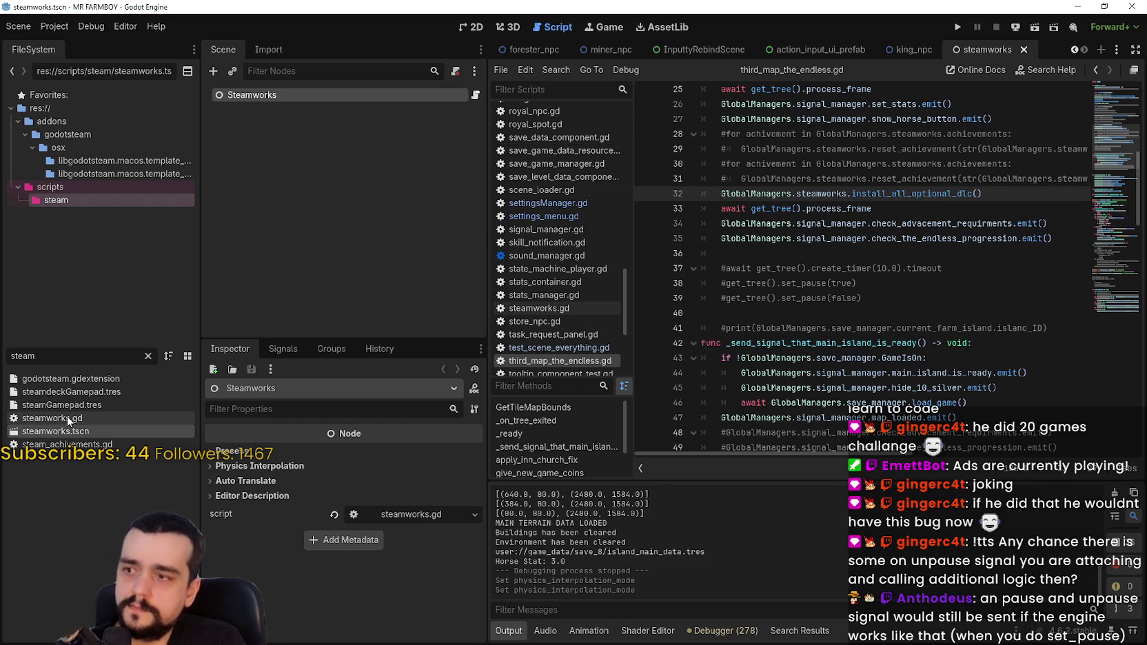
pyautogui.click(68, 417)
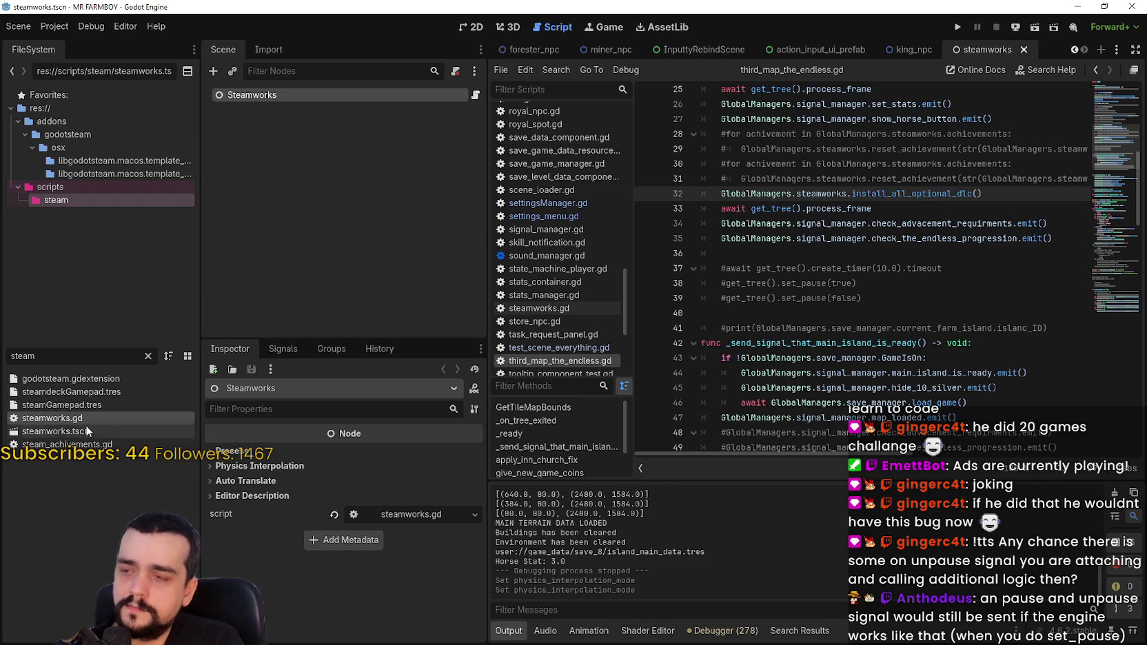
pyautogui.click(73, 433)
pyautogui.click(65, 417)
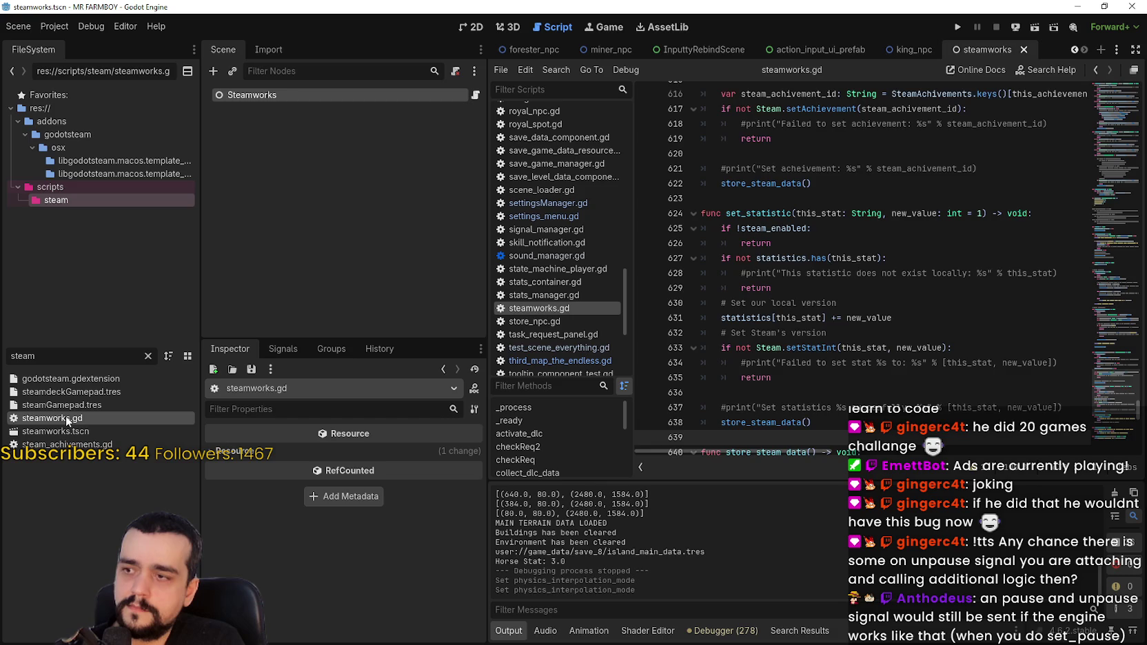
pyautogui.scroll(-3, 828, 277)
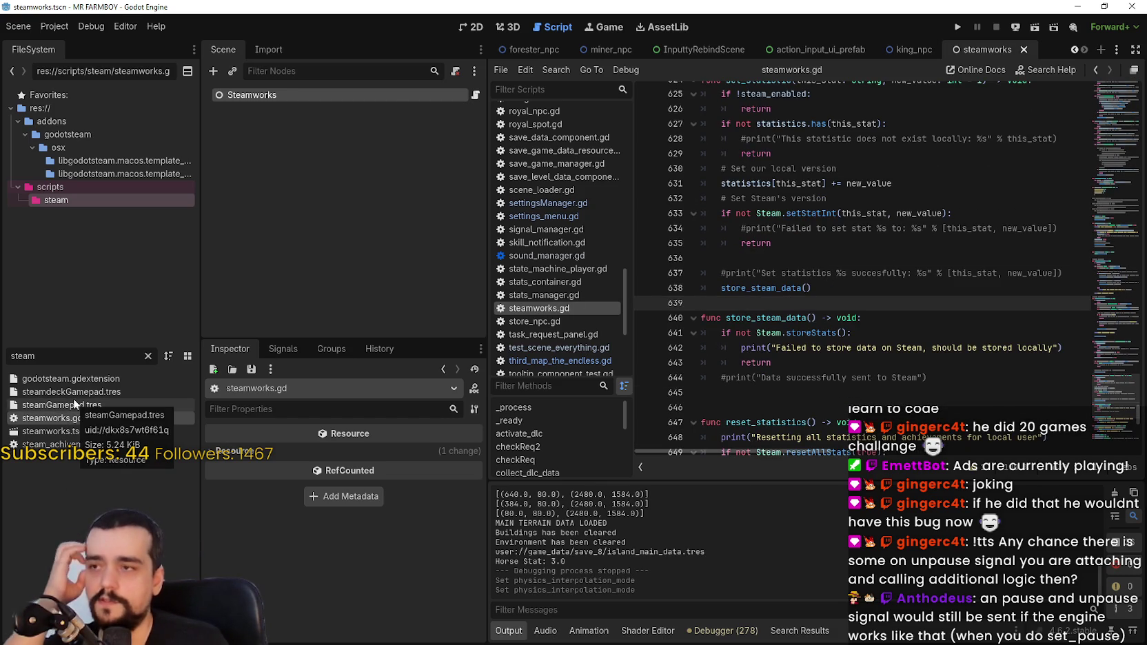
pyautogui.click(379, 99)
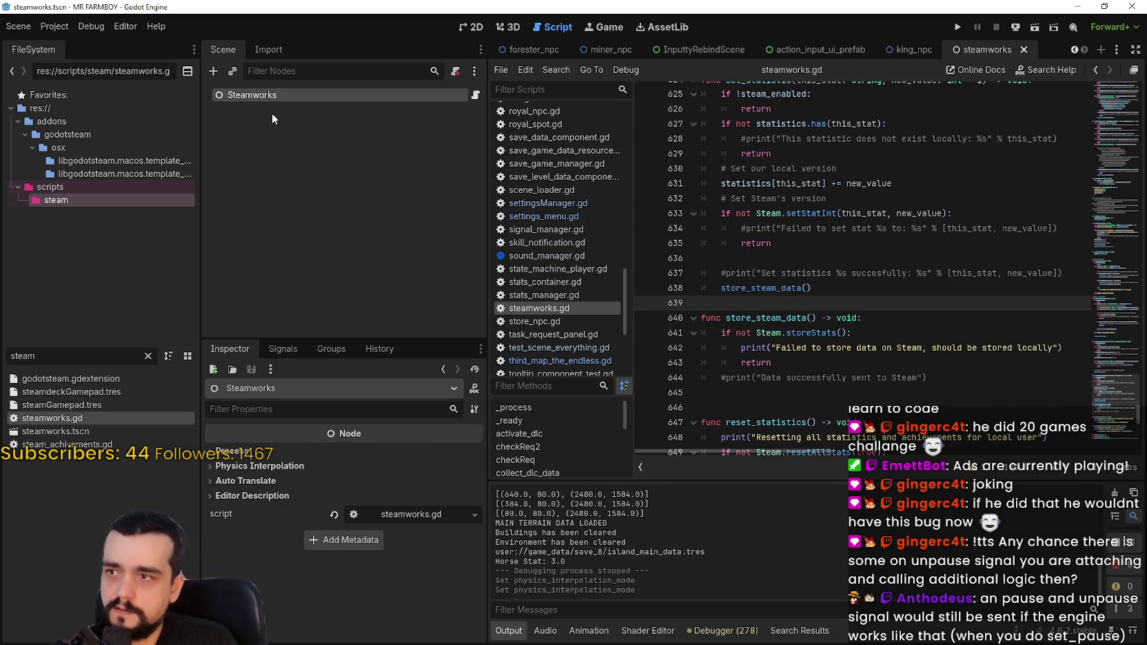
pyautogui.click(282, 451)
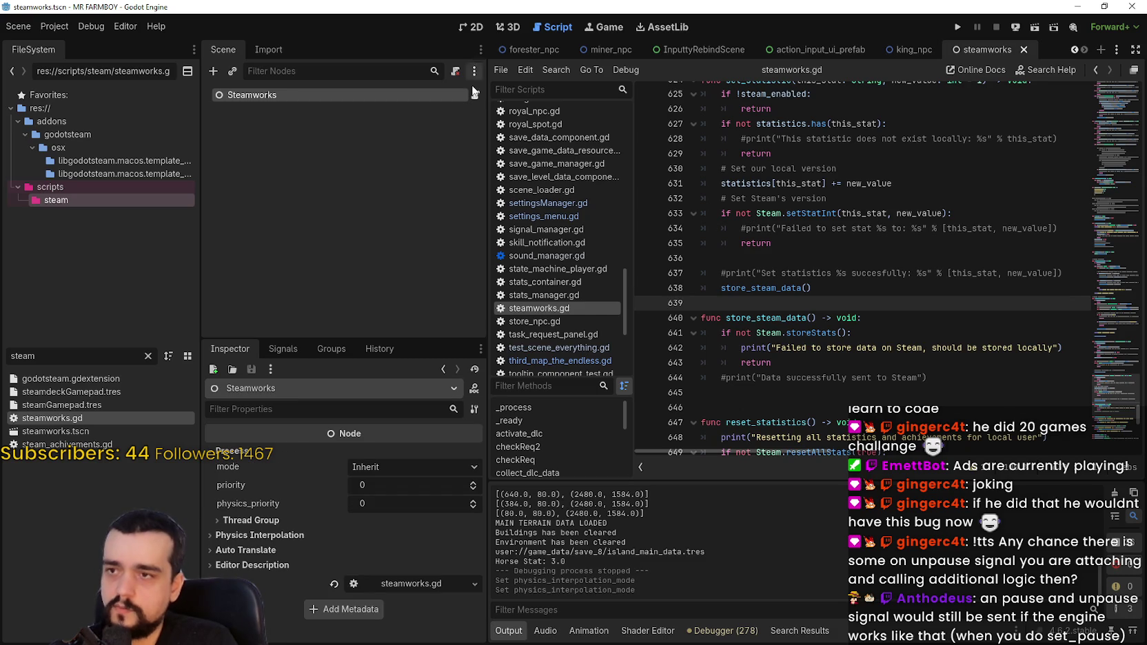
# - Scroll steamworks.gd via the minimap to func _process at line 555
pyautogui.click(477, 96)
pyautogui.scroll(-9, 832, 321)
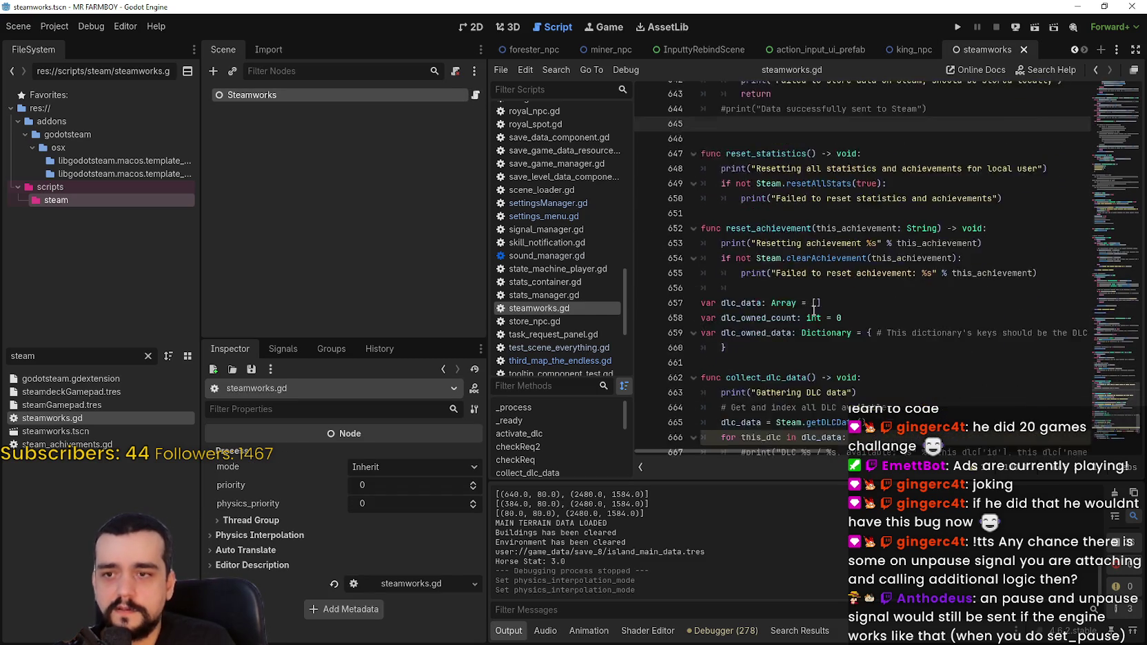
pyautogui.scroll(-4, 832, 320)
pyautogui.click(1109, 371)
pyautogui.moveTo(1109, 370)
pyautogui.mouseDown()
pyautogui.moveTo(1099, 38)
pyautogui.moveTo(1131, 135)
pyautogui.moveTo(1118, 357)
pyautogui.mouseUp()
pyautogui.scroll(-5, 757, 296)
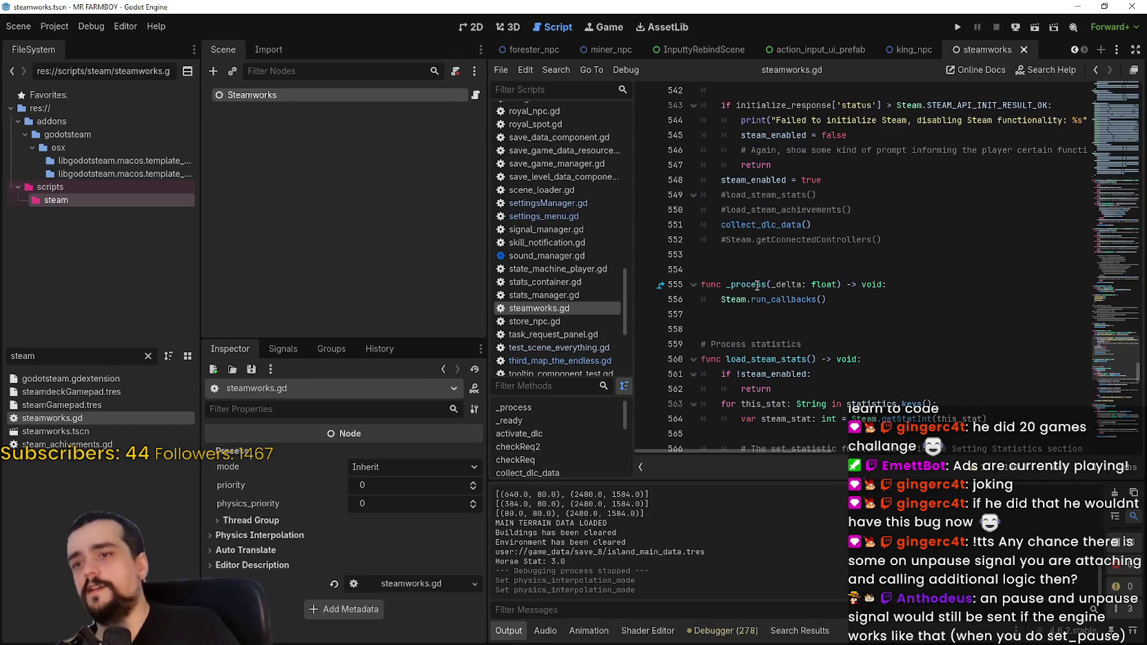
# - Add '#' before func _process and its Steam.run_callbacks() call on lines 555–556, save, and run the game
pyautogui.click(761, 314)
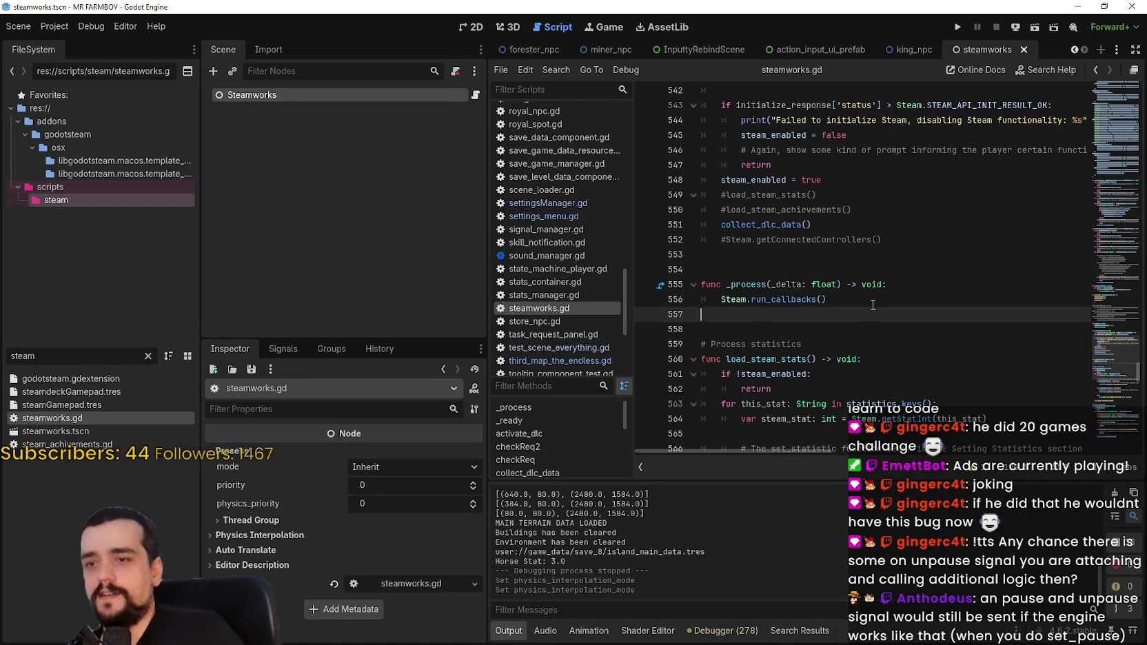
pyautogui.click(914, 285)
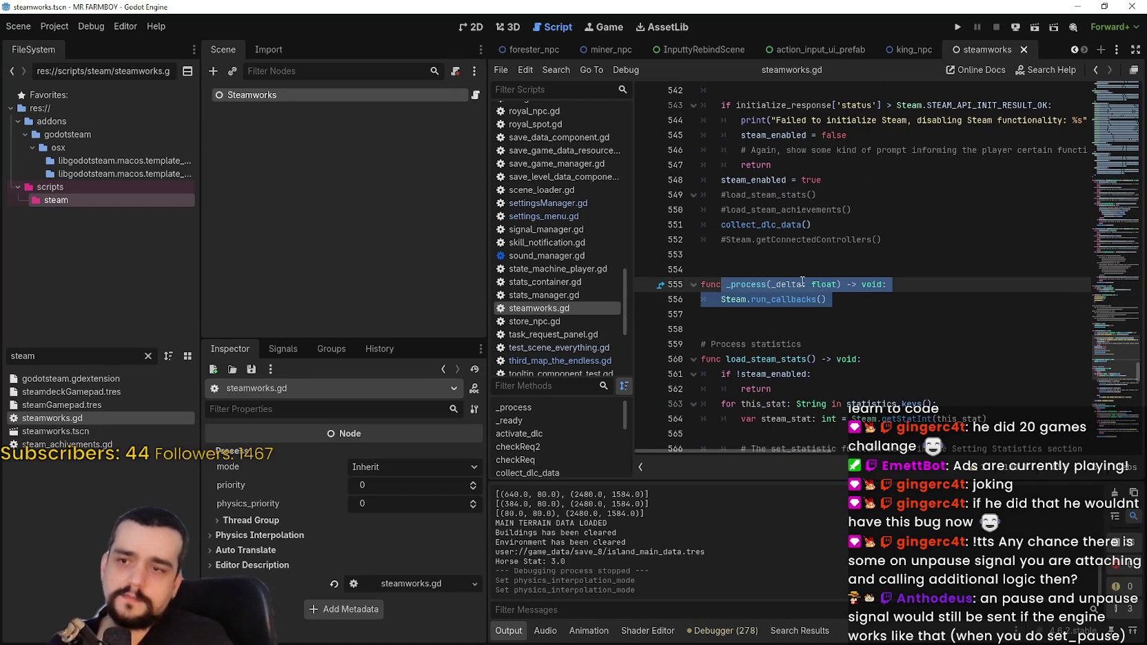
pyautogui.click(924, 315)
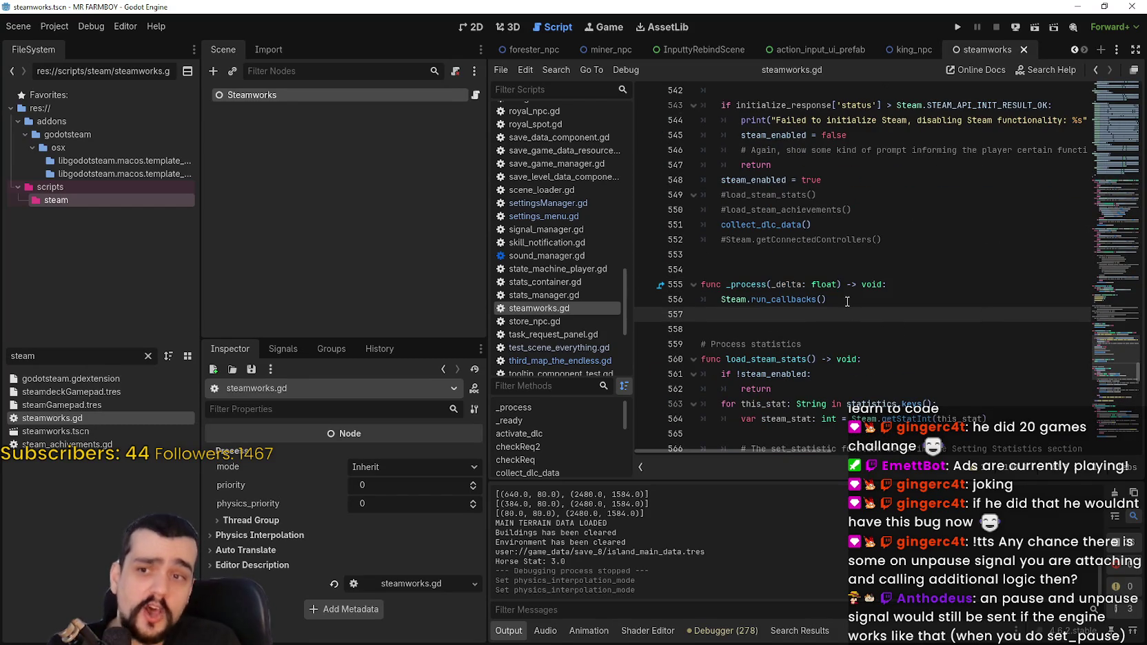
pyautogui.scroll(-3, 767, 296)
pyautogui.scroll(2, 790, 292)
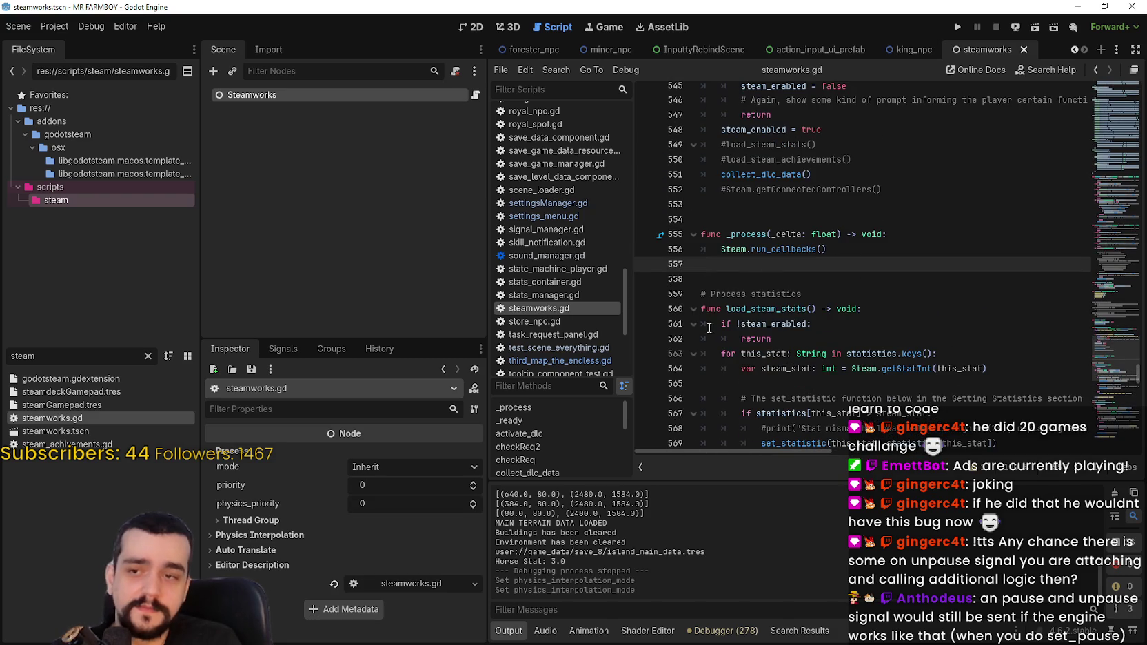
pyautogui.click(703, 234)
pyautogui.write('#')
pyautogui.click(714, 248)
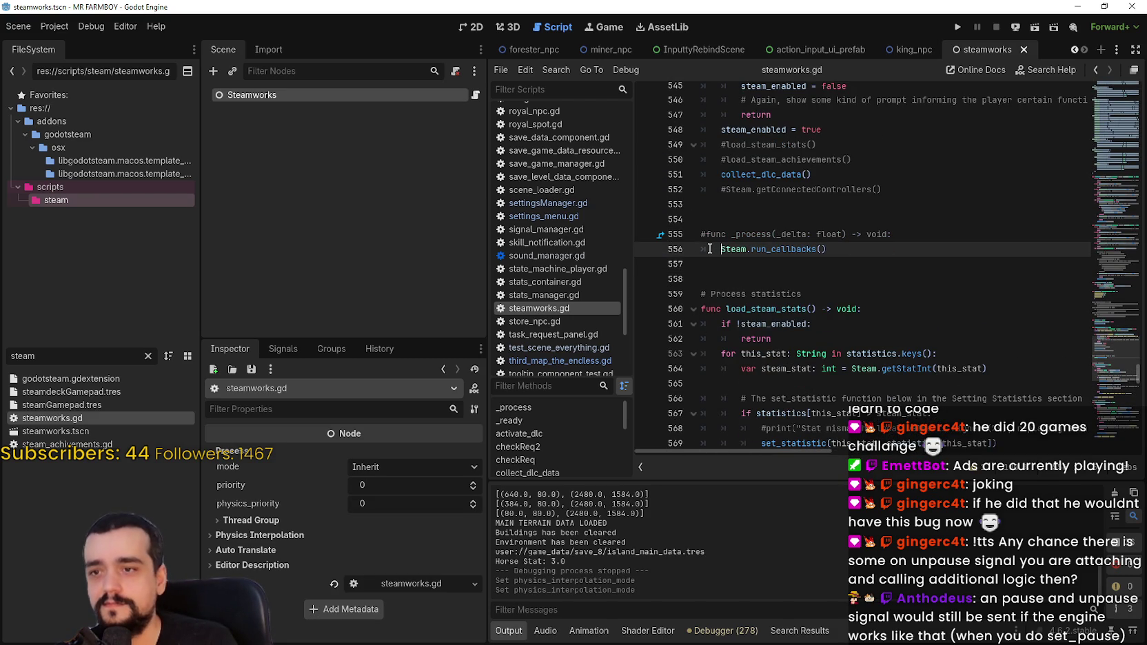
pyautogui.click(749, 266)
pyautogui.hotkey('ctrl', 's')
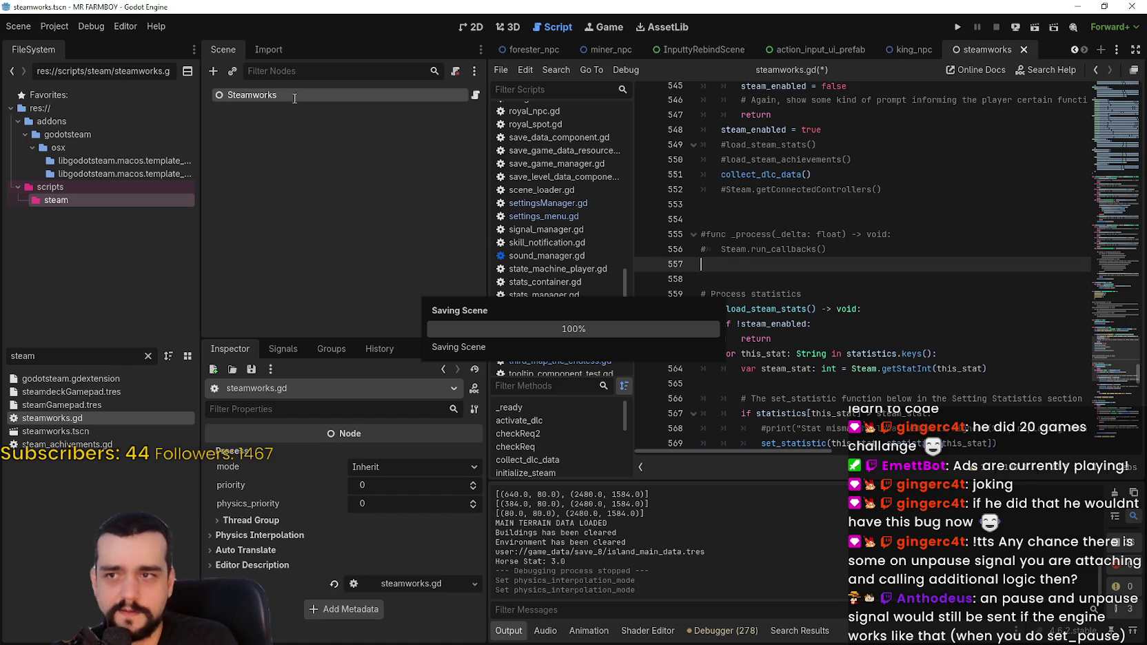
pyautogui.click(957, 28)
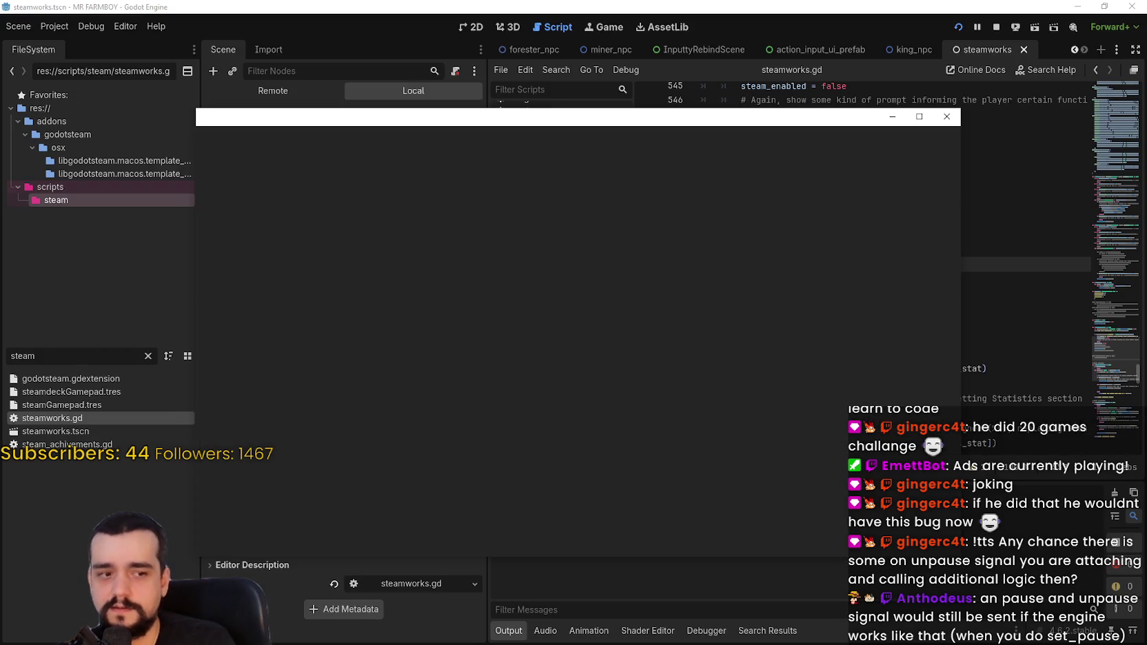
# - Open Task Manager beside the game window, then continue to the save game list
pyautogui.hotkey('ctrl', 'shift', 'Escape')
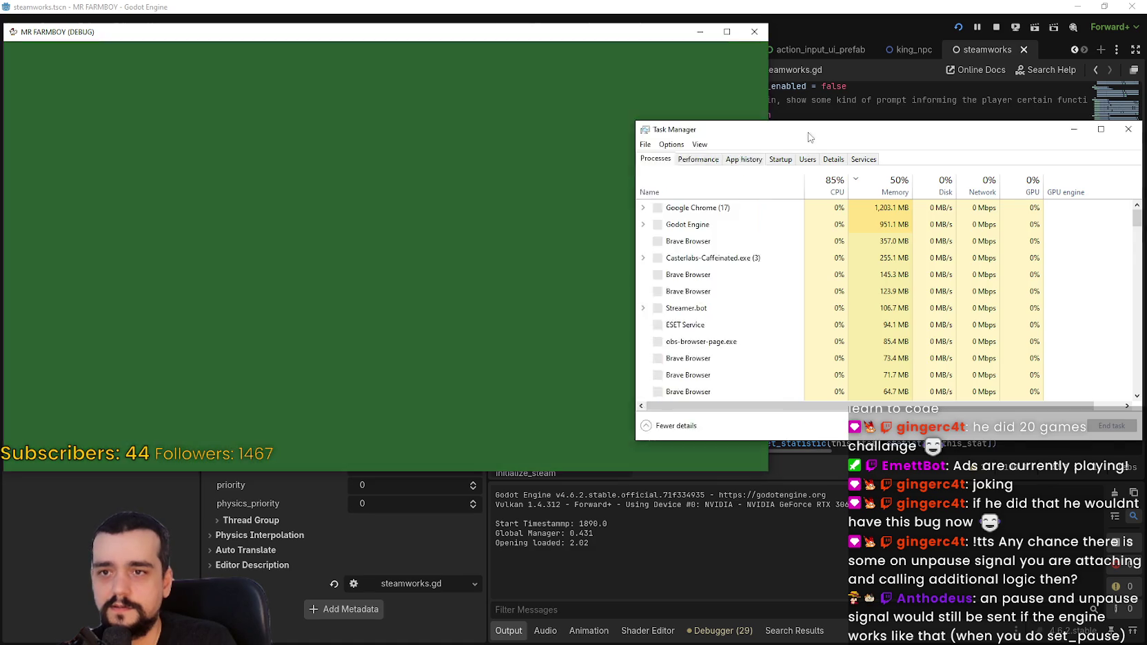
pyautogui.moveTo(808, 138); pyautogui.dragTo(960, 113)
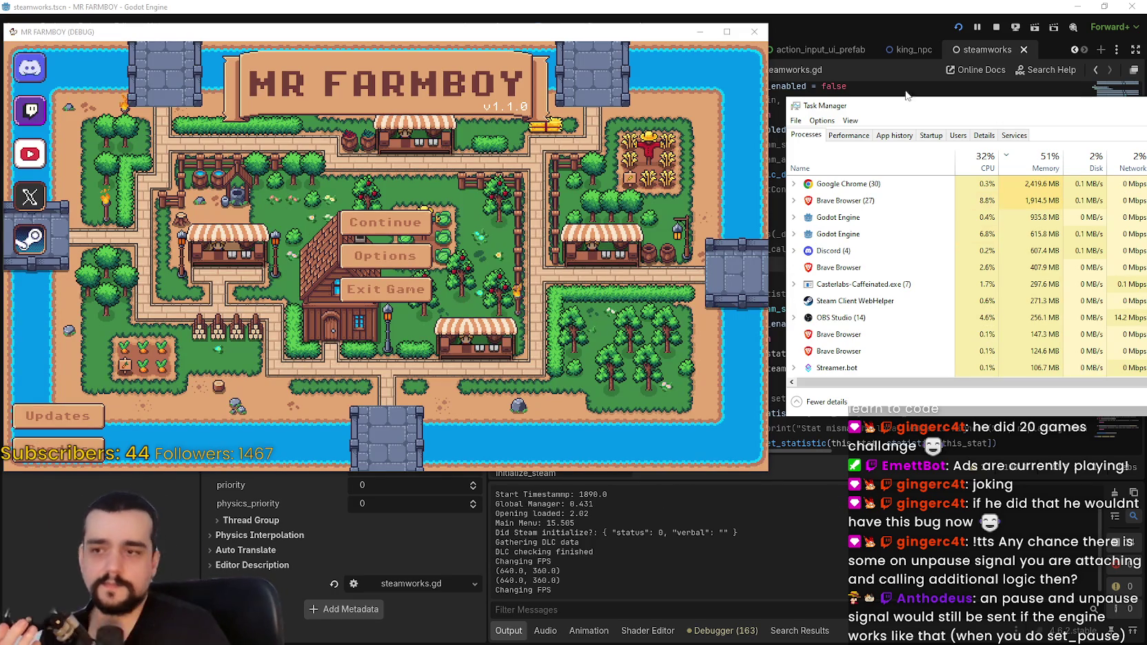
pyautogui.click(385, 222)
# - Expand Save 8 in the save list and load its world
pyautogui.scroll(-5, 531, 210)
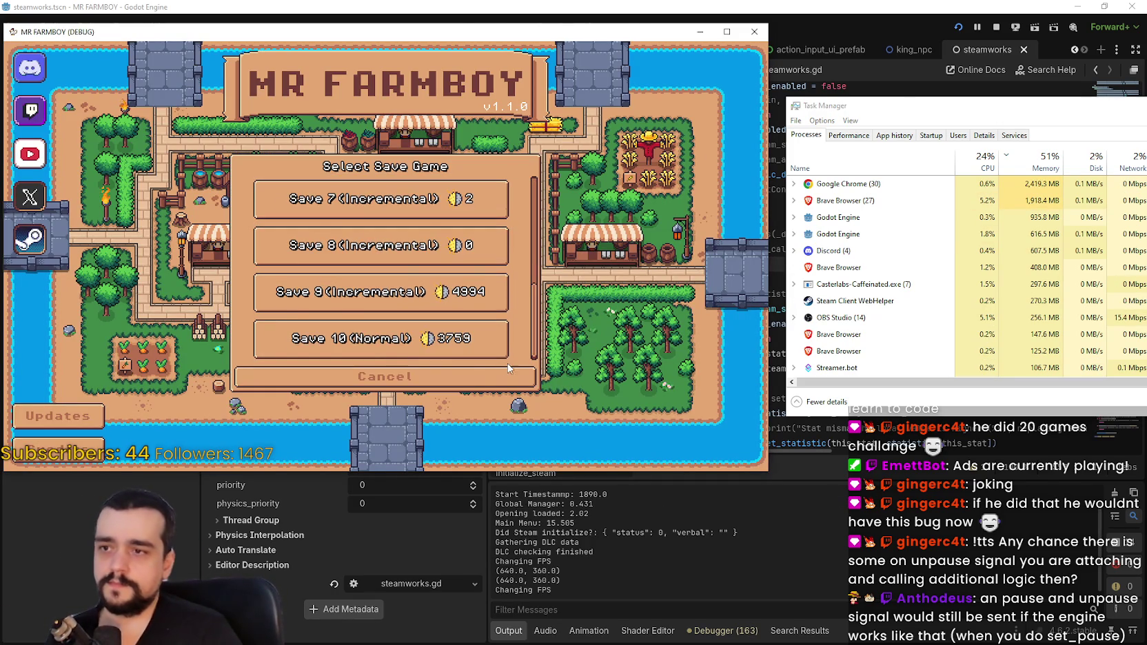
pyautogui.click(338, 296)
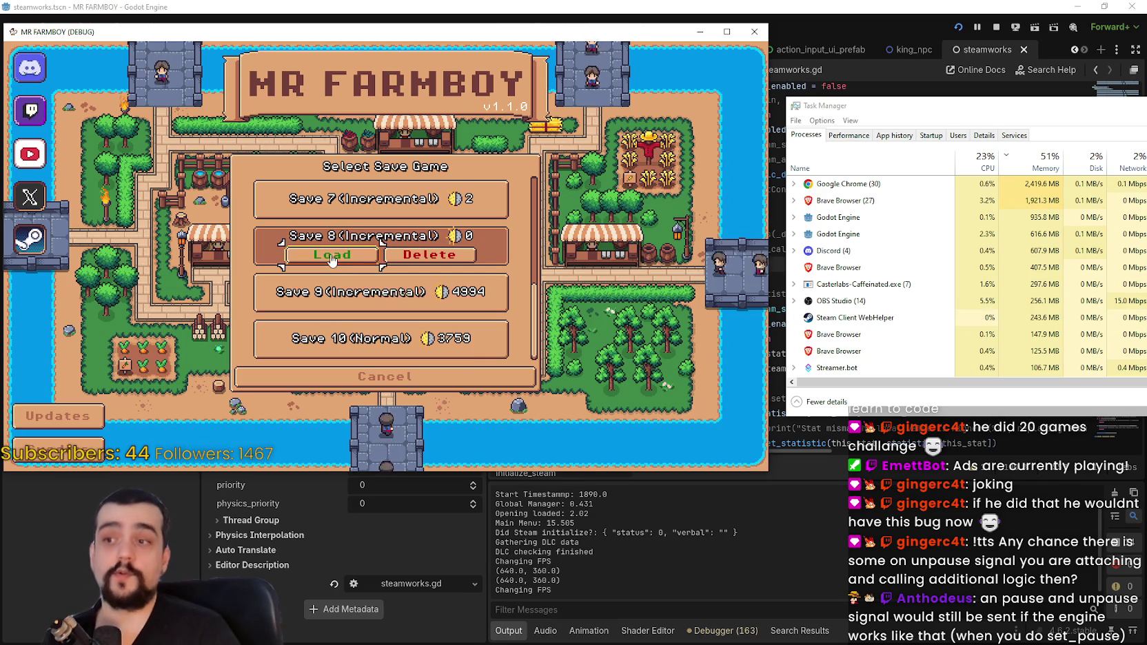
pyautogui.click(332, 301)
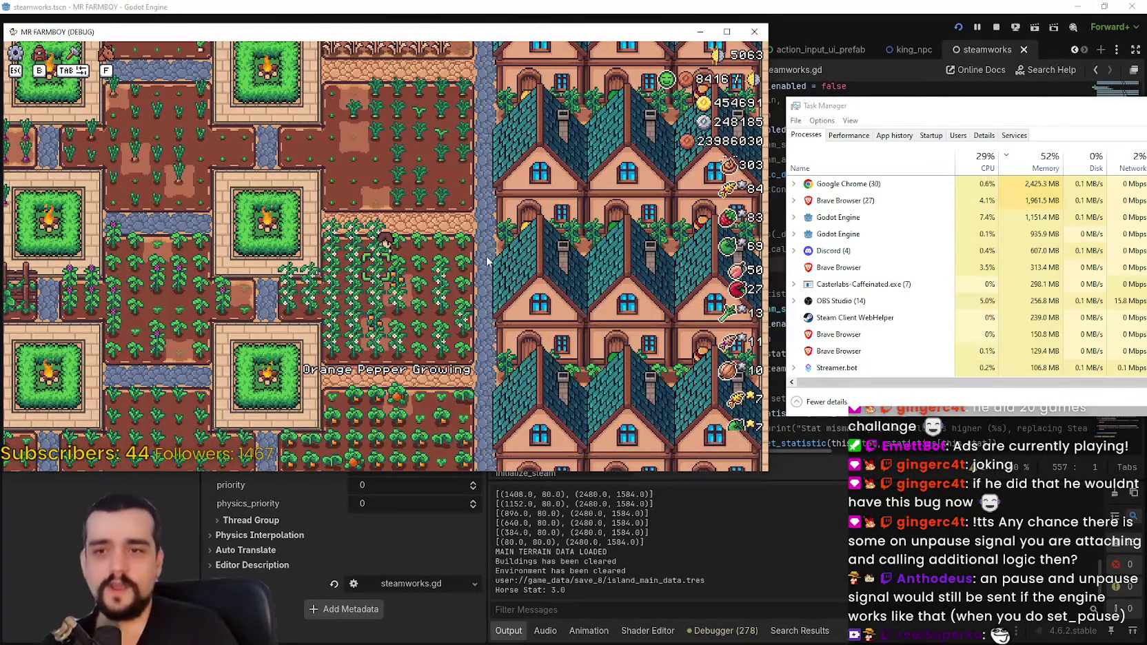
# - Walk the player onto the stone path, pause and resume with Esc, then return to the editor
pyautogui.hotkey('w', 'a')
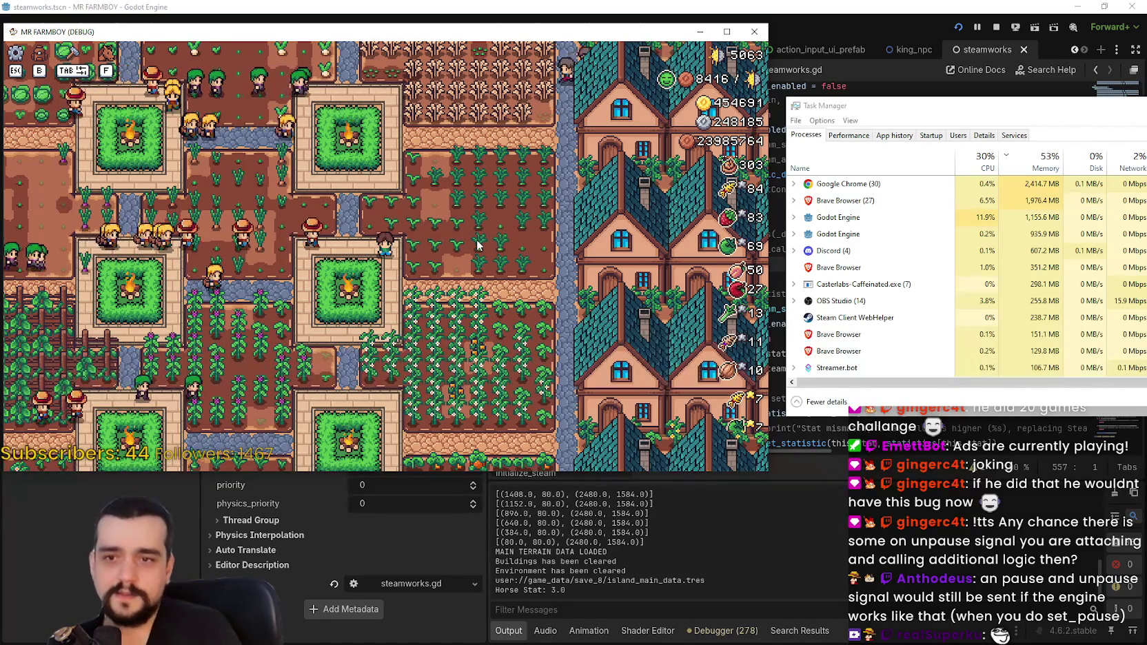
pyautogui.press('Escape')
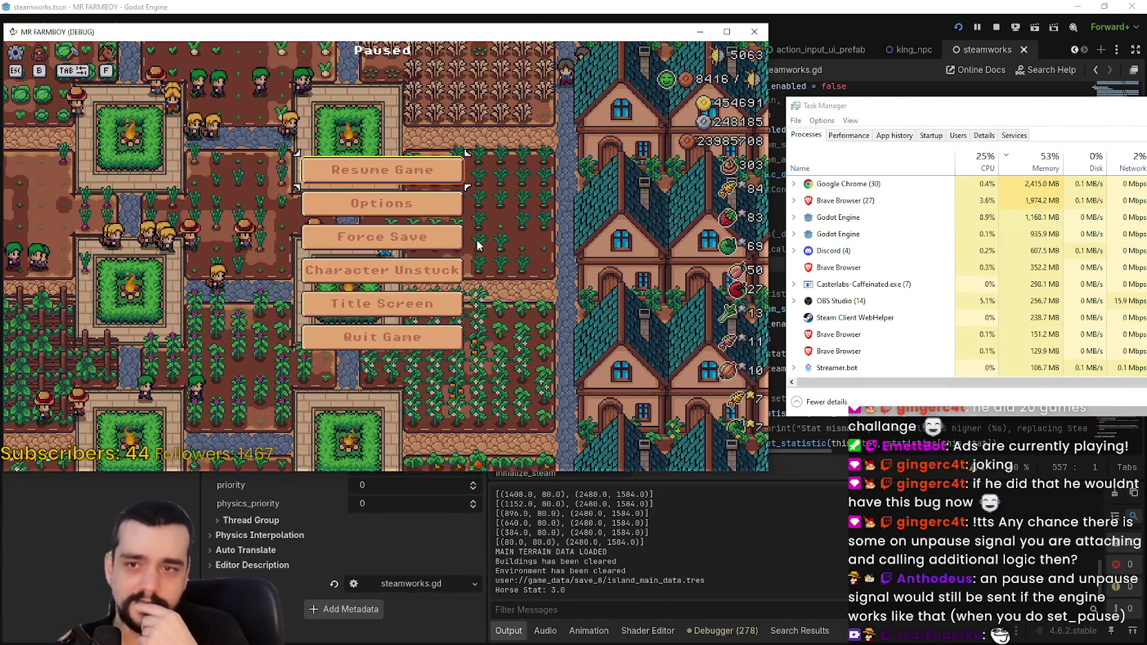
pyautogui.press('Escape')
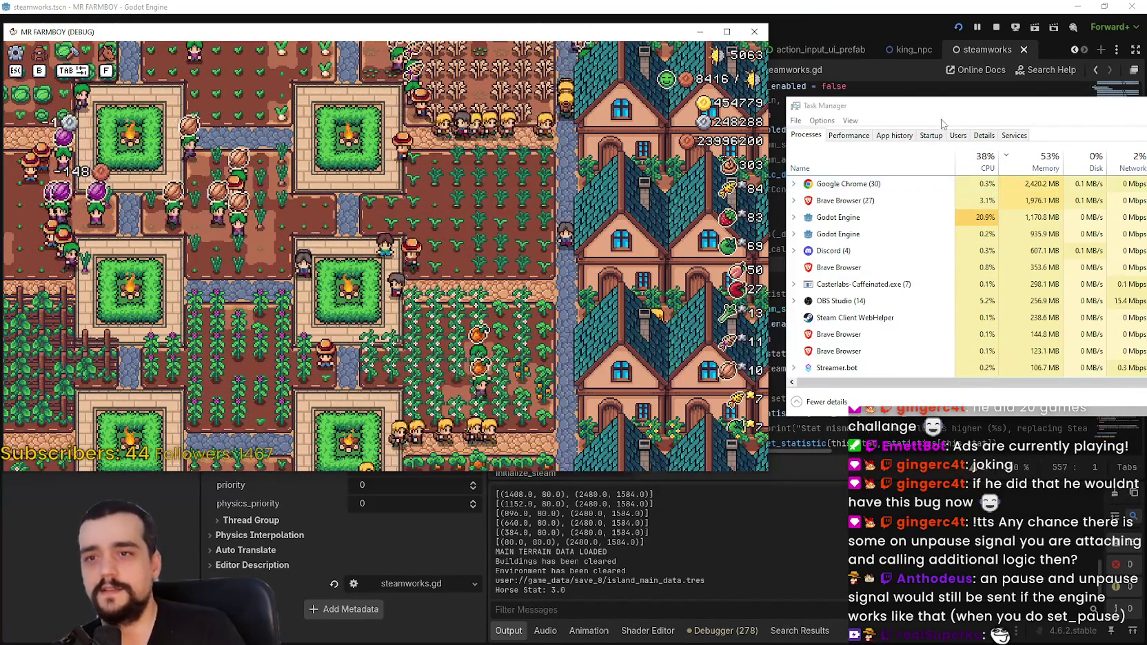
pyautogui.click(757, 330)
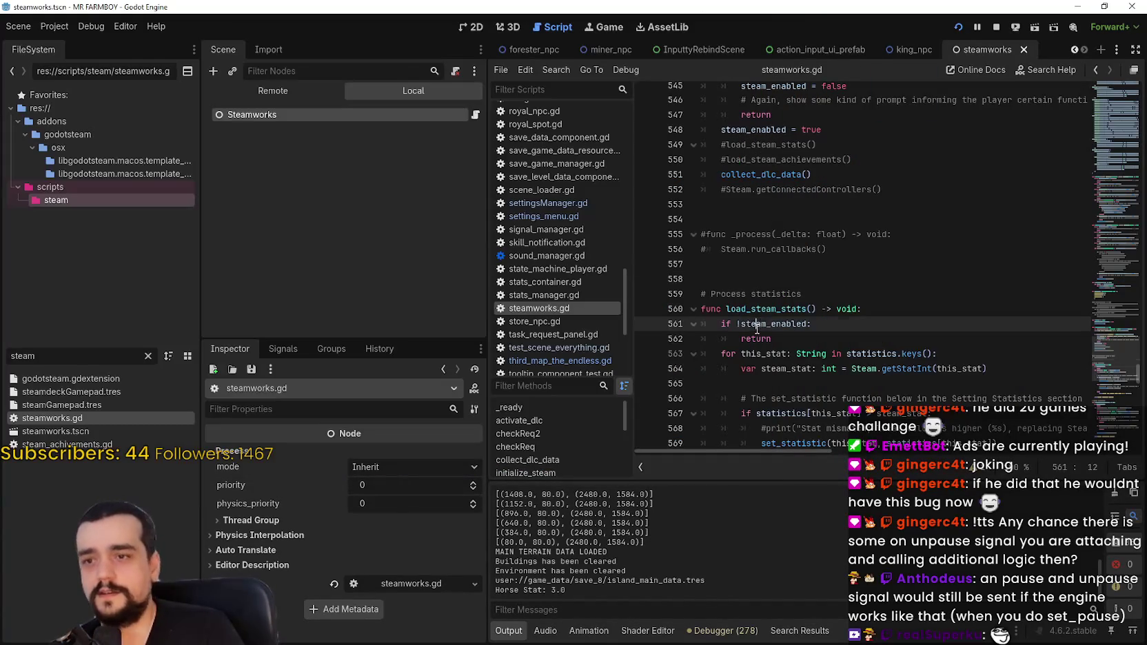
# - Uncomment the _process lines in steamworks.gd, save the script, and stop the running game
pyautogui.hotkey('ctrl', 'k')
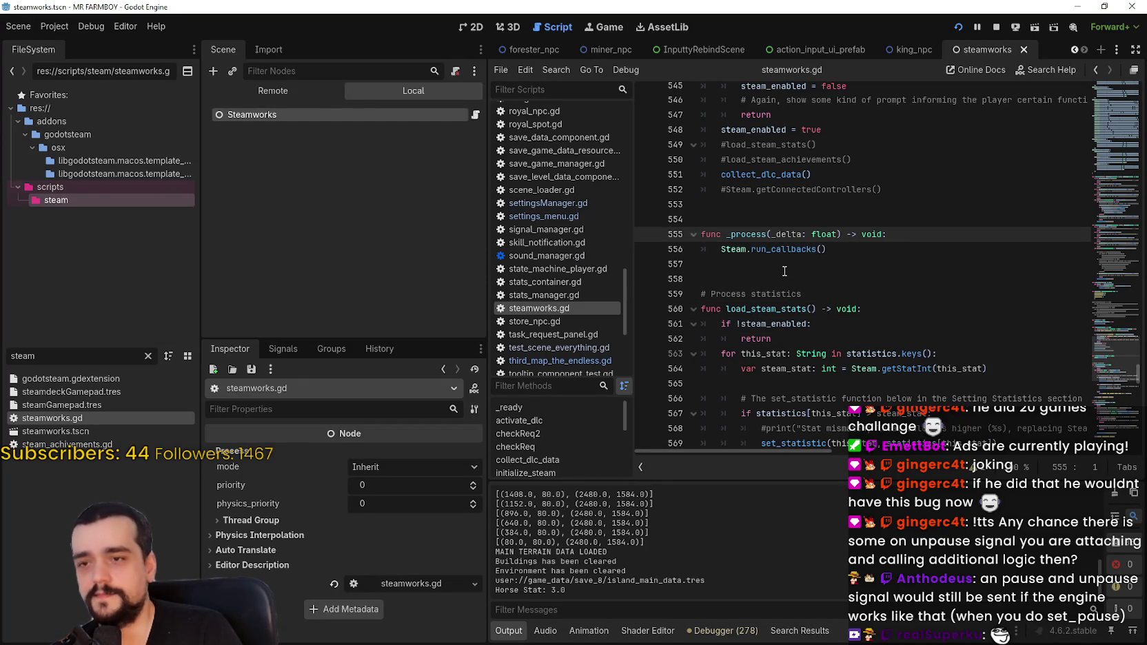
pyautogui.hotkey('ctrl', 's')
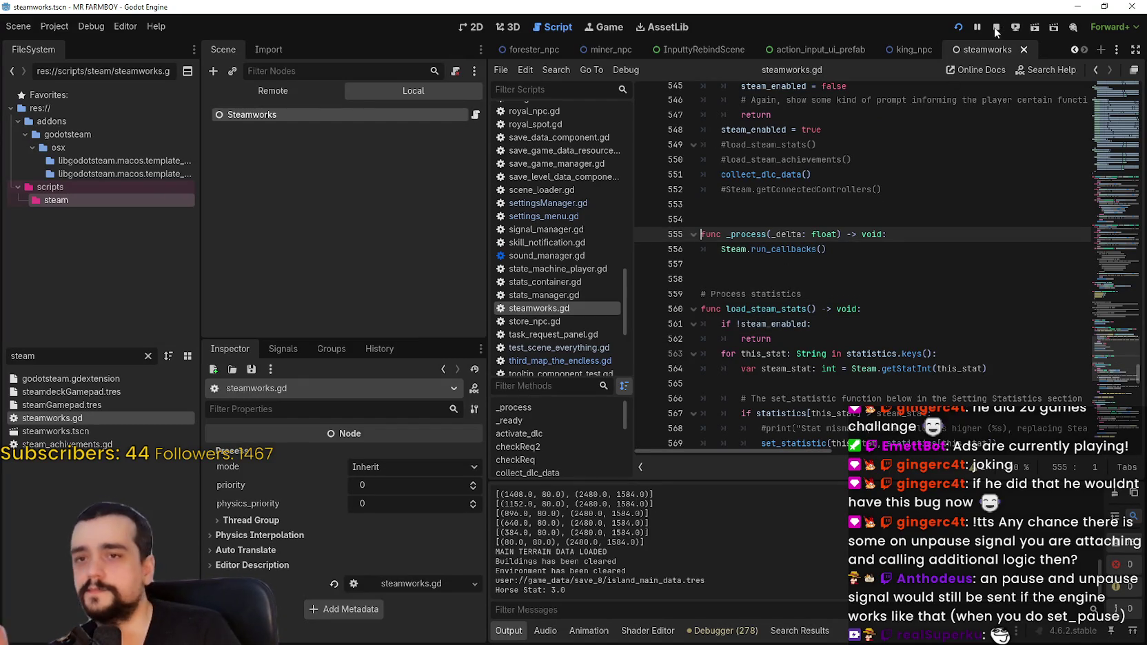
pyautogui.click(996, 29)
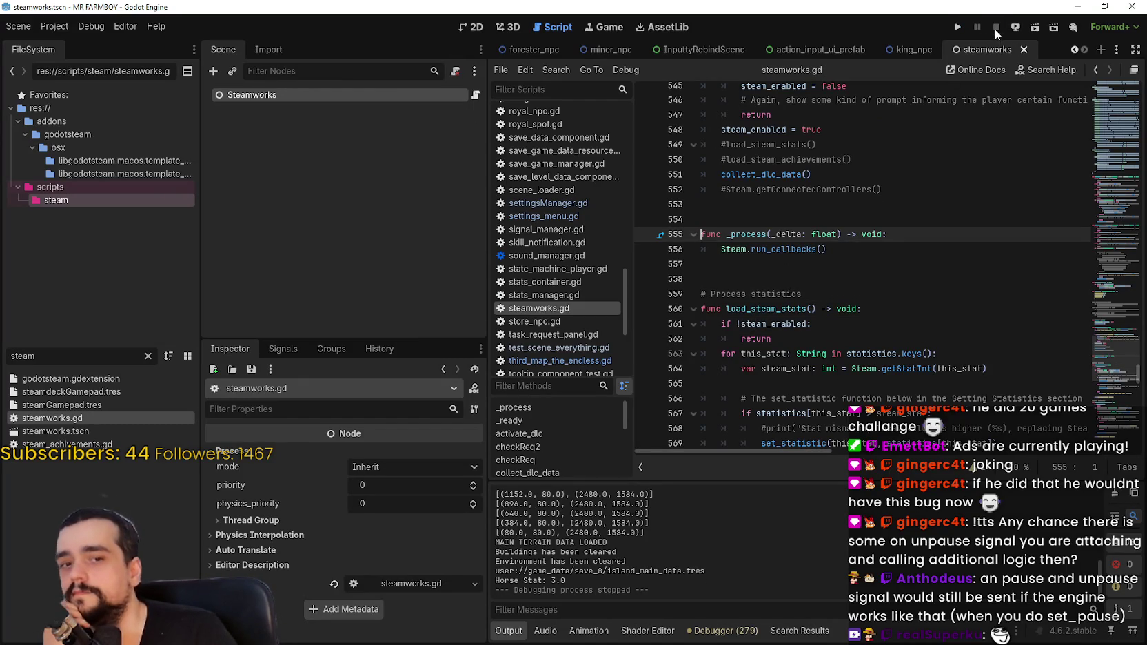
# - Clear the steam file filter and select steamworks.tscn to show the Steamworks node's properties
pyautogui.click(150, 357)
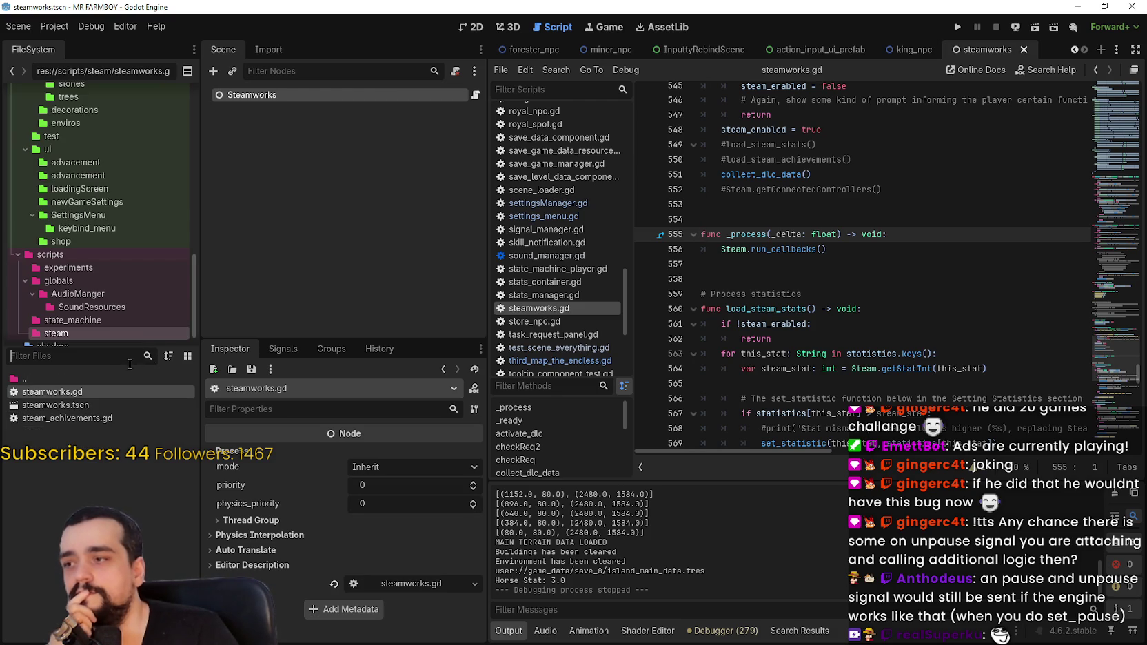
pyautogui.click(86, 405)
pyautogui.click(384, 94)
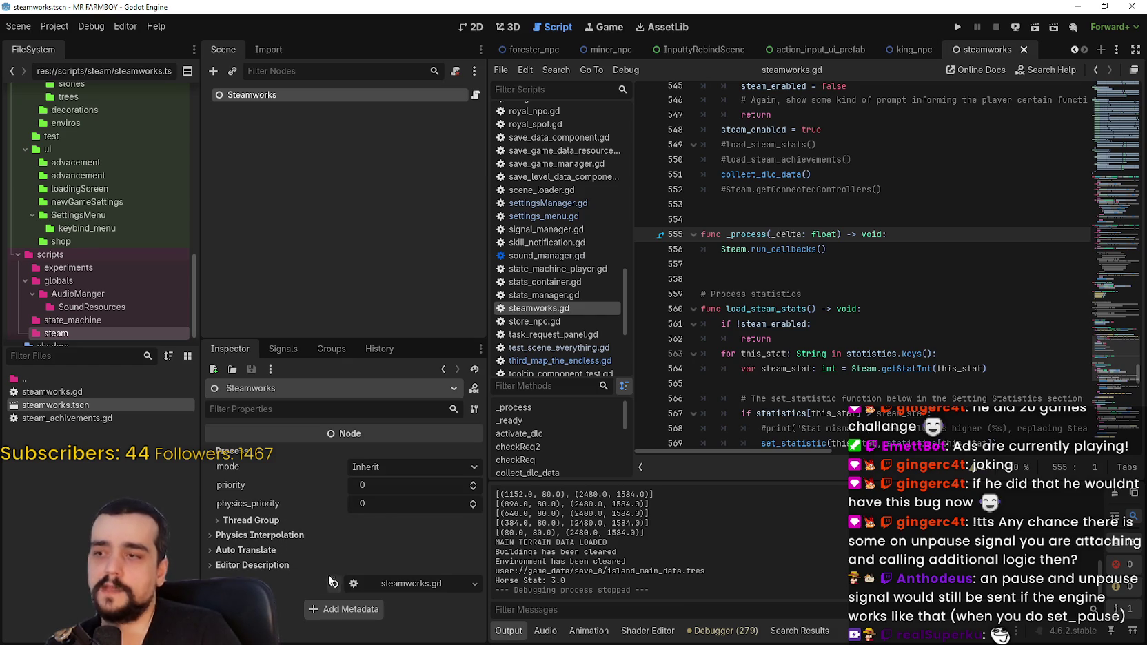
pyautogui.moveTo(304, 510)
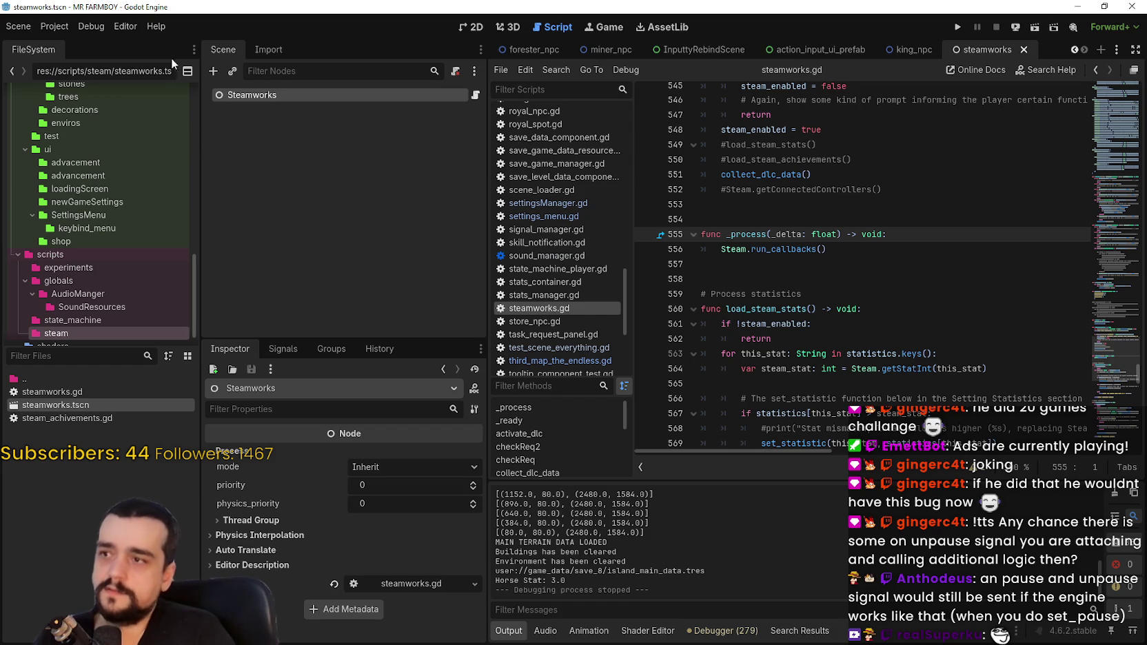
pyautogui.click(83, 364)
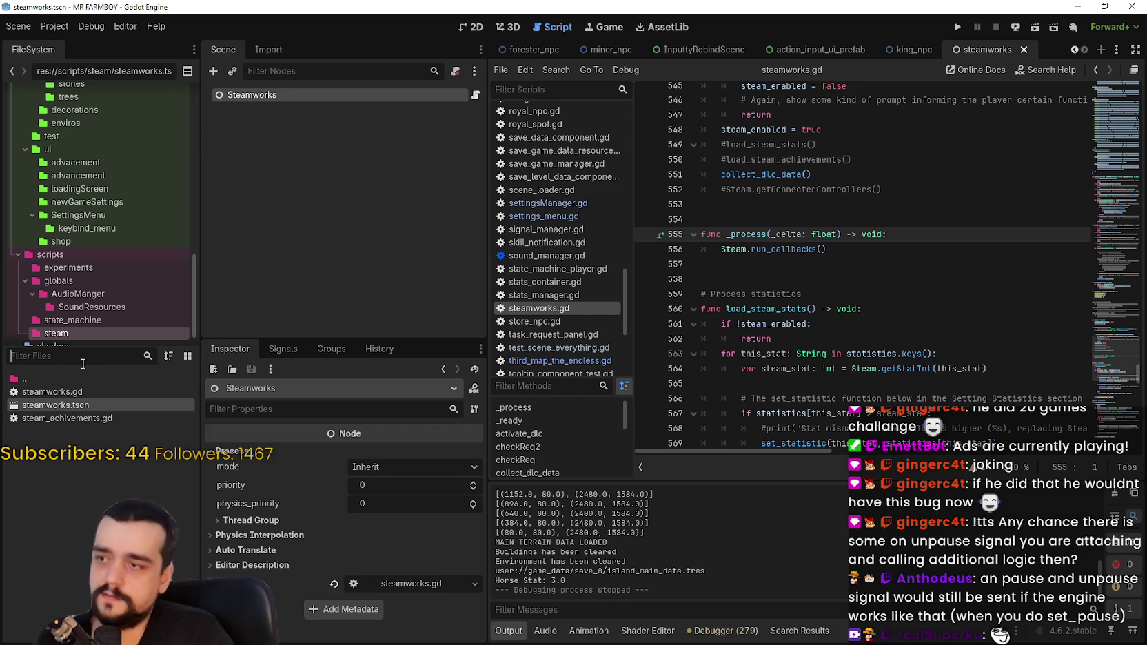
# - Open global_managers.gd via the Global filter and tidy the blank lines after its variable declarations
pyautogui.write('Global')
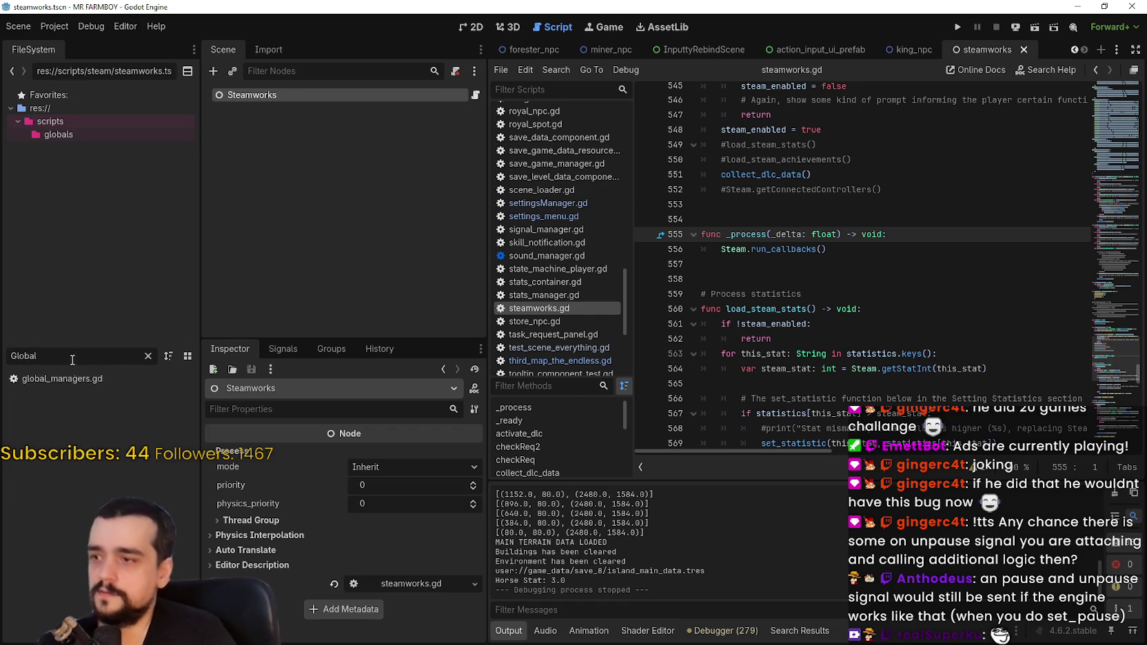
pyautogui.doubleClick(62, 379)
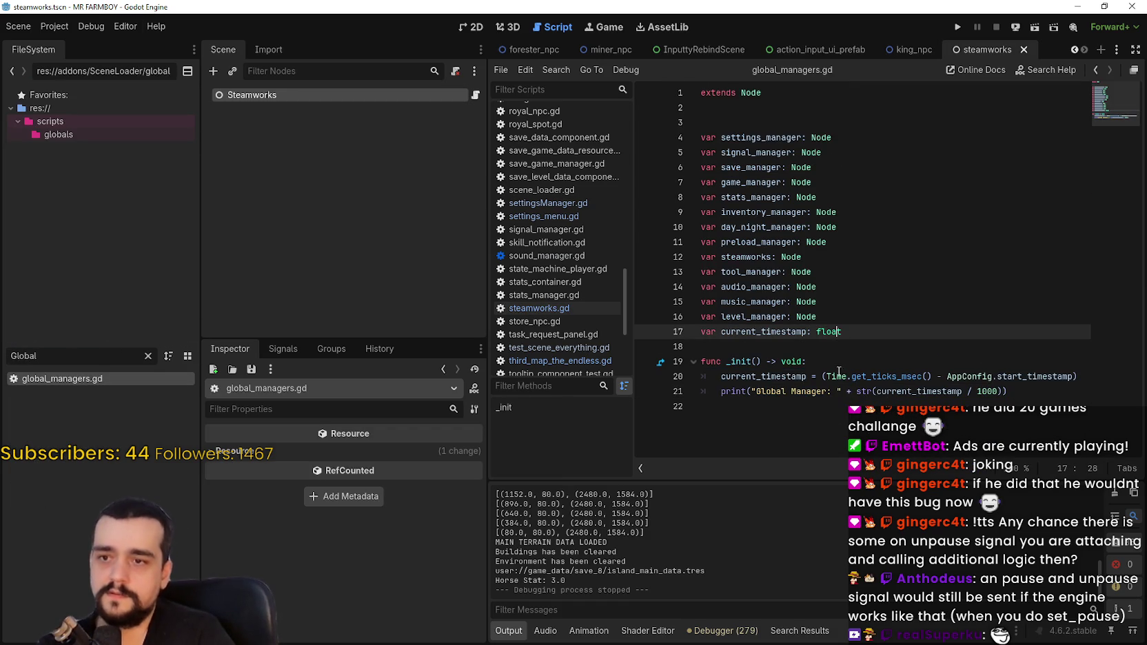
pyautogui.moveTo(837, 370)
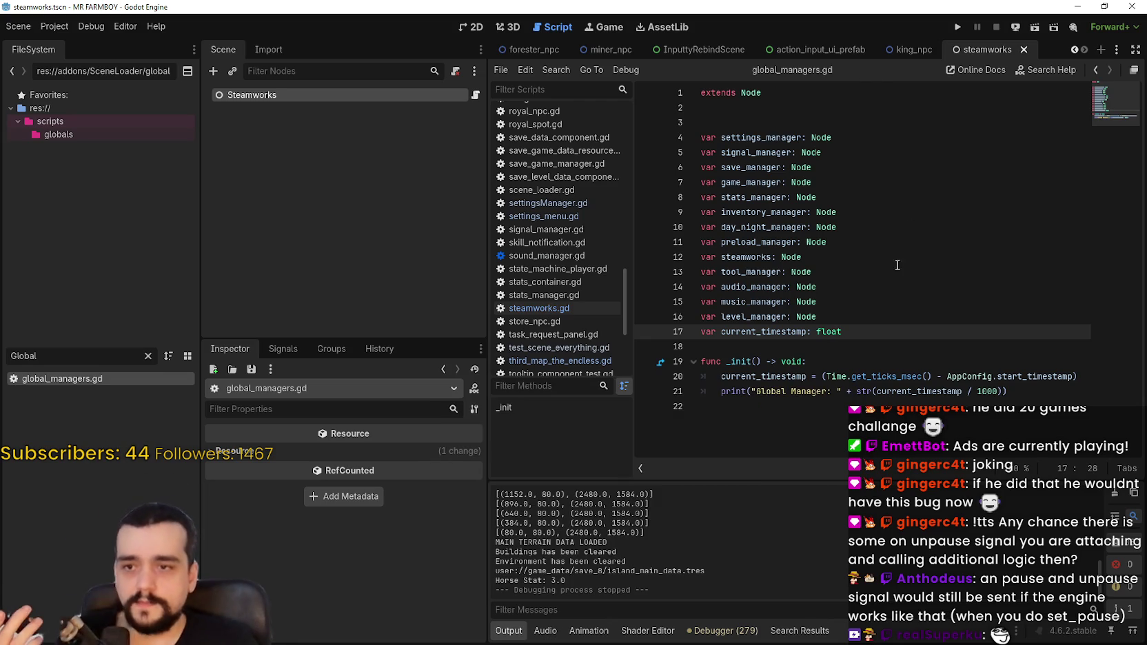
pyautogui.moveTo(731, 92)
pyautogui.mouseDown()
pyautogui.moveTo(844, 372)
pyautogui.moveTo(917, 361)
pyautogui.mouseUp()
pyautogui.click(913, 338)
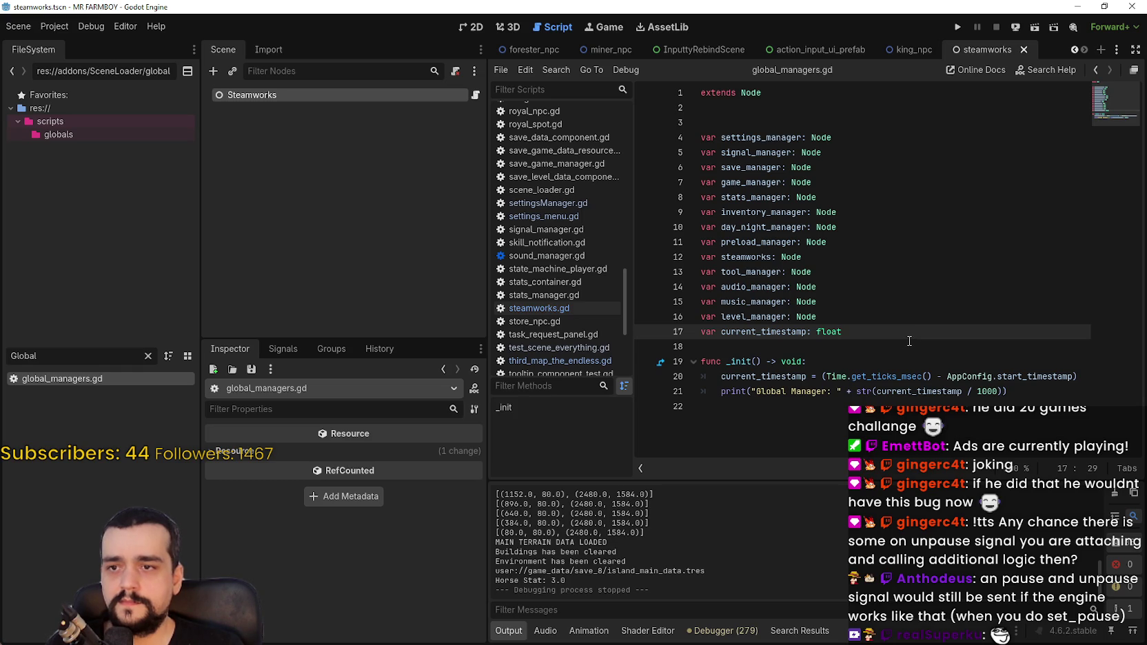
pyautogui.press('Return')
pyautogui.press('Return')
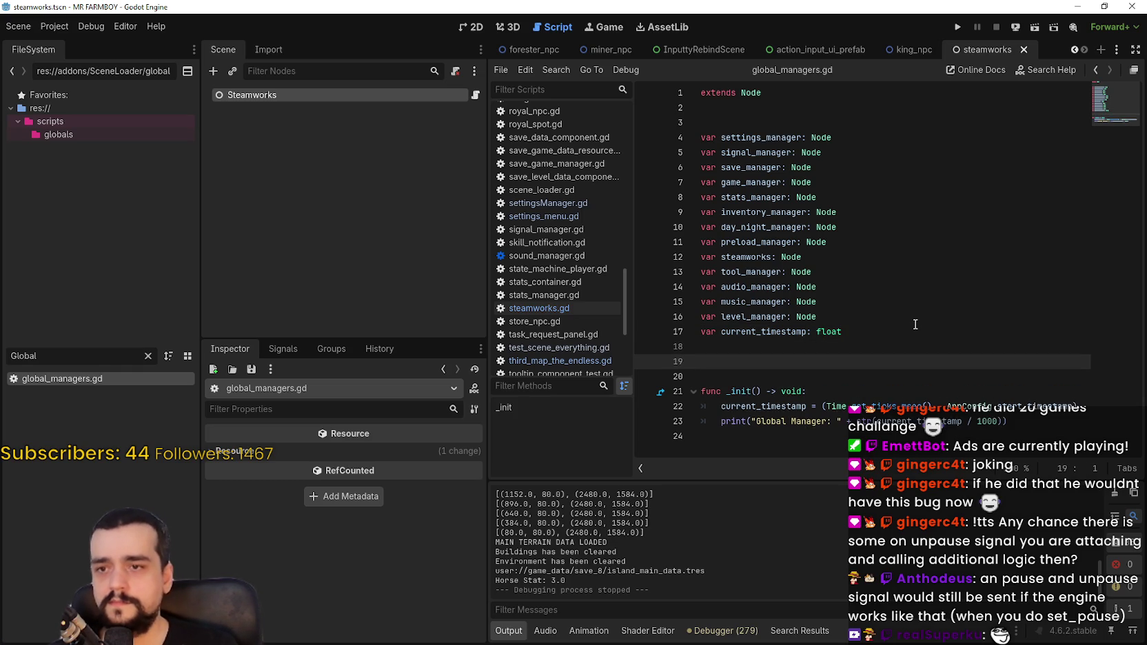
pyautogui.write('fu')
pyautogui.press('BackSpace')
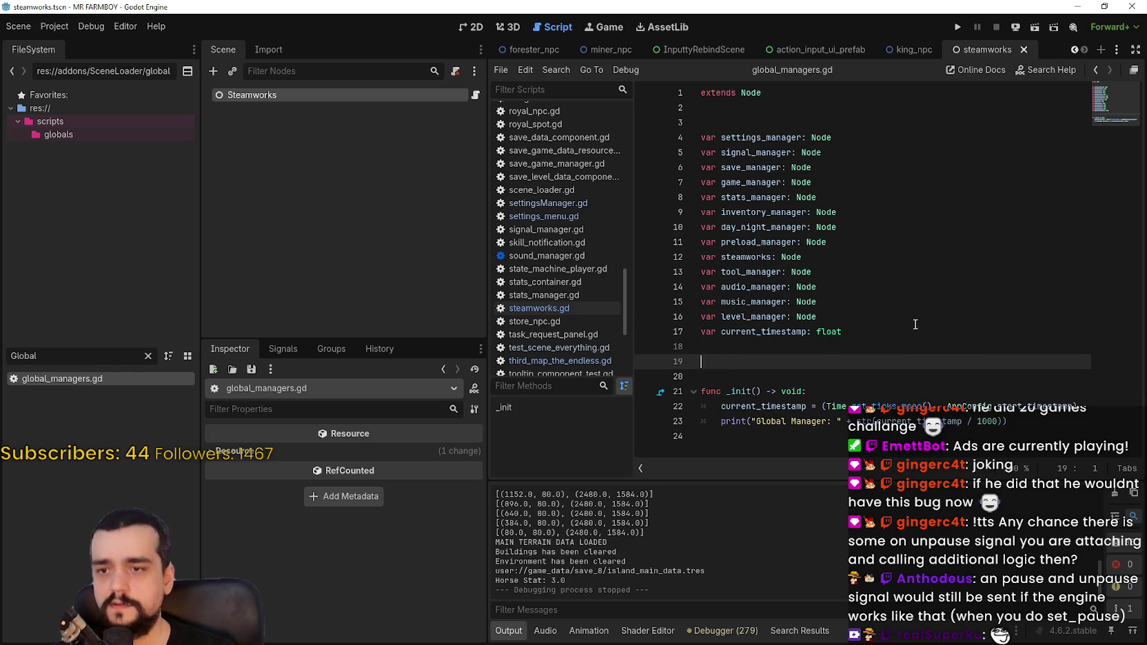
pyautogui.press('BackSpace')
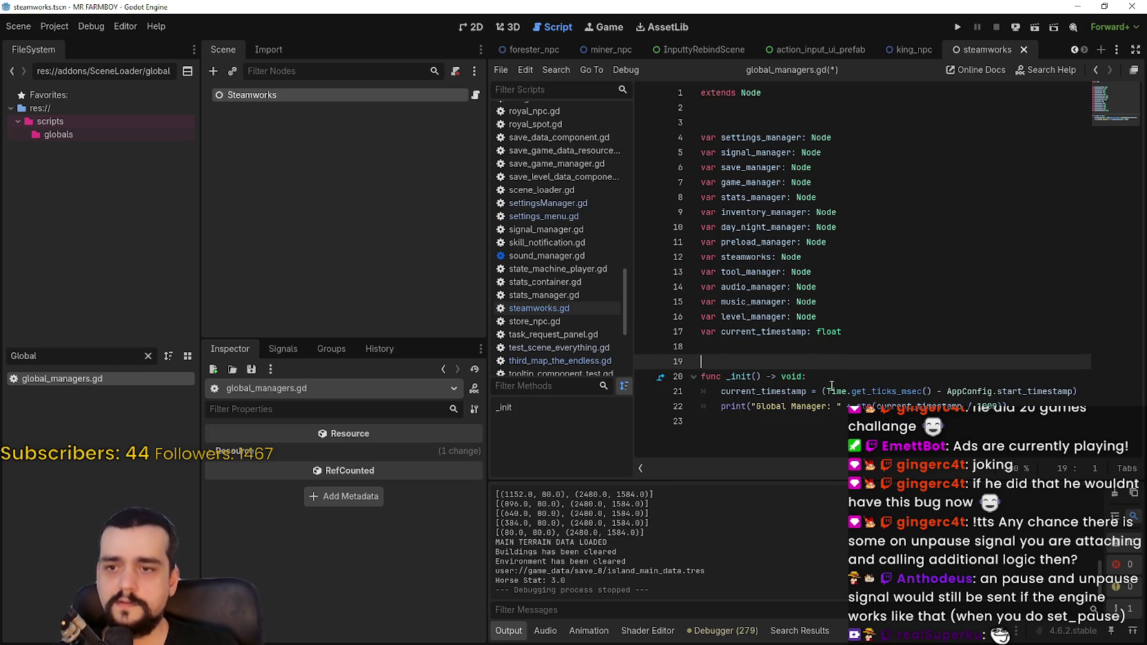
# - Add 'process_mode = Node.PROCESS_MODE_ALWAYS' as _init's first line, save, and start a process_mode search
pyautogui.click(838, 377)
pyautogui.press('Return')
pyautogui.write('process')
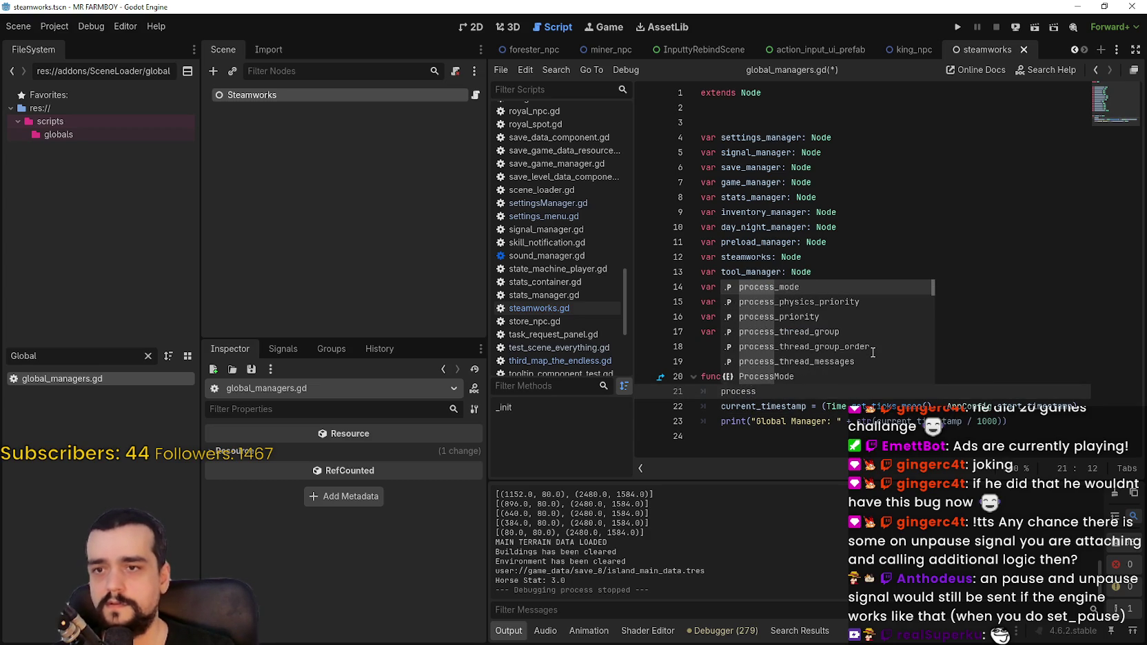
pyautogui.press('Return')
pyautogui.write('Alwa')
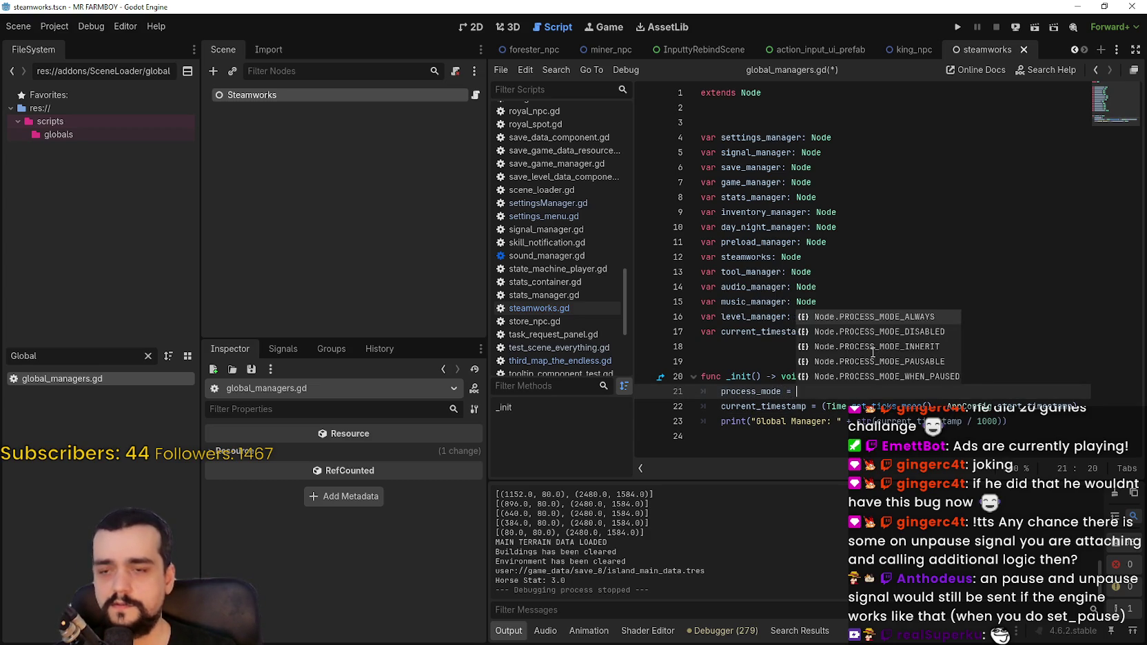
pyautogui.press('Return')
pyautogui.hotkey('ctrl', 's')
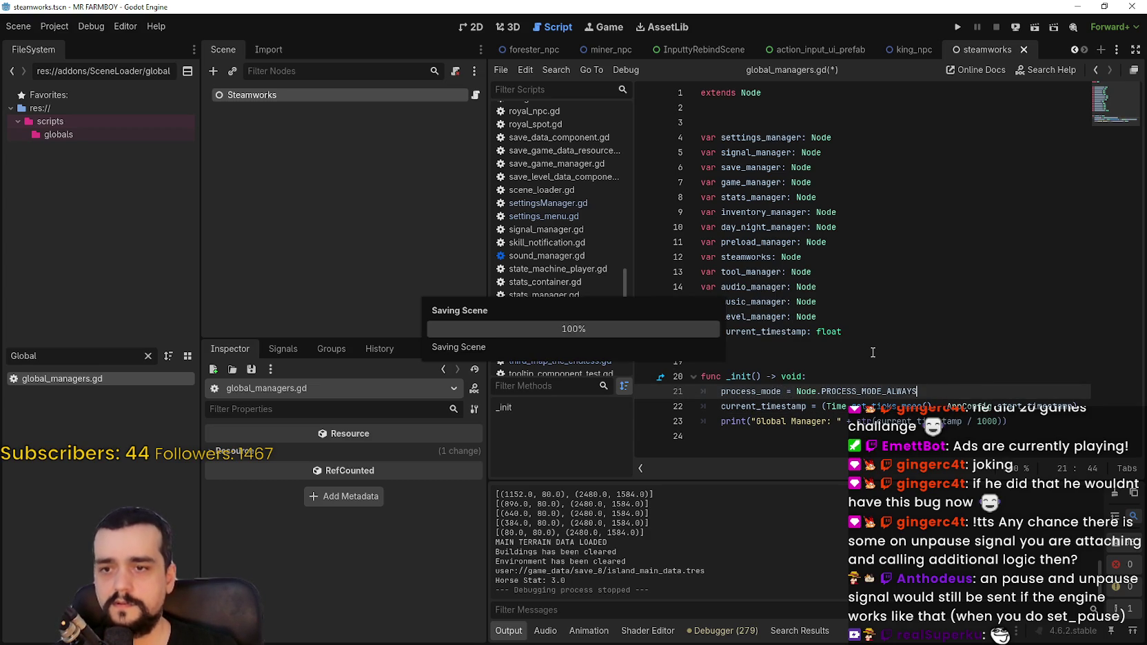
pyautogui.hotkey('ctrl', 'shift', 'f')
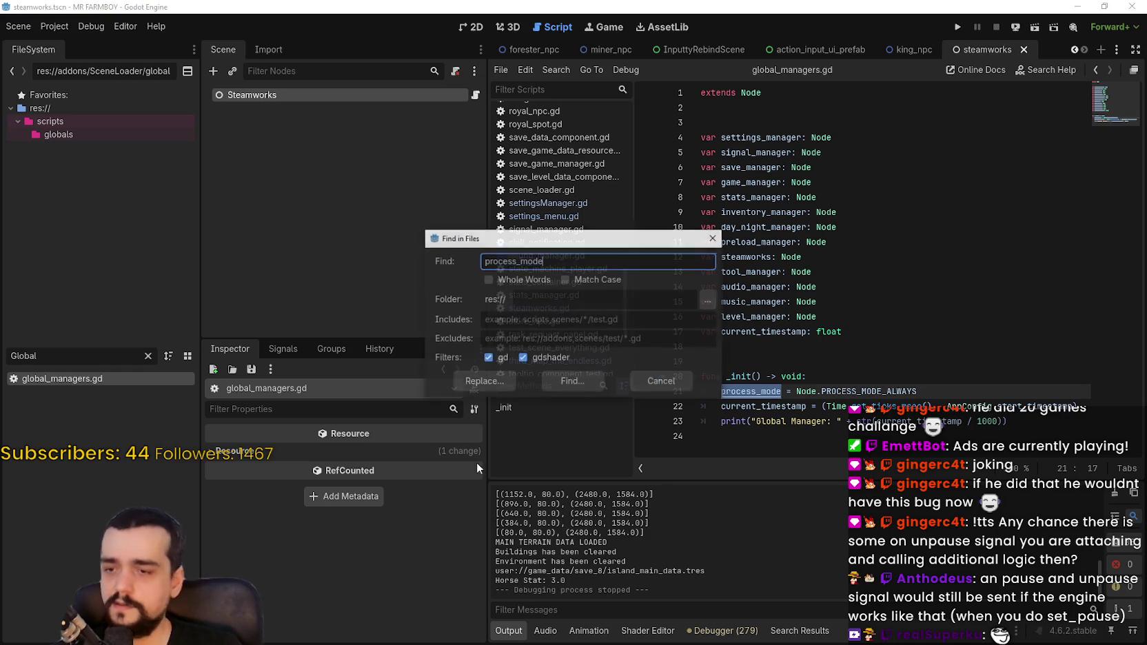
# - Run the process_mode Find in Files search, scroll through the matches, and launch the game
pyautogui.click(551, 383)
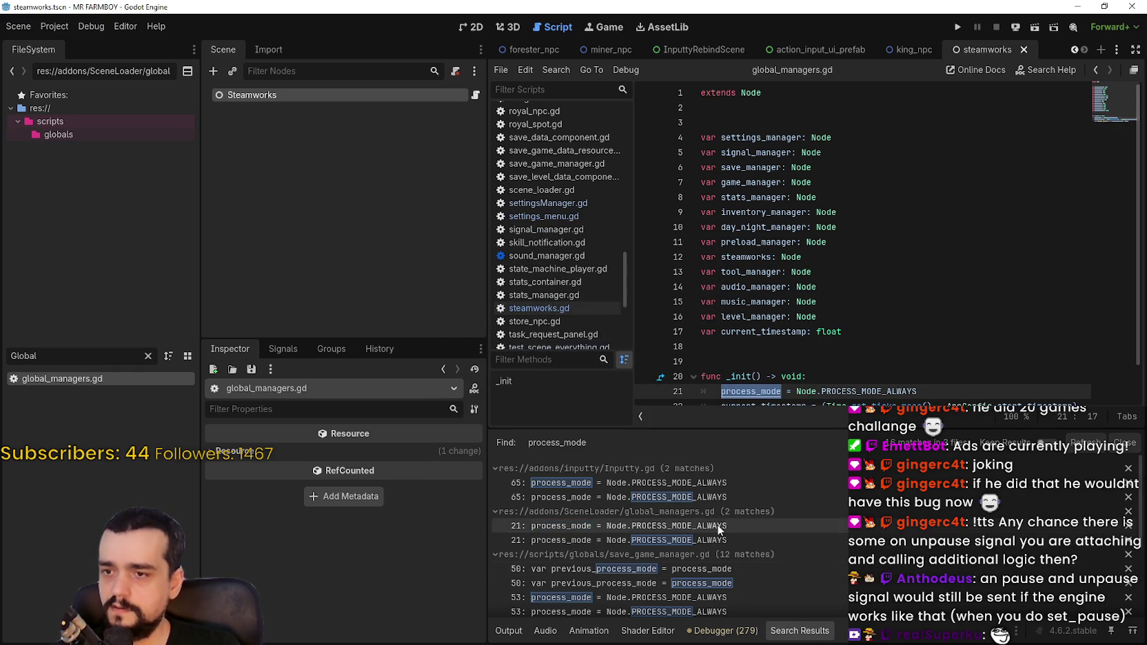
pyautogui.scroll(-2, 838, 576)
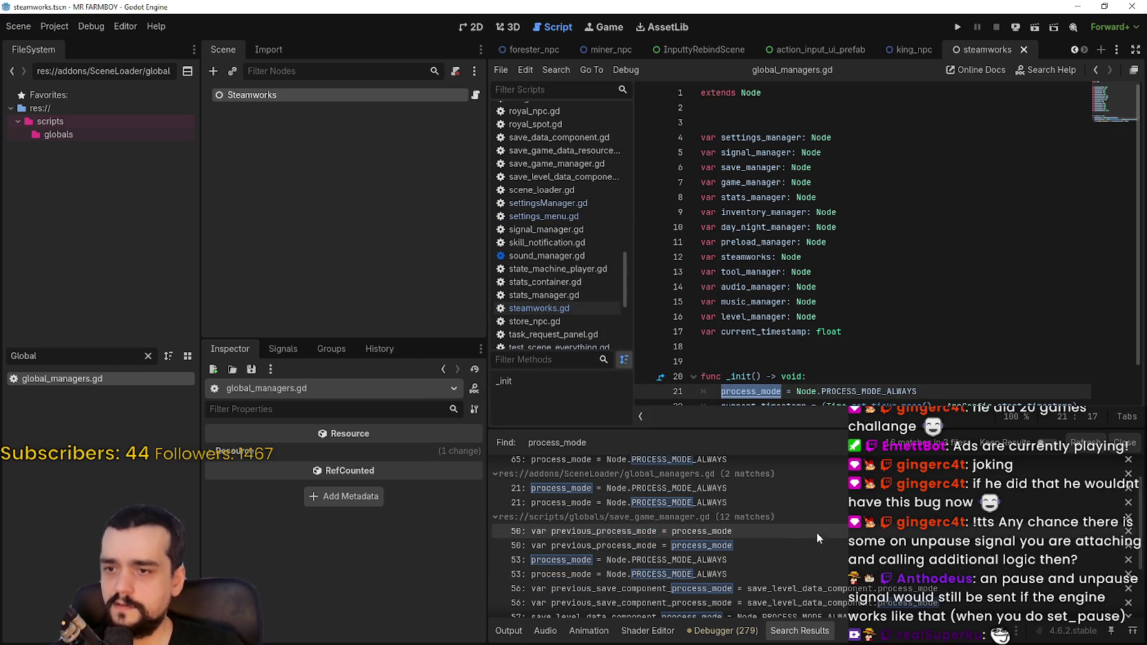
pyautogui.scroll(-1, 835, 556)
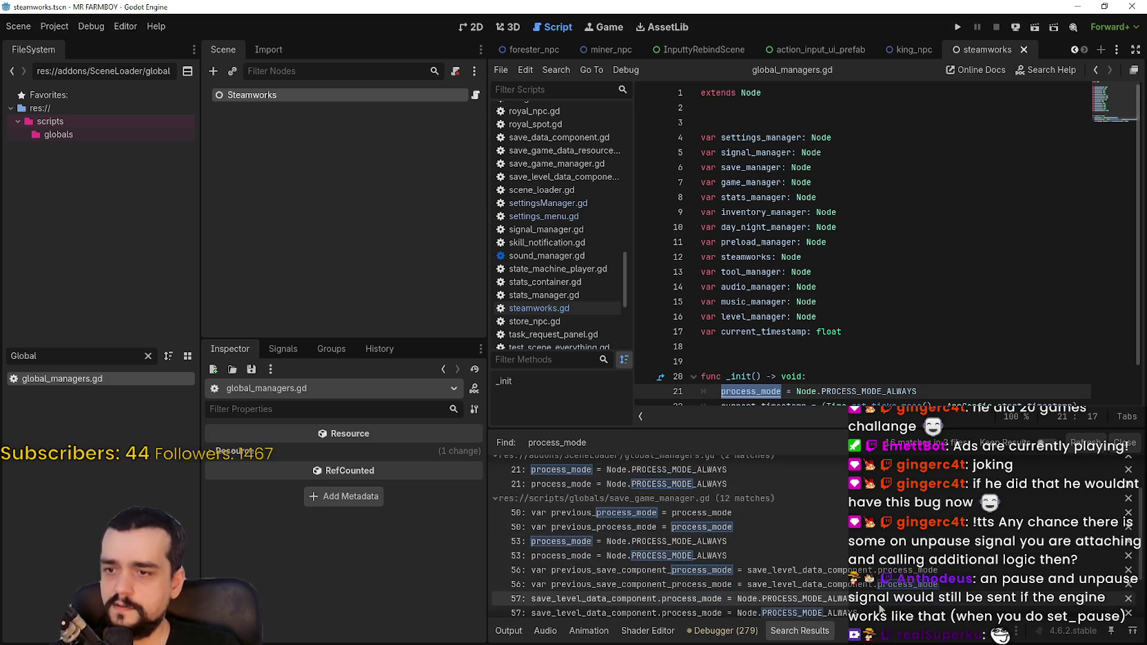
pyautogui.scroll(-2, 848, 579)
pyautogui.scroll(-1, 828, 232)
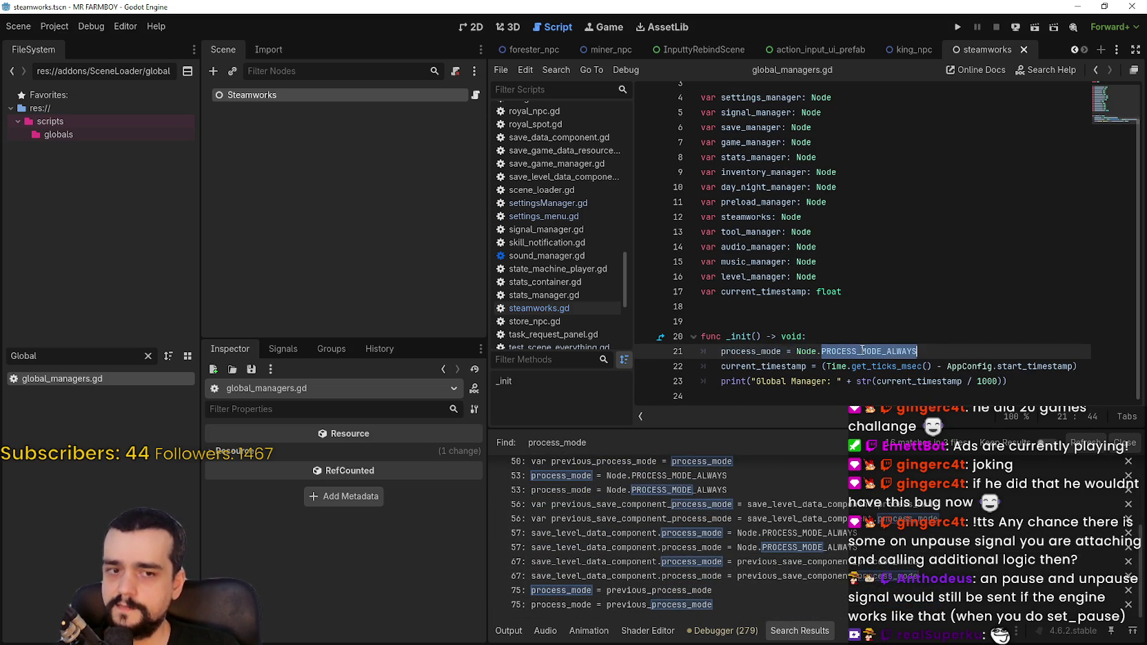
pyautogui.click(817, 336)
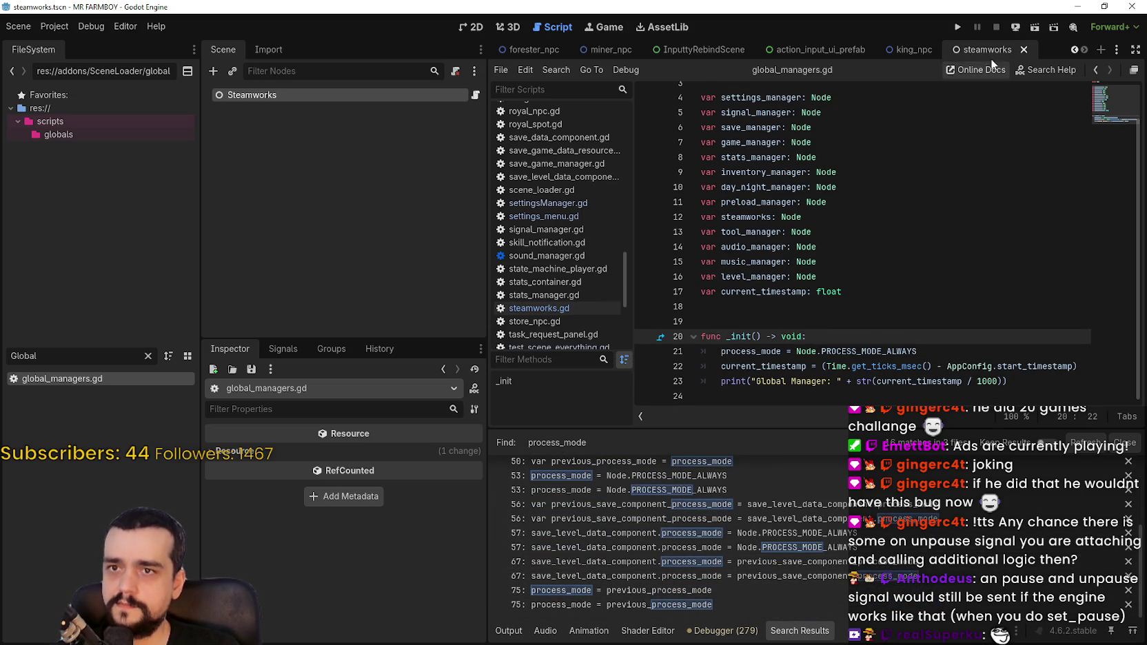
pyautogui.click(962, 29)
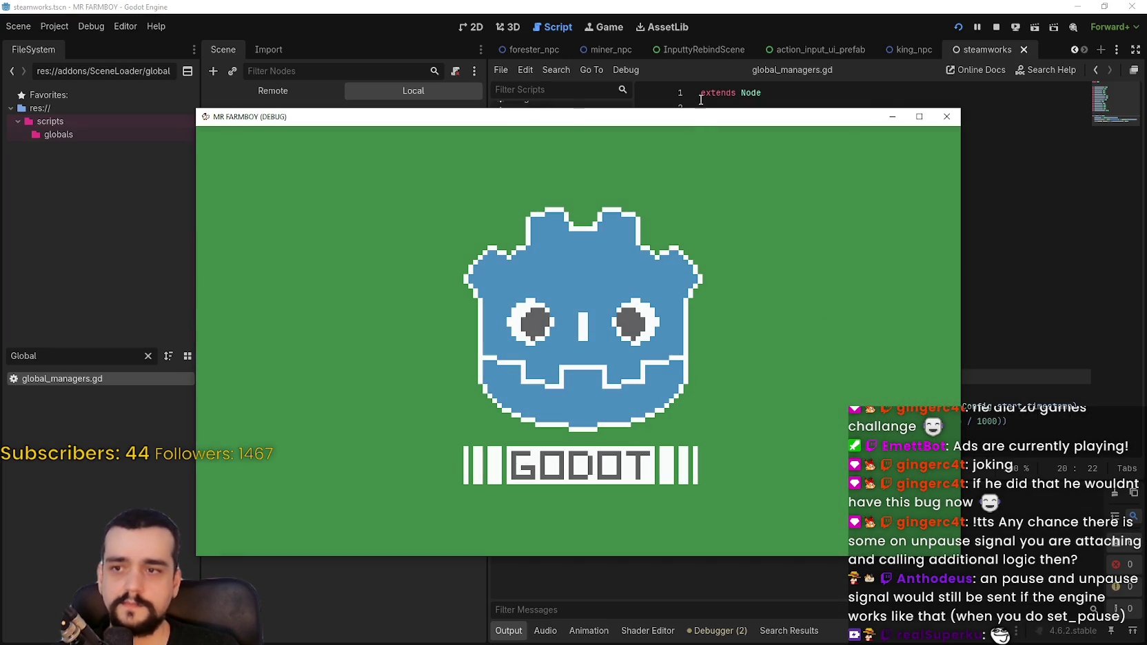
# - Place the game window on the left with Task Manager open beside it
pyautogui.moveTo(701, 121); pyautogui.dragTo(542, 28)
pyautogui.hotkey('ctrl', 'shift', 'Escape')
pyautogui.hotkey('ctrl', 'shift', 'Escape')
pyautogui.moveTo(692, 104)
pyautogui.mouseDown()
pyautogui.moveTo(897, 103)
pyautogui.moveTo(867, 98)
pyautogui.mouseUp()
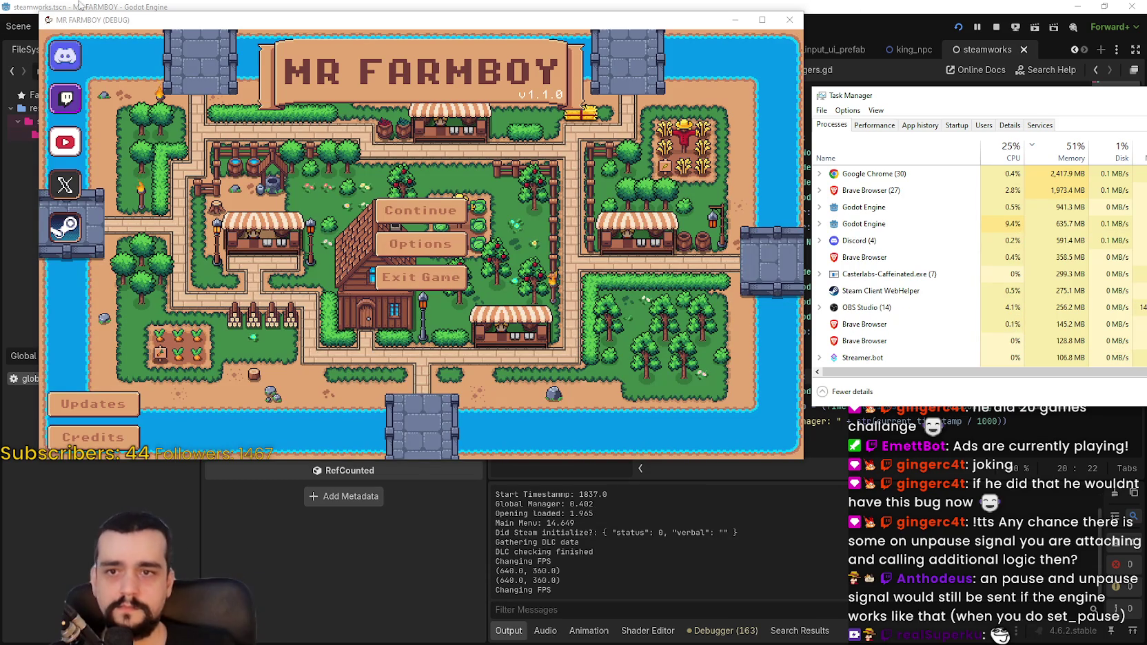
# - Continue to the save list, load Save 8, and walk the player around the farm
pyautogui.click(406, 211)
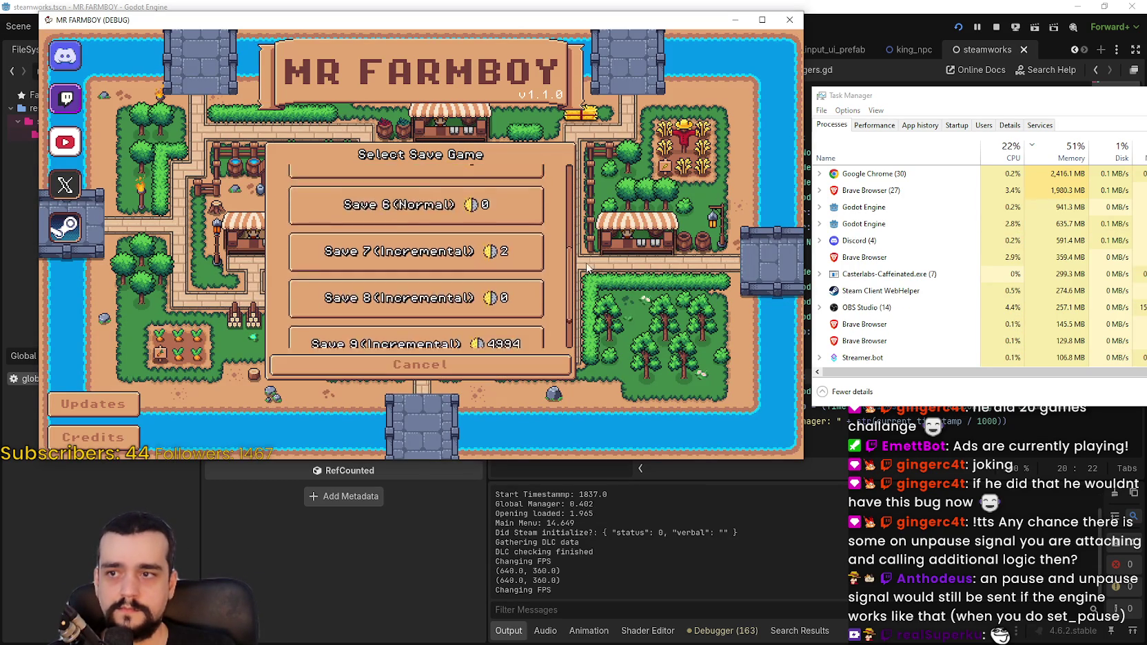
pyautogui.scroll(-1, 572, 335)
pyautogui.click(450, 225)
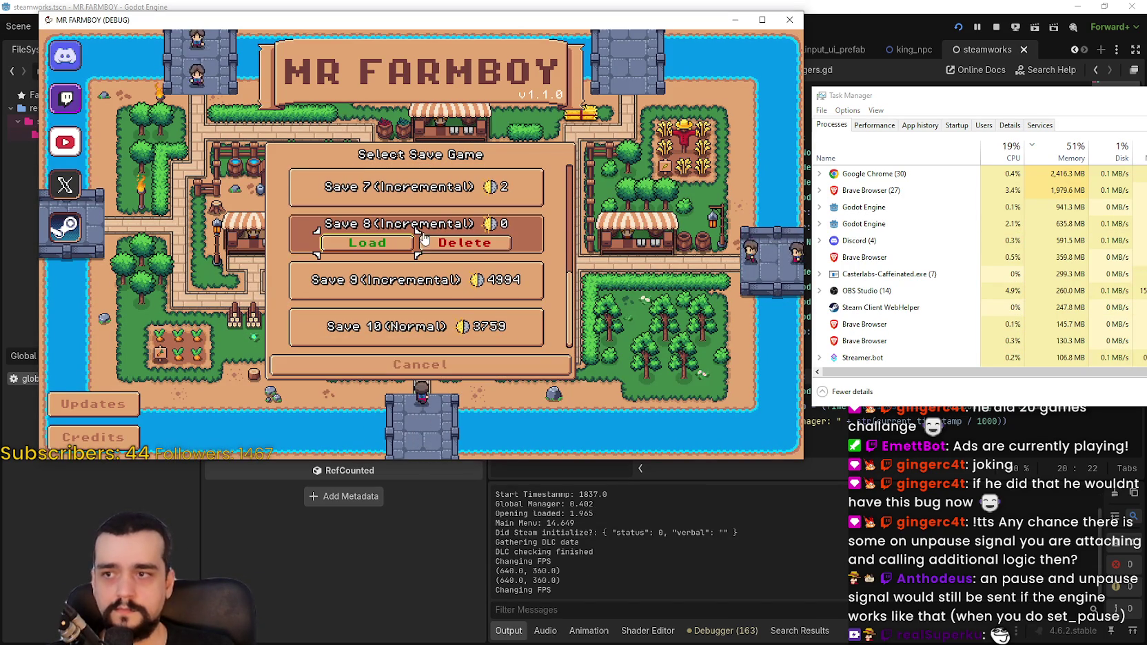
pyautogui.click(385, 245)
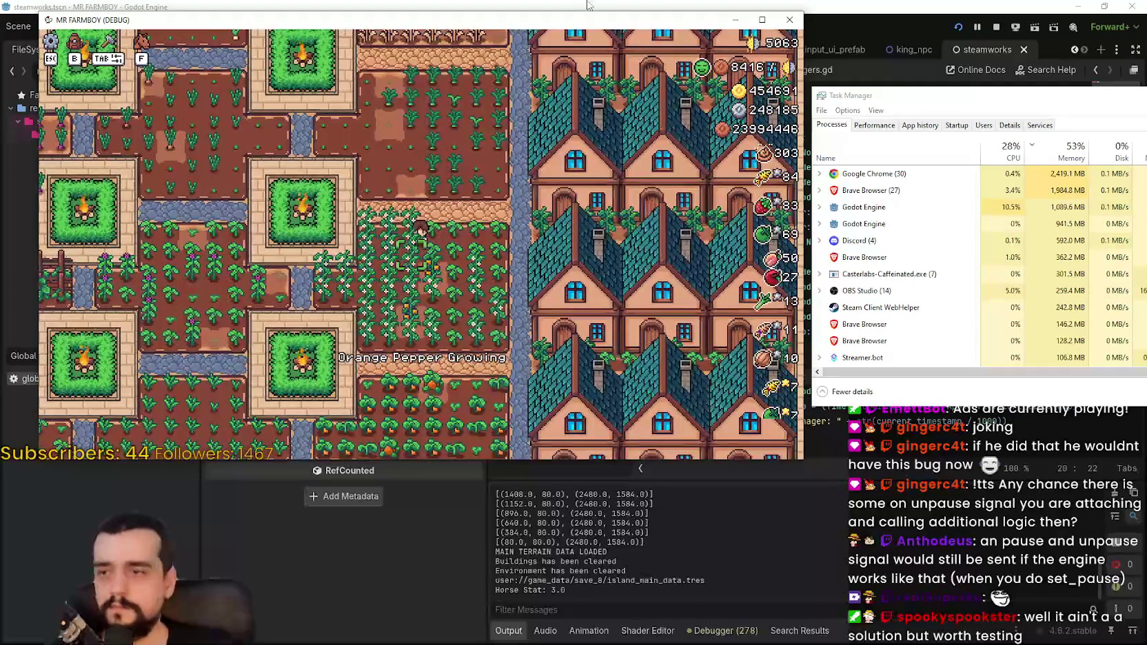
pyautogui.press('a')
pyautogui.press('w')
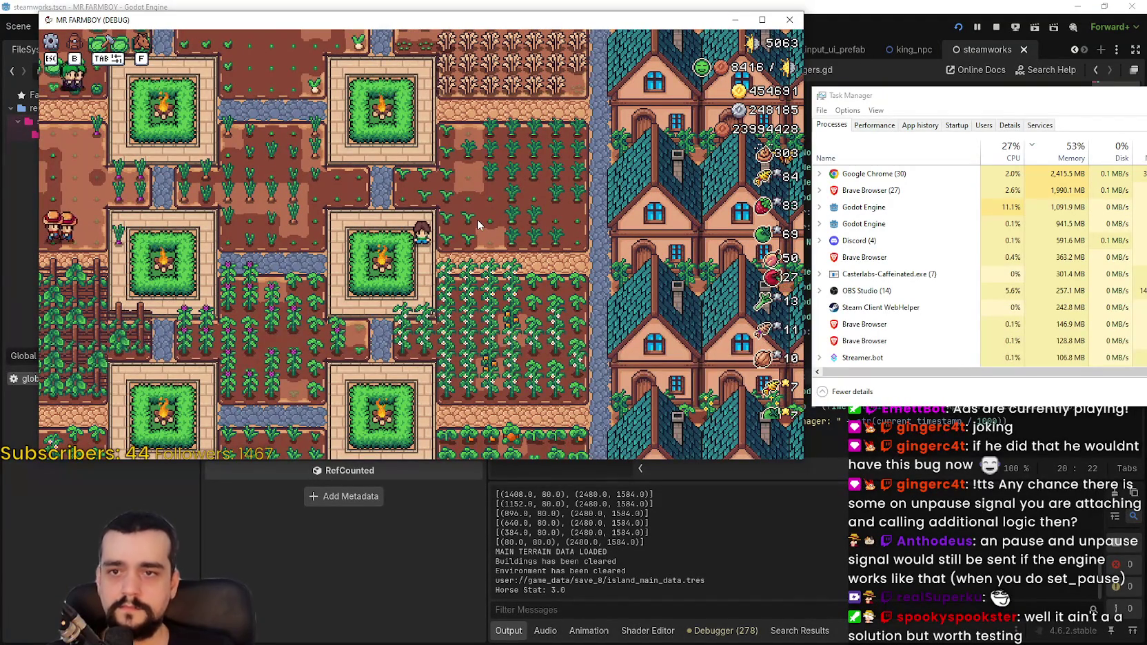
# - Pause and resume the game with Esc, keep playing, then stop the debug session
pyautogui.press('Escape')
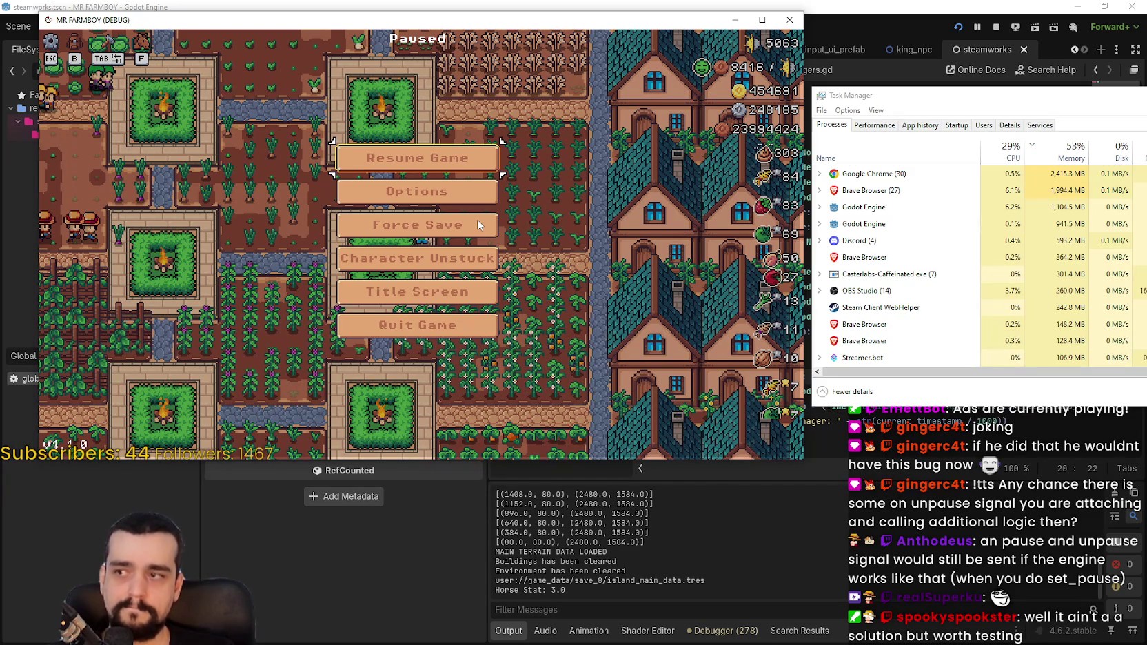
pyautogui.press('Escape')
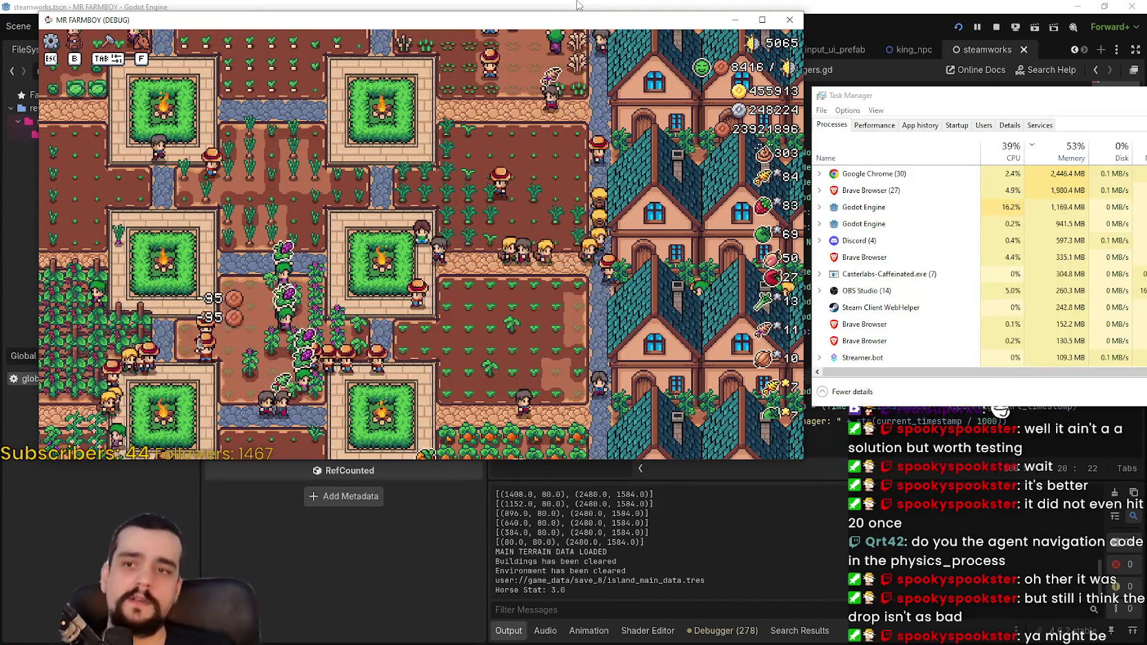
pyautogui.click(996, 27)
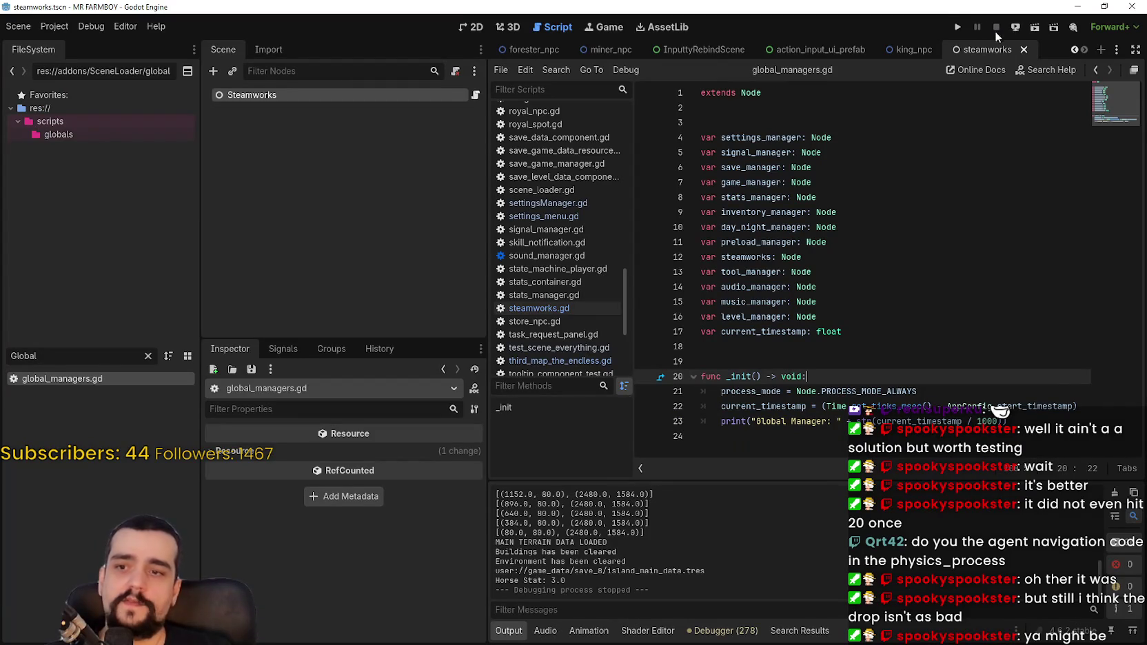
# - Put a # before the process_mode line 21 in global_managers.gd's _init and save
pyautogui.click(712, 391)
pyautogui.write('#')
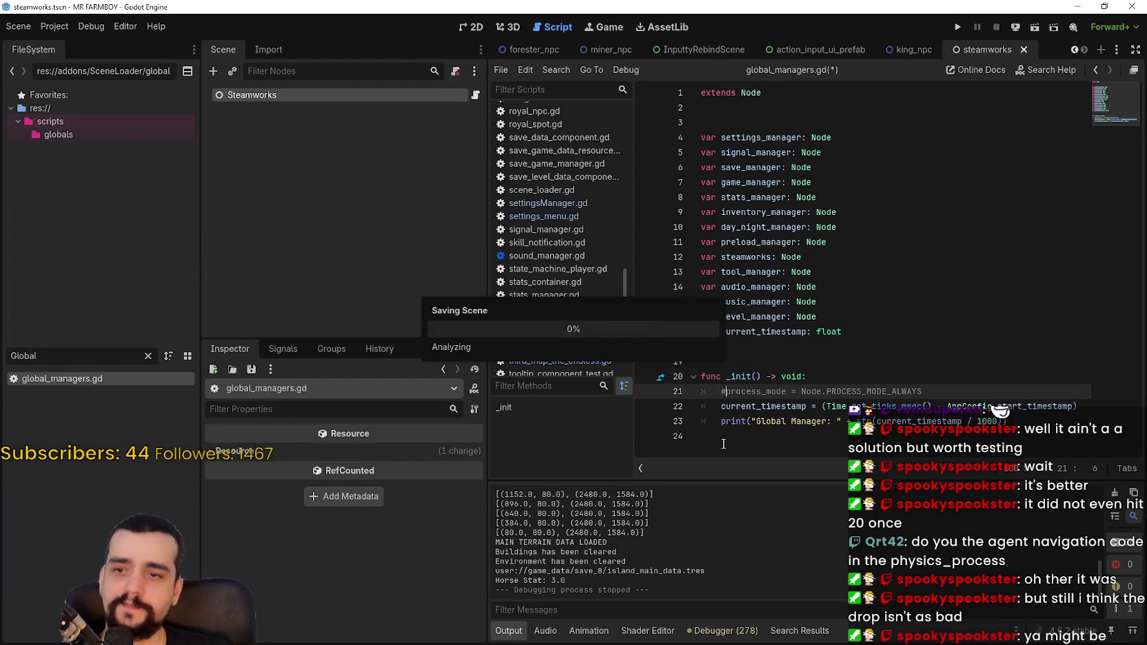
pyautogui.click(791, 362)
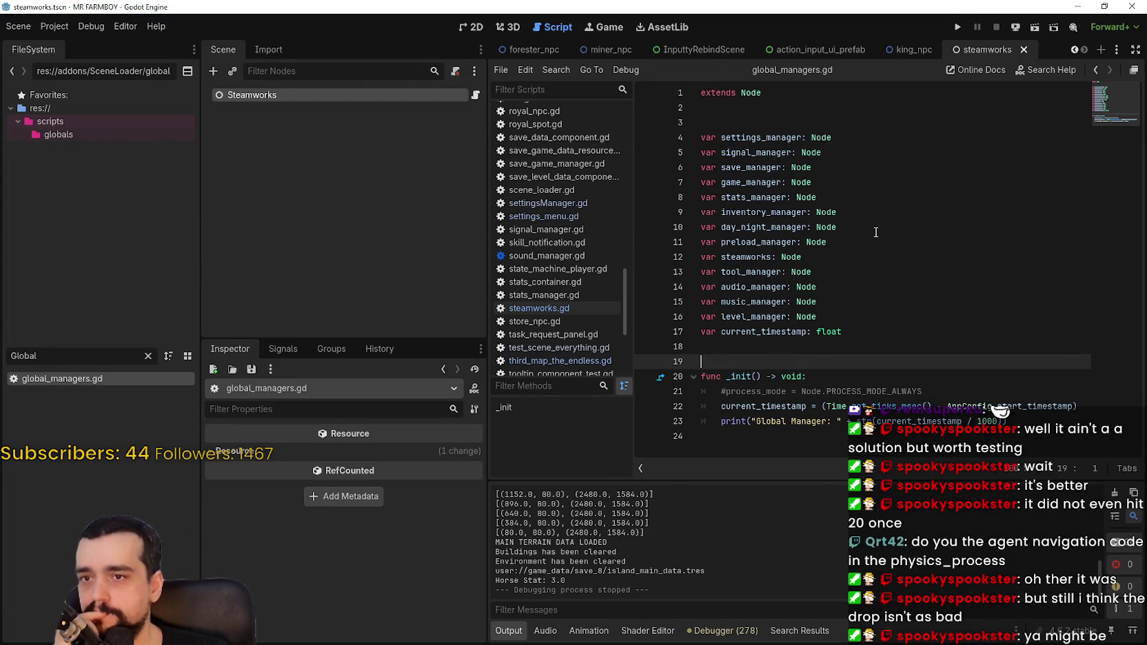
pyautogui.moveTo(868, 228); pyautogui.dragTo(713, 227)
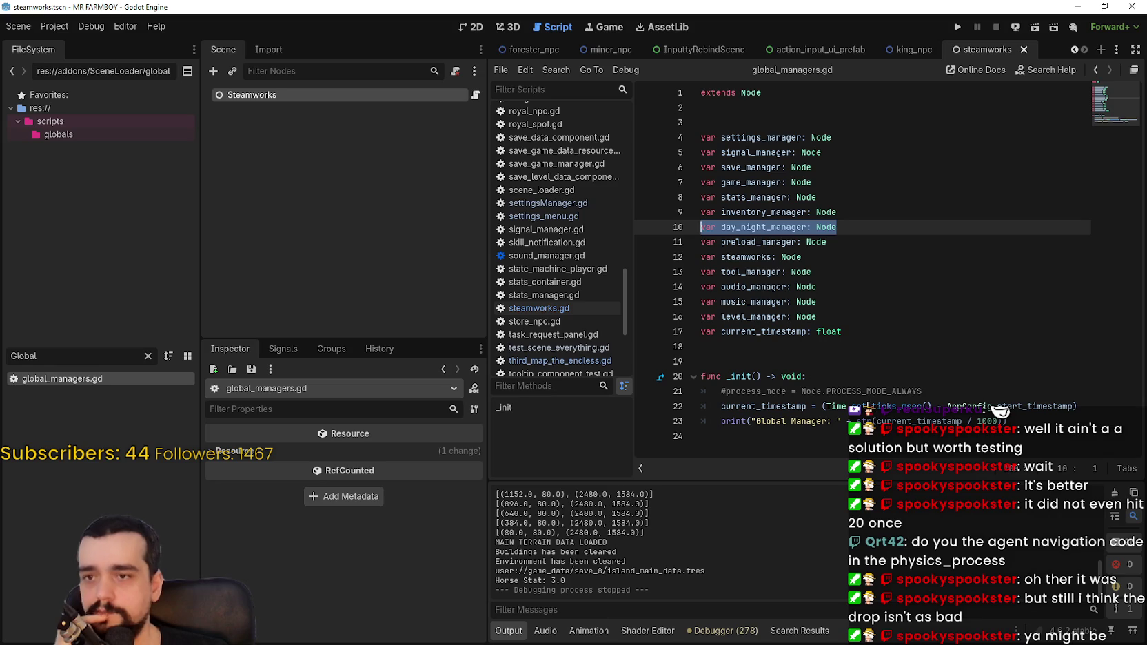
pyautogui.click(870, 355)
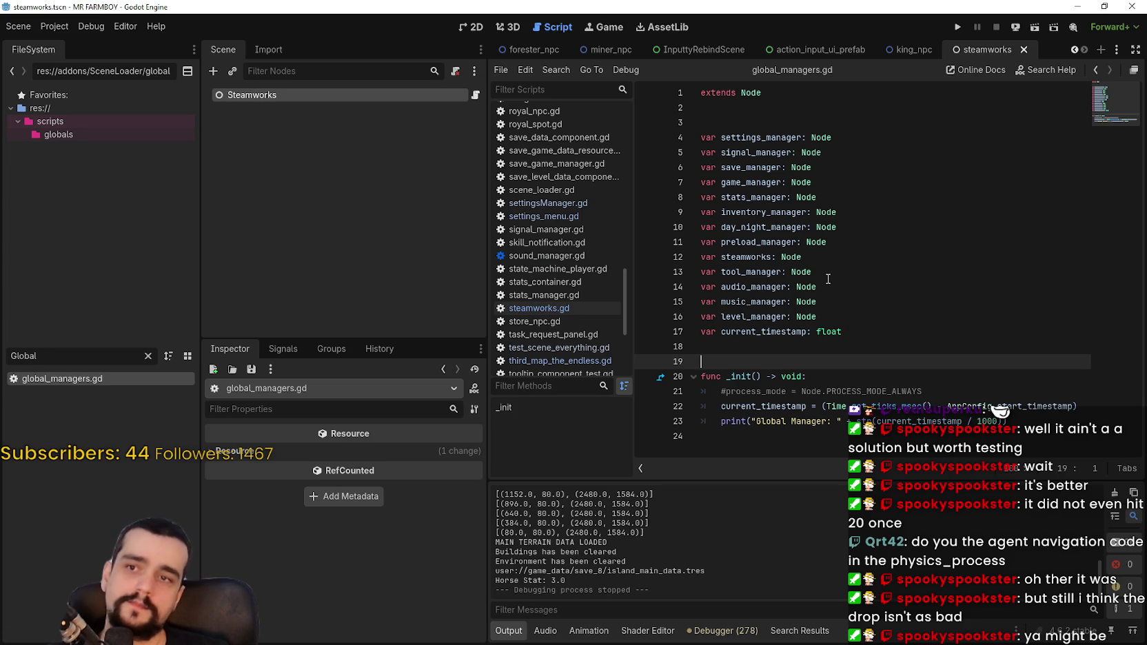
pyautogui.hotkey('ctrl', 's')
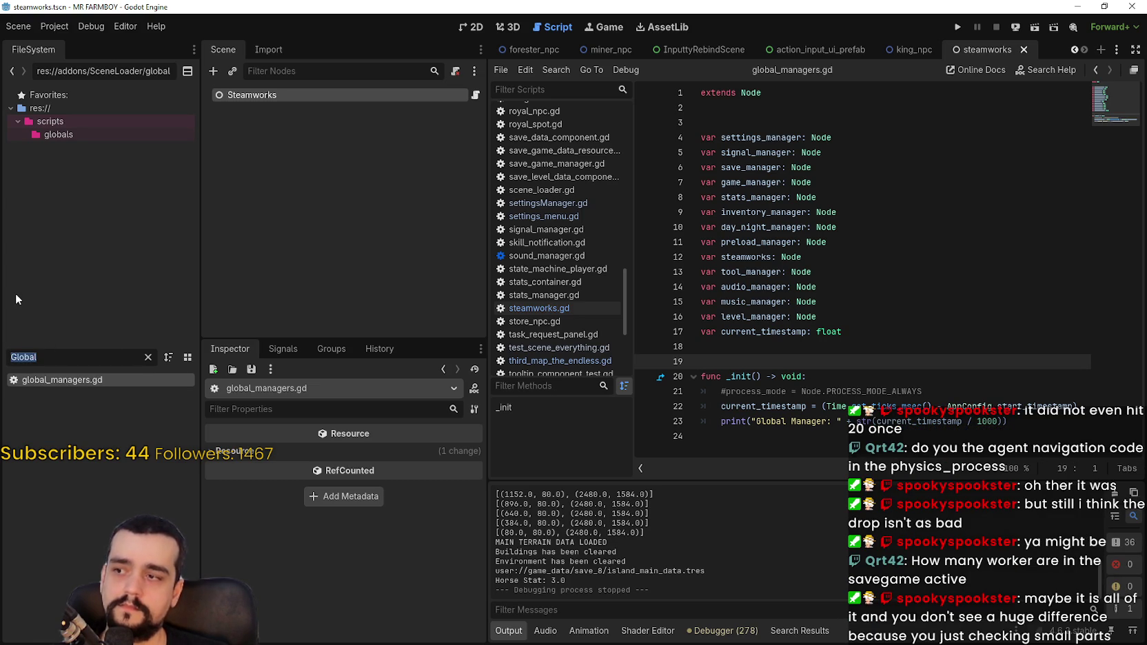
# - Filter the file list by 'aud' and open the AudioManager scene
pyautogui.press('BackSpace')
pyautogui.write('aud')
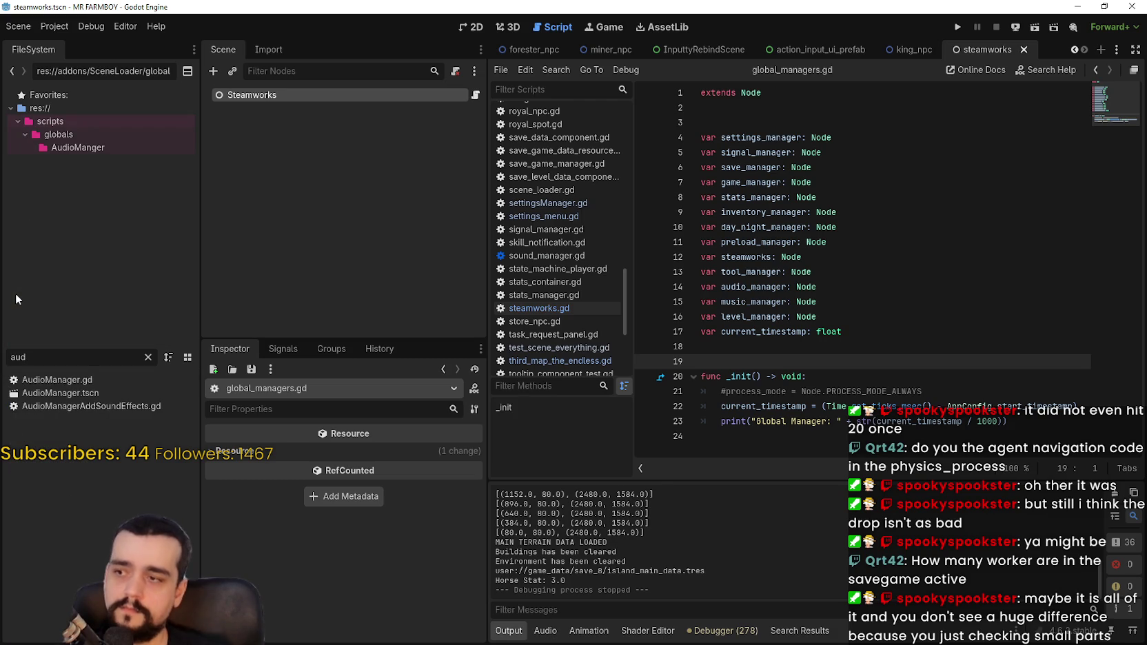
pyautogui.doubleClick(94, 395)
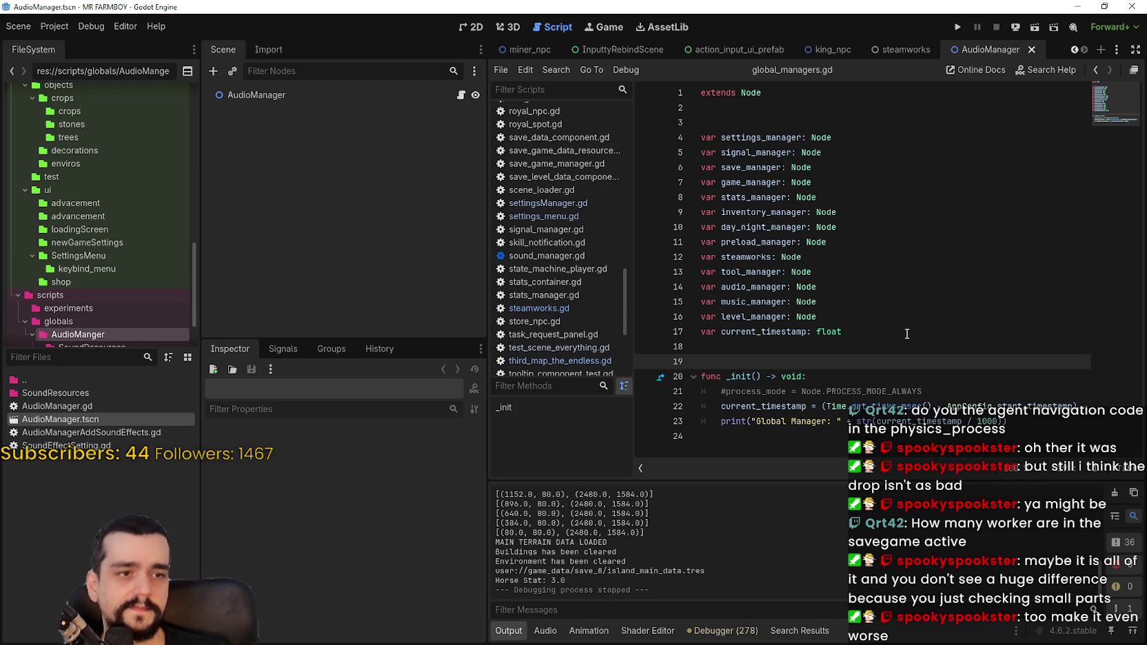
pyautogui.click(866, 332)
pyautogui.click(869, 338)
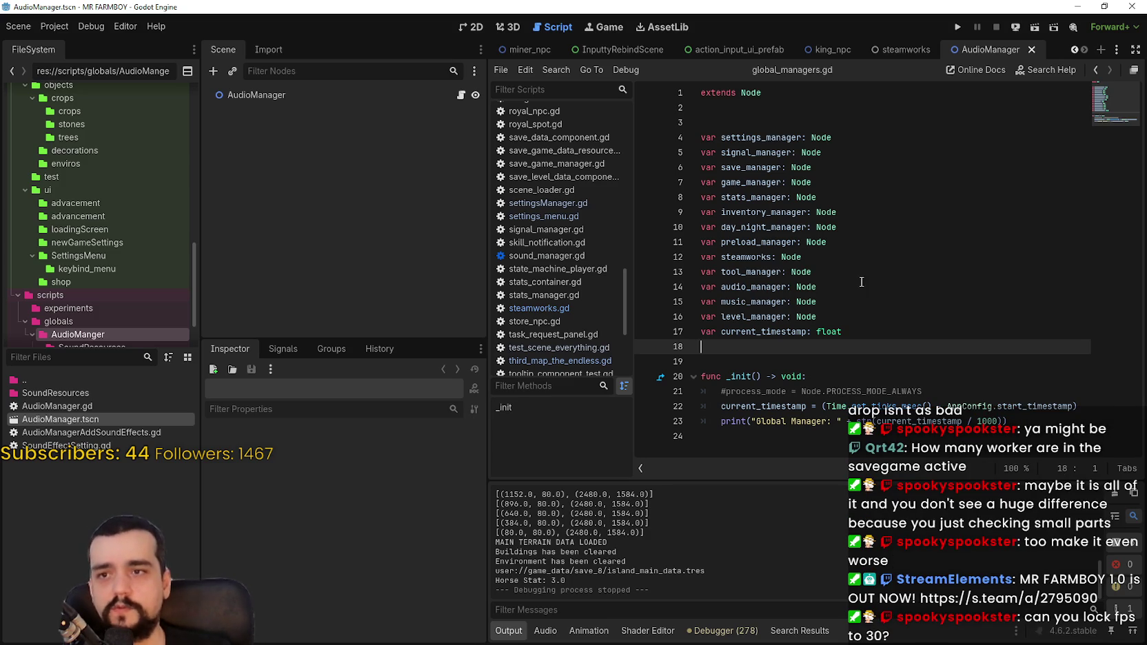
# - Filter the project files by 'farmer' and open farmer_npc.tscn
pyautogui.click(60, 359)
pyautogui.write('farm')
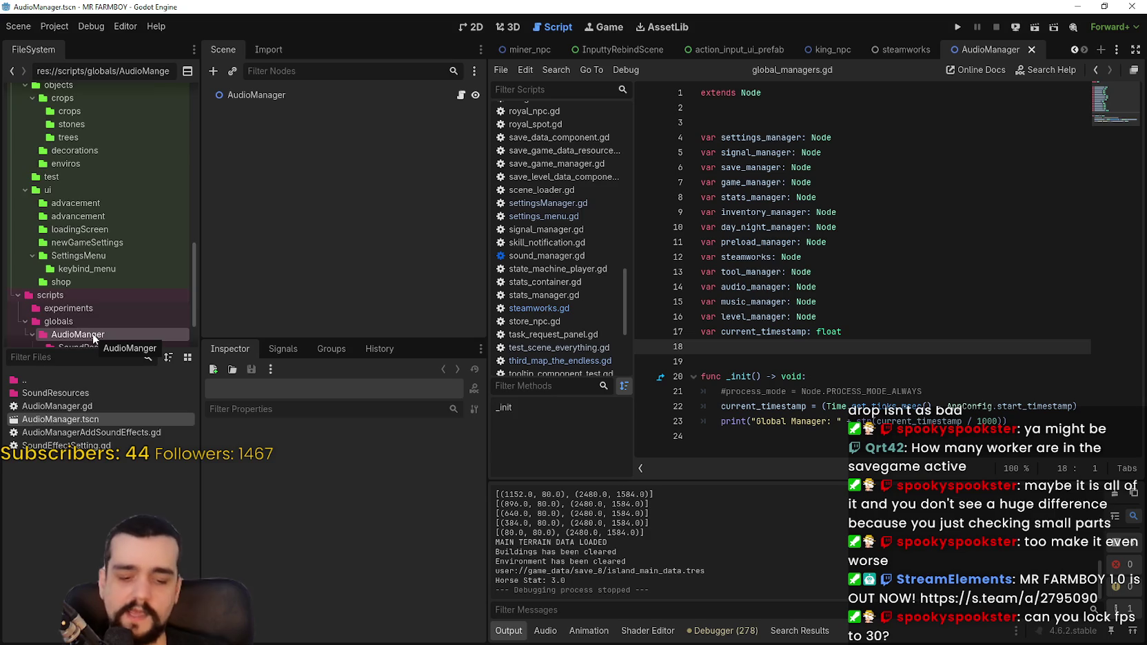
pyautogui.write('er')
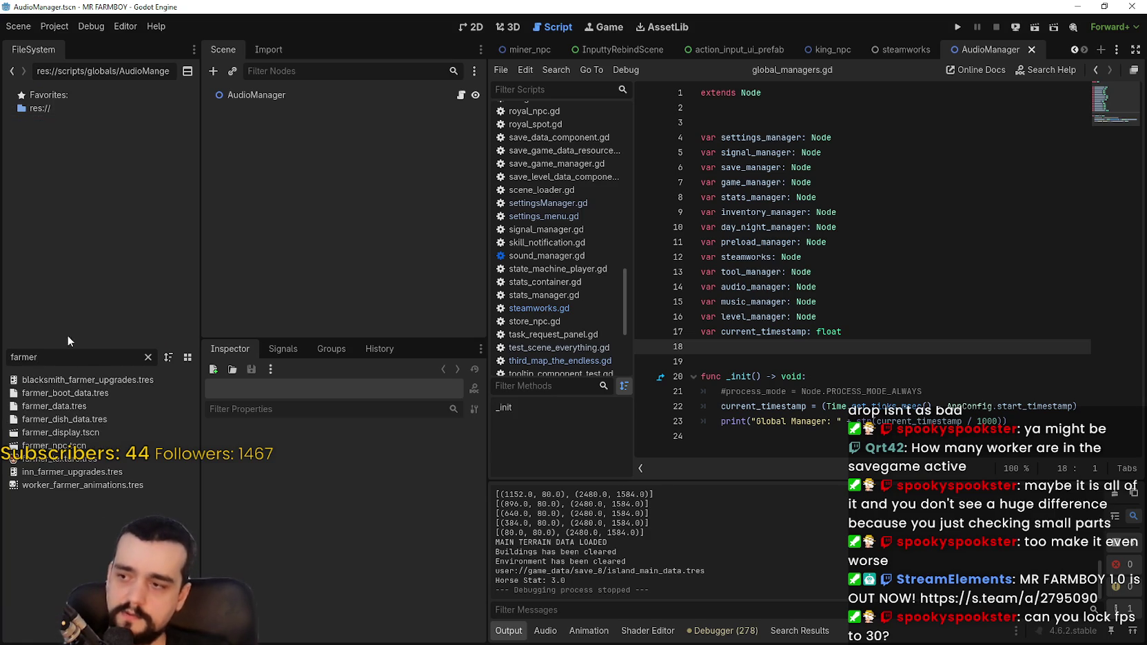
pyautogui.doubleClick(54, 446)
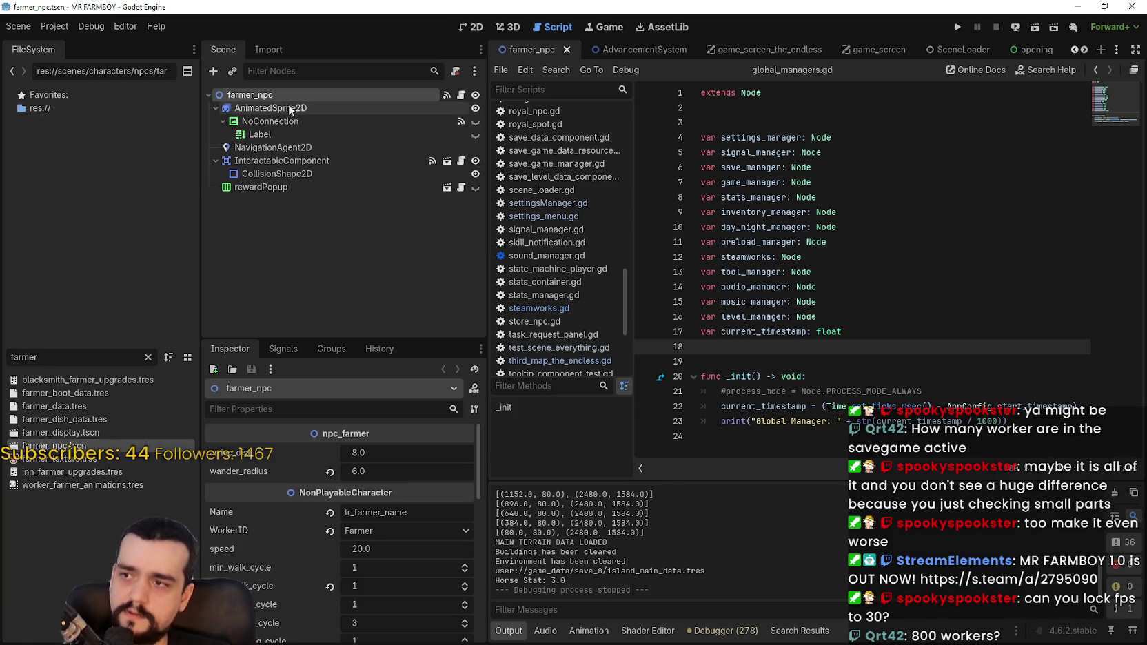
# - Select NavigationAgent2D to view its pathfinding settings and open base_npc.gd's _ready code
pyautogui.click(260, 149)
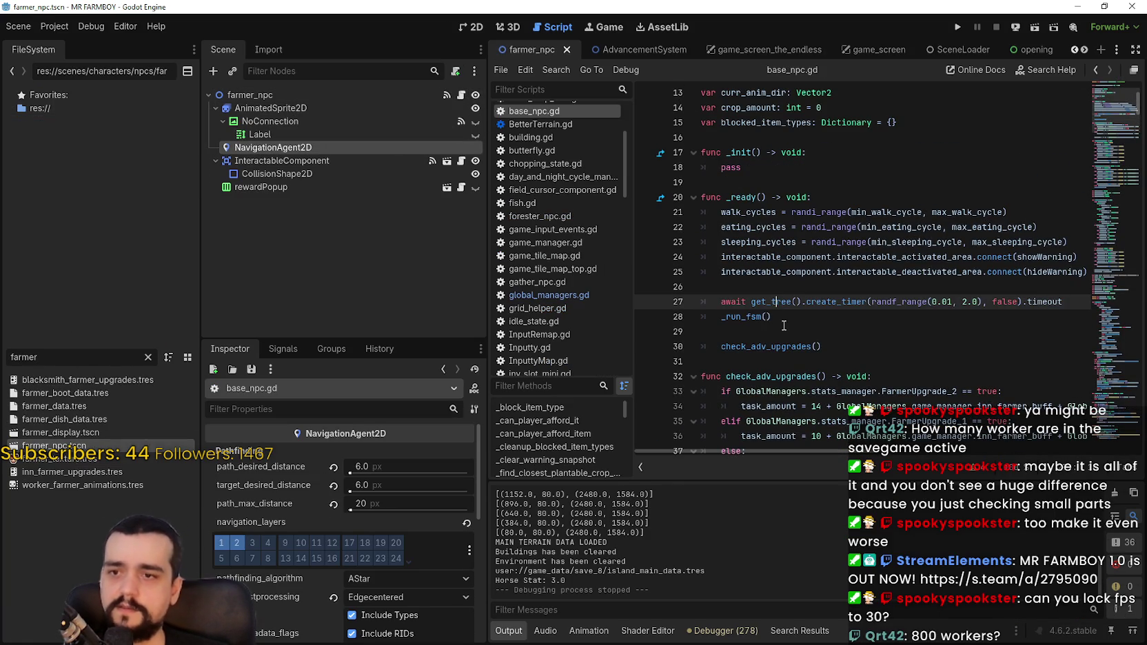
pyautogui.click(678, 288)
pyautogui.moveTo(835, 327); pyautogui.dragTo(697, 271)
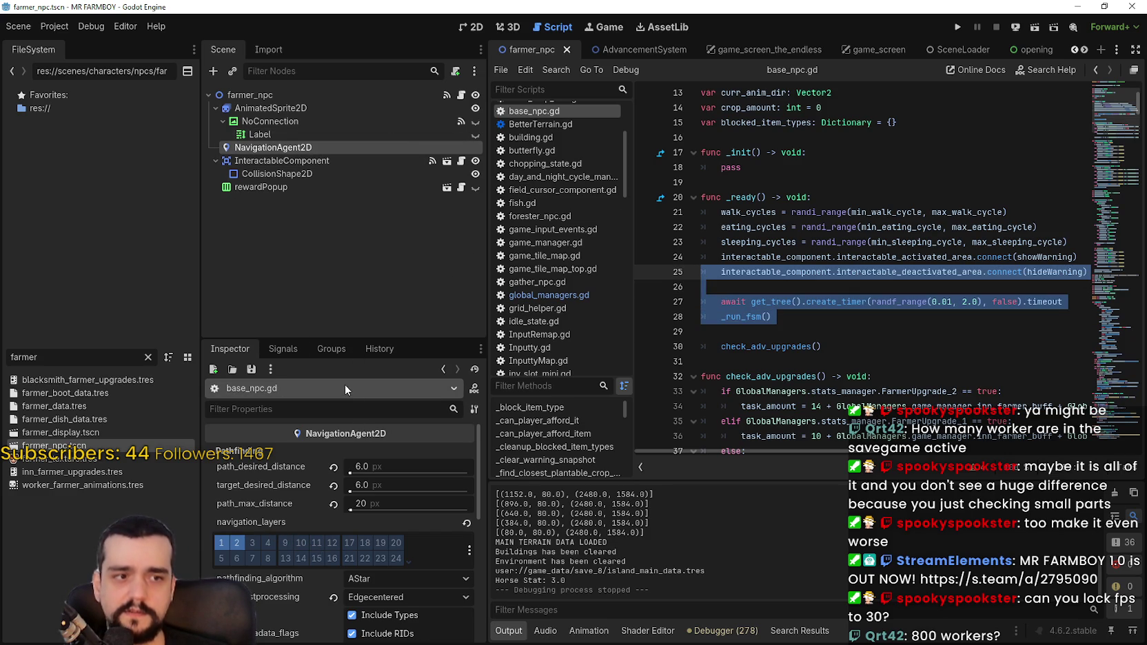
pyautogui.scroll(-2, 411, 491)
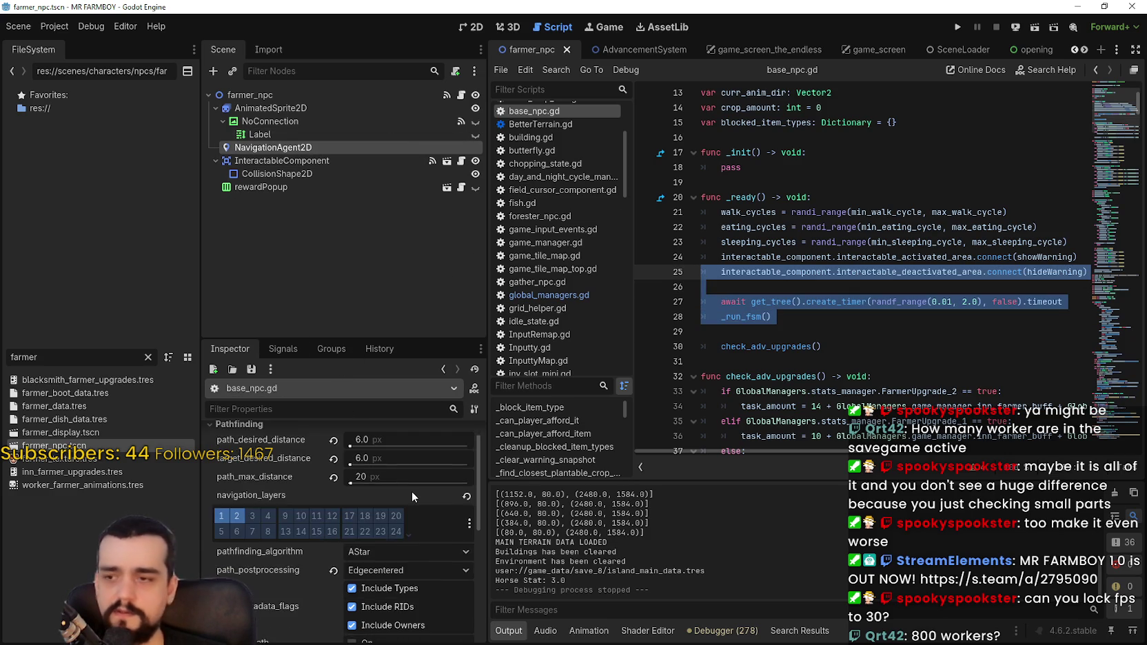
pyautogui.moveTo(474, 462)
pyautogui.mouseDown()
pyautogui.moveTo(470, 565)
pyautogui.moveTo(455, 515)
pyautogui.moveTo(477, 429)
pyautogui.mouseUp()
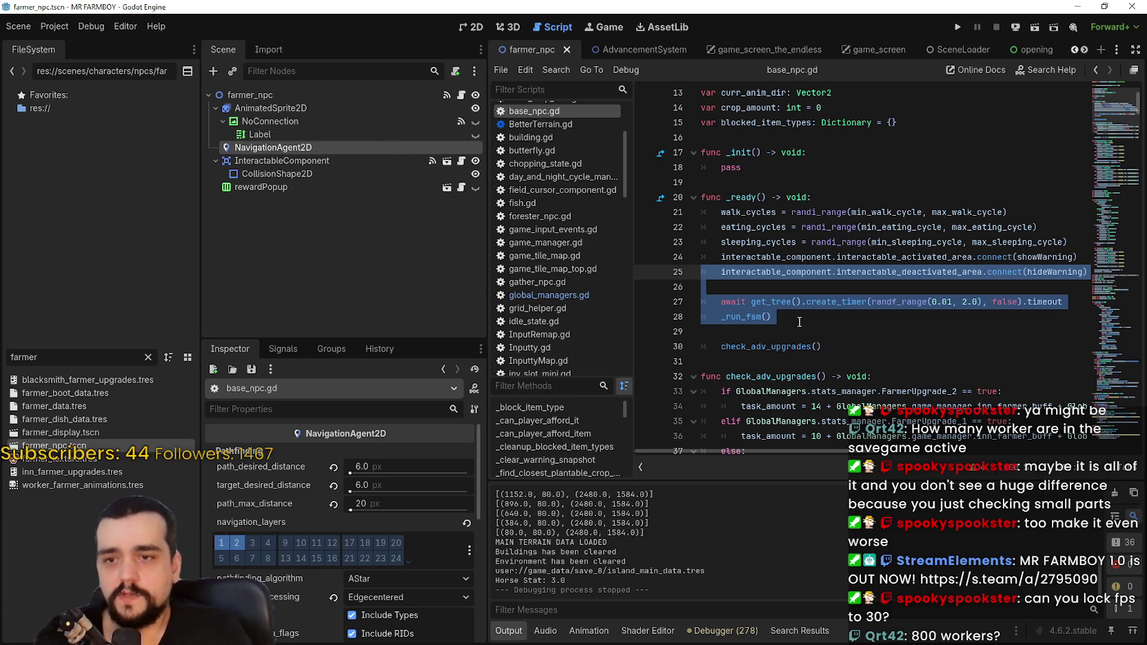
# - Review _ready's lines 26–28 around _run_fsm() and check_adv_upgrades() in base_npc.gd
pyautogui.click(799, 321)
pyautogui.hotkey('shift', 'Up')
pyautogui.hotkey('shift', 'Up')
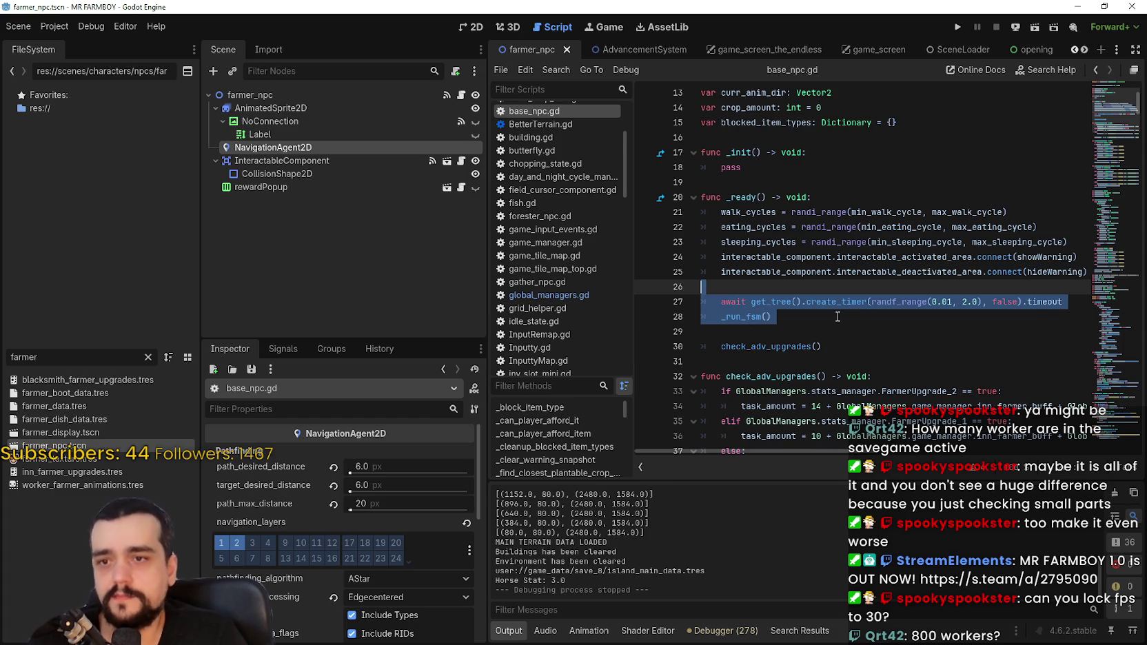
pyautogui.scroll(4, 839, 320)
pyautogui.scroll(-6, 798, 213)
pyautogui.click(772, 229)
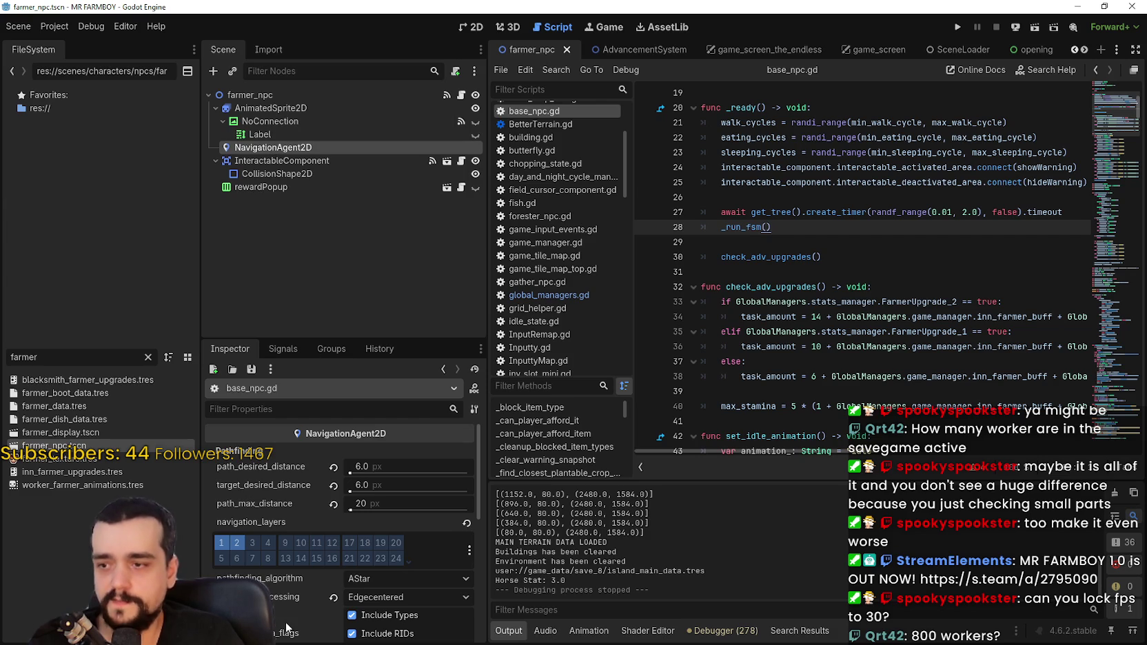
pyautogui.scroll(-5, 287, 606)
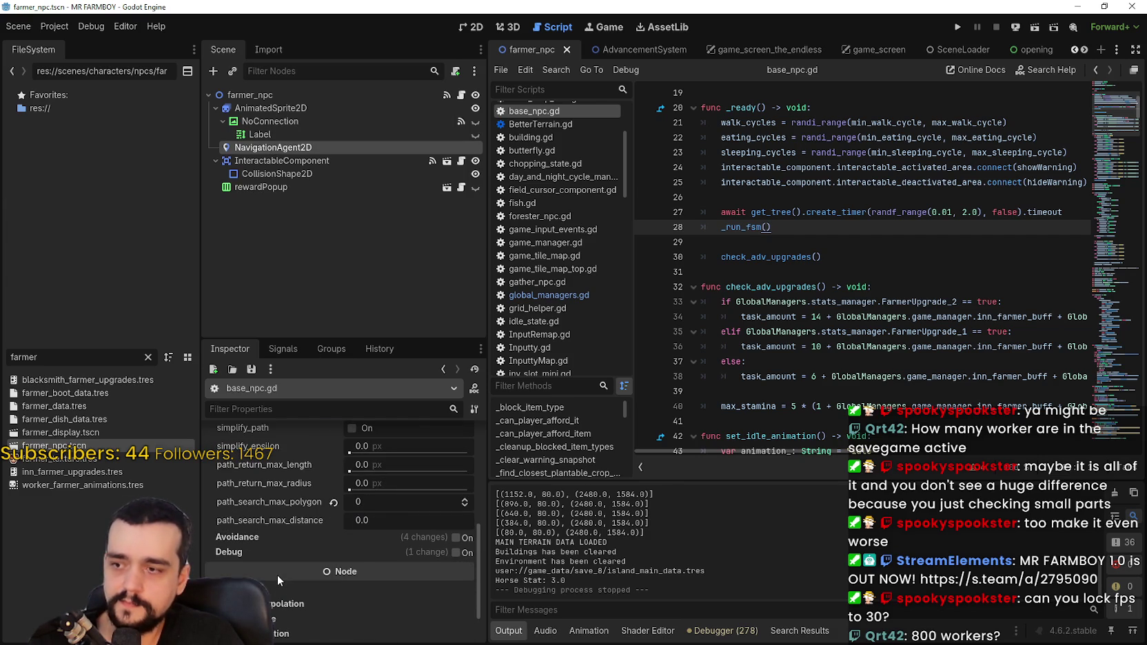
pyautogui.scroll(-2, 277, 576)
pyautogui.scroll(2, 277, 589)
pyautogui.scroll(5, 277, 589)
pyautogui.click(834, 273)
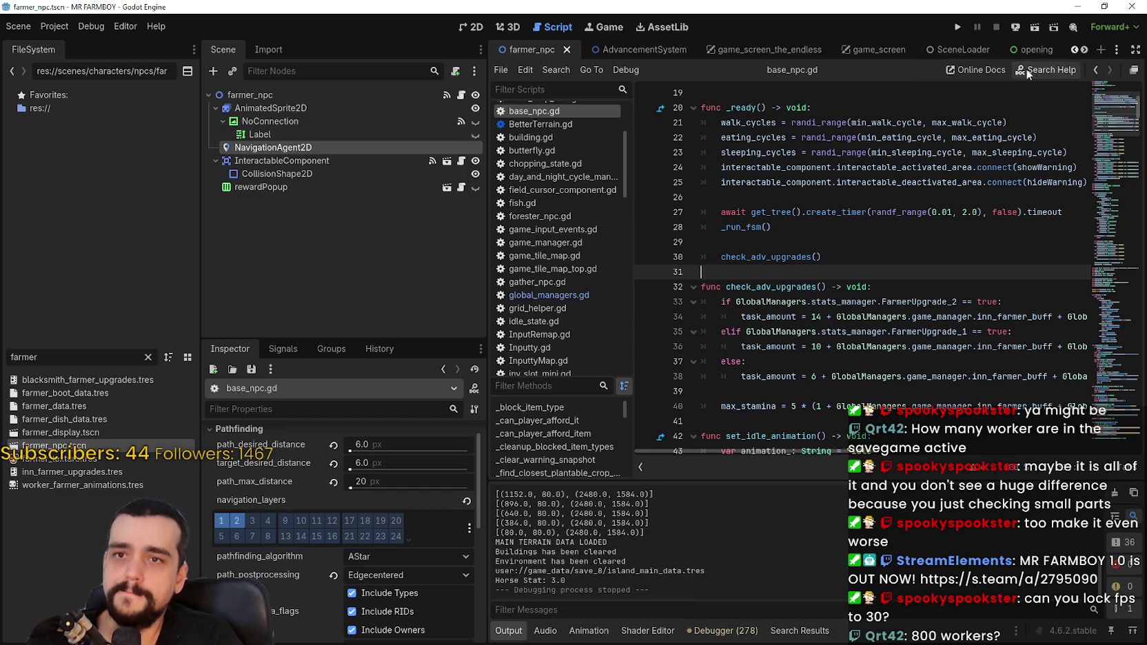
pyautogui.click(1084, 50)
# - Scroll through the open scene tabs and switch to the Third_Map scene
pyautogui.click(1083, 50)
pyautogui.click(1084, 49)
pyautogui.click(1084, 50)
pyautogui.click(1083, 50)
pyautogui.click(1083, 50)
pyautogui.click(1084, 50)
pyautogui.click(1084, 50)
pyautogui.click(1083, 51)
pyautogui.click(1083, 51)
pyautogui.click(1084, 51)
pyautogui.click(1084, 50)
pyautogui.click(1083, 51)
pyautogui.click(1083, 50)
pyautogui.click(1084, 50)
pyautogui.click(1084, 50)
pyautogui.click(1084, 51)
pyautogui.click(1084, 50)
pyautogui.click(1084, 50)
pyautogui.click(1073, 50)
pyautogui.click(1074, 50)
pyautogui.click(1073, 50)
pyautogui.click(1073, 51)
pyautogui.click(1073, 50)
pyautogui.click(1073, 50)
pyautogui.click(1073, 50)
pyautogui.click(1073, 50)
pyautogui.click(1073, 50)
pyautogui.click(1073, 50)
pyautogui.click(1074, 51)
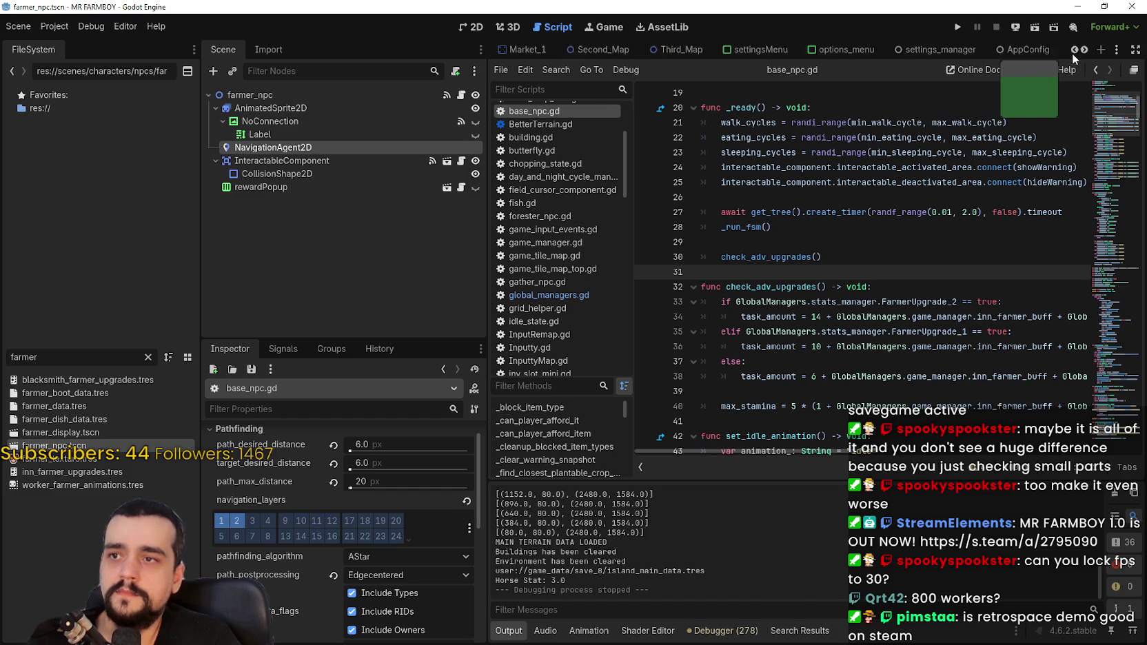
pyautogui.click(1073, 50)
pyautogui.click(1073, 50)
pyautogui.click(804, 56)
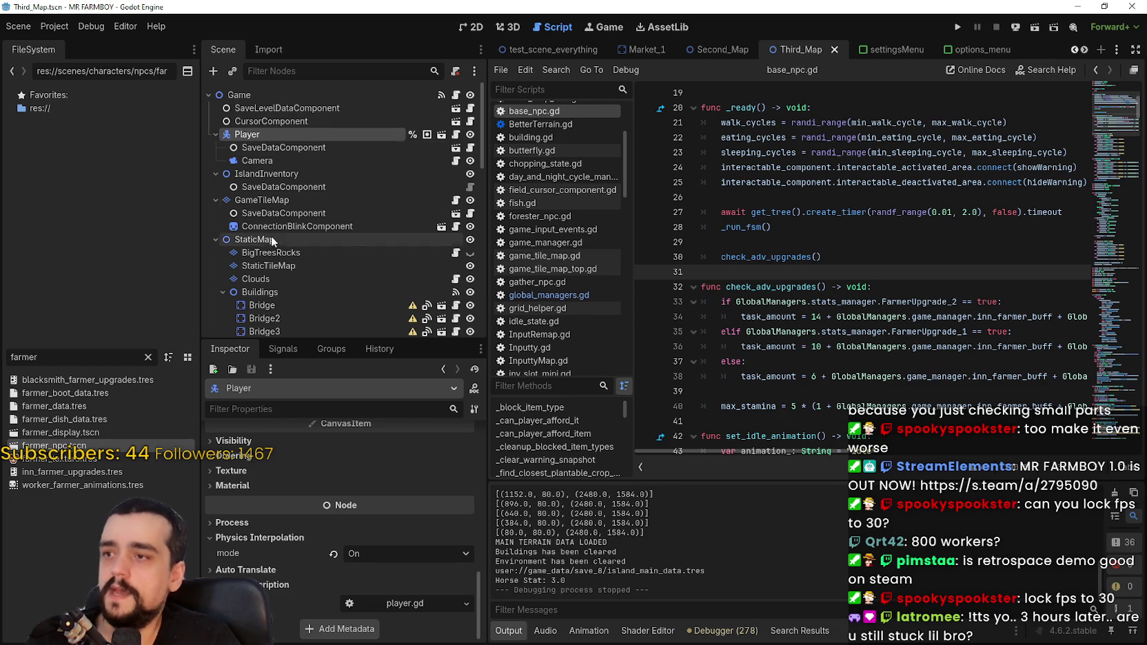
# - Toggle off the BigTreesRocks and StaticTileMap layers under StaticMap
pyautogui.scroll(-2, 271, 230)
pyautogui.click(262, 209)
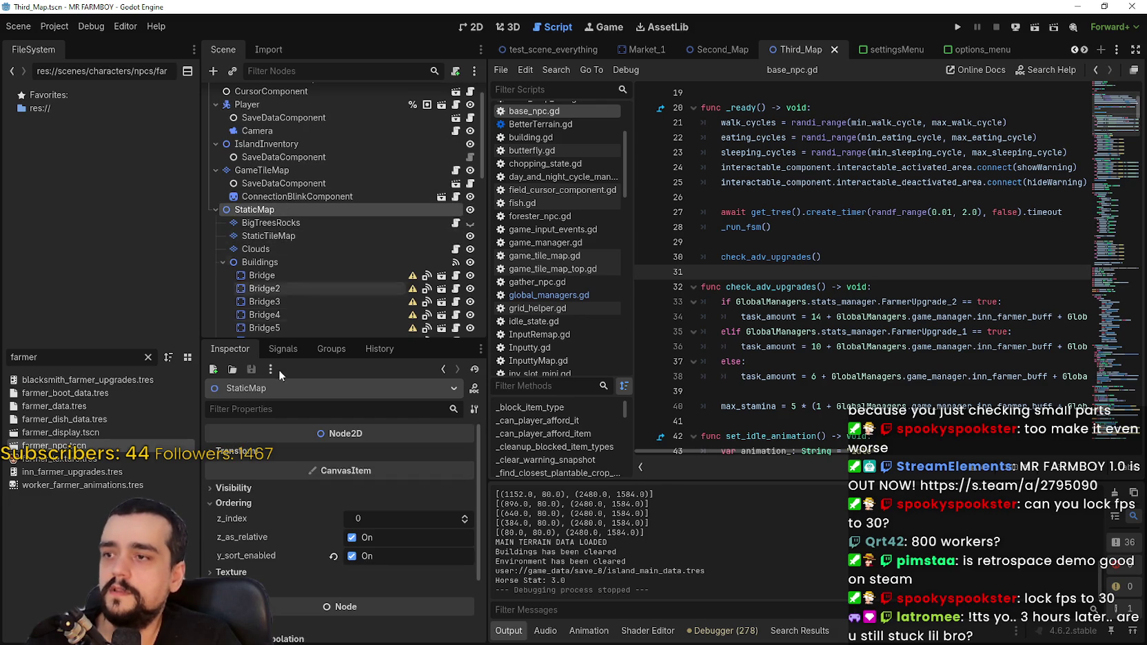
pyautogui.click(224, 262)
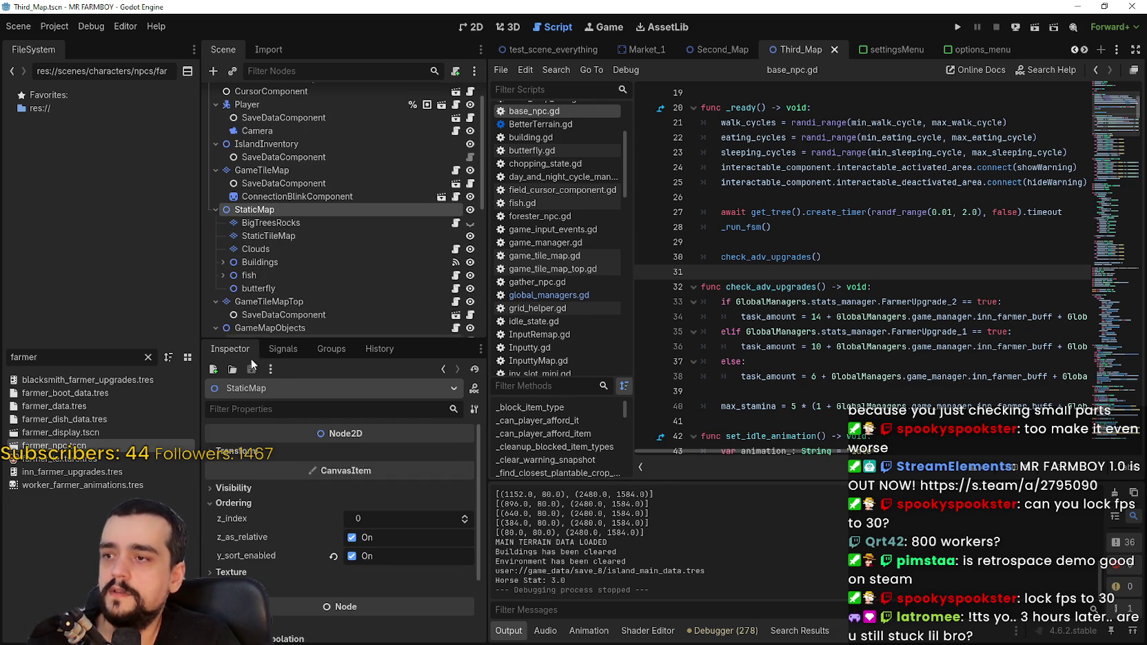
pyautogui.click(275, 222)
pyautogui.rightClick(284, 219)
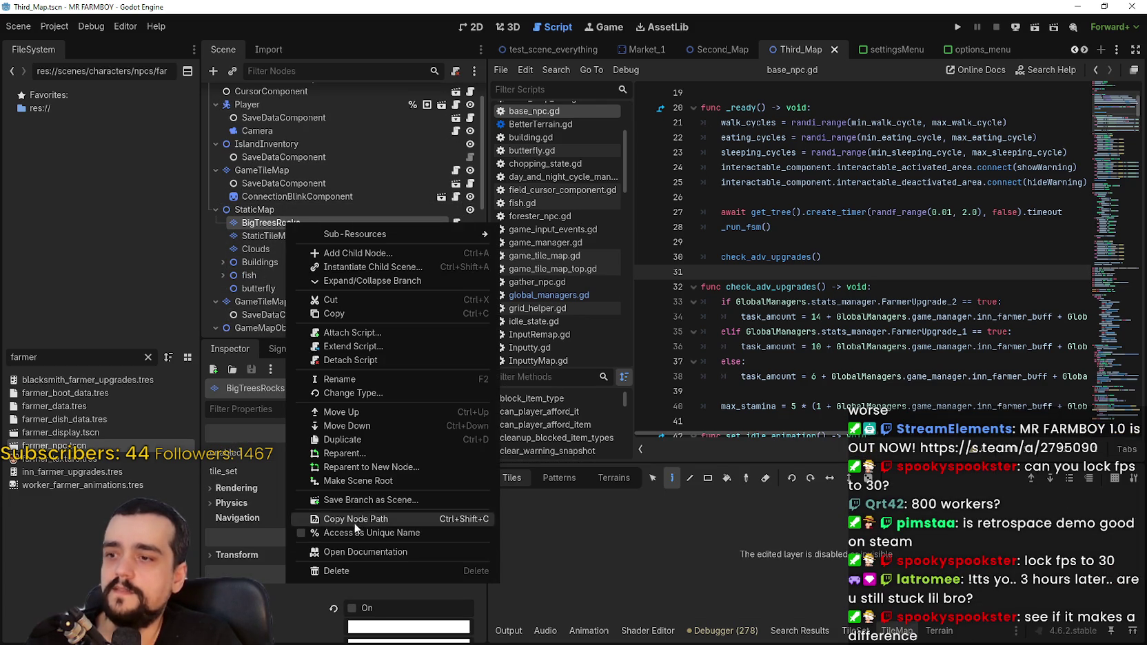
pyautogui.click(257, 431)
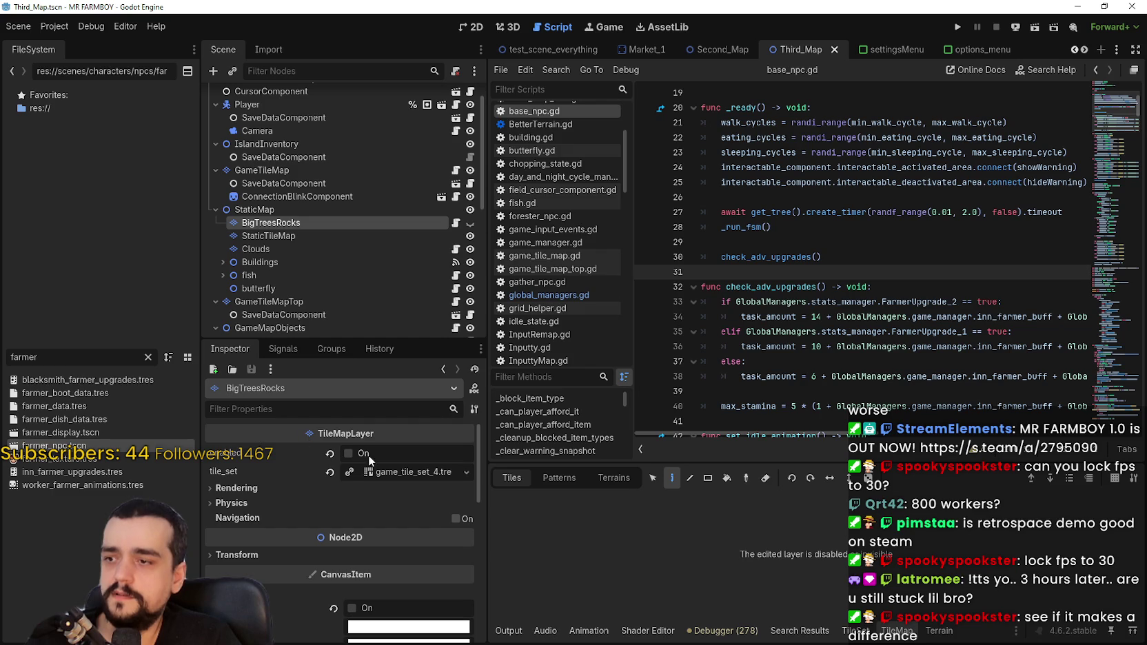
pyautogui.click(355, 455)
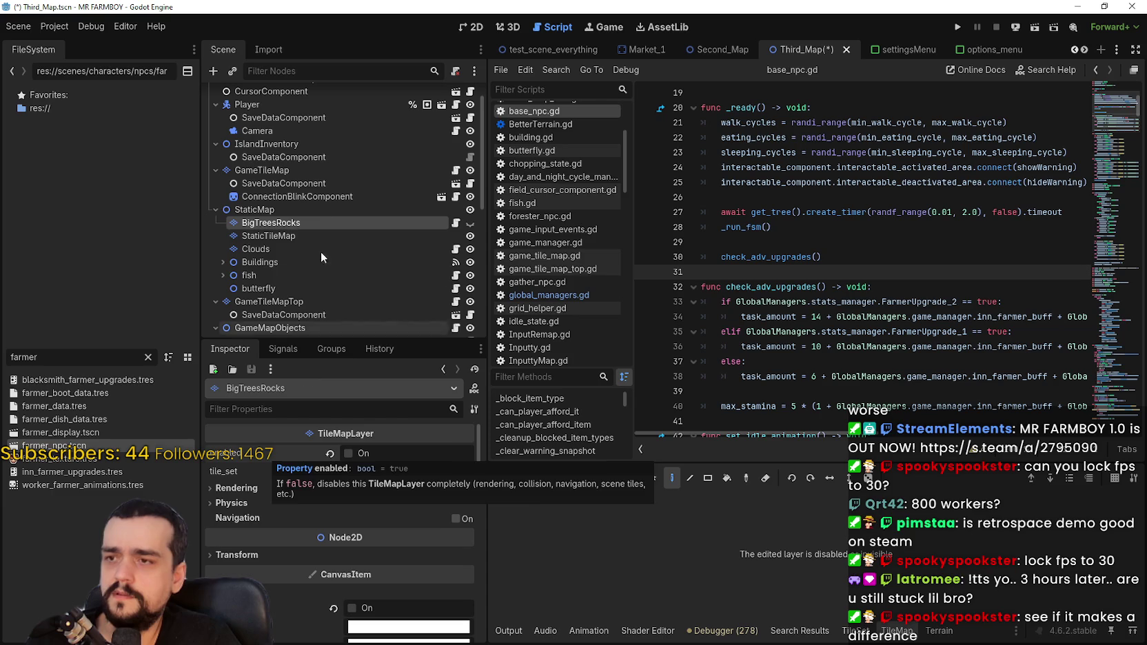
pyautogui.click(294, 238)
pyautogui.click(301, 224)
pyautogui.click(294, 237)
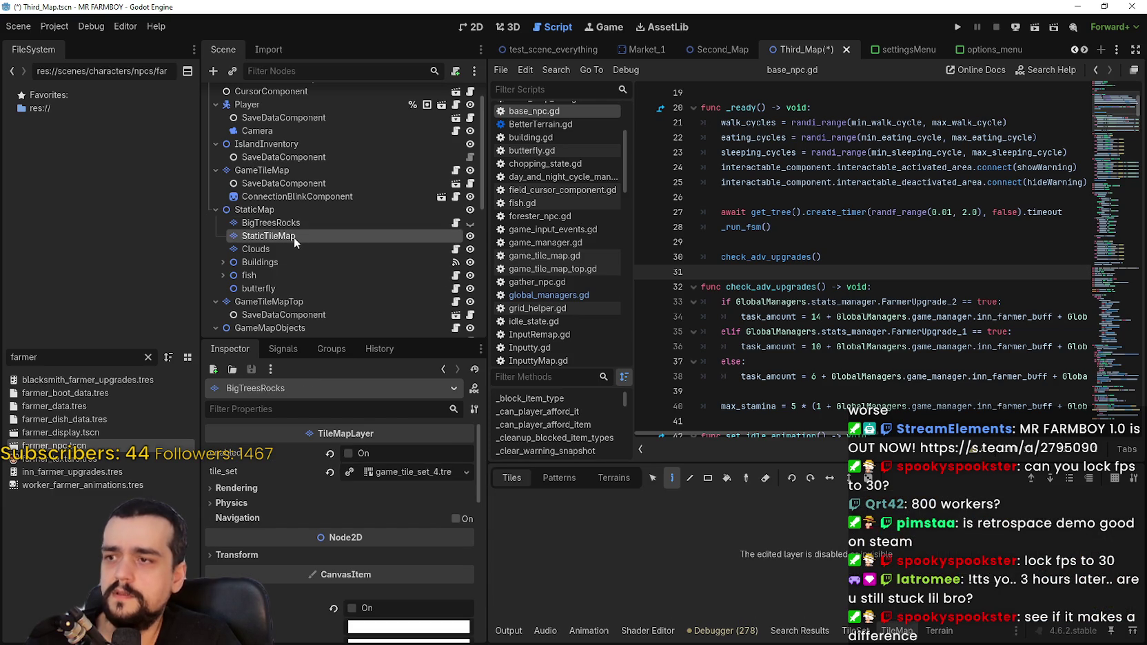
pyautogui.click(348, 453)
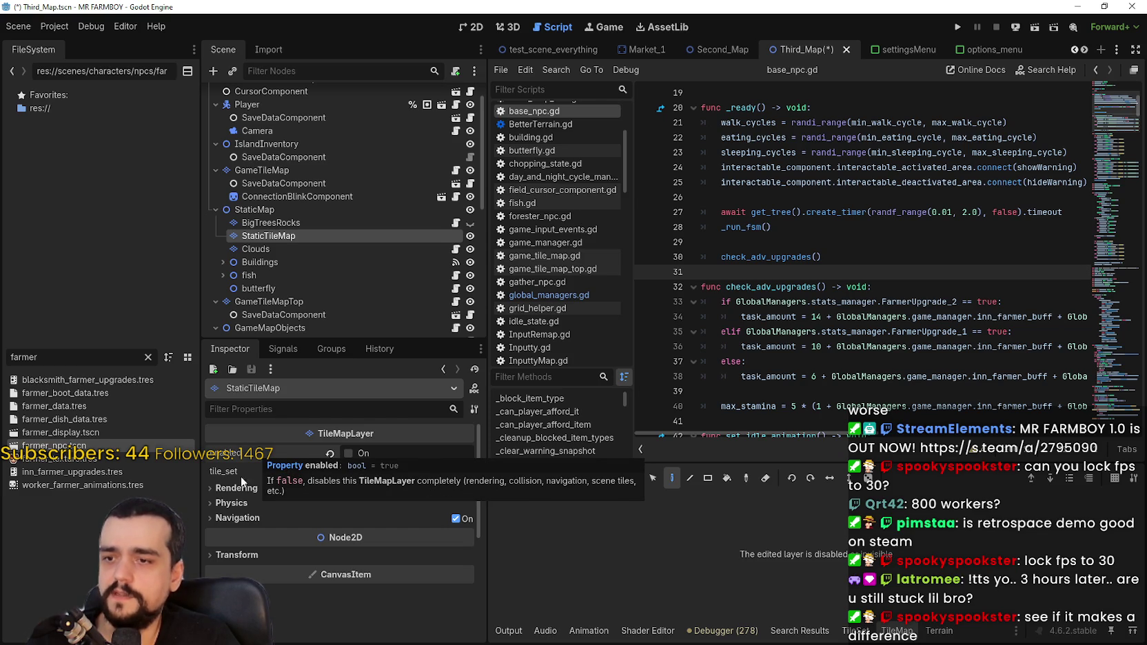
# - Disable the Clouds and GameTileMapTop layers, then select the GameMapObjects node
pyautogui.click(288, 248)
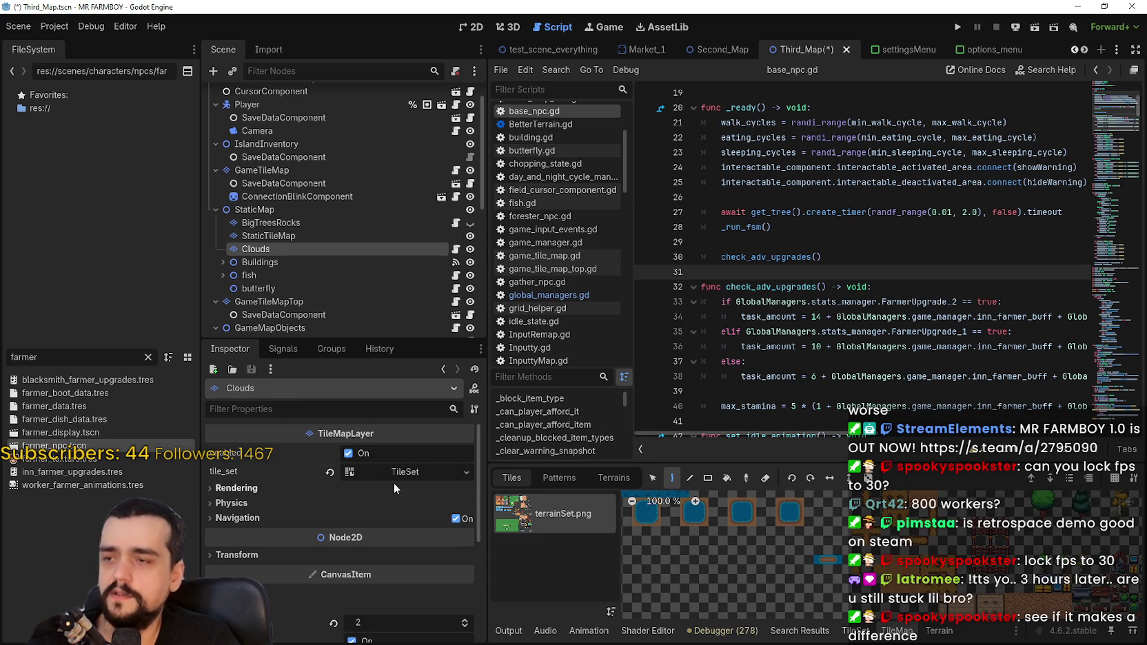
pyautogui.click(372, 455)
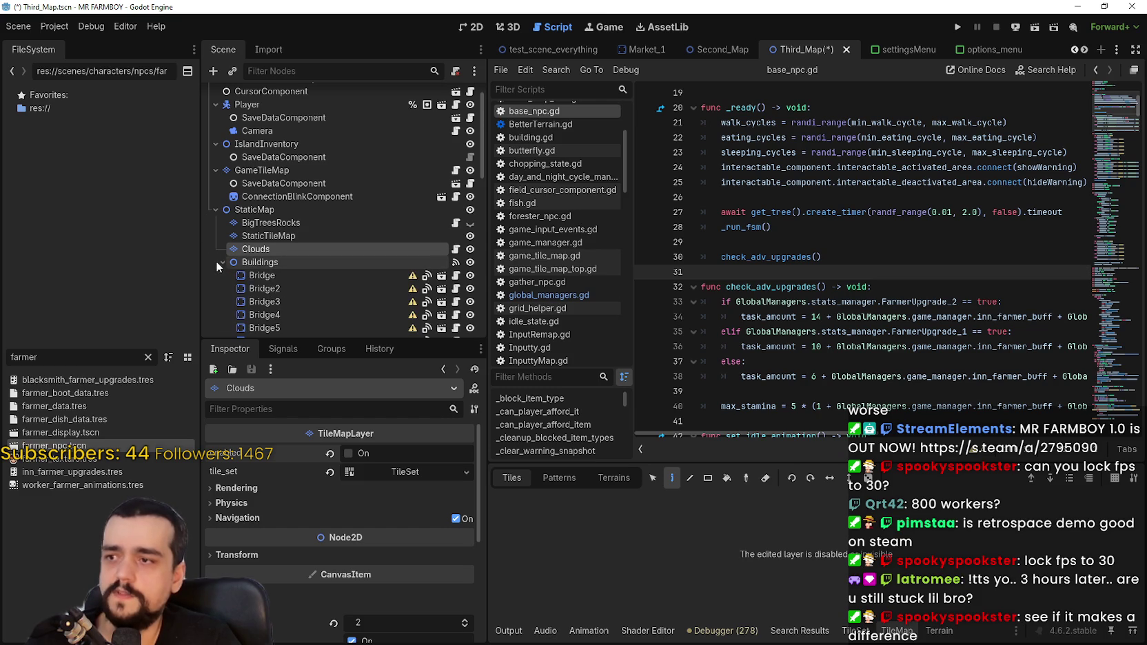
pyautogui.scroll(-3, 321, 289)
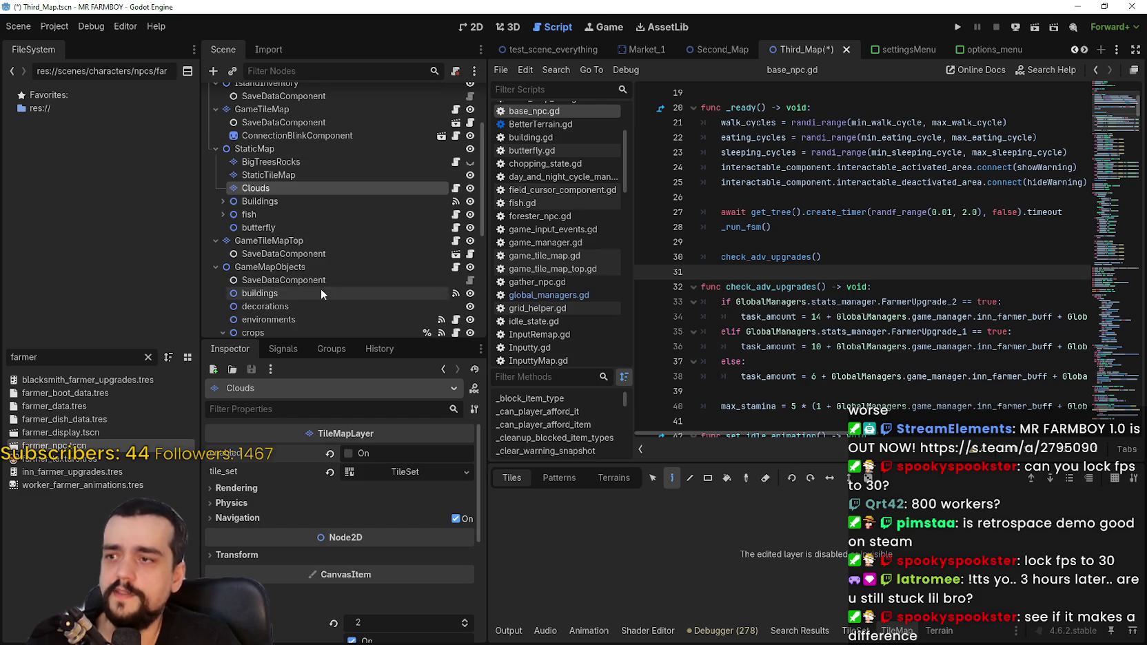
pyautogui.click(303, 240)
pyautogui.click(351, 453)
pyautogui.scroll(-1, 350, 242)
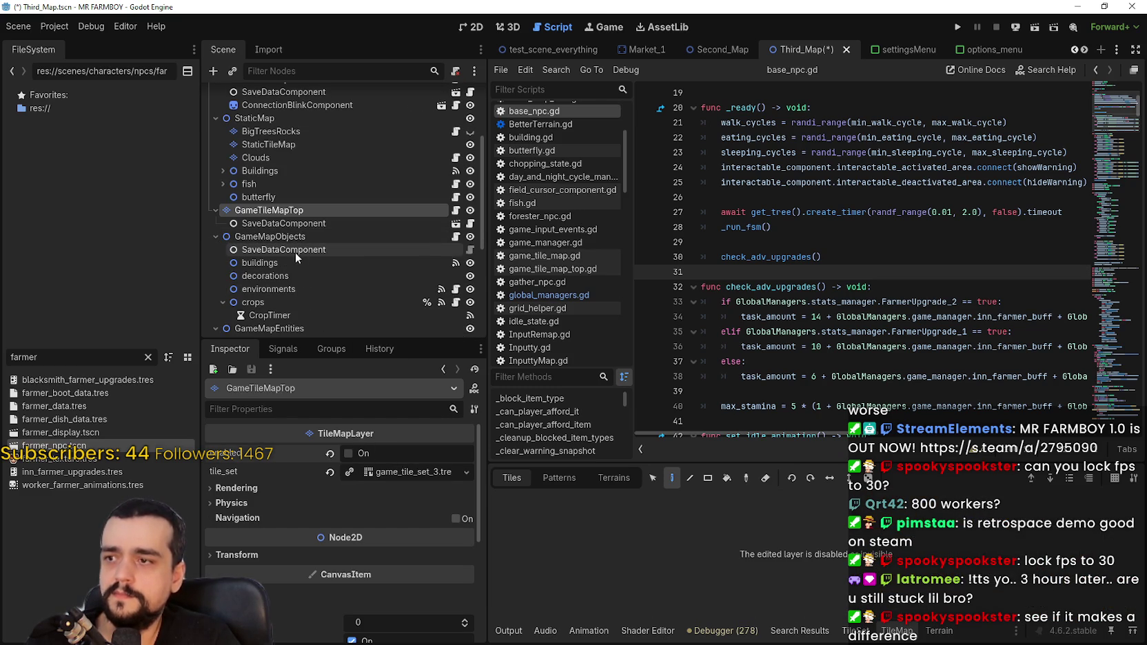
pyautogui.click(296, 237)
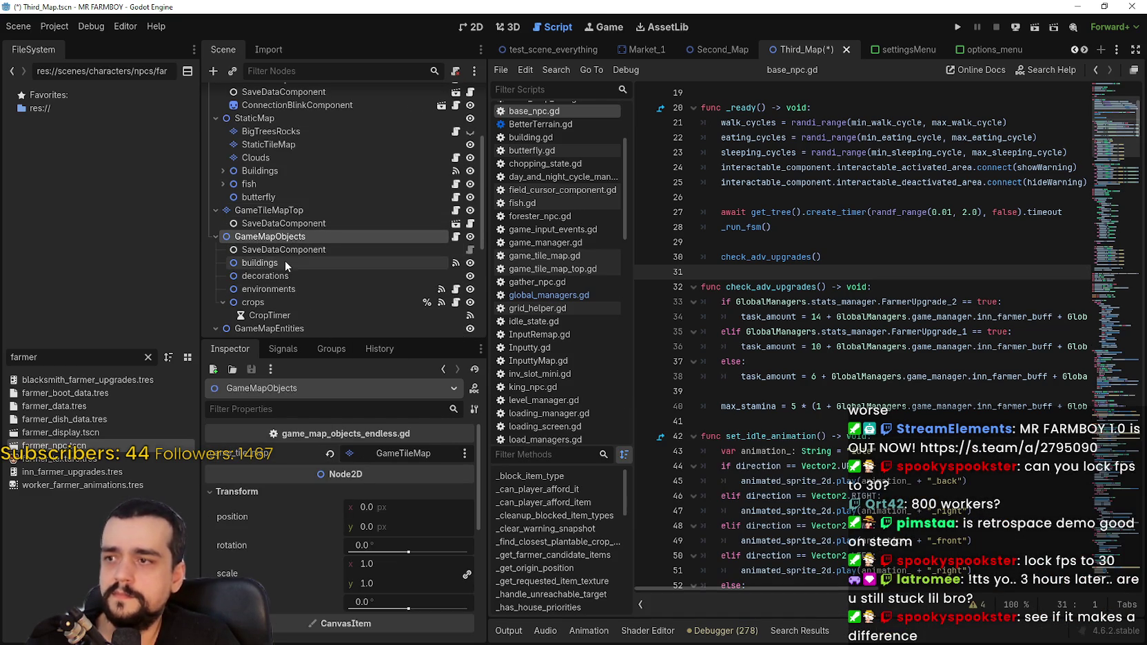
pyautogui.scroll(-3, 342, 316)
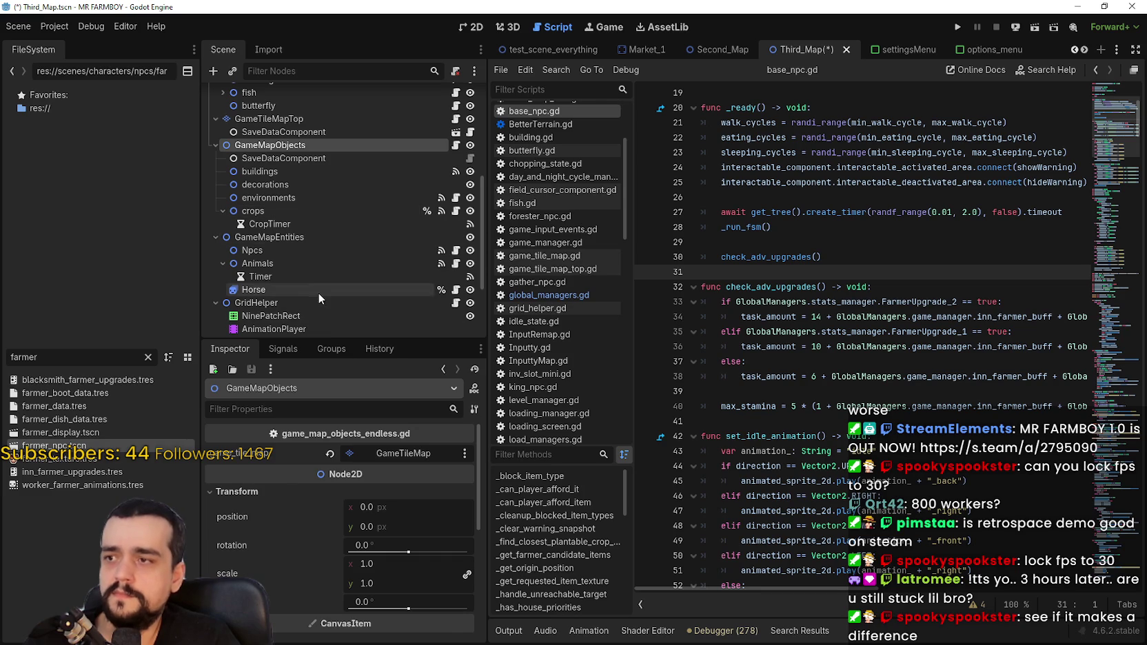
pyautogui.scroll(1, 316, 309)
pyautogui.scroll(5, 319, 302)
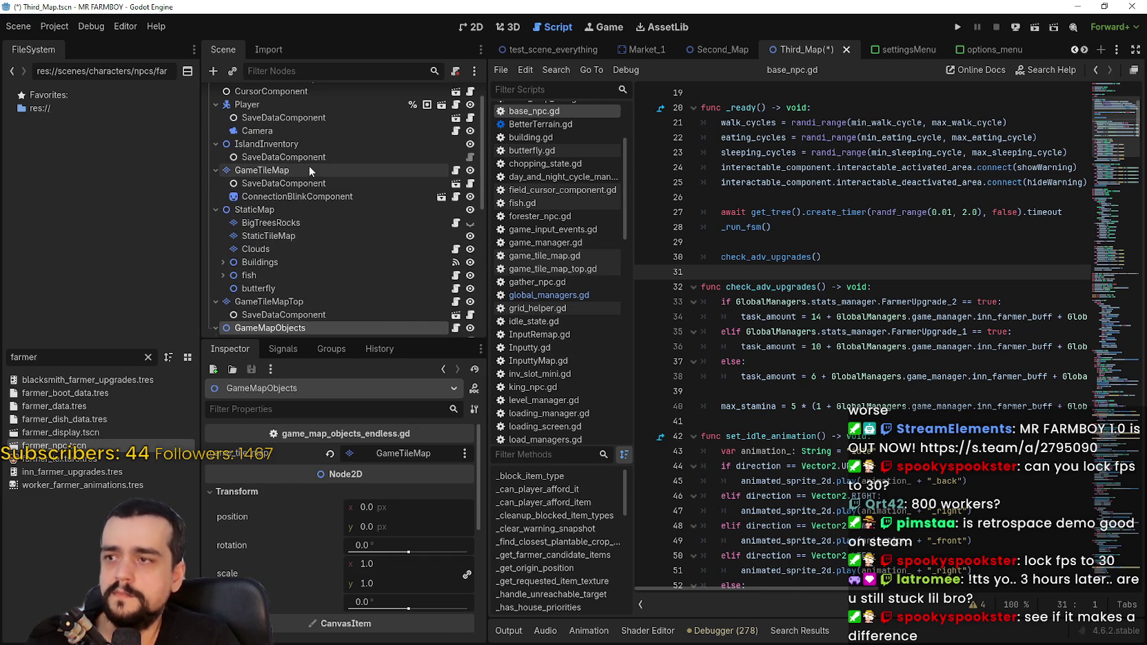
# - Show the GameTileMap node's properties, then run the game project
pyautogui.click(308, 170)
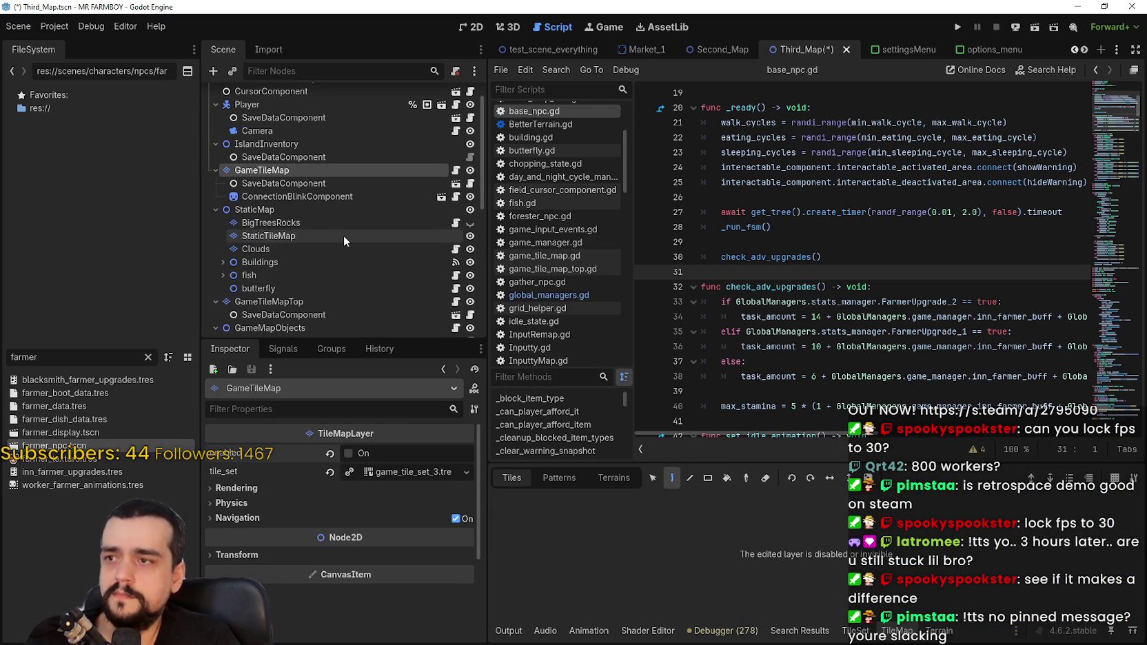
pyautogui.scroll(1, 348, 289)
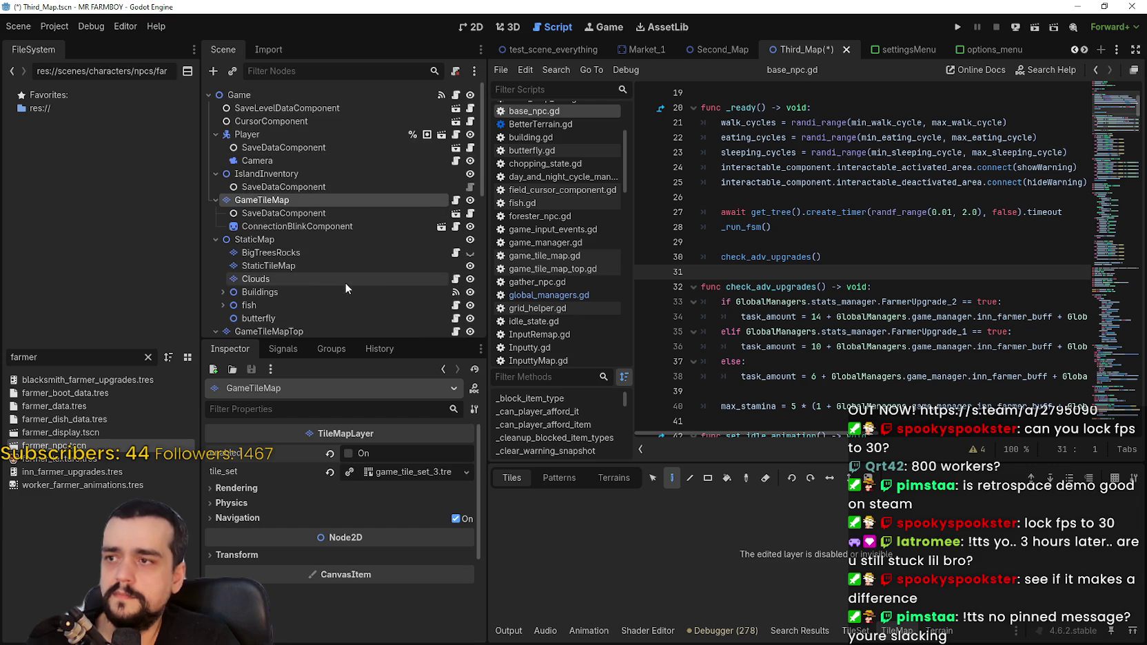
pyautogui.click(954, 28)
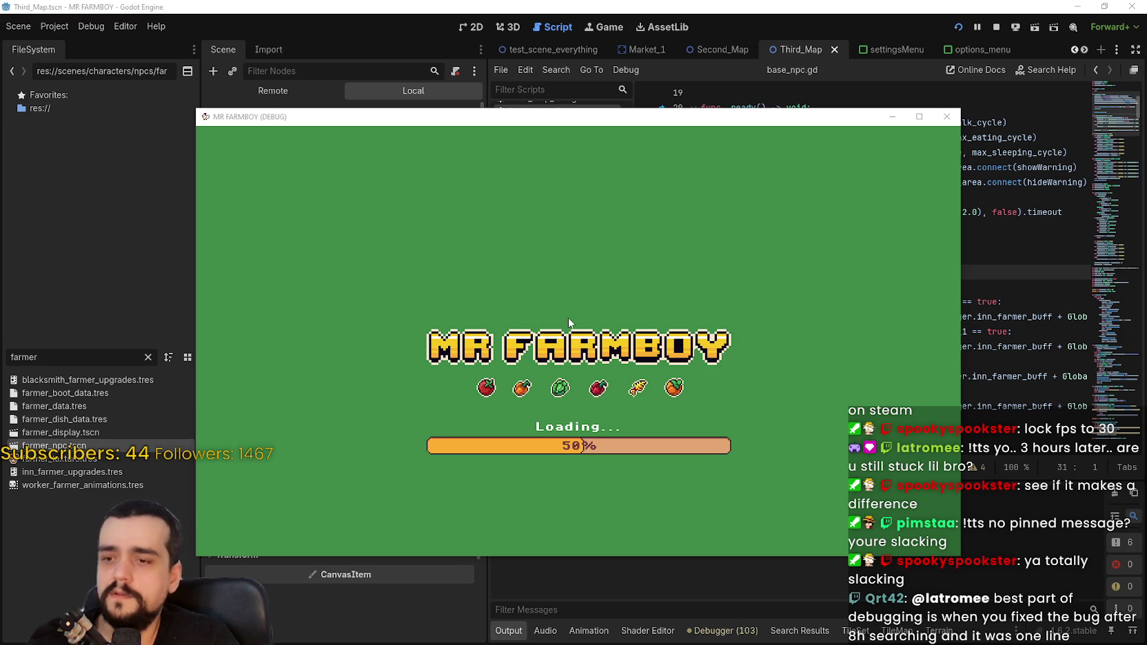
# - Move the loading Mr Farmboy window to the top-left and glance at Discord while it loads
pyautogui.moveTo(646, 124); pyautogui.dragTo(477, 7)
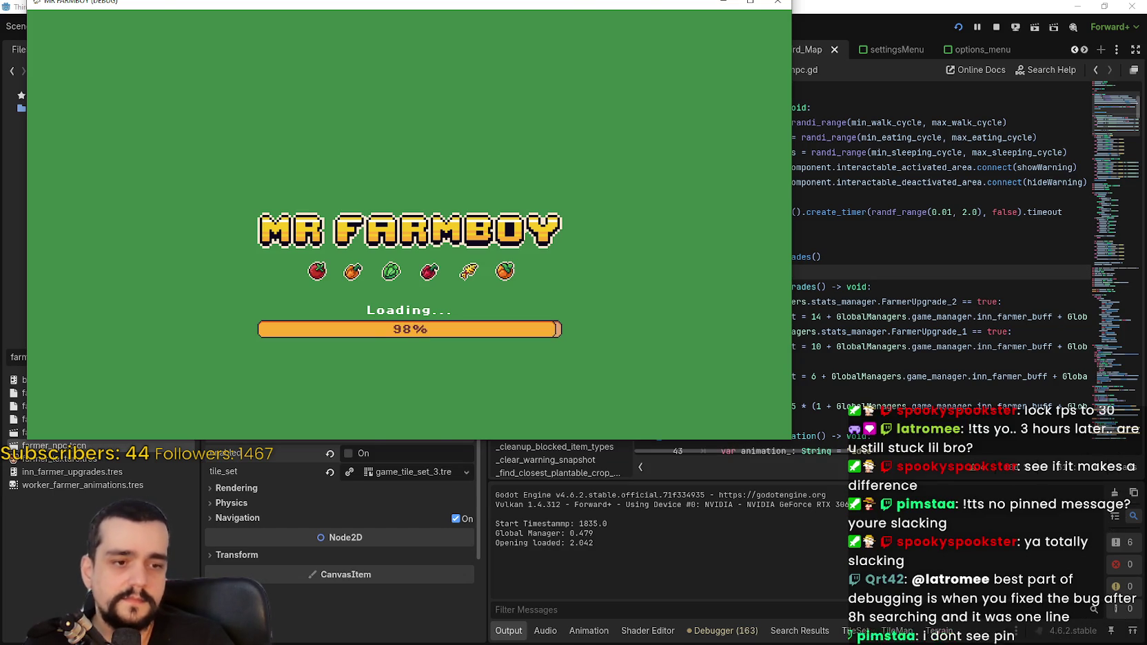
pyautogui.hotkey('alt', 'Tab')
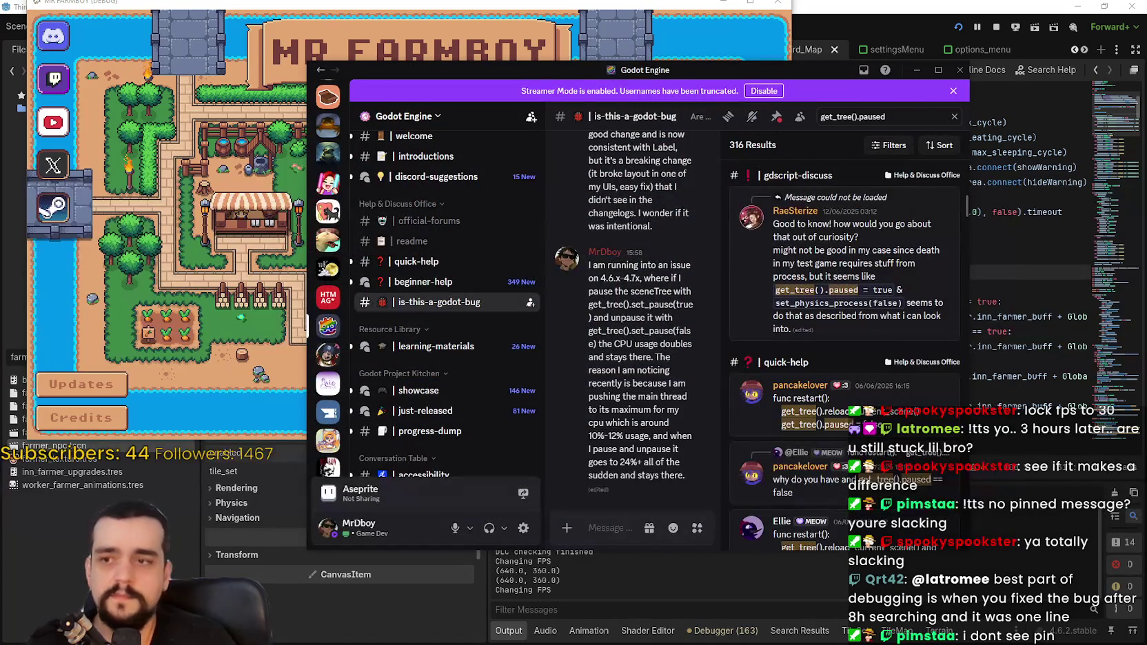
pyautogui.hotkey('alt', 'Tab')
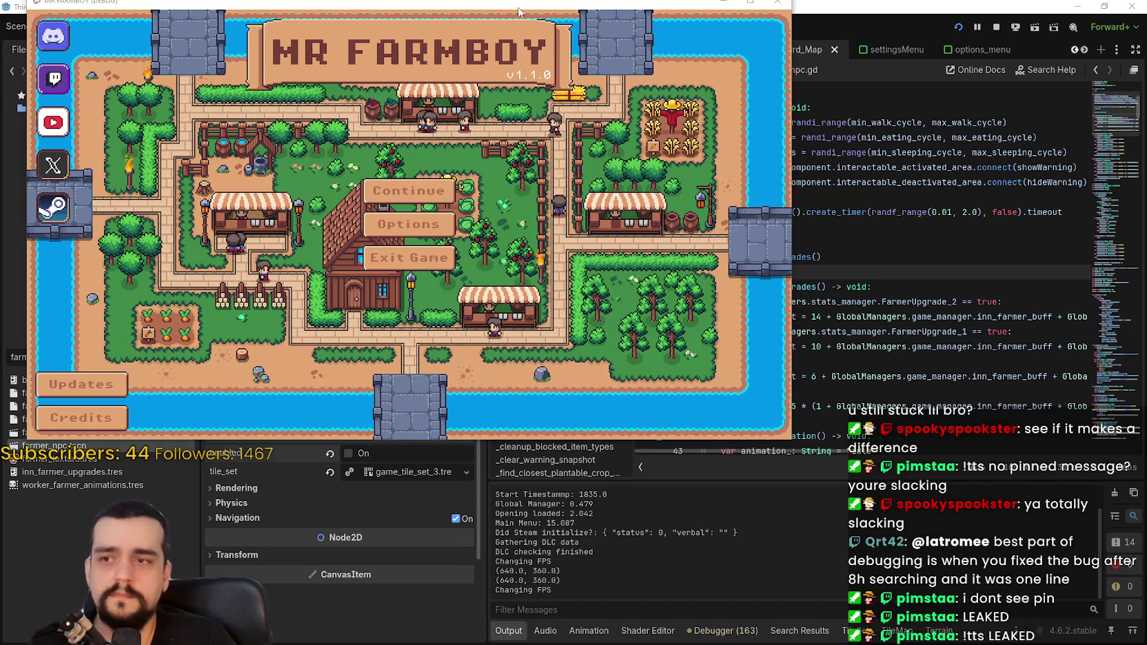
# - Recentre the game window and continue the game from Save 8 in the save list
pyautogui.moveTo(502, 9); pyautogui.dragTo(656, 53)
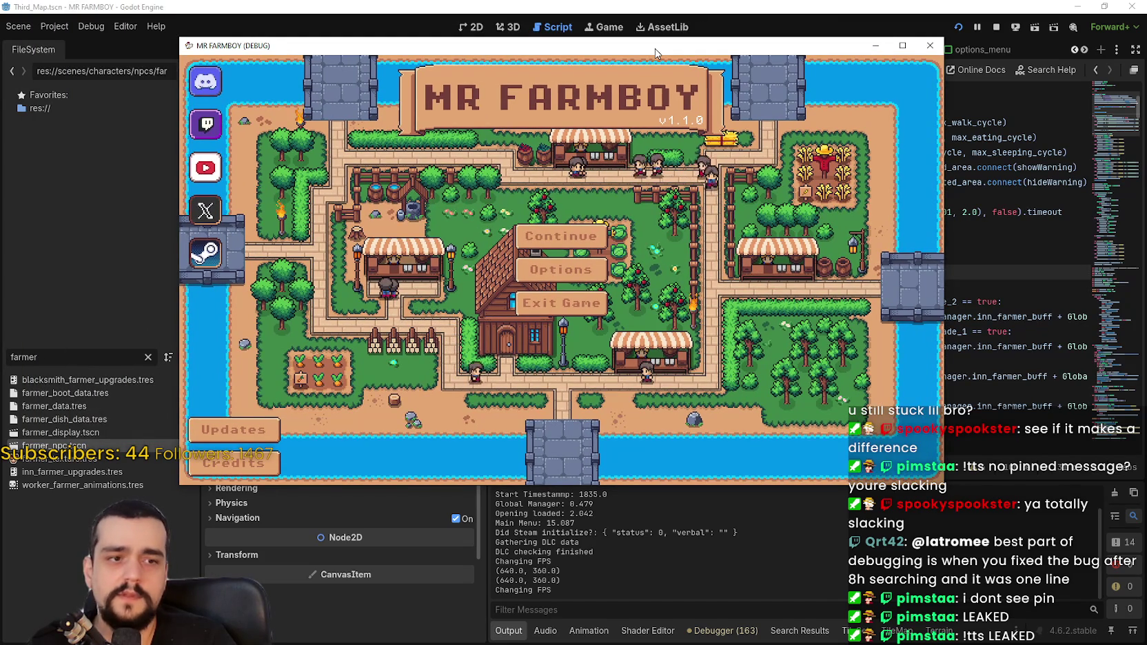
pyautogui.moveTo(656, 53); pyautogui.dragTo(658, 52)
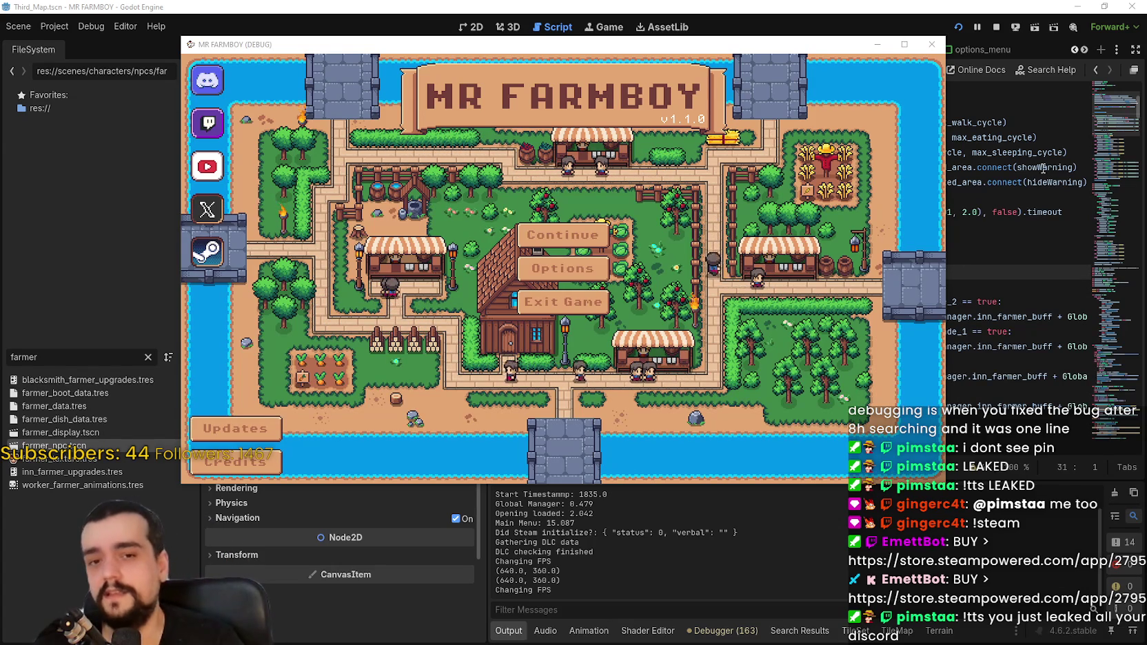
pyautogui.press('Return')
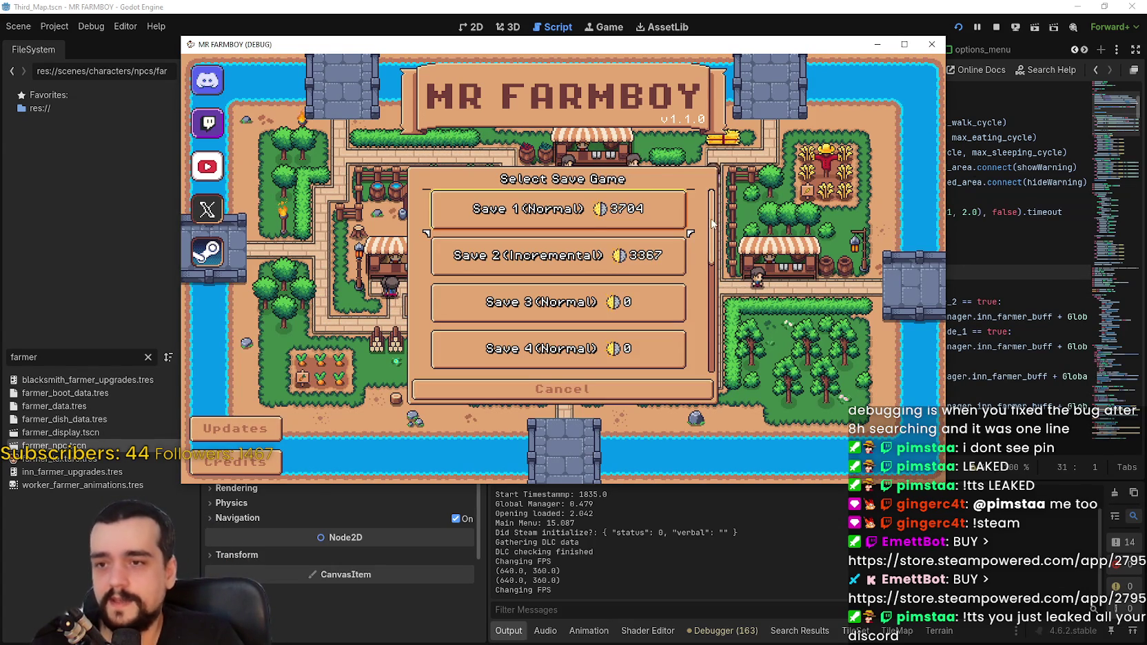
pyautogui.scroll(-6, 558, 268)
pyautogui.click(558, 268)
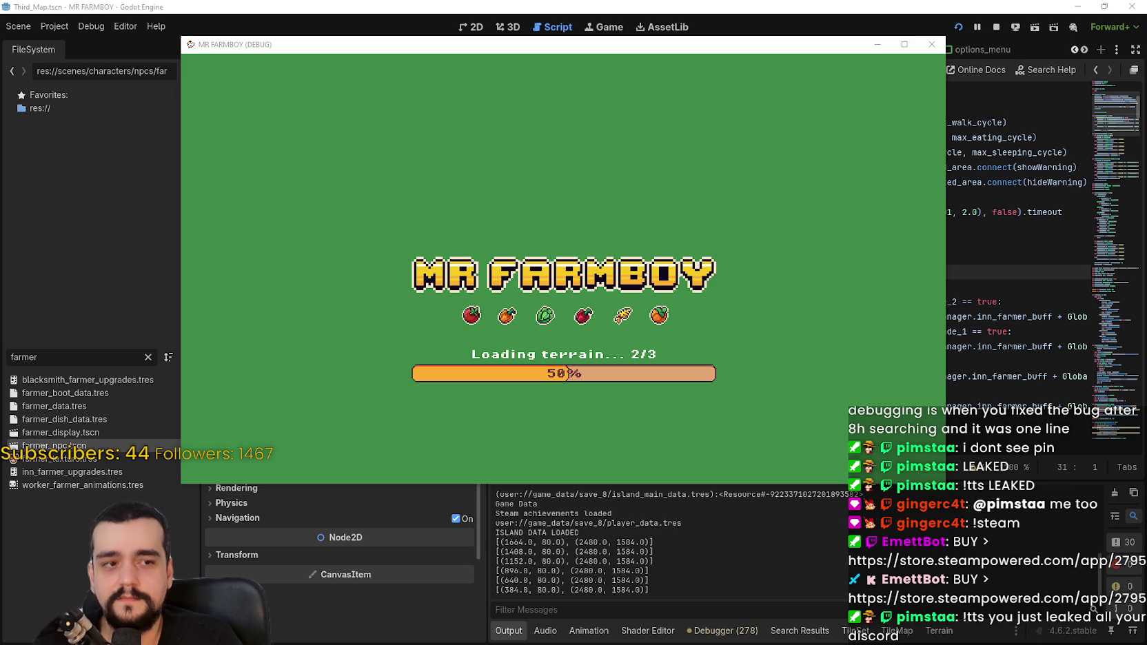
# - Read the bug report message in Discord, then return to the running game
pyautogui.moveTo(1146, 84)
pyautogui.mouseDown()
pyautogui.moveTo(751, 84)
pyautogui.moveTo(517, 35)
pyautogui.mouseUp()
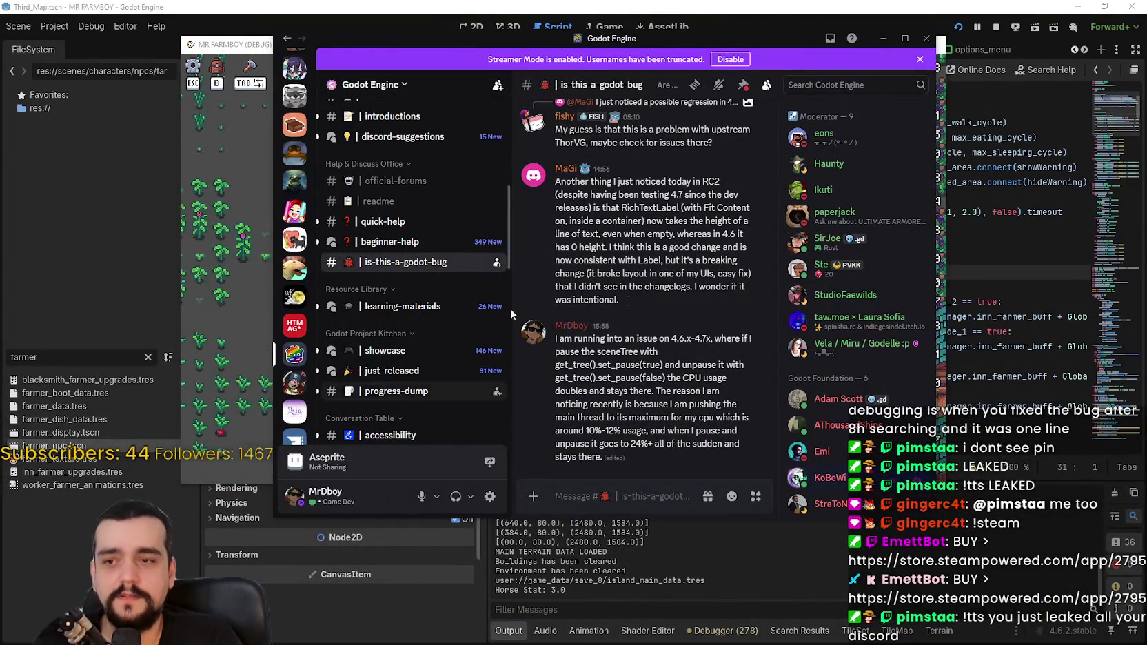
pyautogui.moveTo(596, 342); pyautogui.dragTo(741, 445)
pyautogui.click(707, 96)
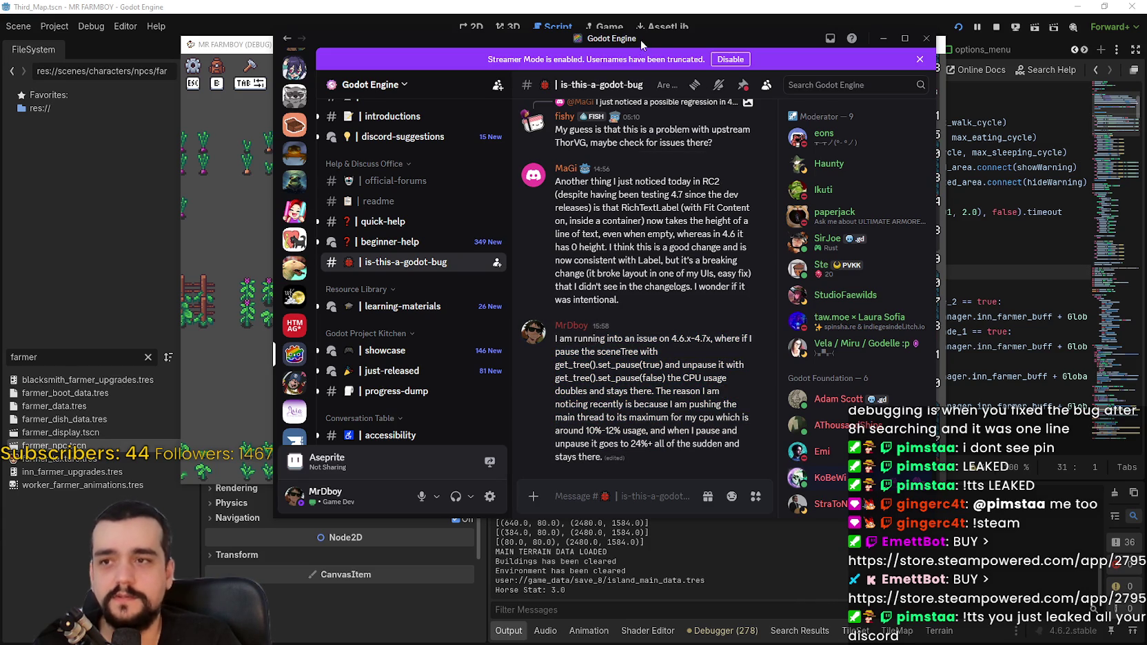
pyautogui.click(883, 38)
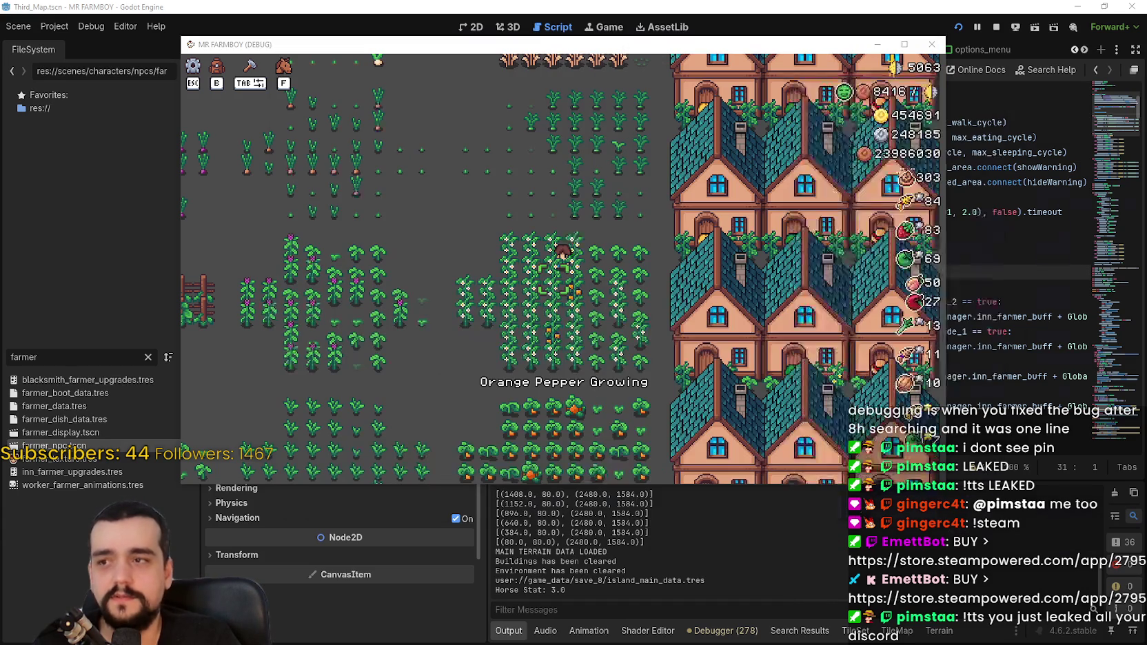
# - Switch to the script editor, bring the game back in front, and open Task Manager
pyautogui.click(1003, 260)
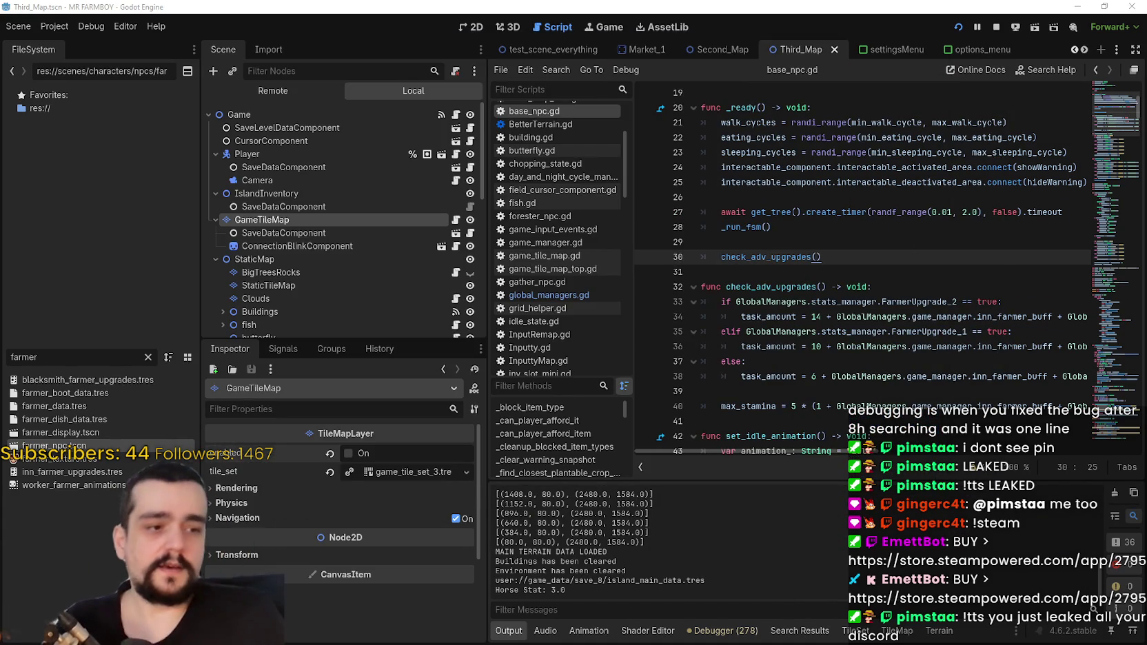
pyautogui.hotkey('alt', 'Tab')
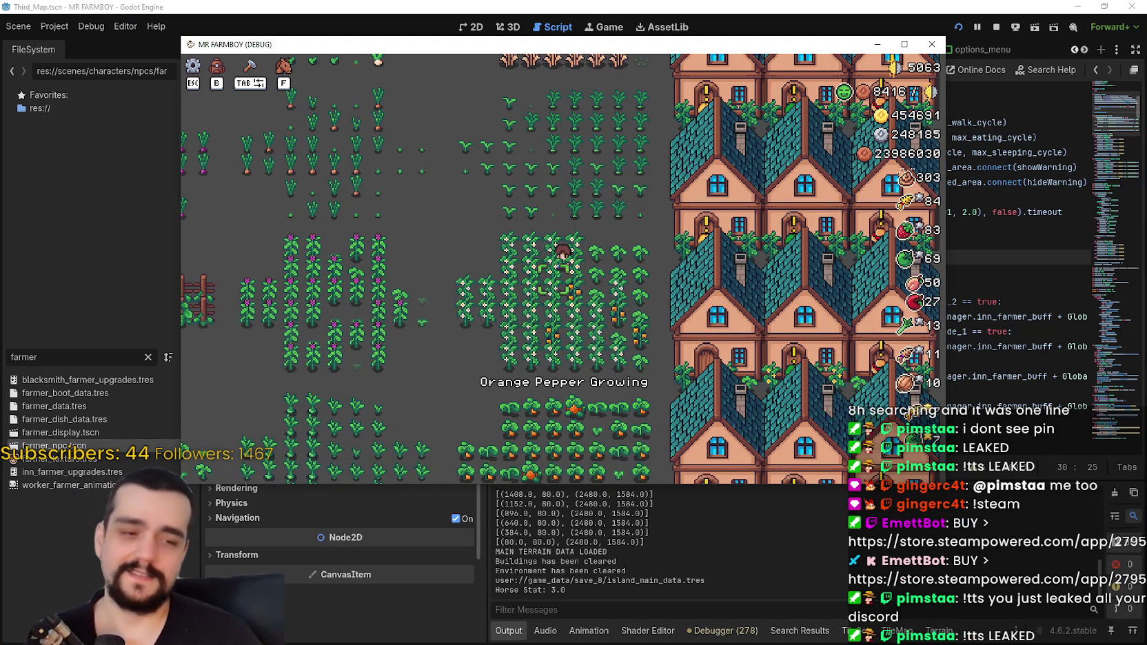
pyautogui.hotkey('ctrl', 'shift', 'Escape')
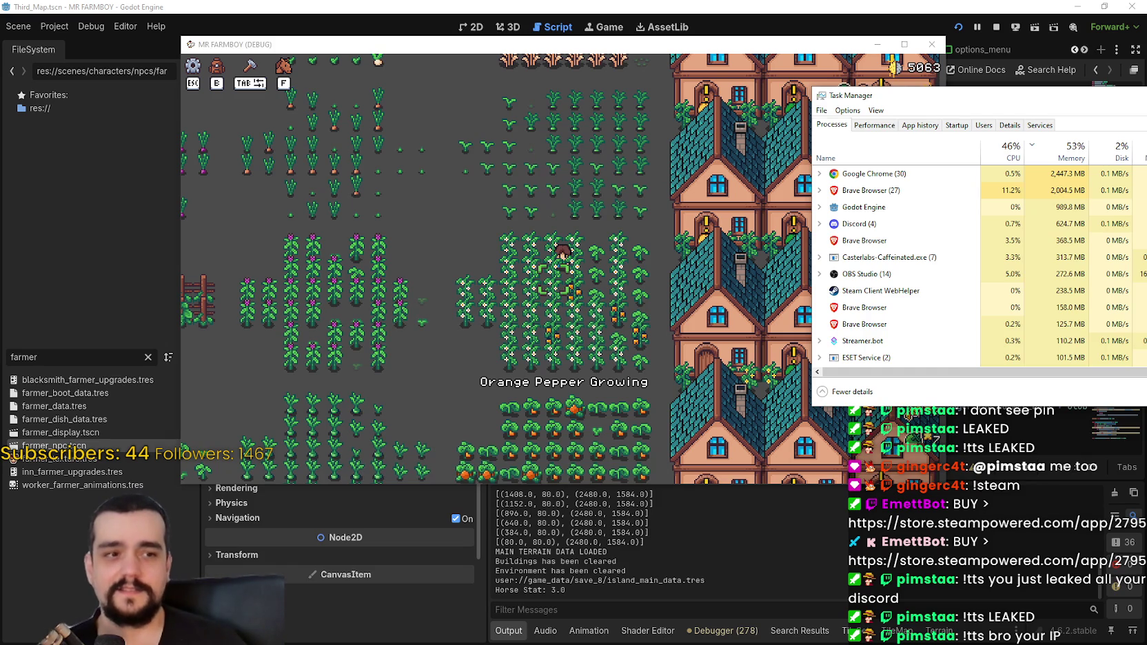
# - Reposition Task Manager beside the game and select the Godot Engine process
pyautogui.hotkey('alt', 'F4')
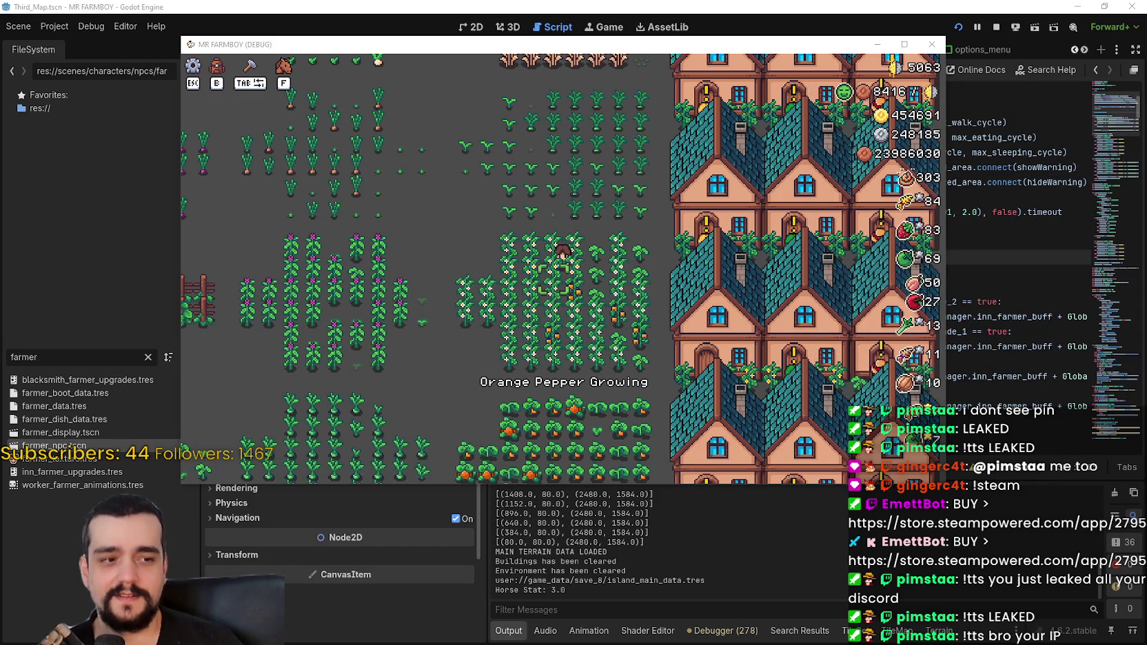
pyautogui.hotkey('ctrl', 'shift', 'Escape')
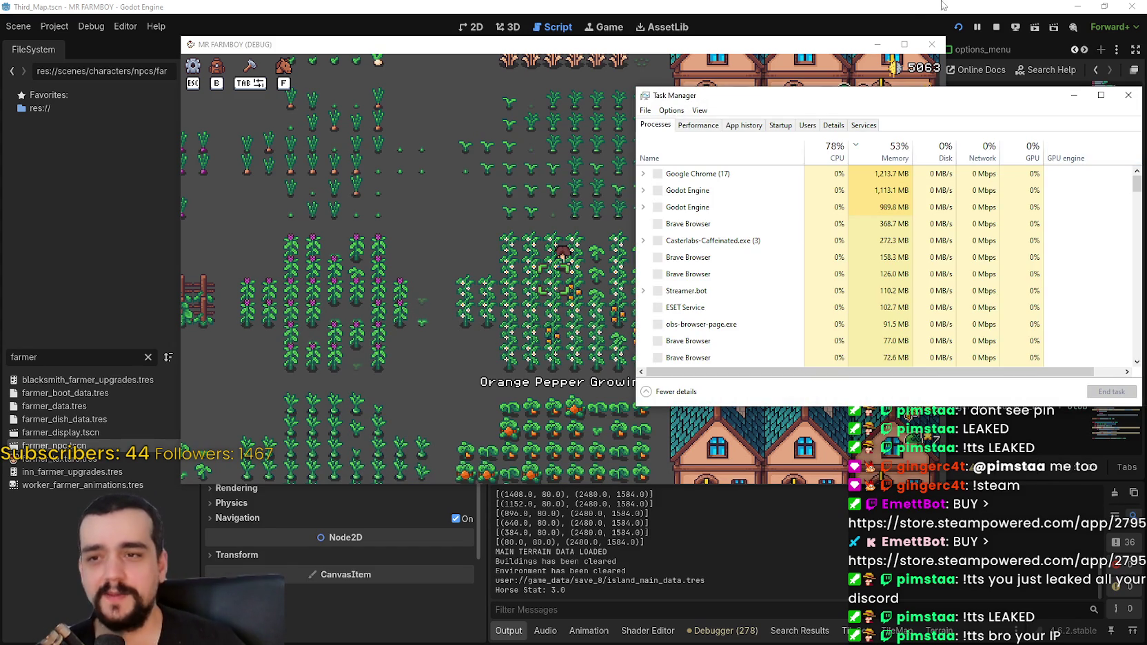
pyautogui.moveTo(774, 91)
pyautogui.mouseDown()
pyautogui.moveTo(812, 74)
pyautogui.moveTo(876, 74)
pyautogui.mouseUp()
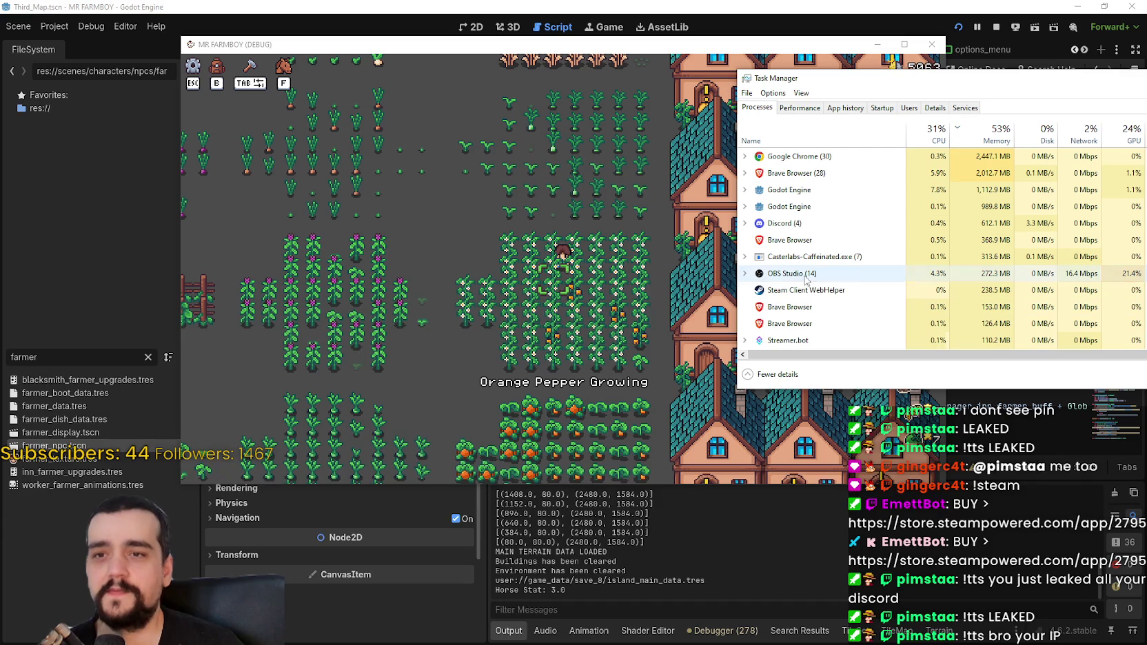
pyautogui.click(772, 189)
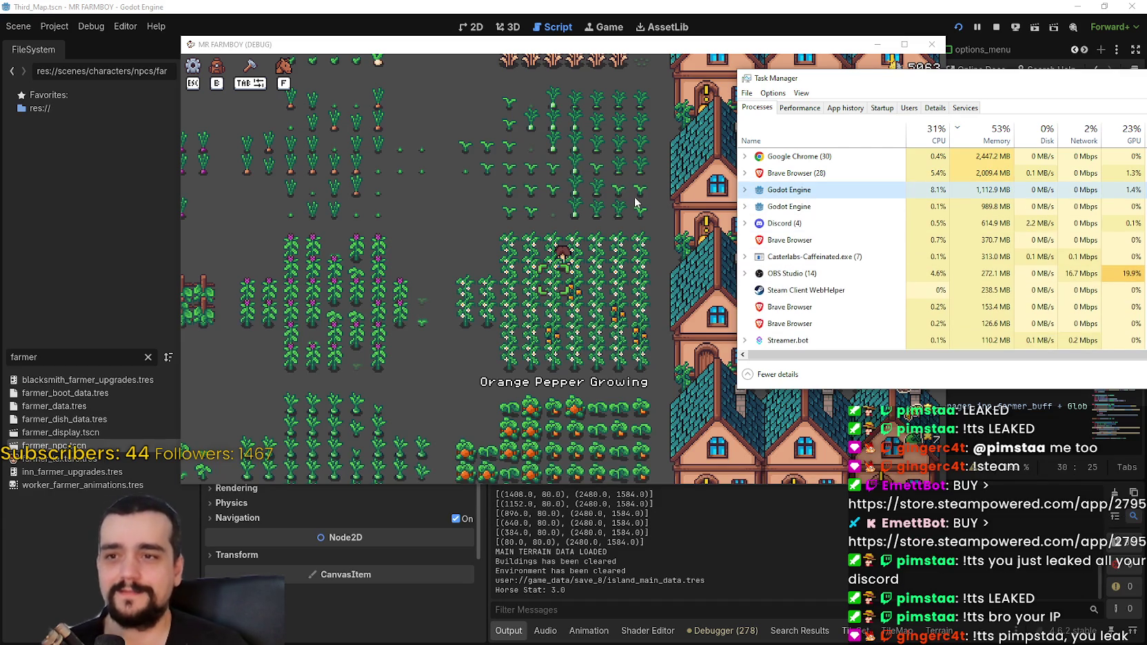
# - Switch to the Godot editor's script view and back to the game window
pyautogui.click(554, 240)
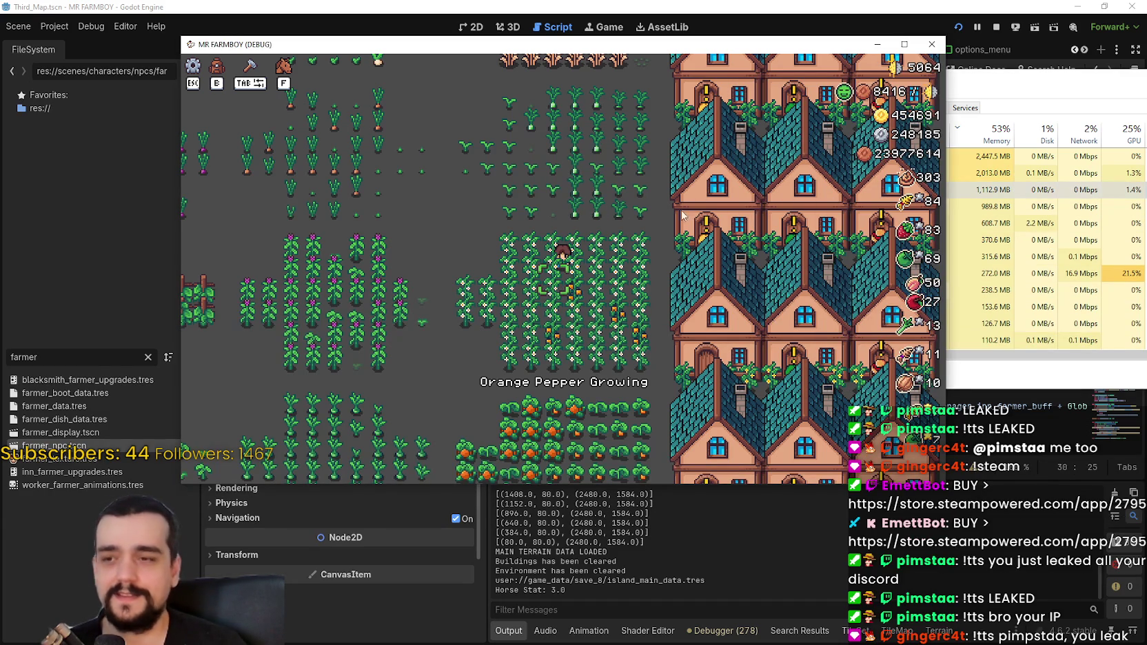
pyautogui.click(979, 70)
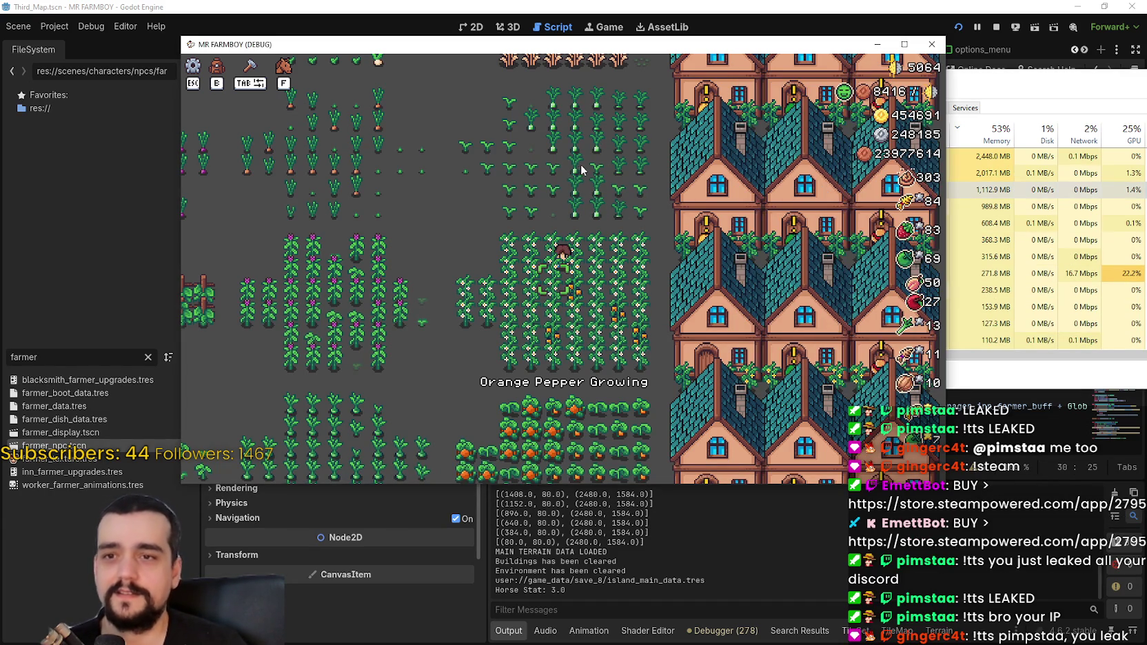
pyautogui.click(979, 71)
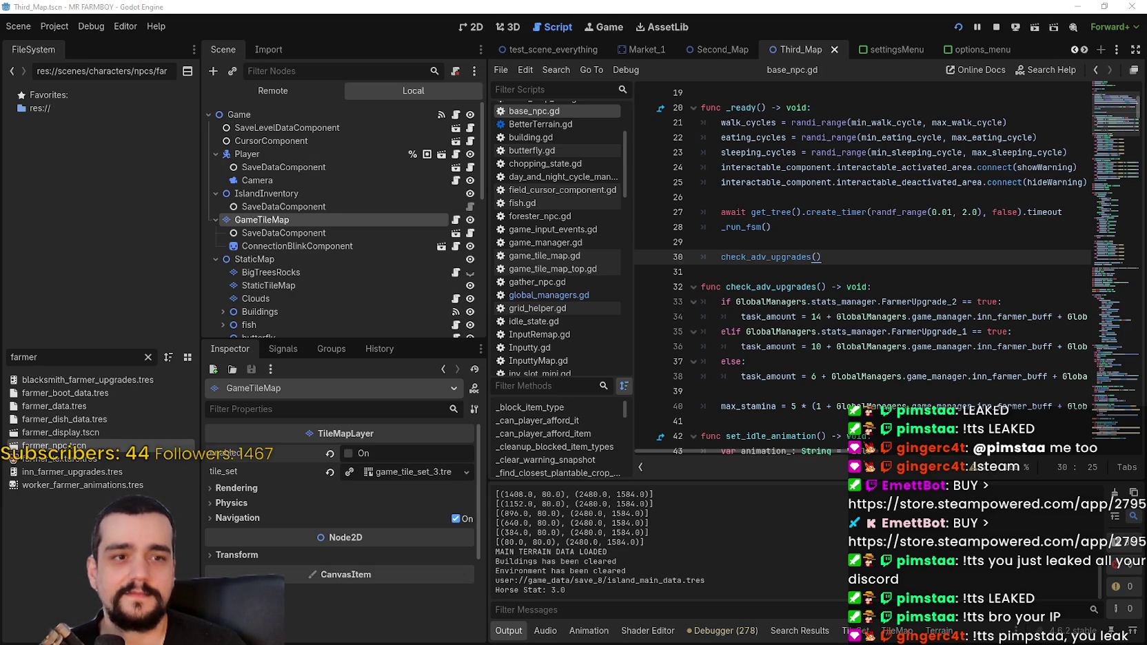
pyautogui.hotkey('alt', 'Tab')
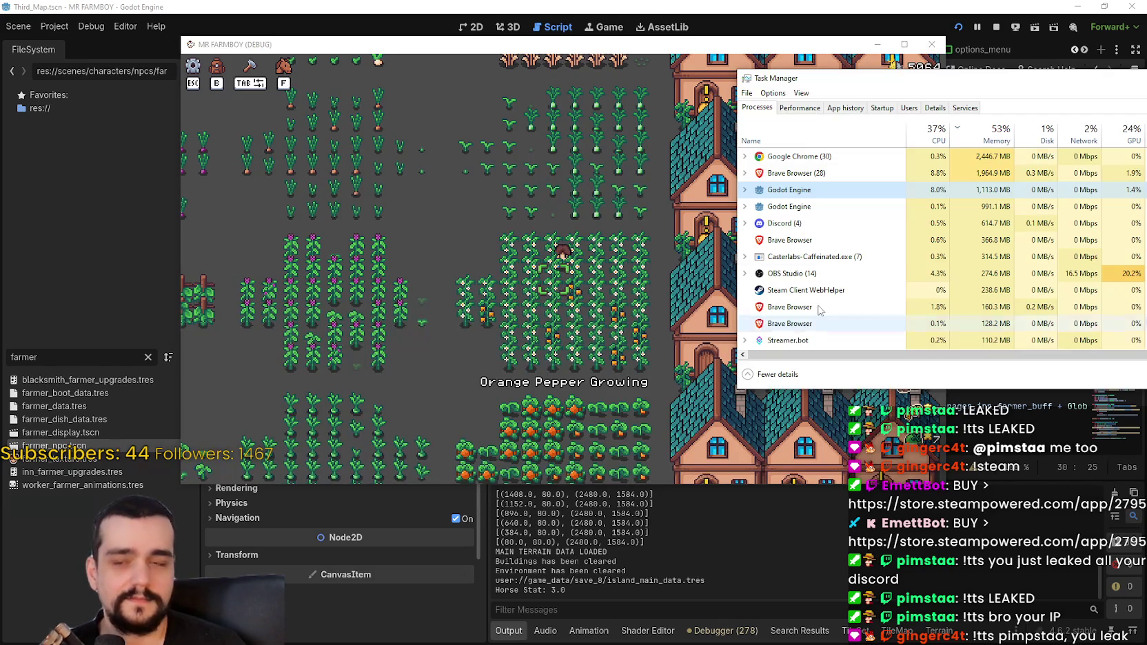
# - Move the game window up-left, toggle its pause menu, and bring Task Manager forward
pyautogui.moveTo(761, 55); pyautogui.dragTo(658, 38)
pyautogui.press('Escape')
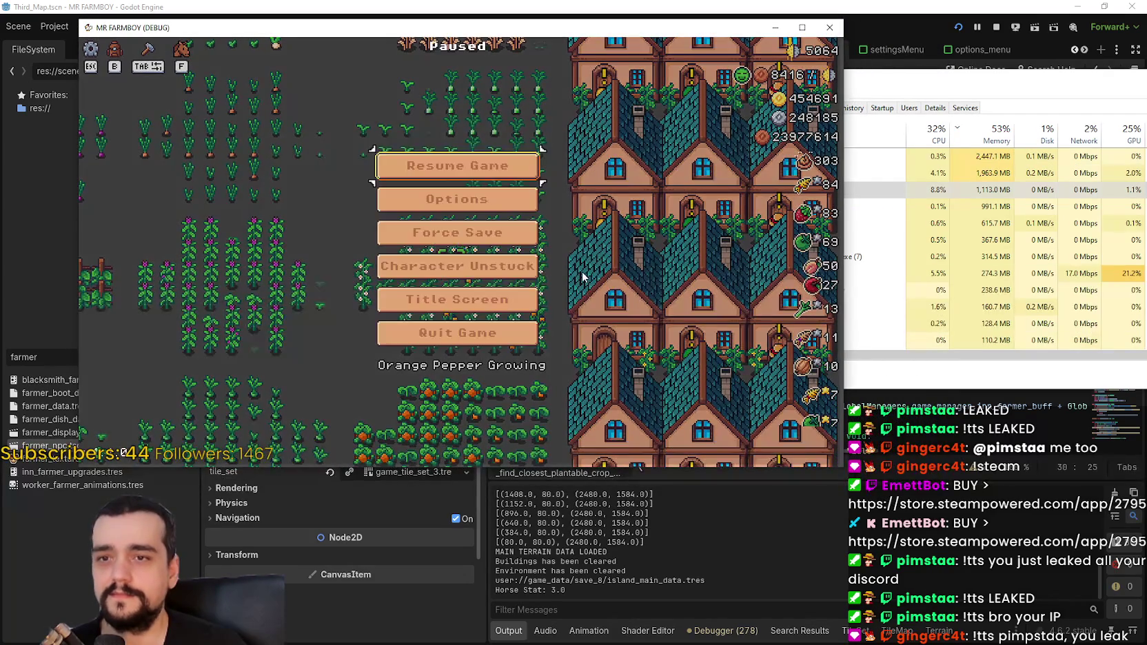
pyautogui.press('Escape')
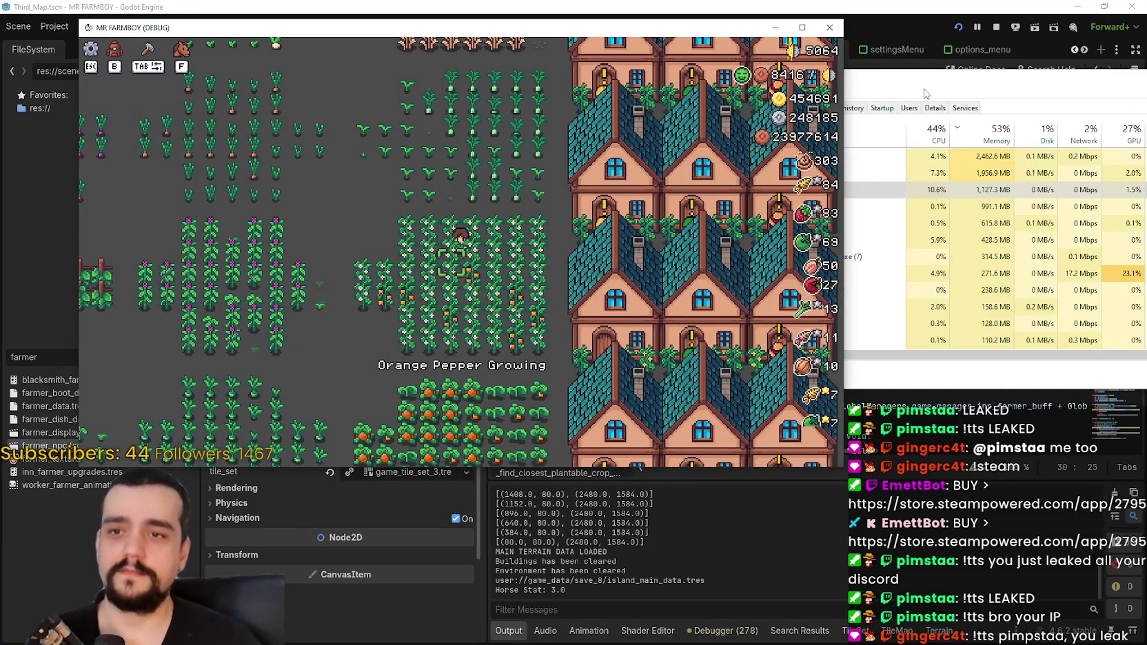
pyautogui.click(923, 87)
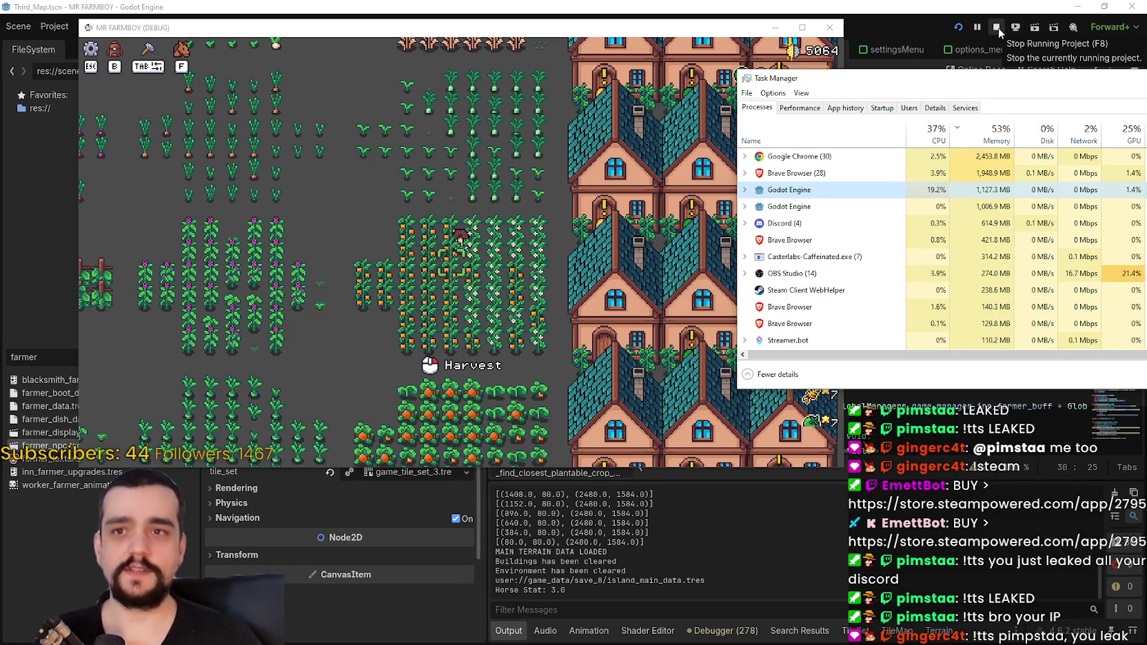
# - Stop the running game and select the StaticTileMap layer, ticking its Enabled box
pyautogui.click(998, 29)
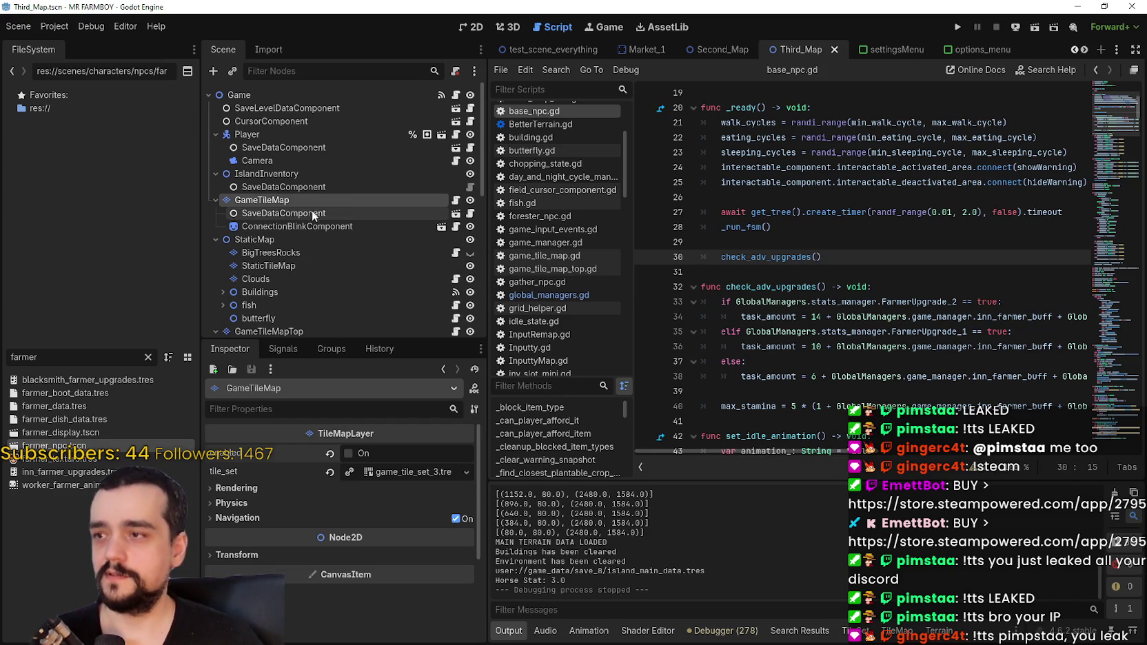
pyautogui.click(354, 452)
pyautogui.scroll(-1, 360, 269)
pyautogui.click(304, 235)
pyautogui.click(349, 453)
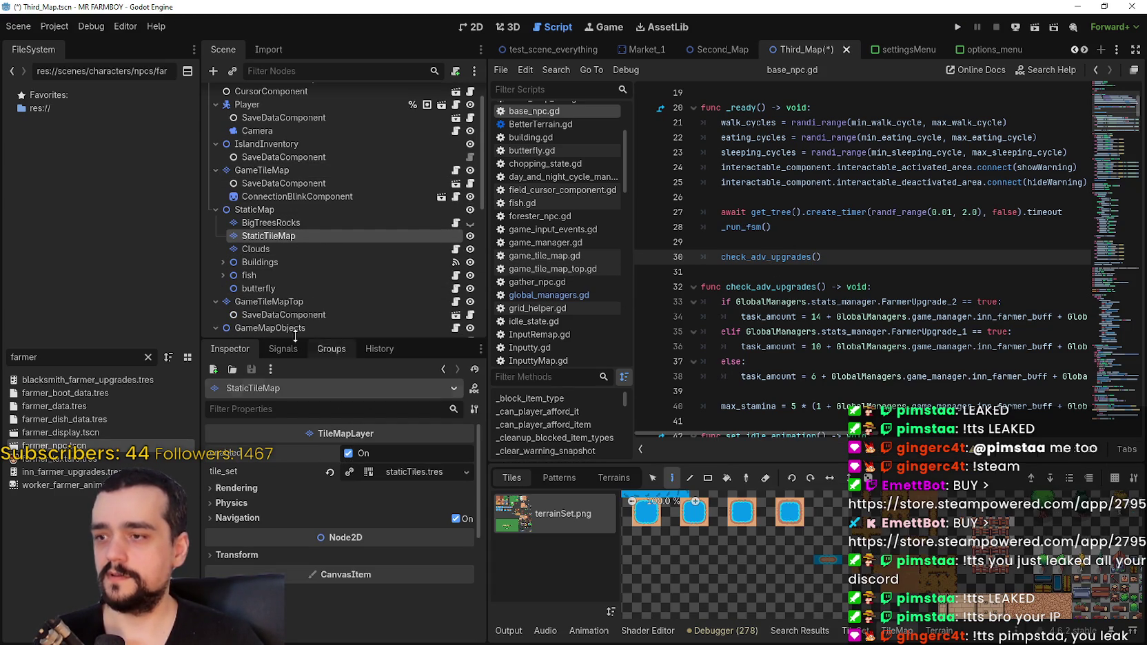
# - Inspect the Clouds and GameTileMapTop layers' settings in the Inspector
pyautogui.click(281, 250)
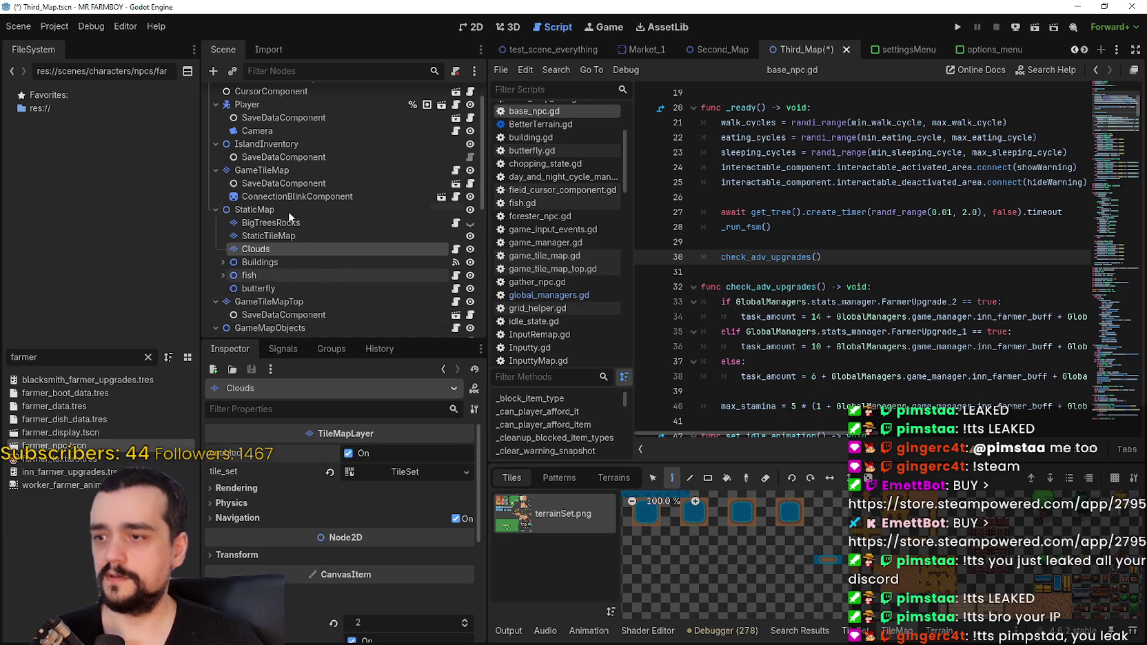
pyautogui.scroll(-2, 308, 218)
pyautogui.click(276, 241)
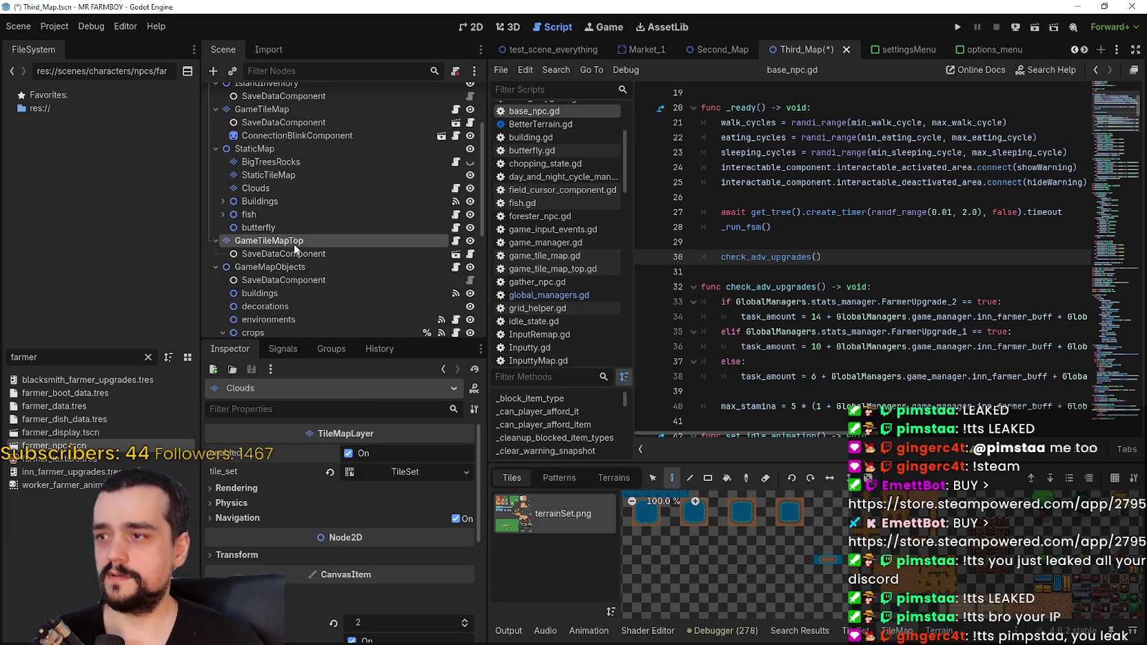
pyautogui.click(377, 454)
pyautogui.scroll(-2, 361, 266)
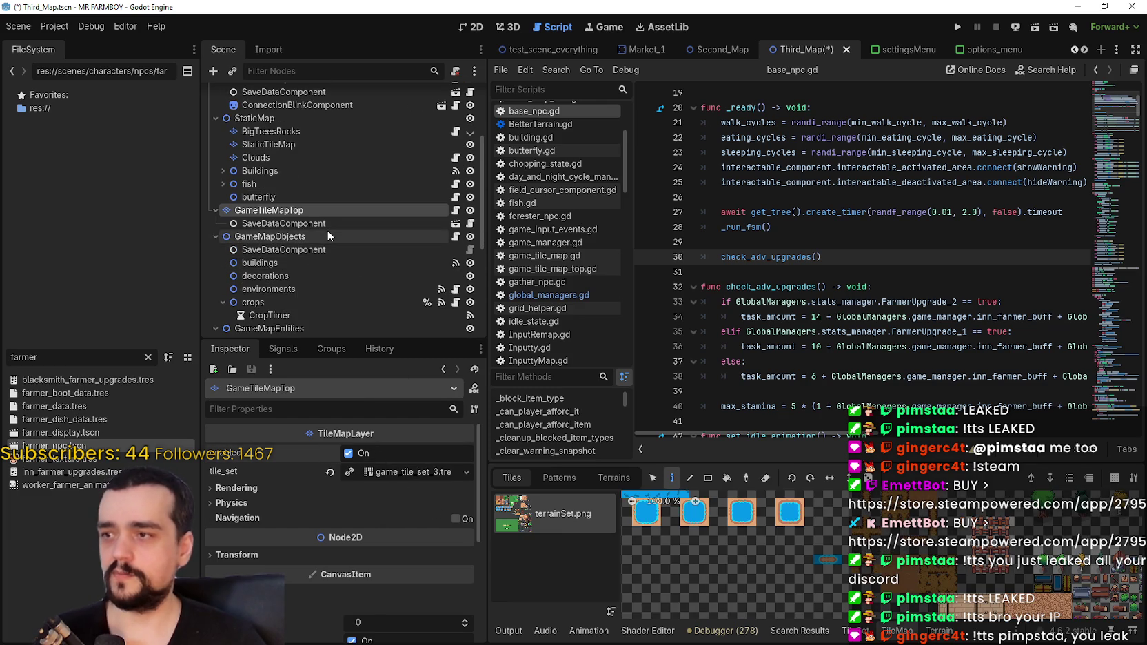
pyautogui.scroll(-3, 326, 229)
pyautogui.scroll(-1, 329, 237)
pyautogui.scroll(8, 334, 249)
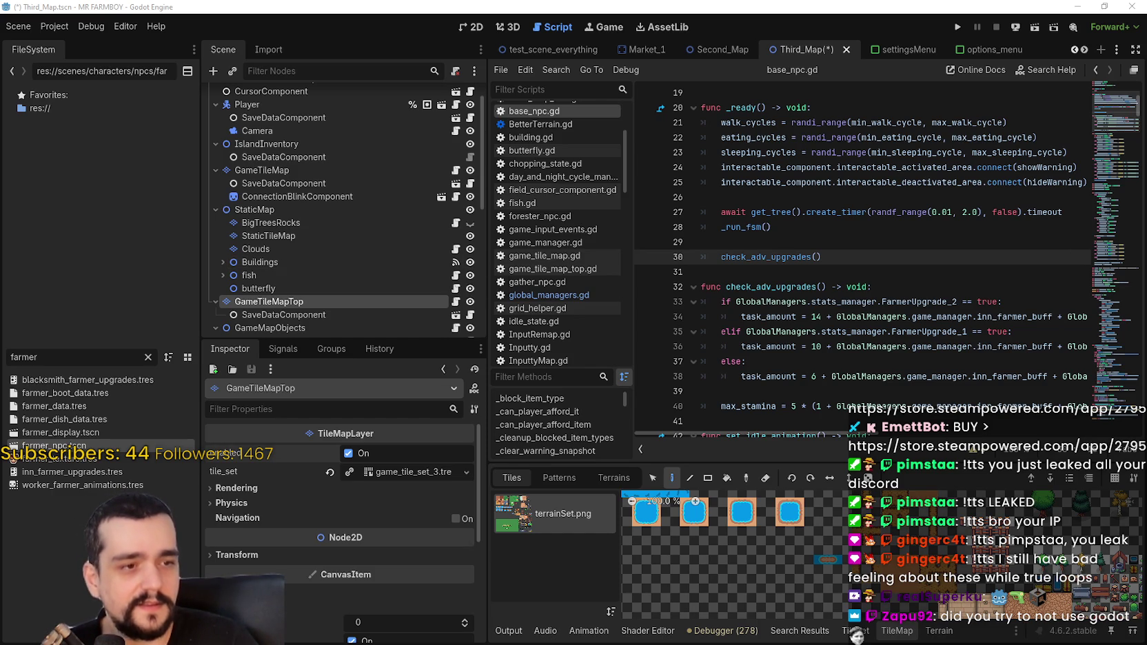
# - Save the Third_Map scene with Ctrl+S and scroll through the Scene dock
pyautogui.click(816, 195)
pyautogui.hotkey('ctrl', 's')
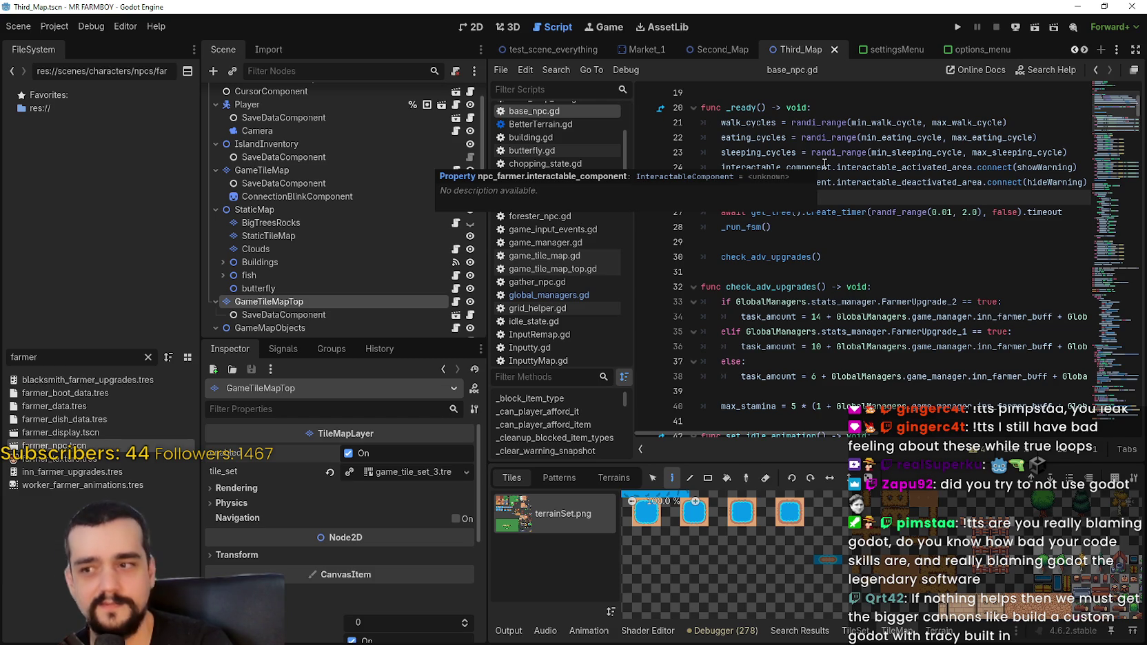
pyautogui.scroll(-3, 289, 273)
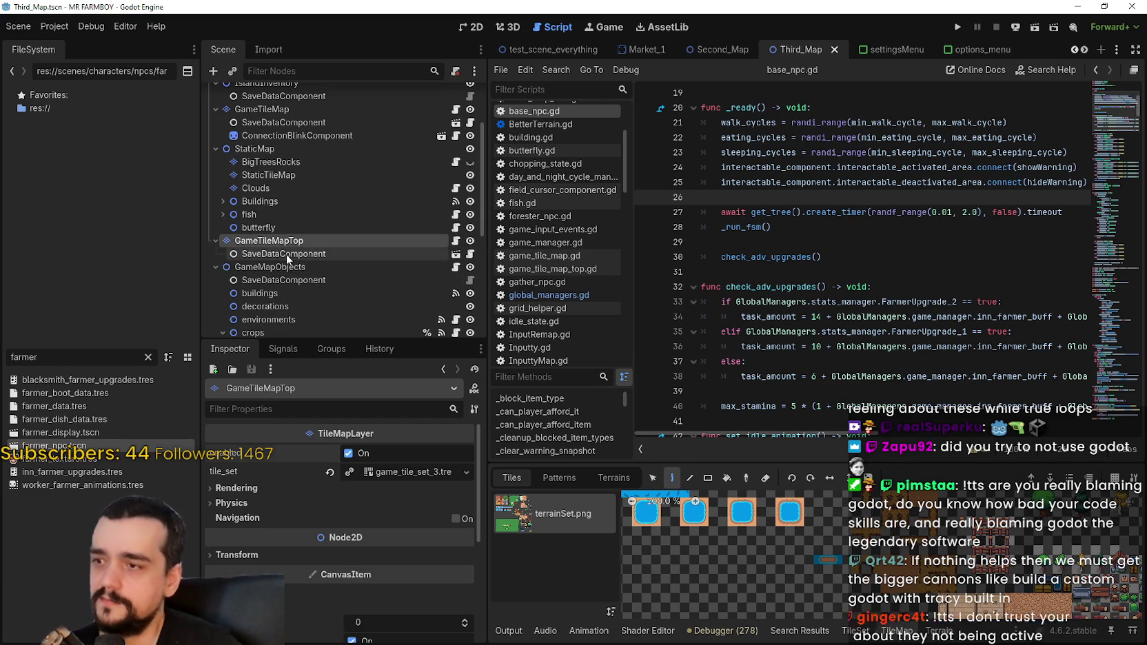
pyautogui.scroll(-3, 289, 273)
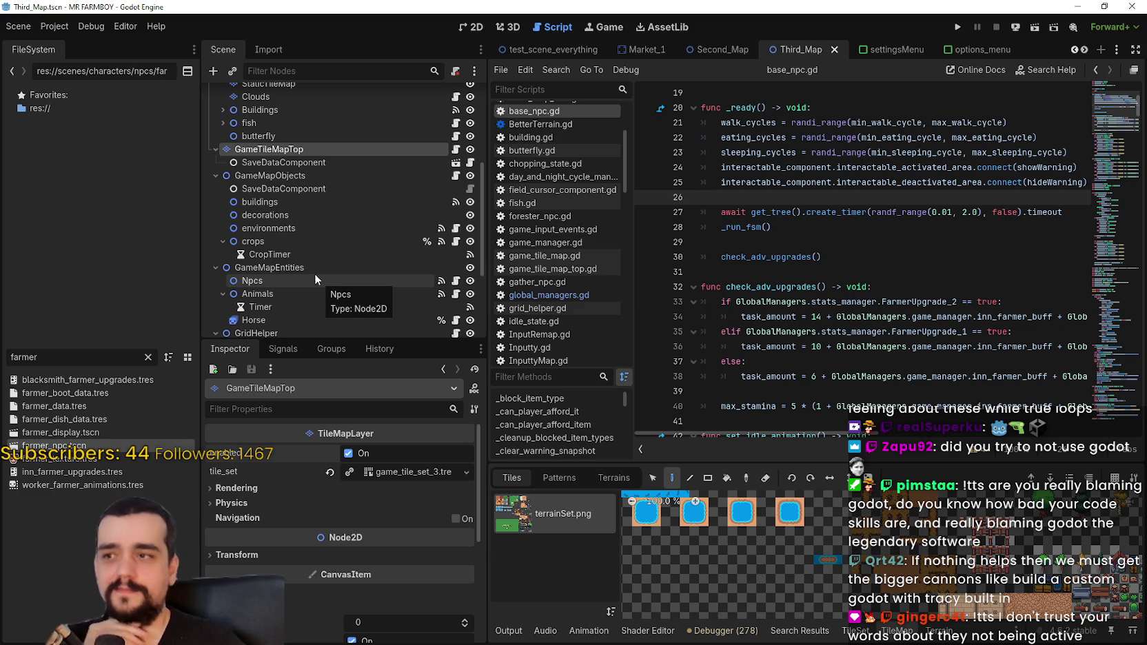
pyautogui.scroll(2, 326, 247)
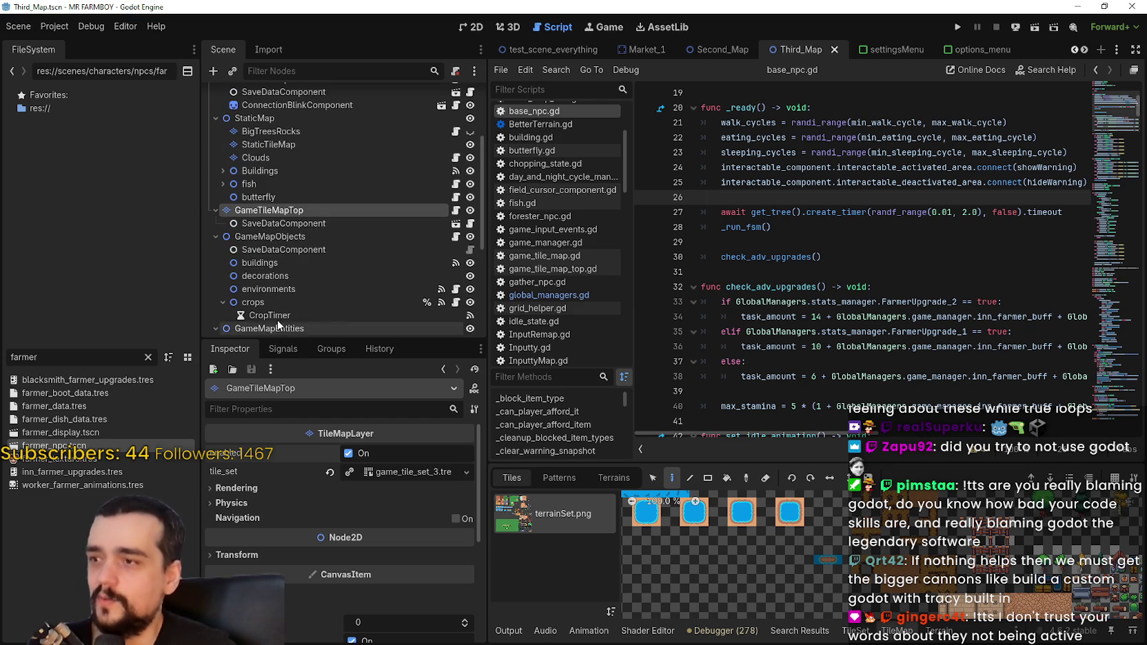
pyautogui.scroll(3, 297, 301)
pyautogui.scroll(1, 332, 267)
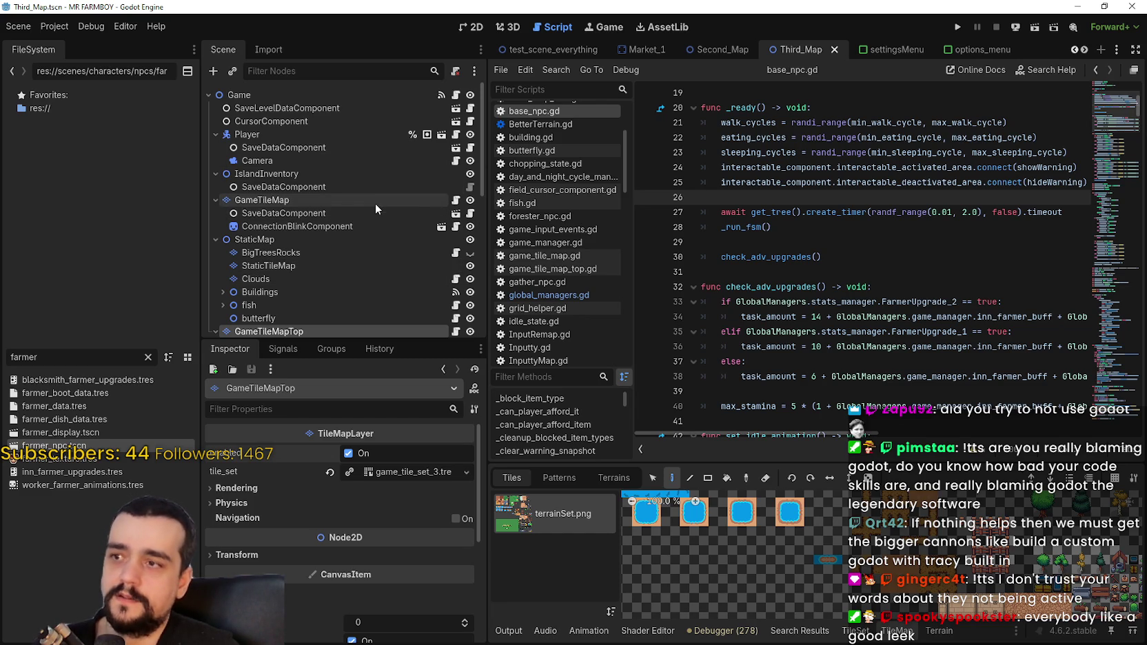
# - Inspect the GameTileMap, Clouds and GameTileMapTop nodes in the Inspector
pyautogui.click(375, 203)
pyautogui.click(318, 278)
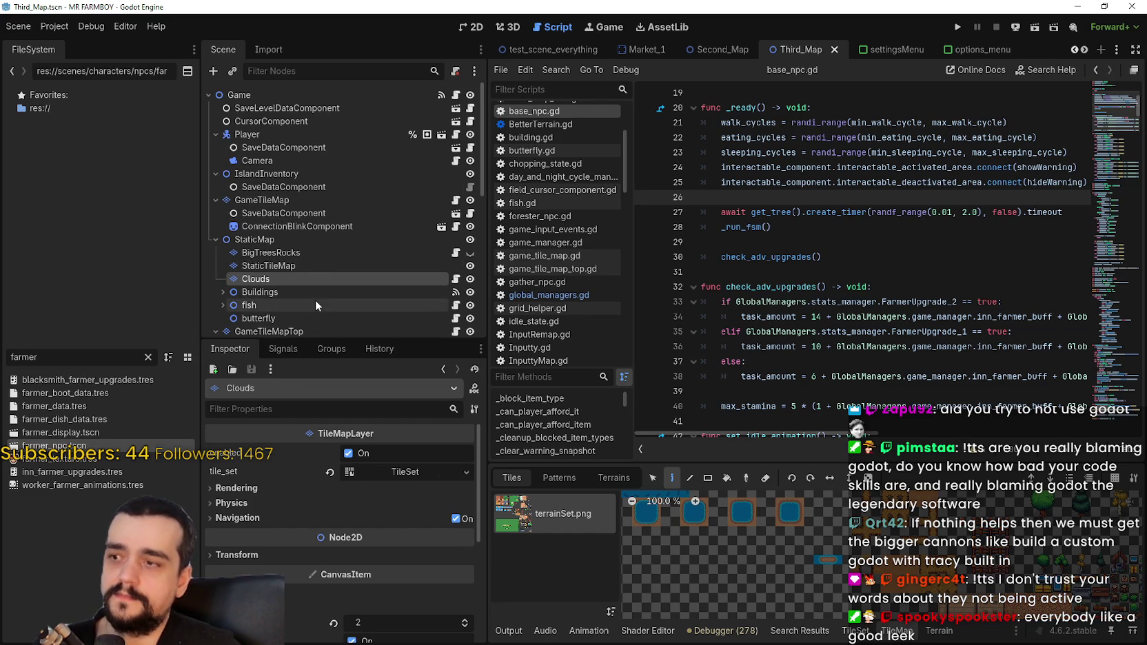
pyautogui.scroll(-3, 316, 295)
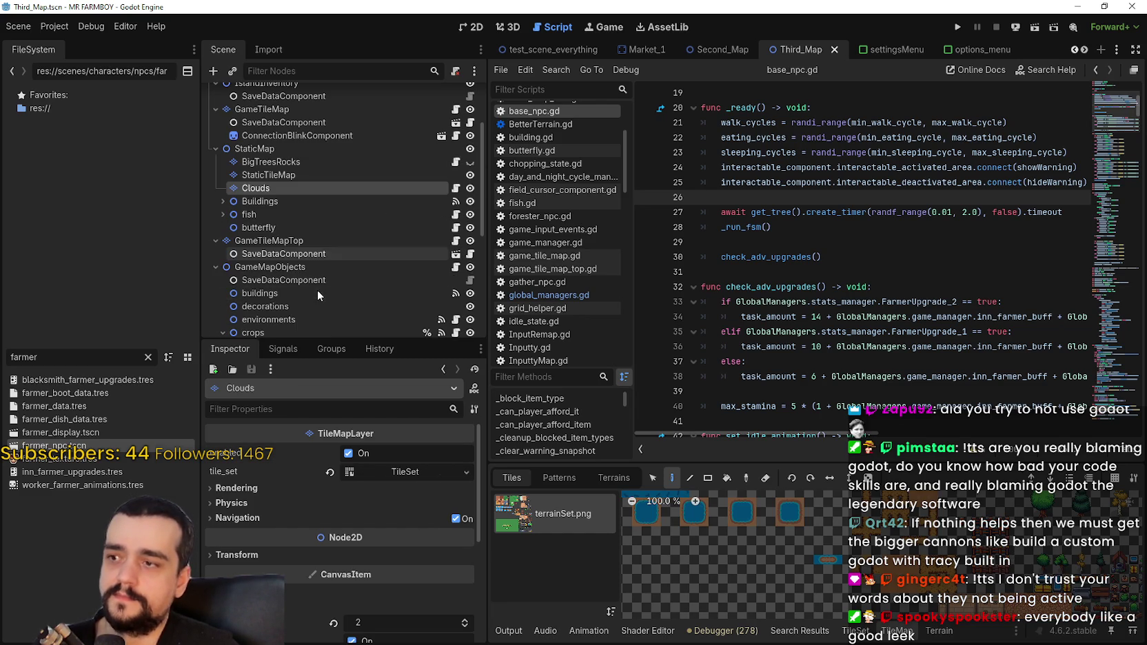
pyautogui.click(316, 243)
pyautogui.scroll(-4, 349, 308)
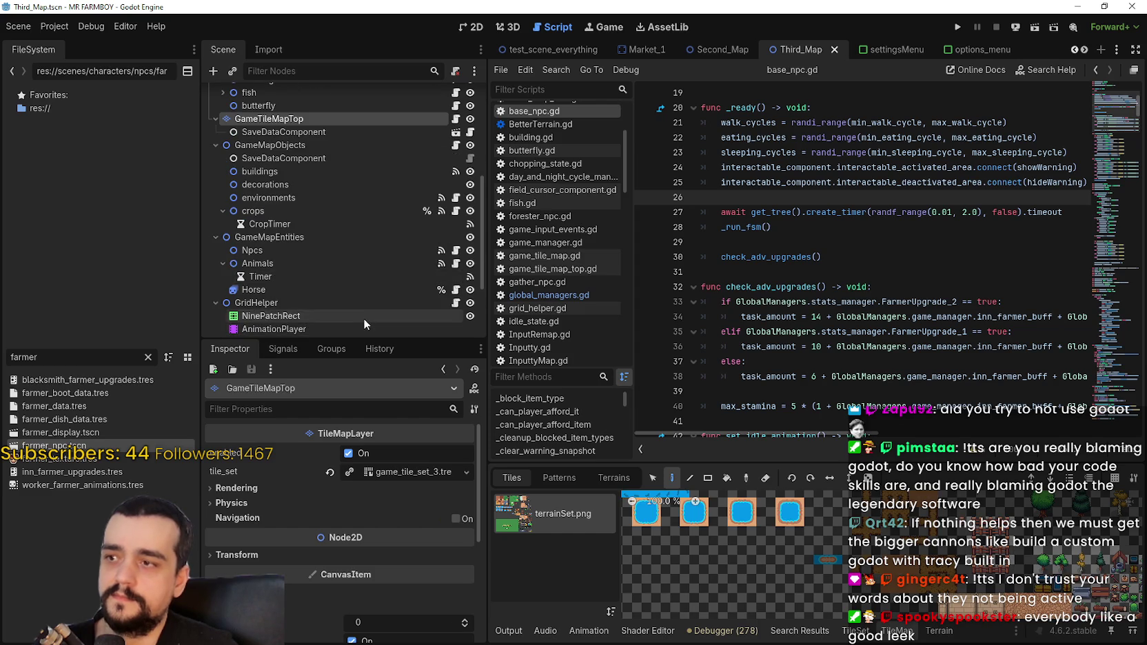
pyautogui.scroll(-1, 363, 319)
pyautogui.scroll(2, 363, 316)
pyautogui.scroll(6, 362, 311)
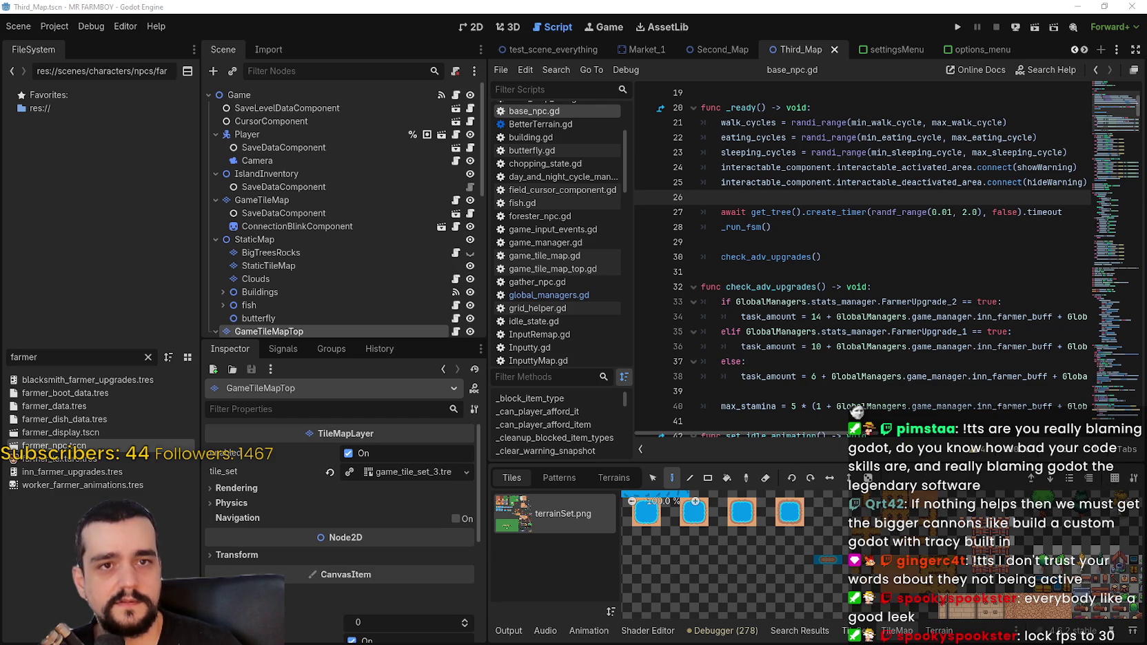
# - Open Task Manager and relaunch the Mr Farmboy project
pyautogui.click(791, 268)
pyautogui.click(799, 240)
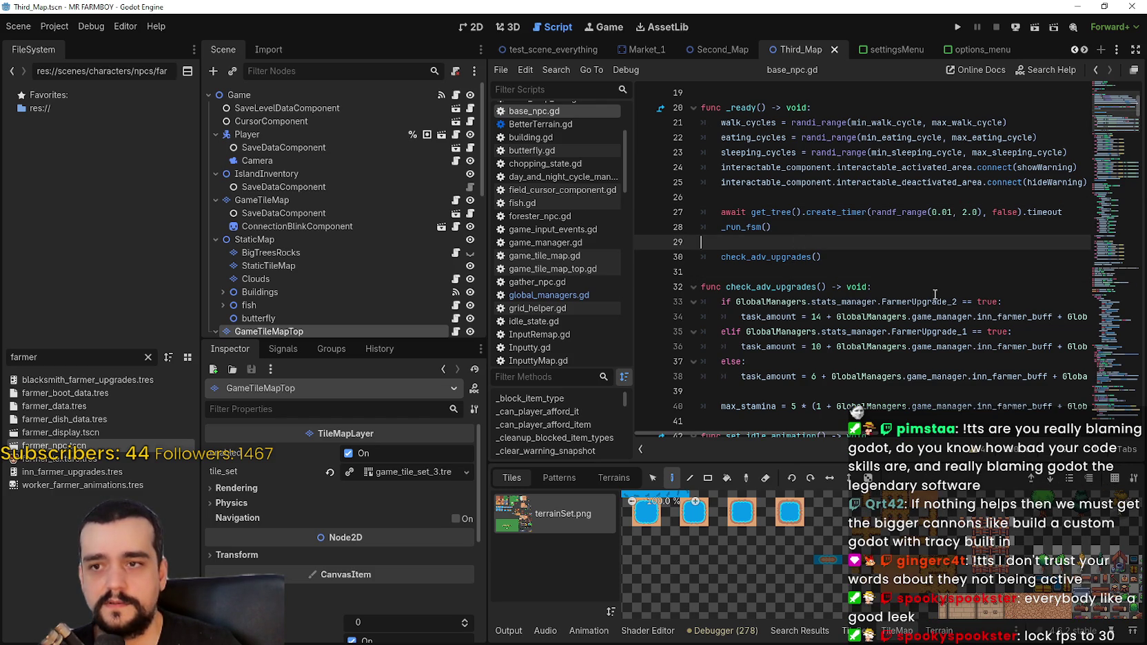
pyautogui.hotkey('ctrl', 'shift', 'Escape')
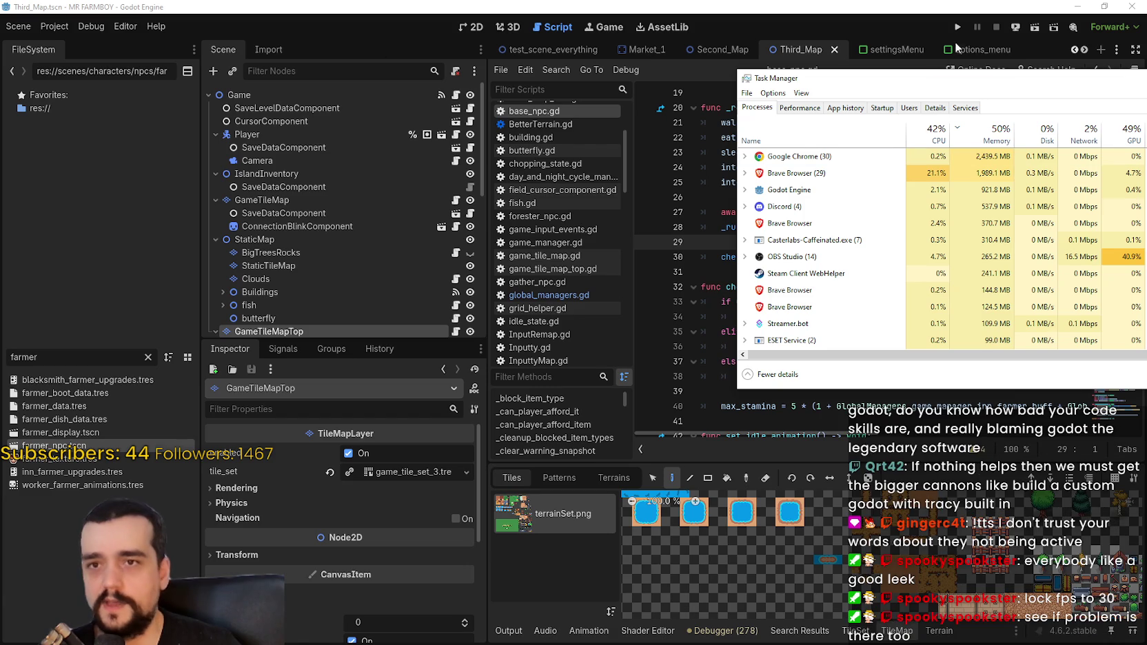
pyautogui.click(957, 32)
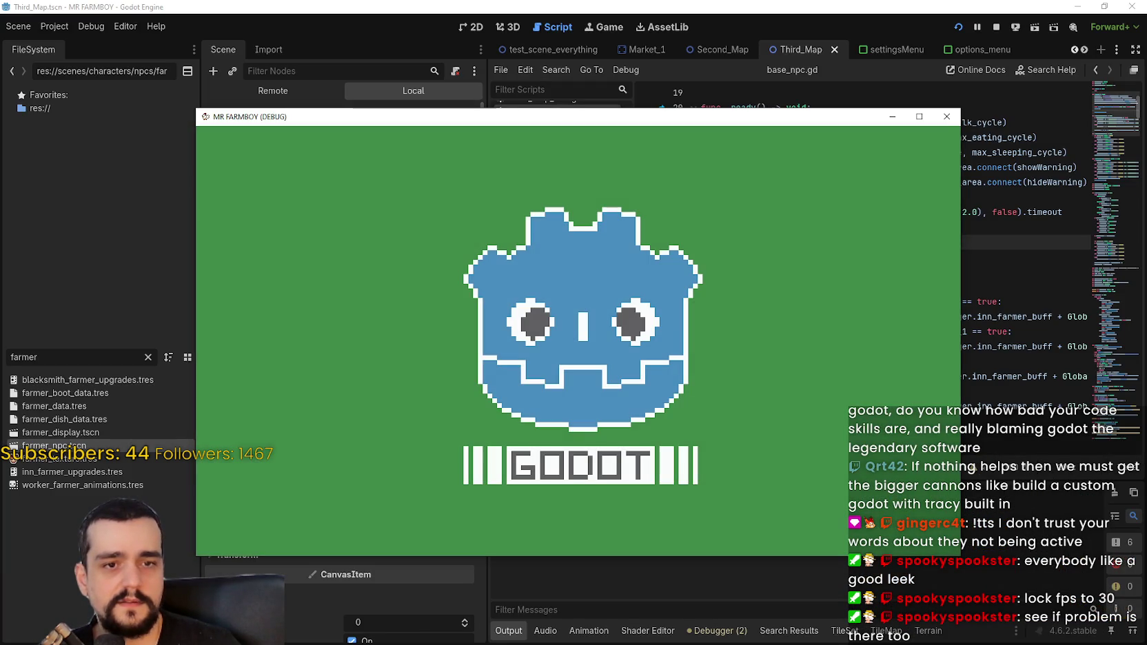
# - Arrange the game window top-left with Task Manager's process list beside it
pyautogui.hotkey('ctrl', 'shift', 'Escape')
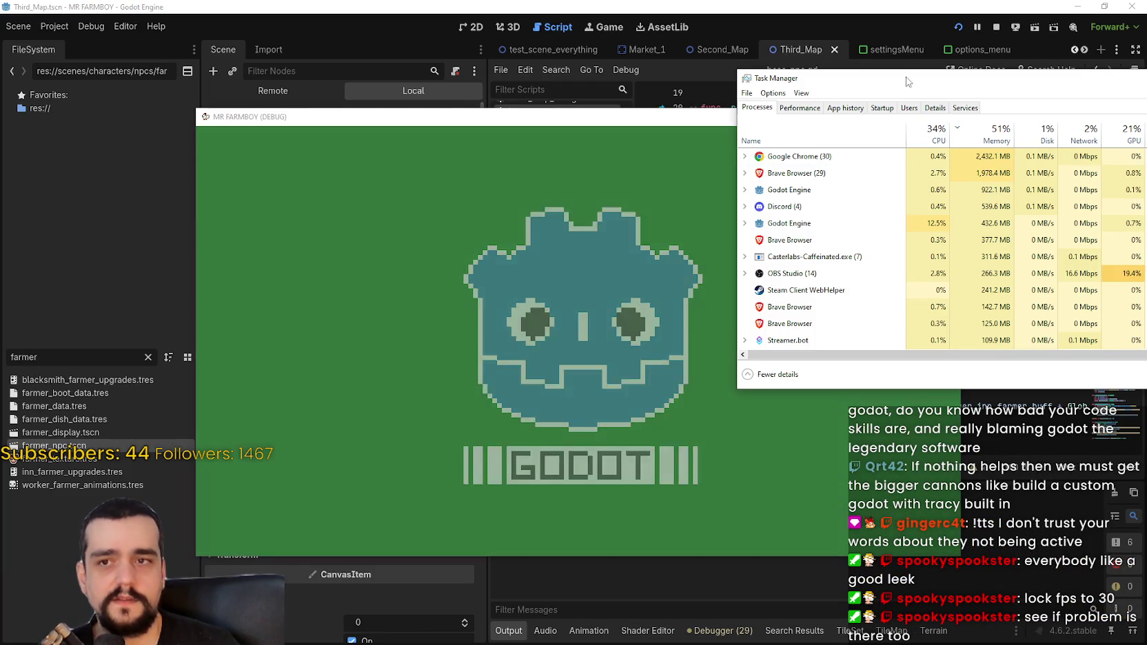
pyautogui.moveTo(912, 88); pyautogui.dragTo(1128, 102)
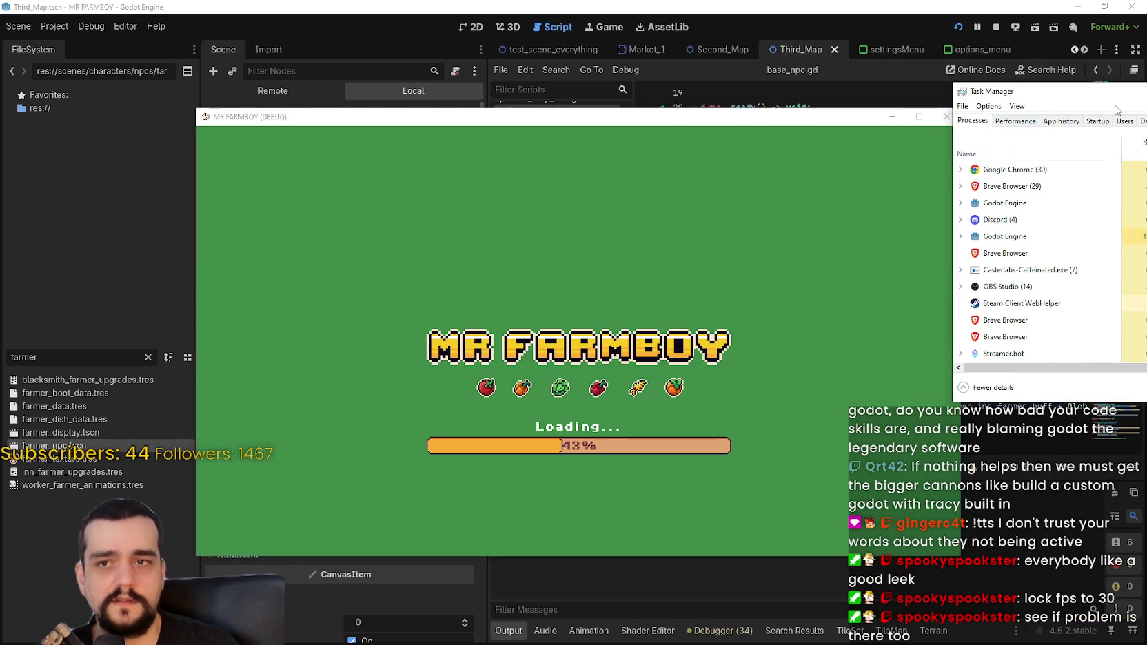
pyautogui.moveTo(873, 122); pyautogui.dragTo(721, 42)
pyautogui.moveTo(1014, 99)
pyautogui.mouseDown()
pyautogui.moveTo(1008, 76)
pyautogui.moveTo(851, 72)
pyautogui.mouseUp()
pyautogui.click(416, 366)
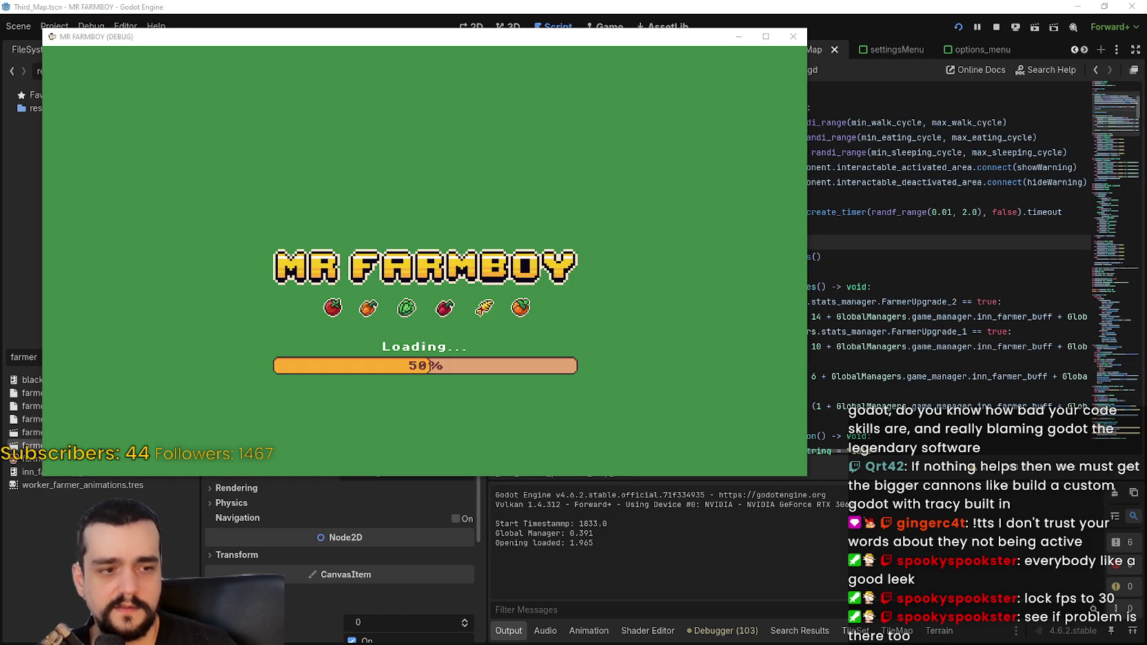
pyautogui.hotkey('ctrl', 'shift', 'Escape')
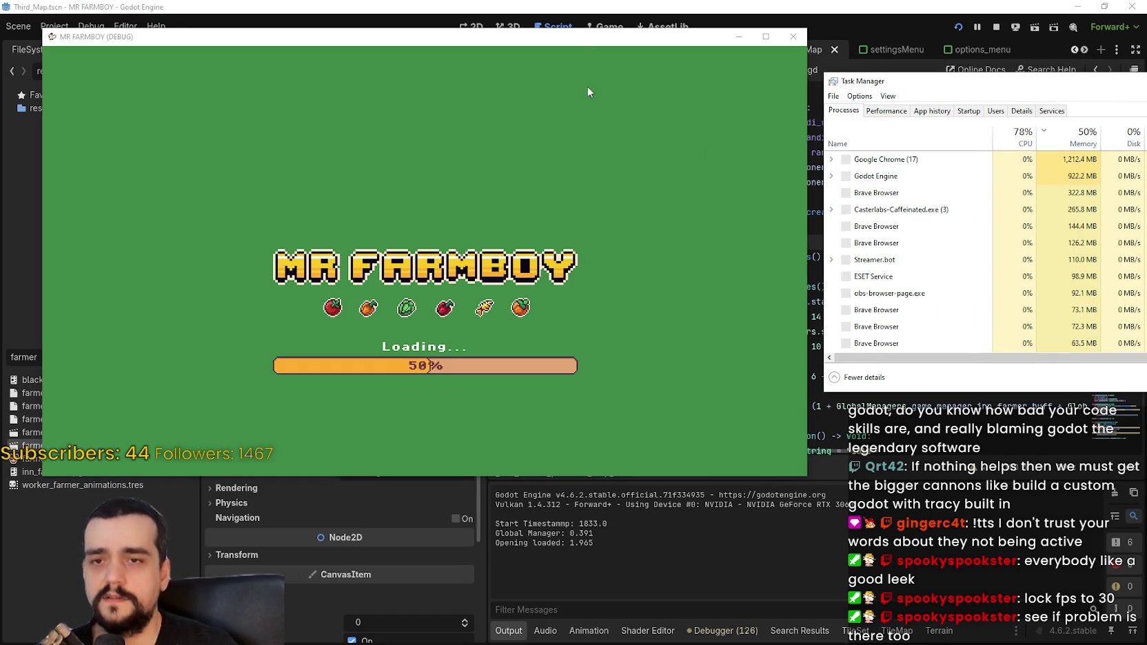
pyautogui.moveTo(564, 44); pyautogui.dragTo(597, 27)
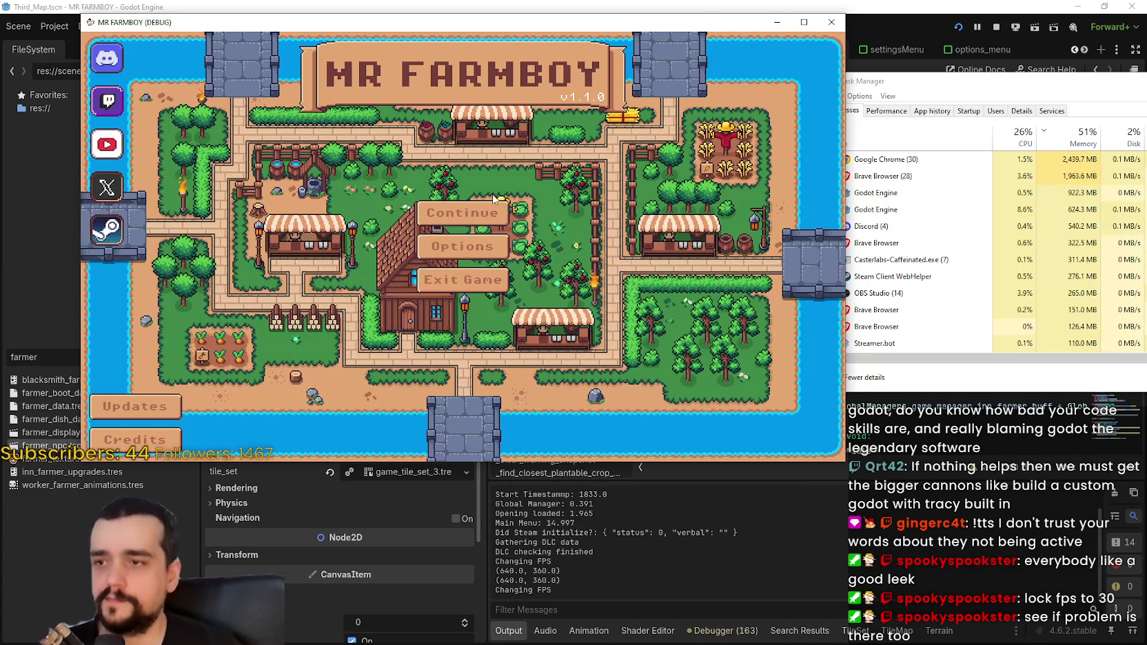
# - In the game's Options, disable VSync and lower the FPS limit
pyautogui.click(491, 247)
pyautogui.click(413, 339)
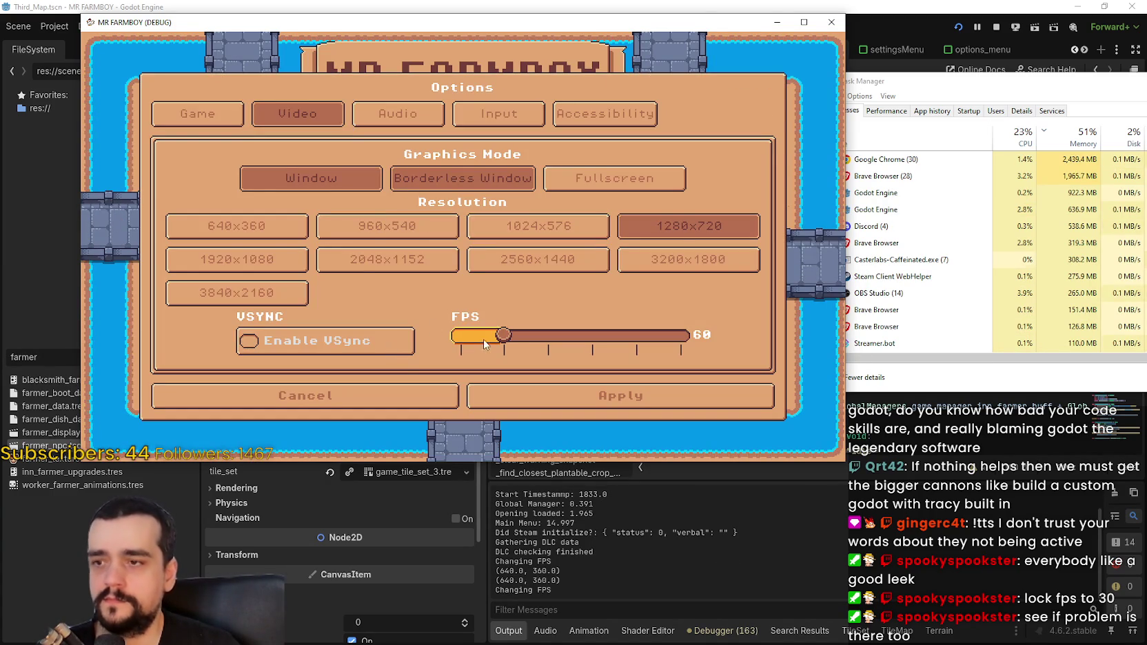
pyautogui.click(476, 347)
pyautogui.press('Escape')
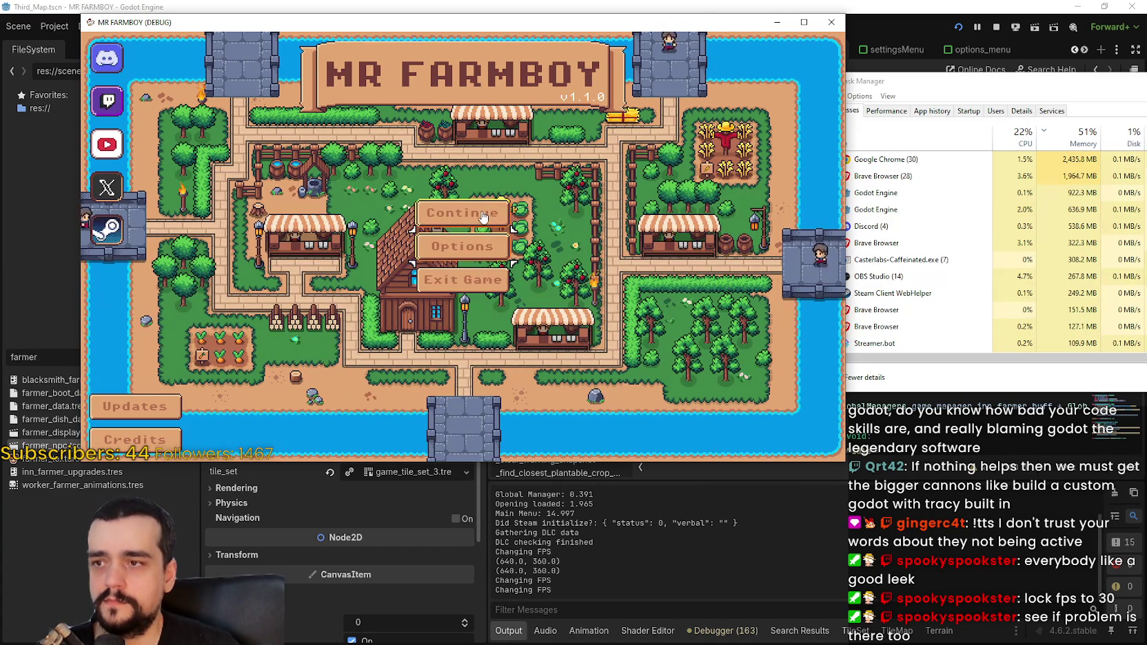
# - Continue the game and load Save 8 from the save list
pyautogui.click(482, 214)
pyautogui.scroll(-6, 482, 241)
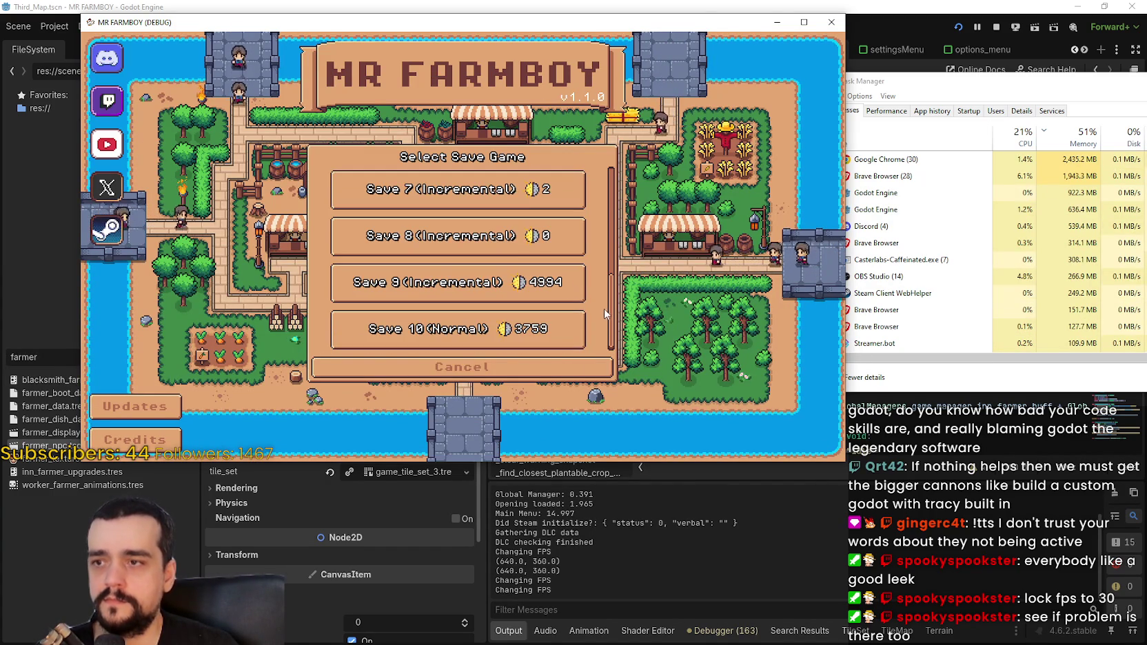
pyautogui.click(481, 252)
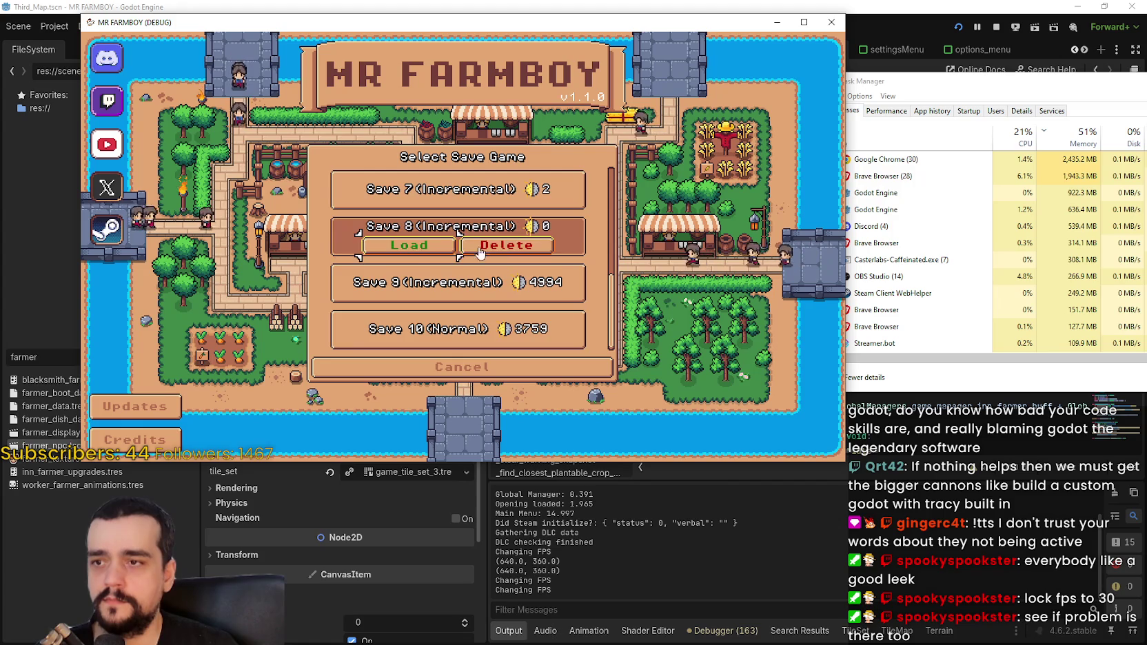
pyautogui.click(414, 248)
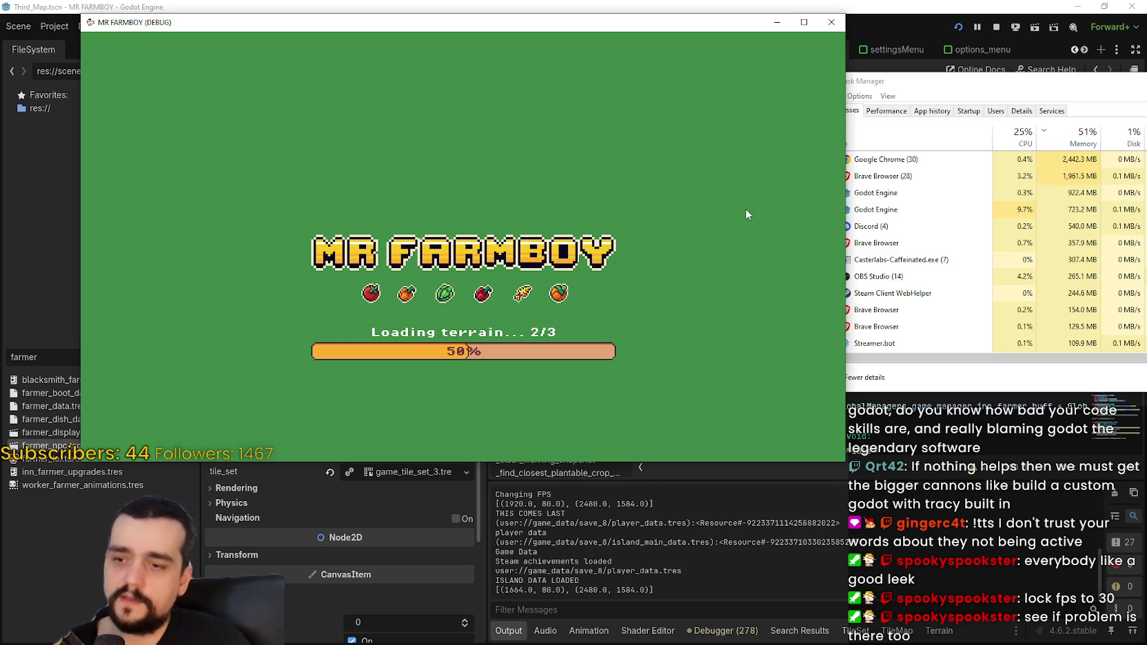
pyautogui.click(724, 630)
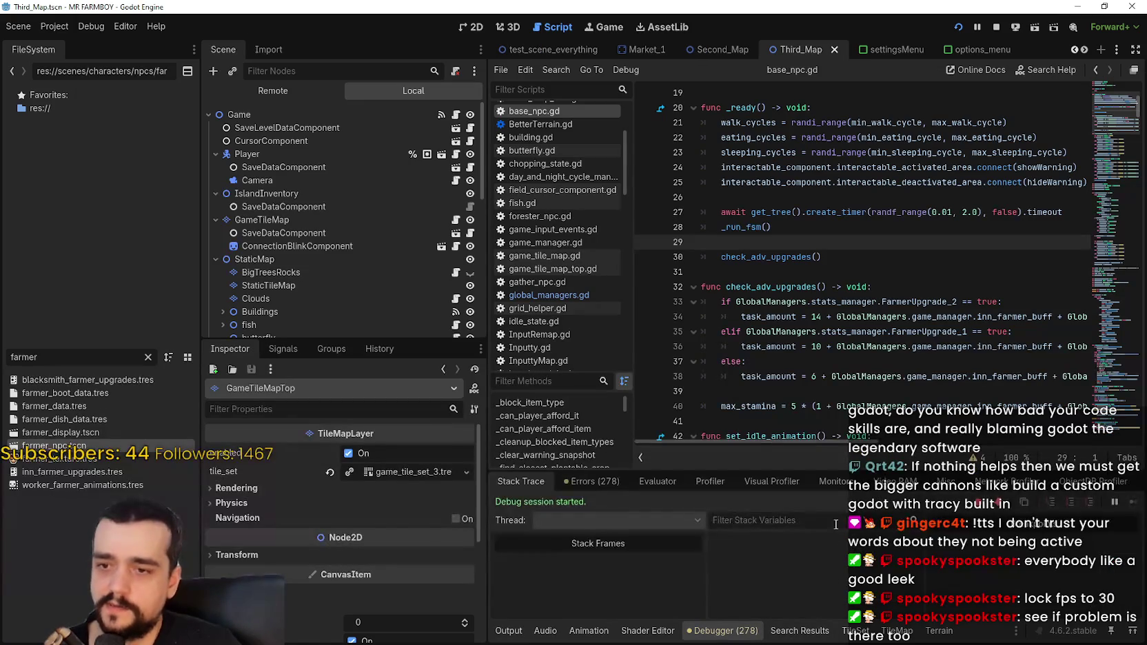
# - Show the Debugger's Monitors, then put the game in front with Task Manager beside it
pyautogui.click(836, 481)
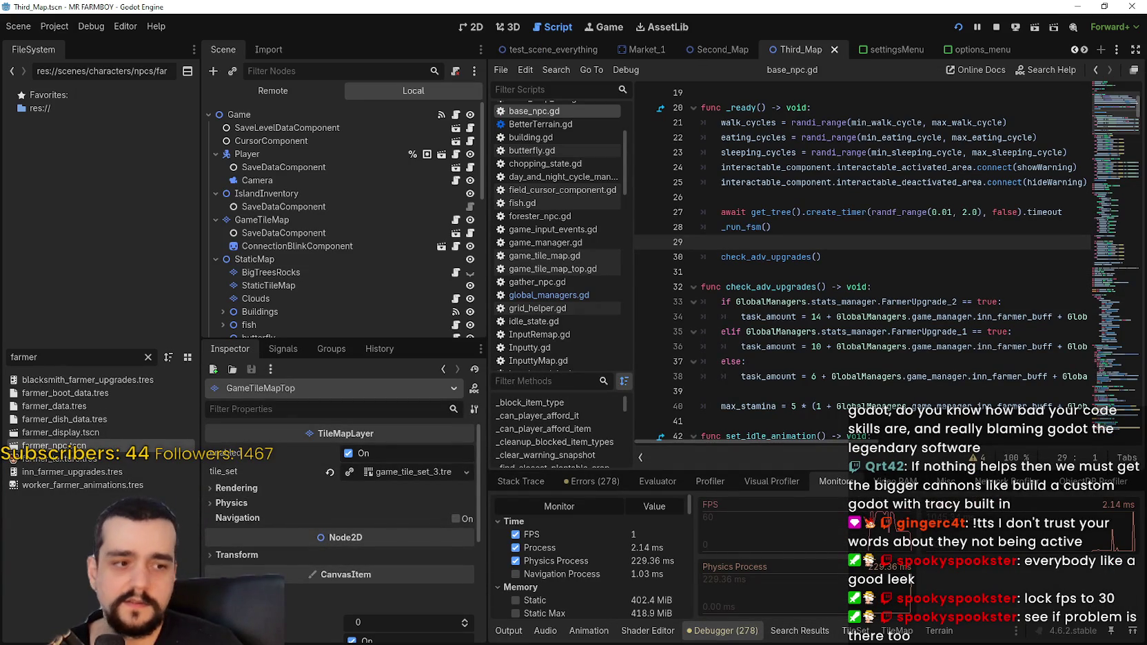
pyautogui.hotkey('alt', 'Tab')
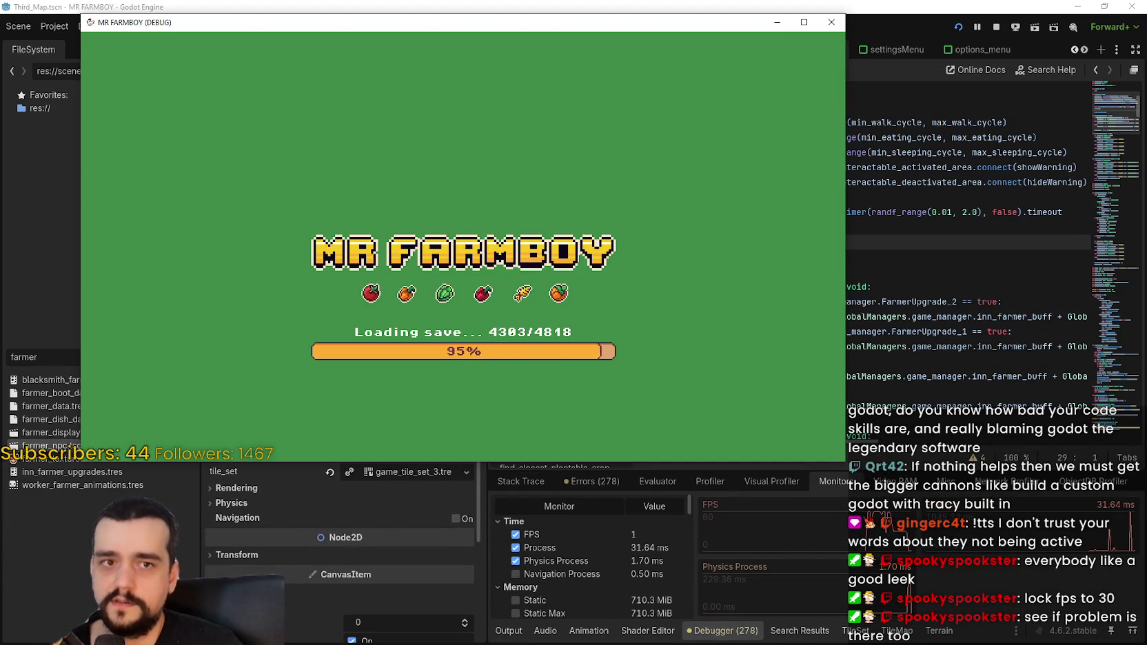
pyautogui.hotkey('ctrl', 'shift', 'Escape')
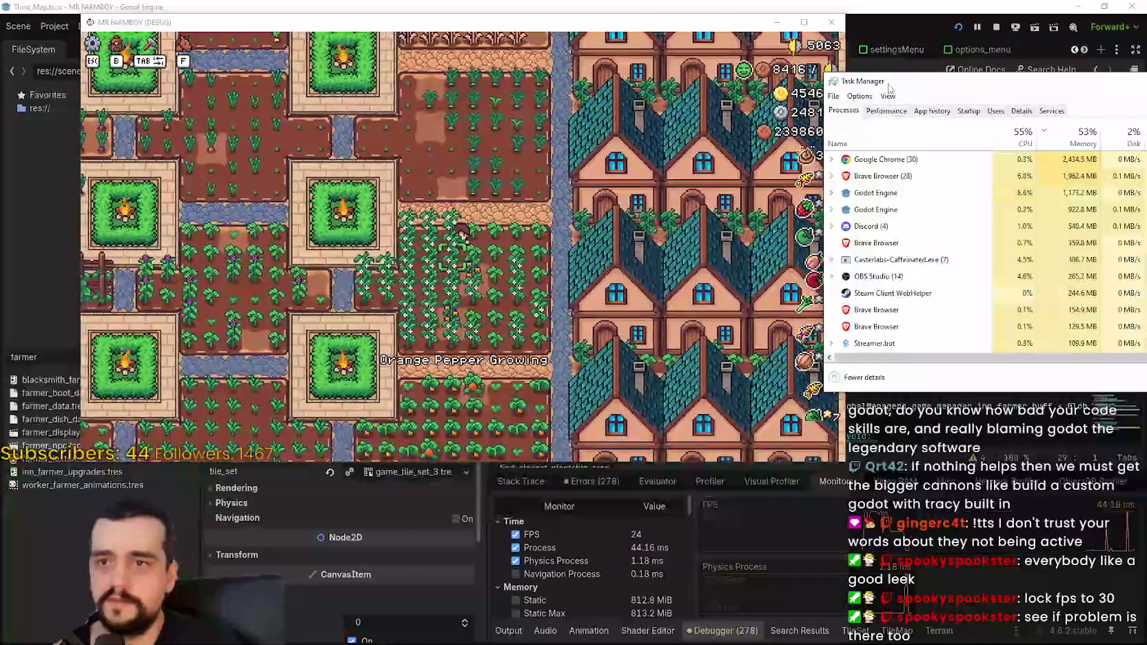
pyautogui.moveTo(978, 76); pyautogui.dragTo(960, 75)
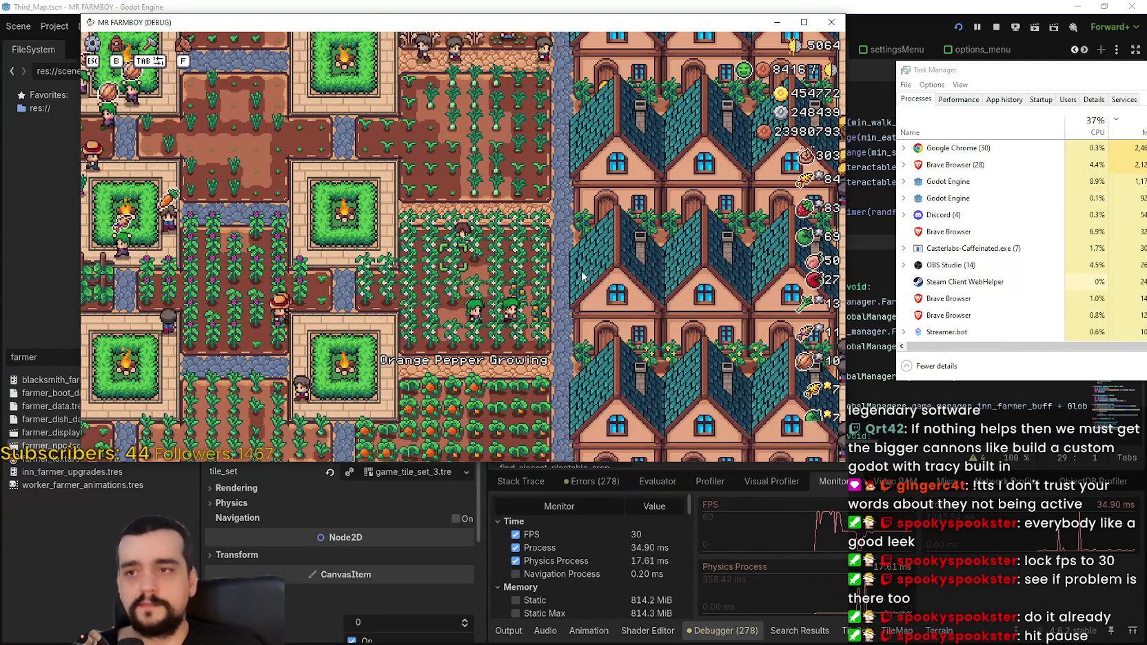
pyautogui.press('b')
pyautogui.press('b')
pyautogui.press('Escape')
pyautogui.press('Escape')
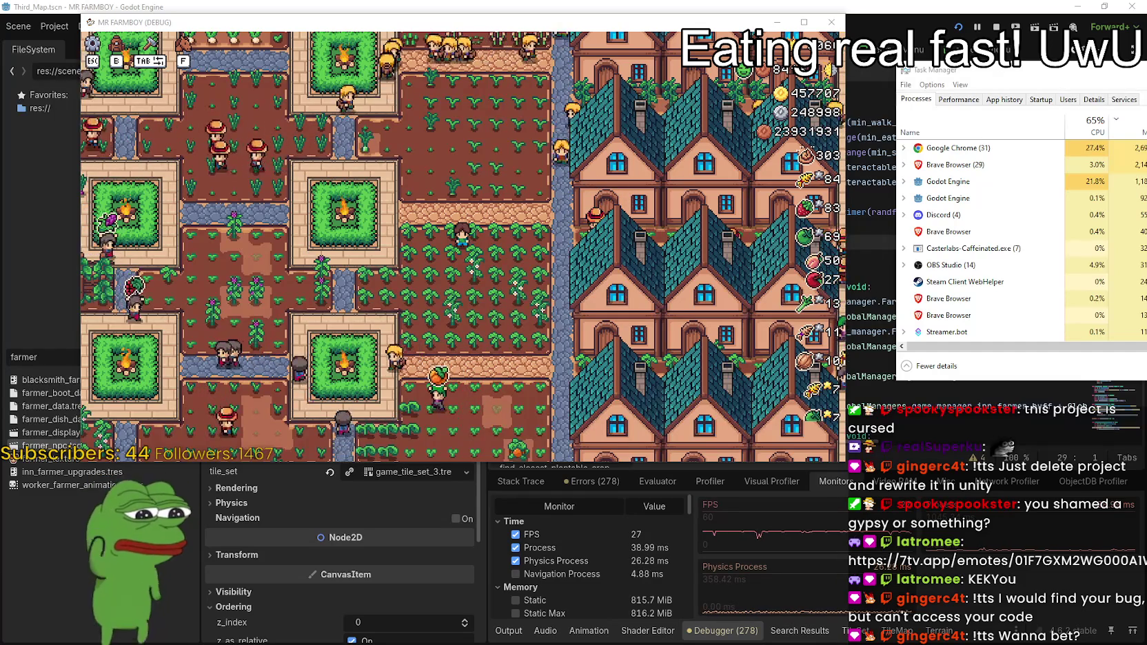
pyautogui.hotkey('alt', 'Tab')
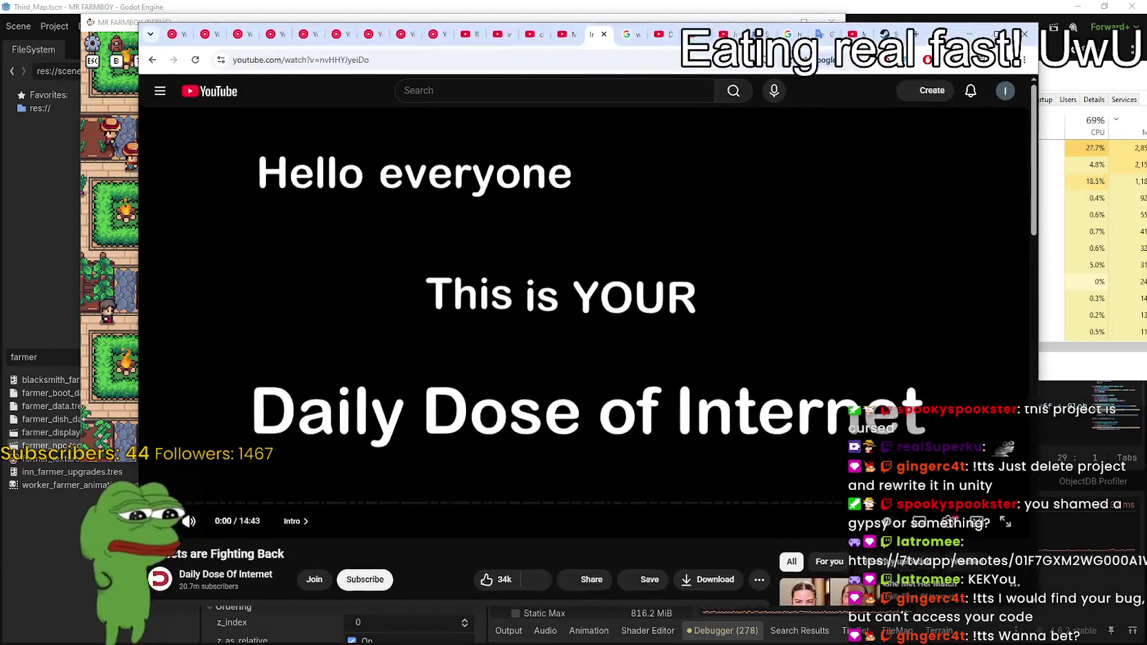
# - Pause the game and skip the YouTube video ahead to 7:29
pyautogui.hotkey('alt', 'Tab')
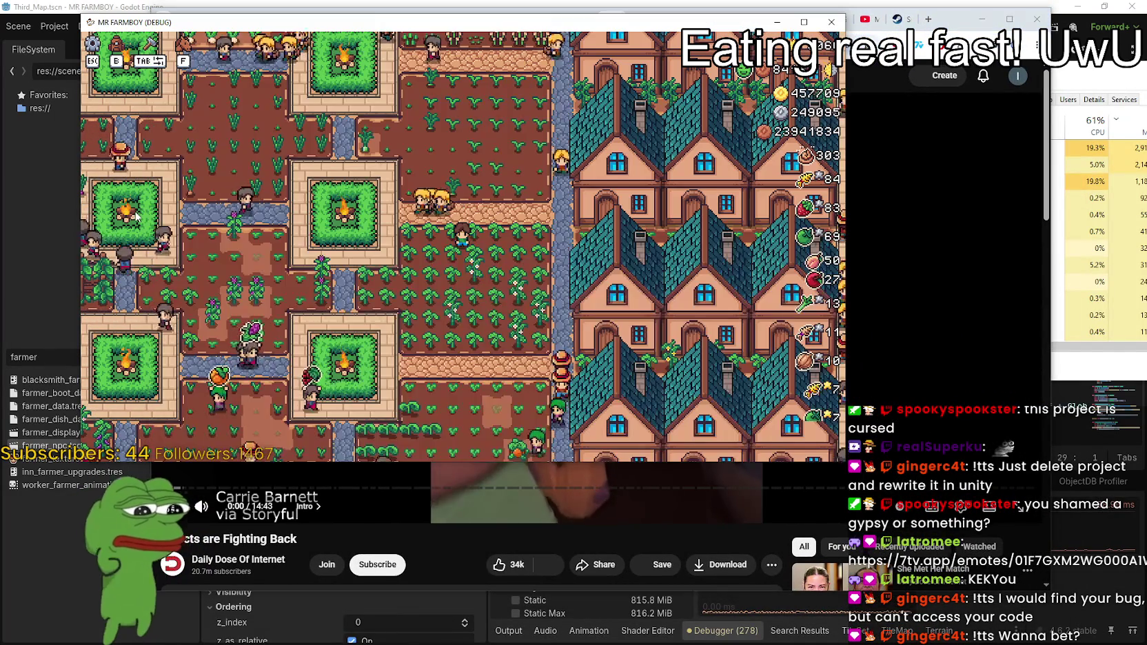
pyautogui.press('Escape')
pyautogui.click(956, 27)
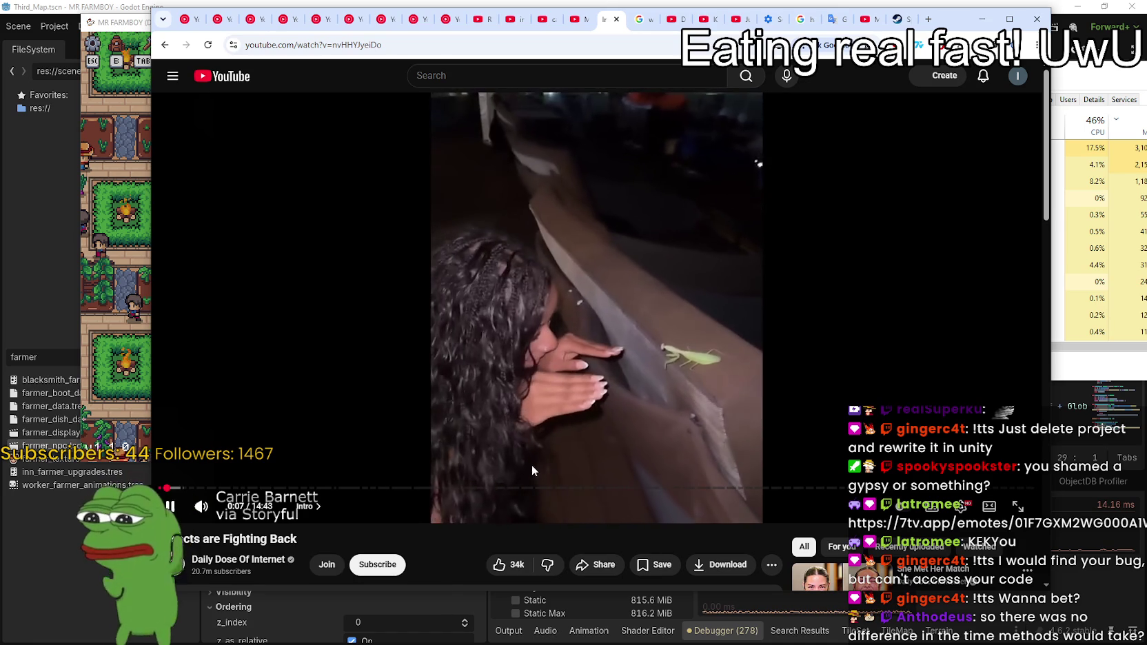
pyautogui.click(593, 488)
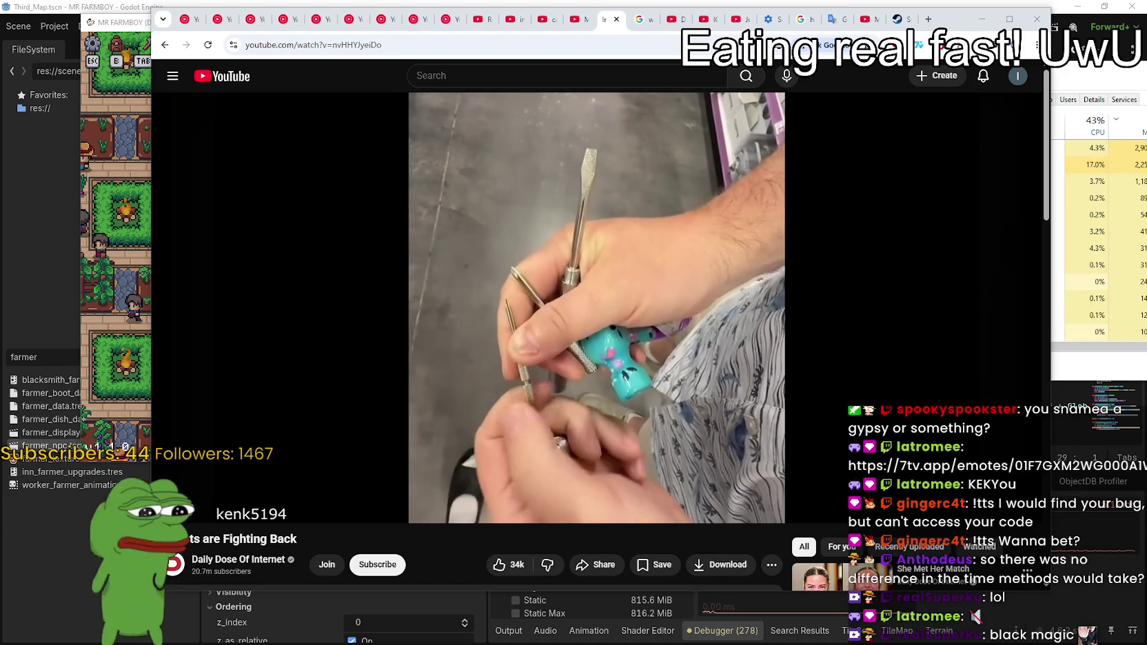
# - Shorten the browser window to reveal Godot's monitors, then return to the paused game
pyautogui.moveTo(680, 177)
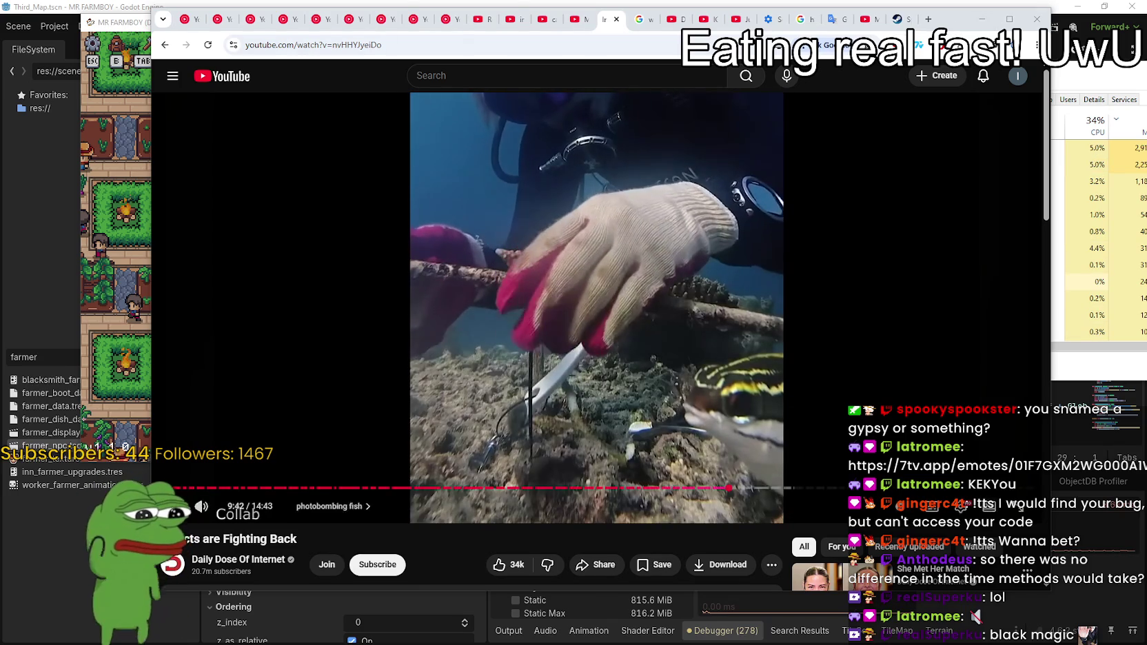
pyautogui.moveTo(952, 591); pyautogui.dragTo(937, 479)
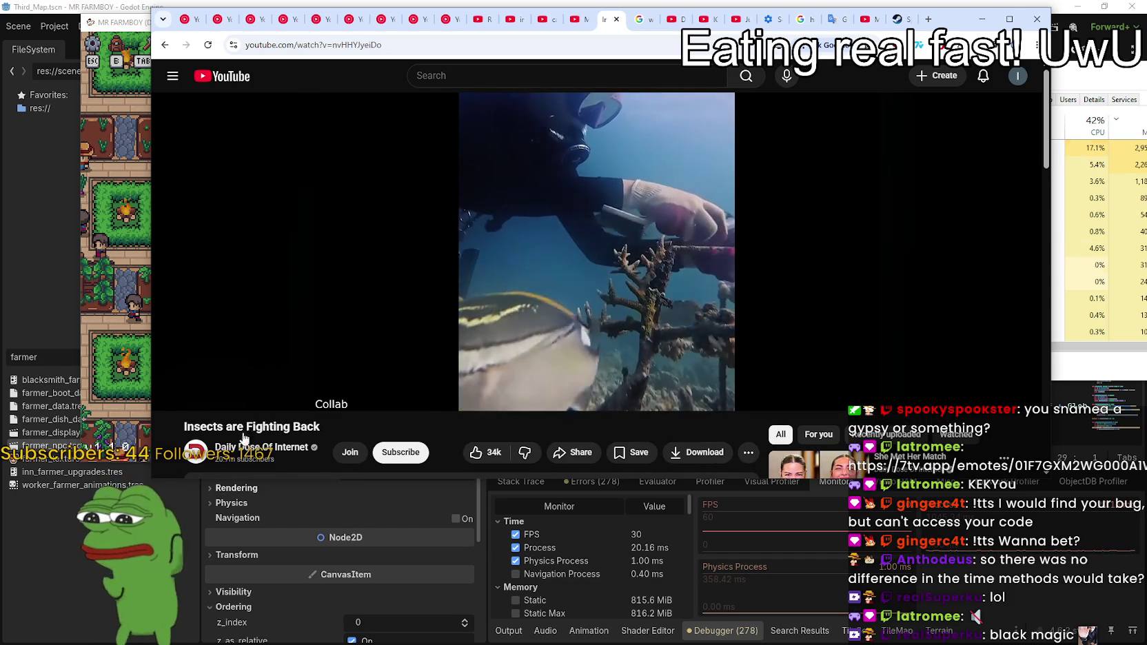
pyautogui.click(117, 308)
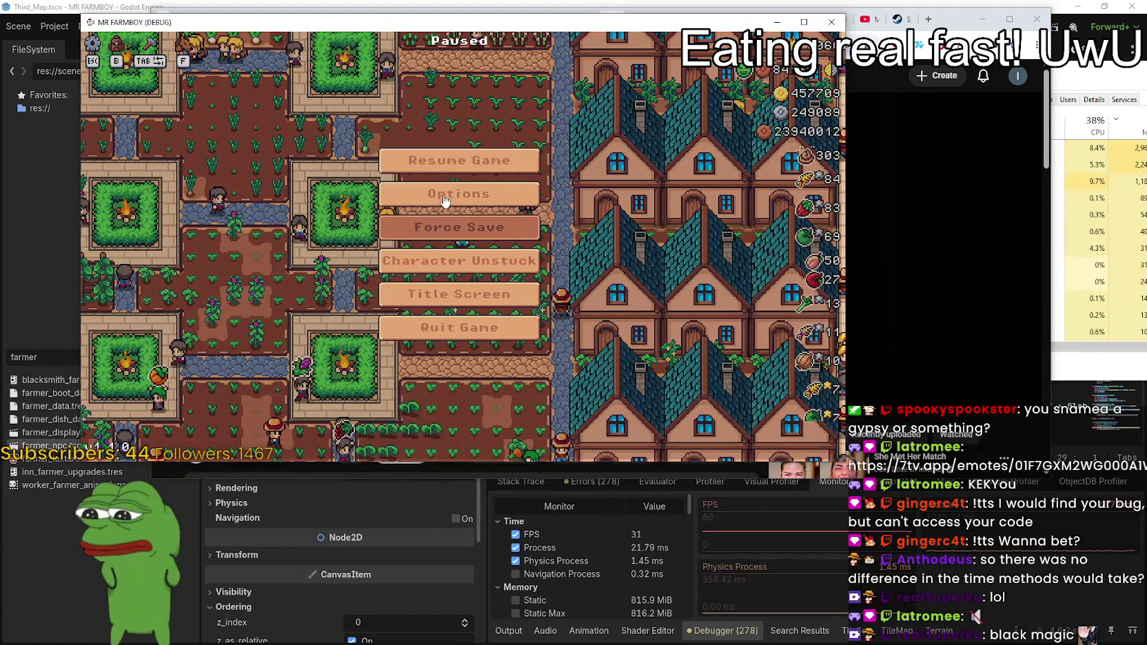
# - Set the game's audio to Master 1 with Music and Sound at 0, apply, and resume
pyautogui.click(445, 200)
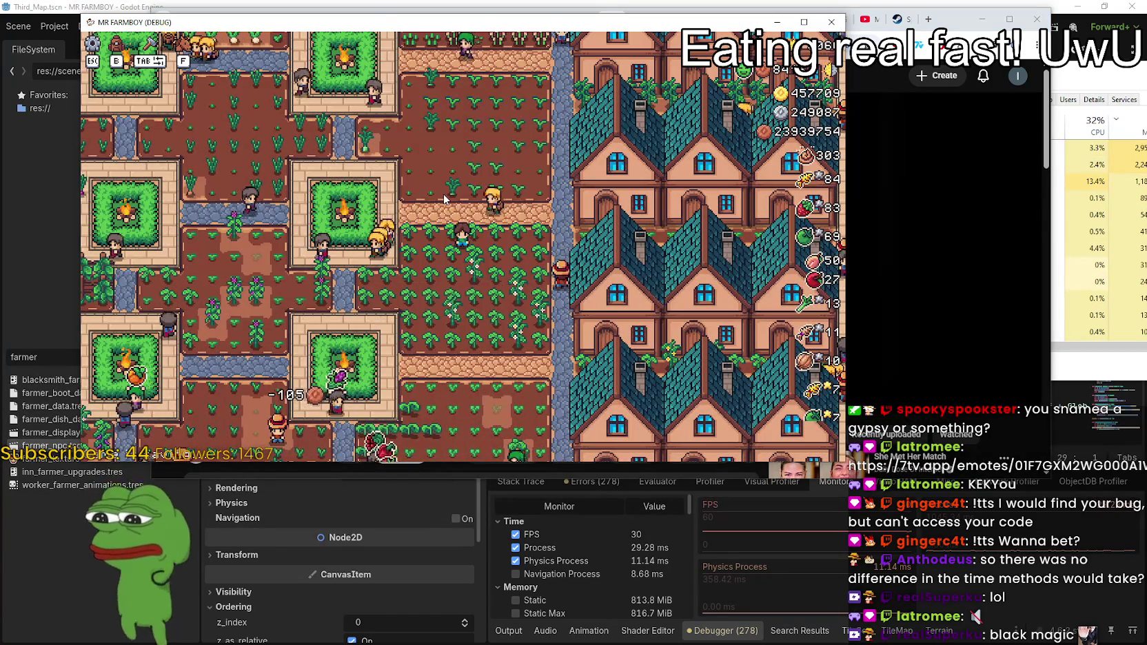
pyautogui.click(411, 124)
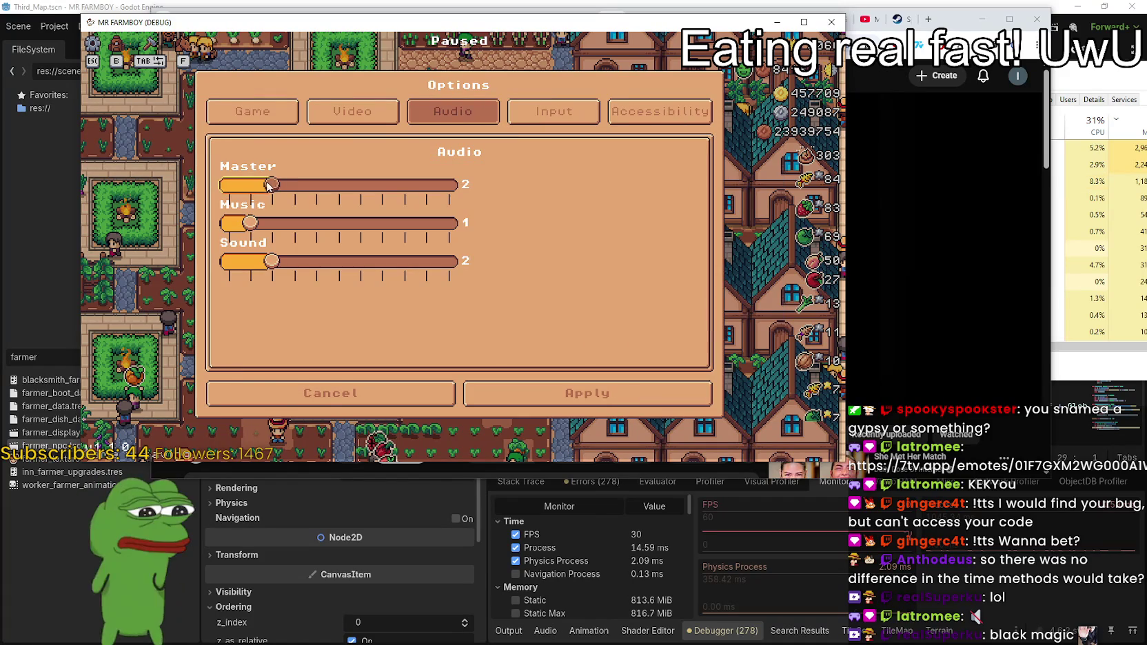
pyautogui.click(577, 391)
pyautogui.click(378, 201)
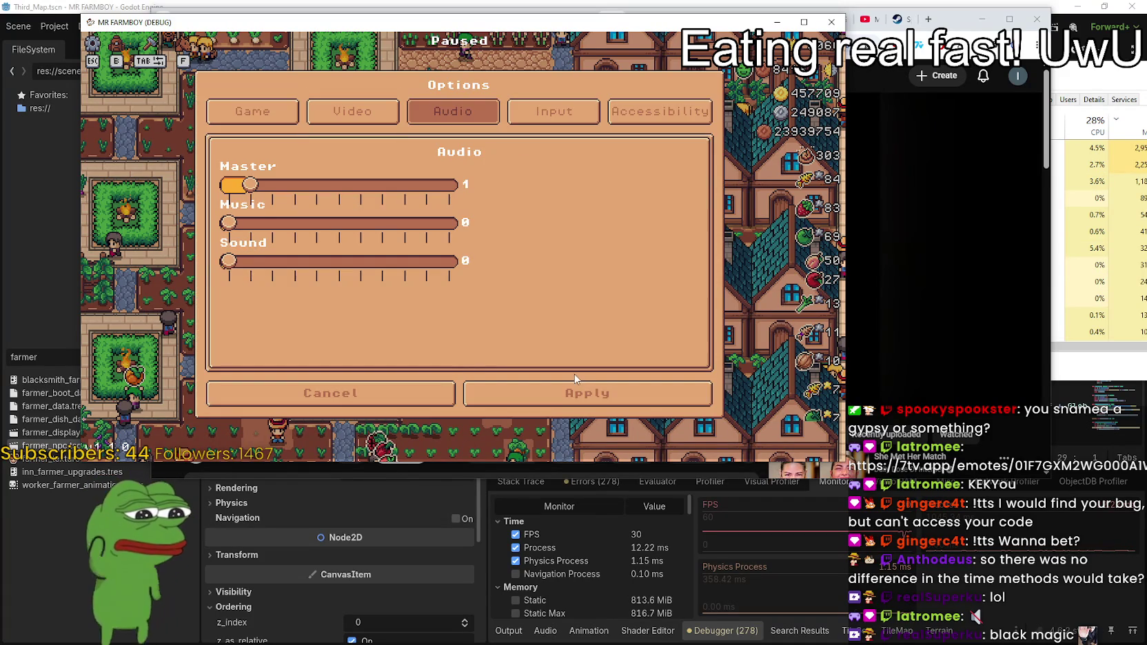
pyautogui.click(578, 392)
pyautogui.click(460, 160)
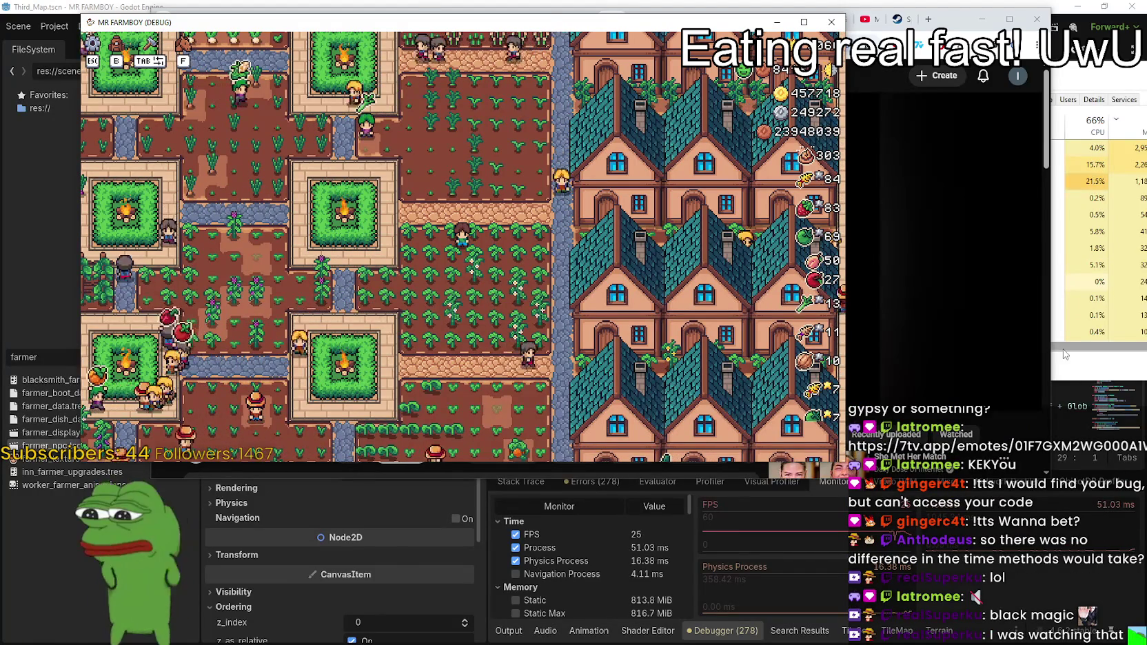
# - Check Task Manager and the YouTube video, then return to the game and pause it
pyautogui.click(1081, 366)
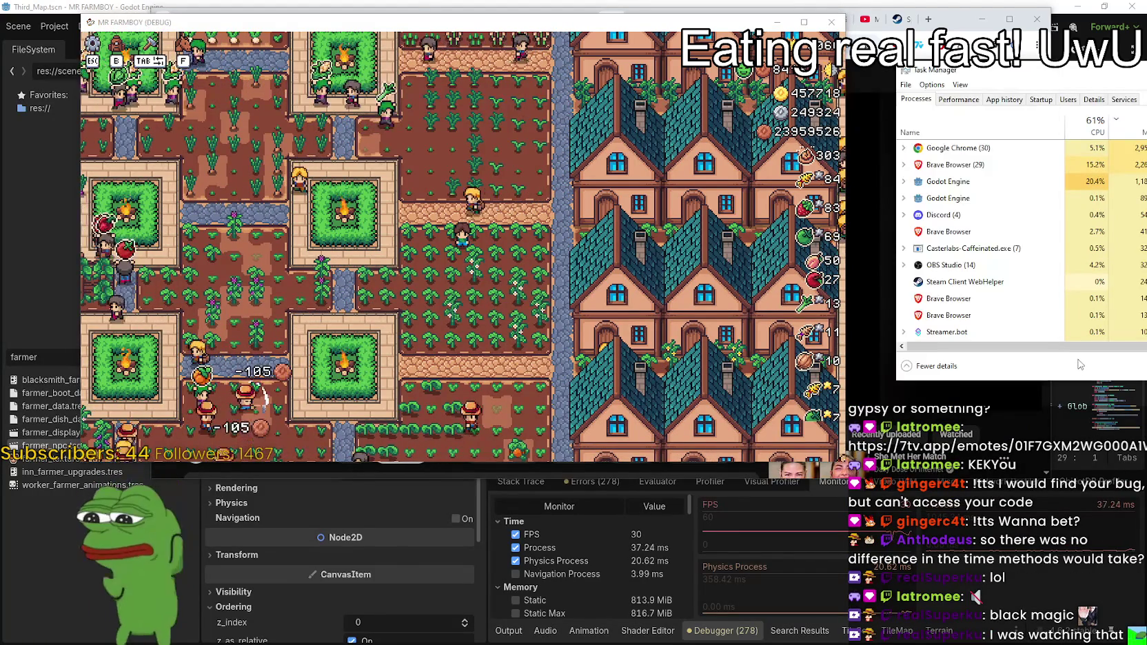
pyautogui.hotkey('alt', 'Tab')
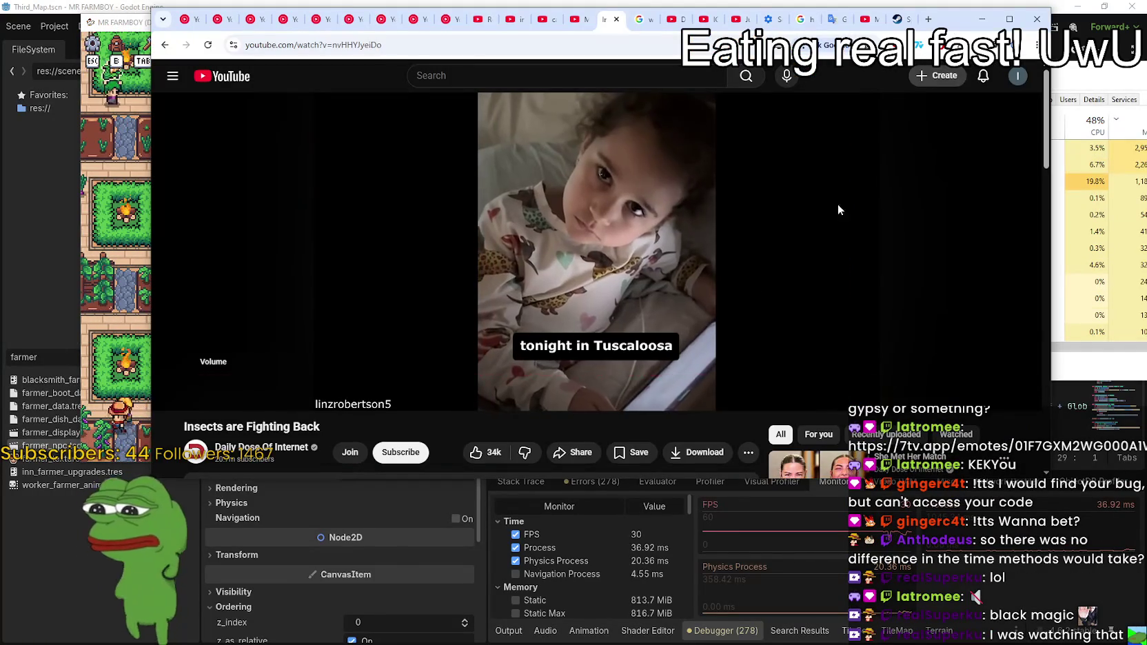
pyautogui.click(114, 245)
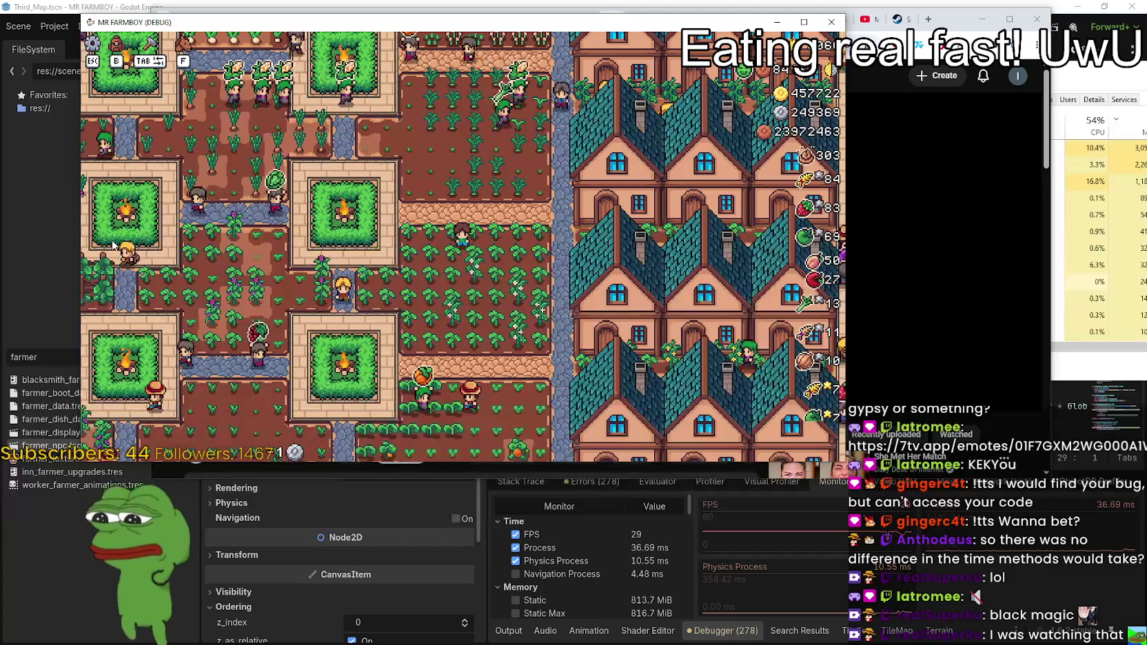
pyautogui.press('Escape')
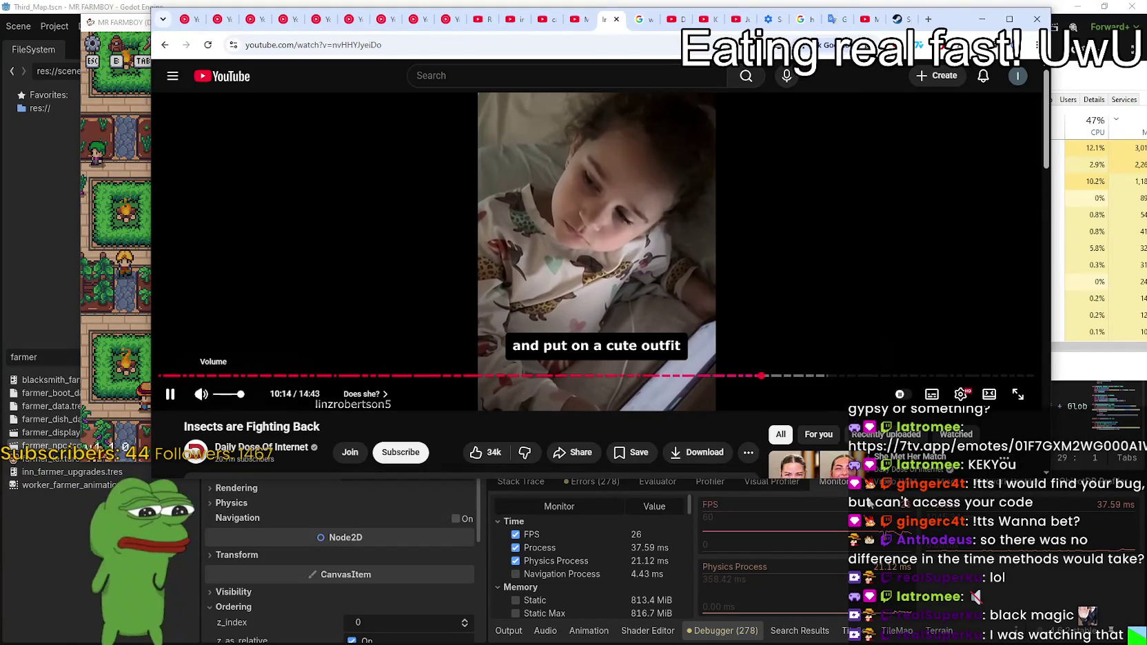
# - Enlarge the browser window and seek the video back to the floating apple clip (about 9:21)
pyautogui.moveTo(1047, 479); pyautogui.dragTo(1124, 586)
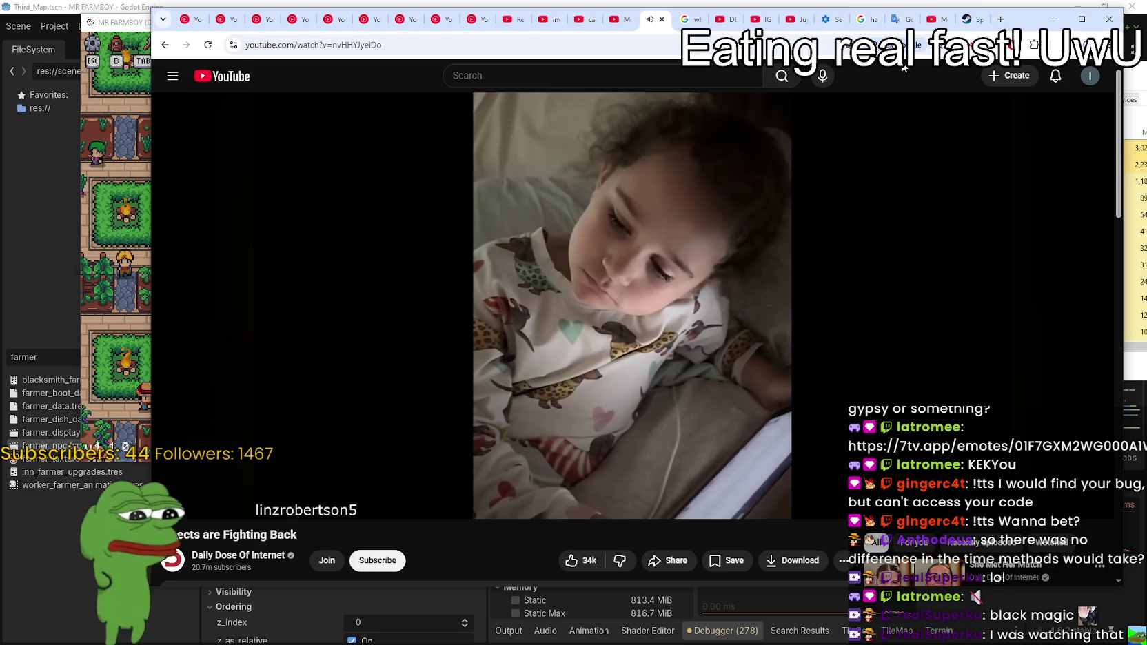
pyautogui.moveTo(816, 486); pyautogui.dragTo(785, 488)
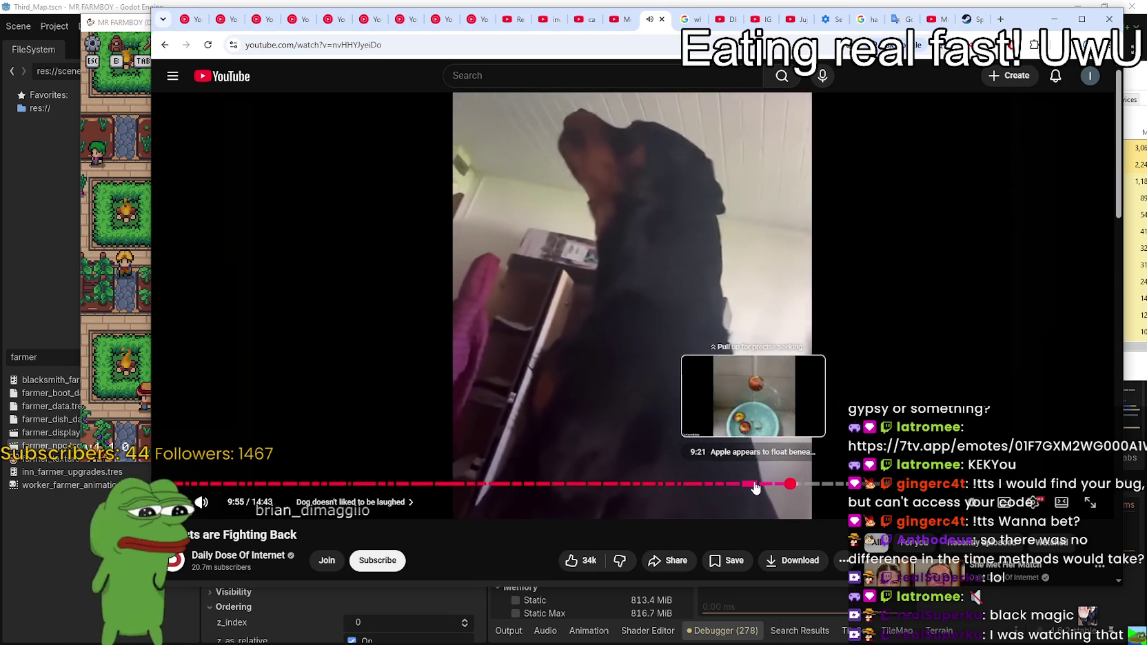
pyautogui.click(752, 487)
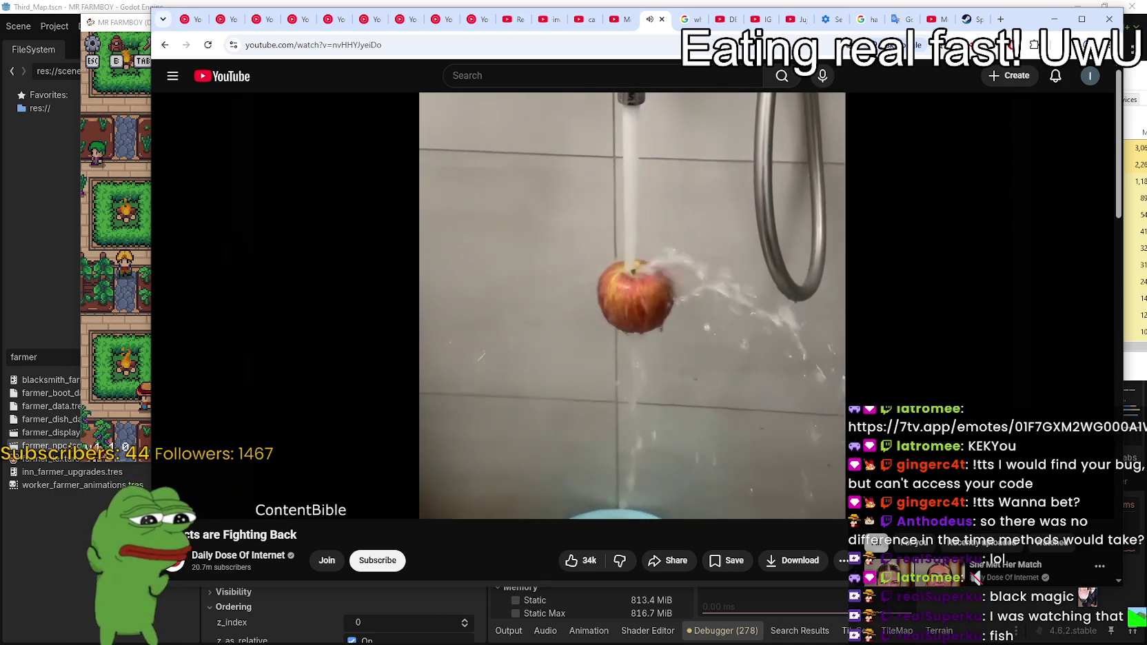
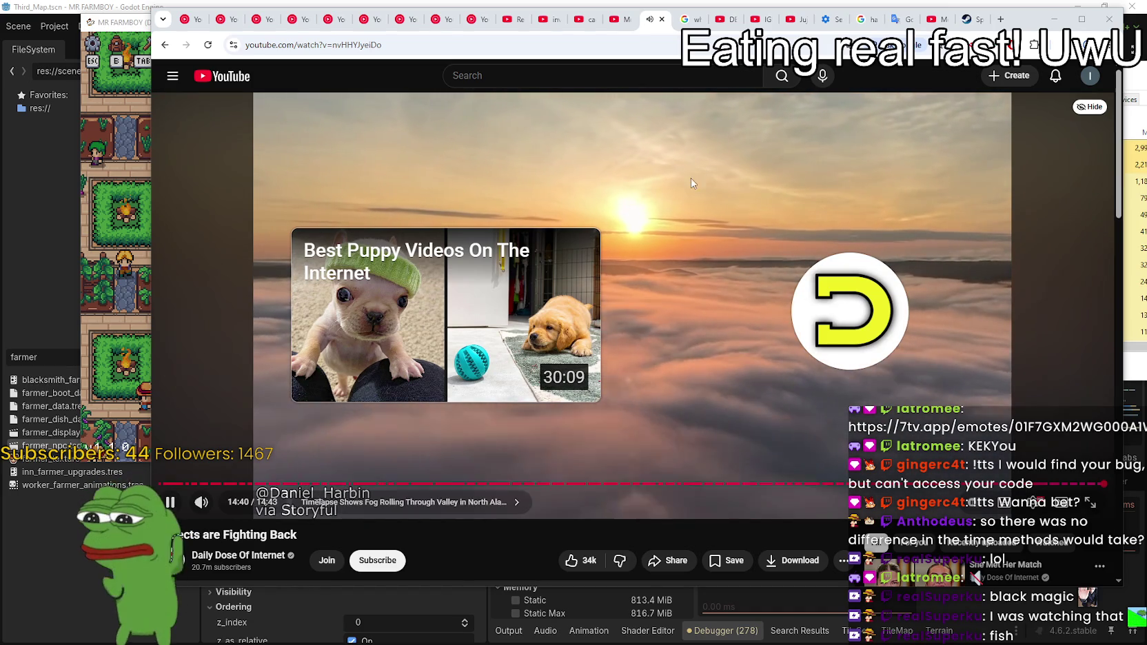
# - Pause the sunset video and minimize the browser to reveal the paused farm game
pyautogui.click(744, 182)
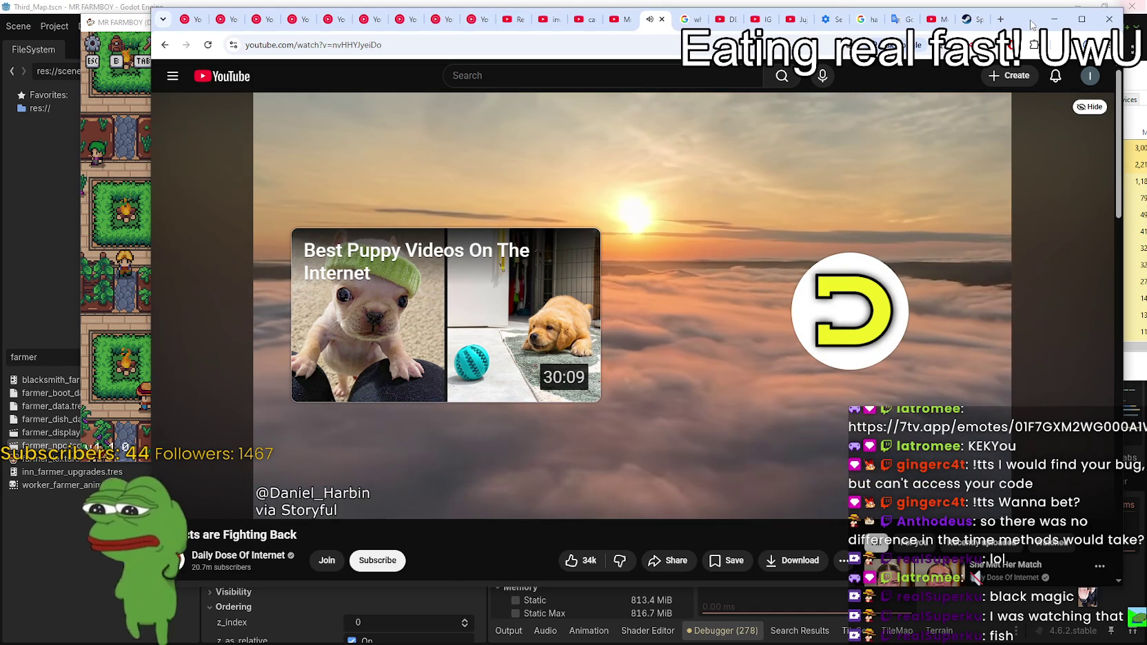
pyautogui.click(1054, 18)
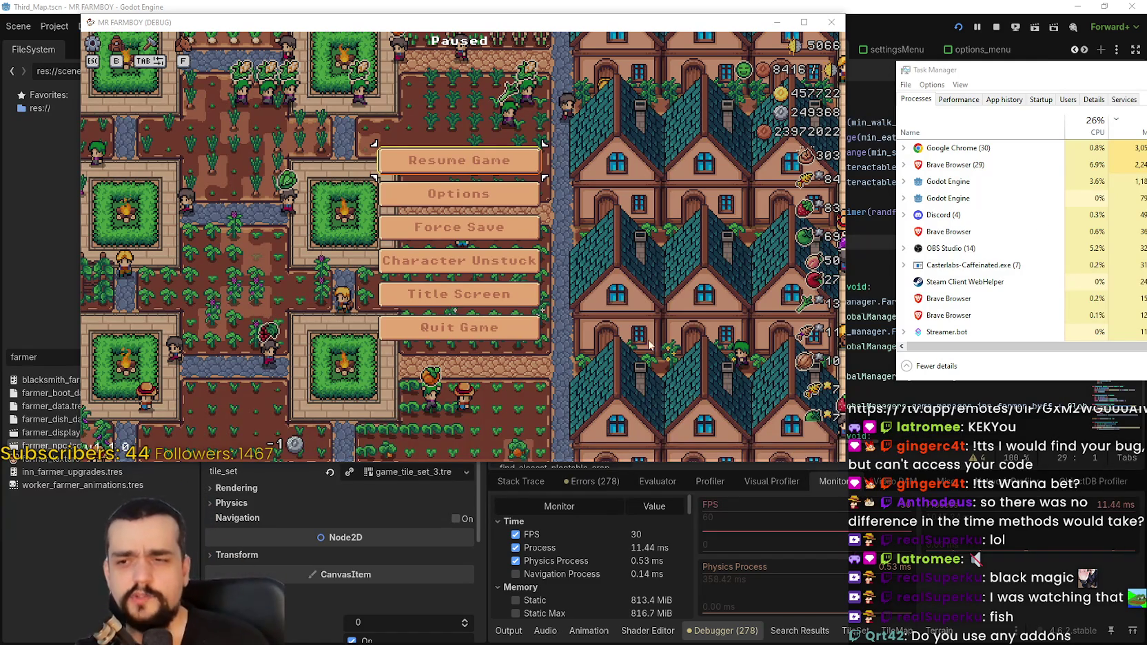
# - Resume and minimize the running game, then save the scene with Ctrl+S
pyautogui.click(608, 128)
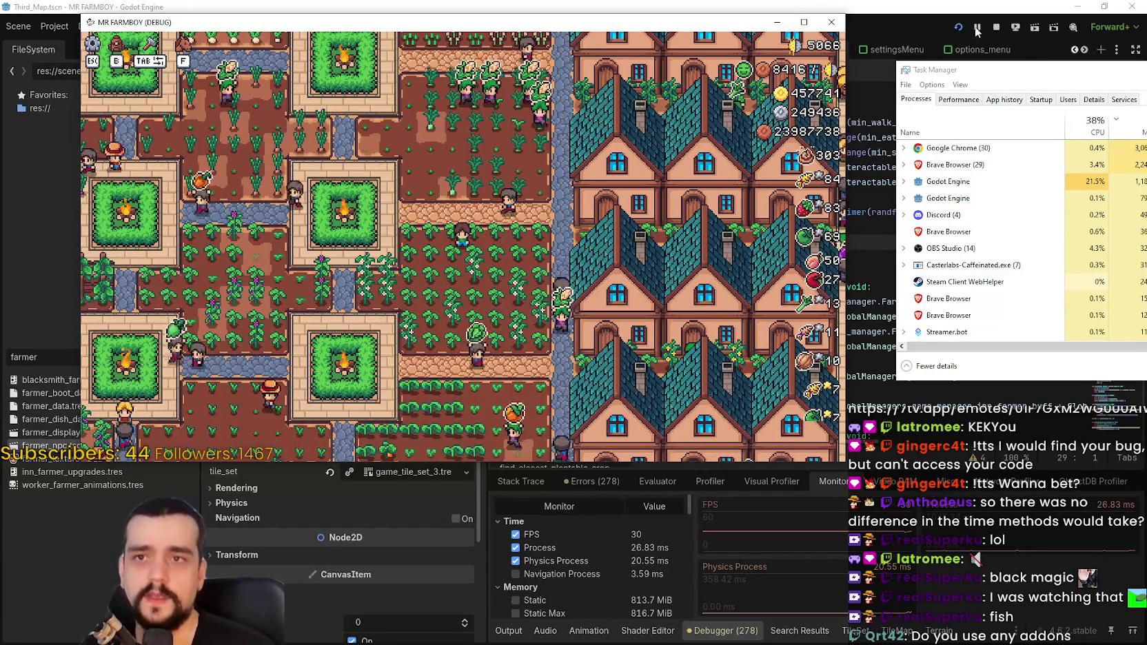
pyautogui.click(777, 22)
pyautogui.hotkey('ctrl', 's')
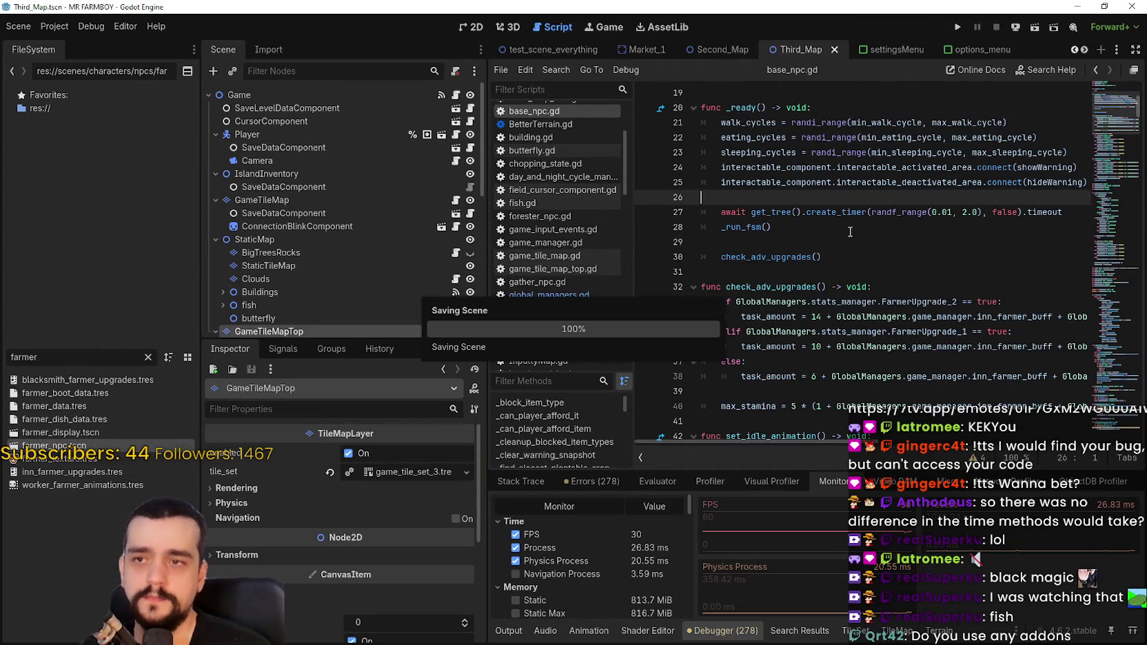
# - Disable the BetterTerrain plugin in Project Settings, leaving only Inputty enabled
pyautogui.click(62, 30)
pyautogui.click(63, 30)
pyautogui.click(62, 31)
pyautogui.click(76, 42)
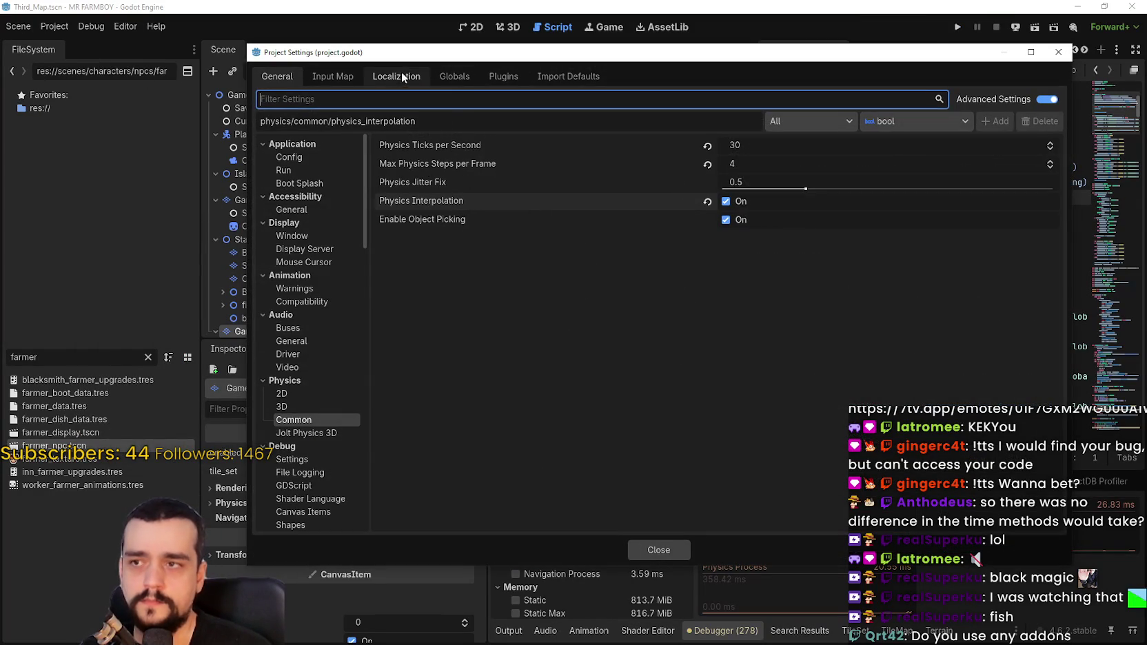
pyautogui.click(408, 74)
pyautogui.click(443, 76)
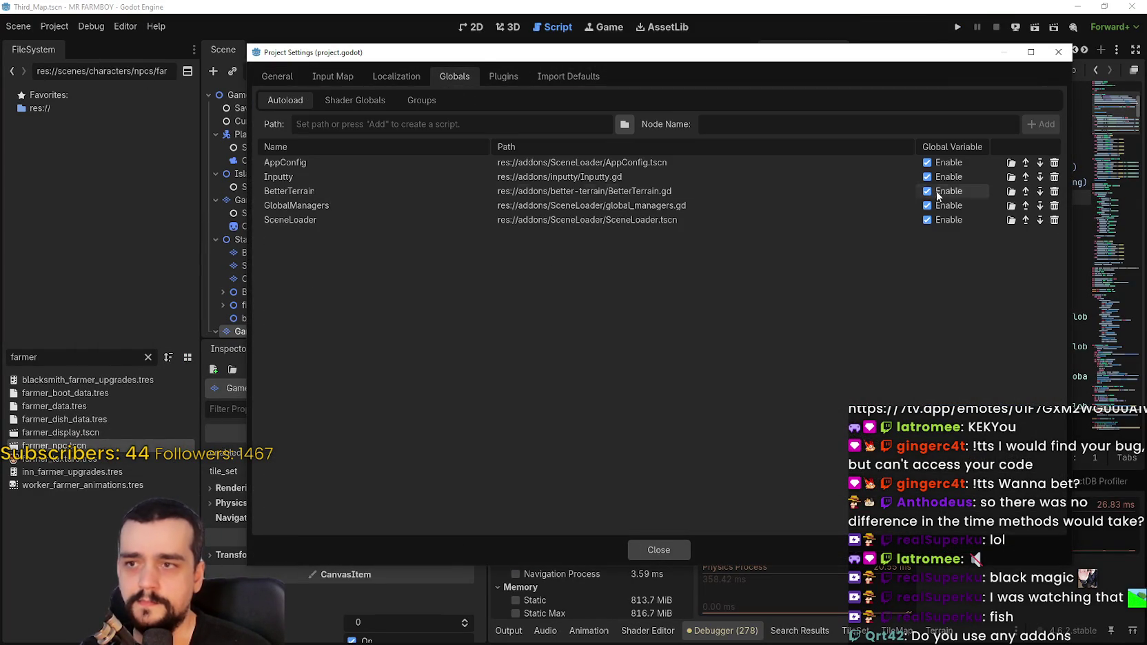
pyautogui.click(503, 76)
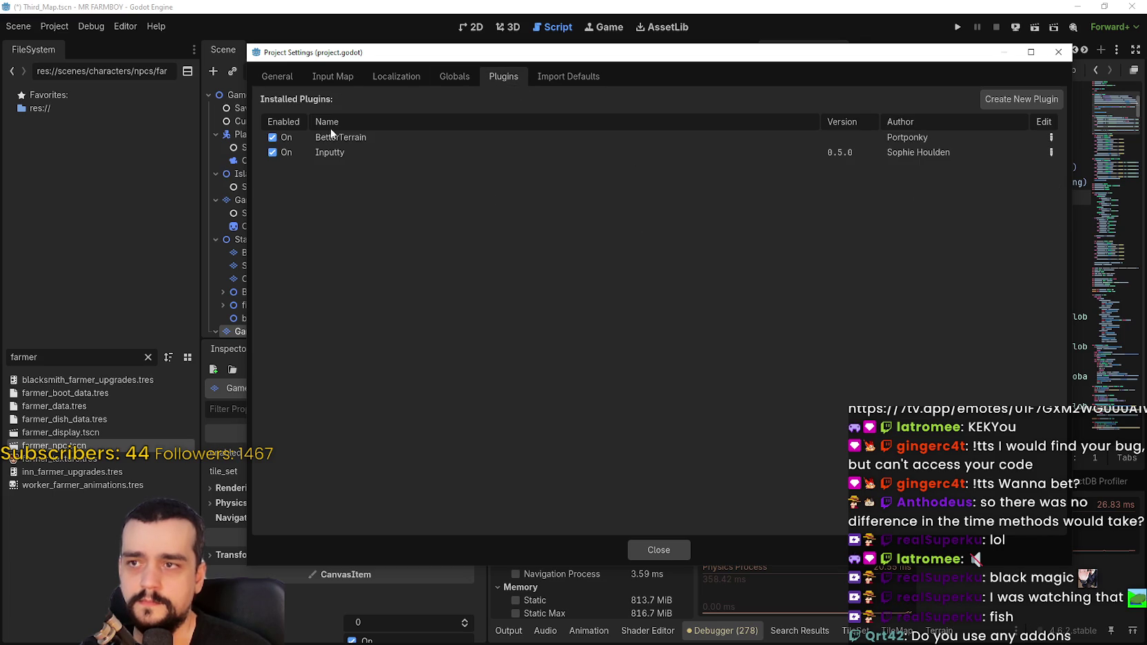
pyautogui.click(273, 137)
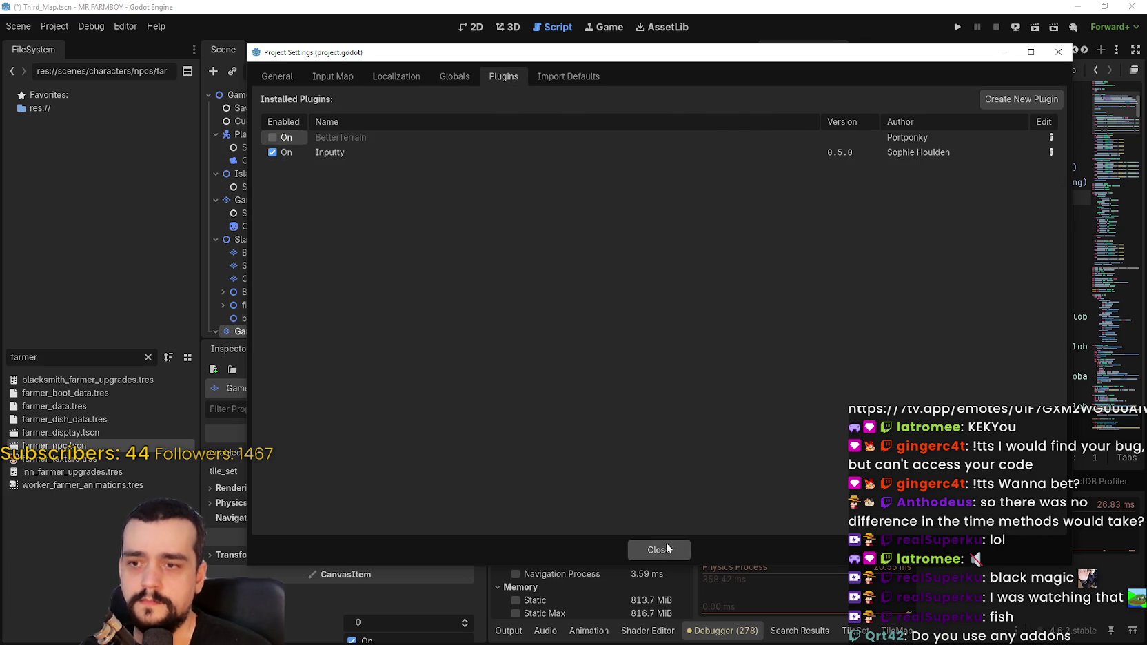
pyautogui.click(666, 548)
pyautogui.click(848, 262)
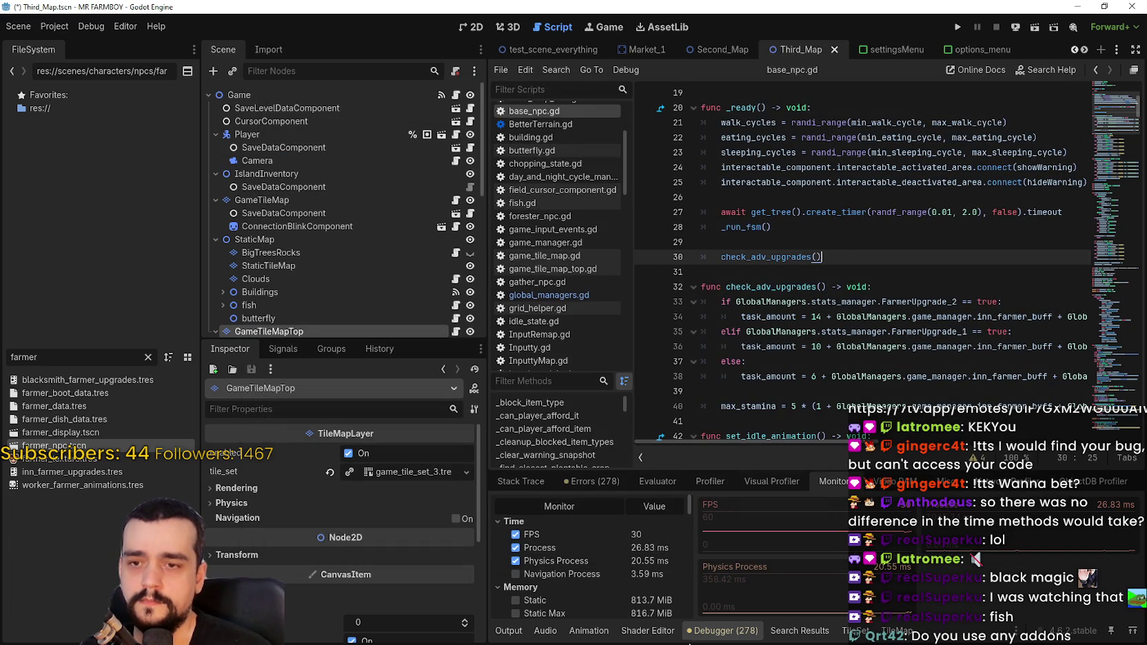
# - Relaunch the game and arrange Task Manager and the game window side by side
pyautogui.click(706, 479)
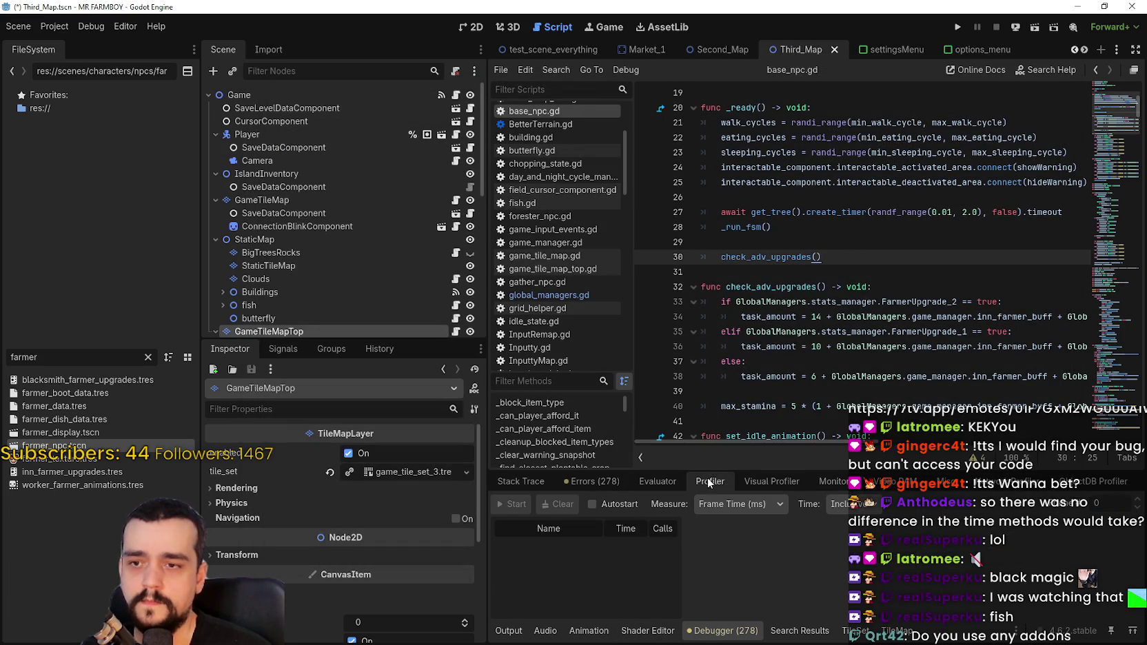
pyautogui.click(570, 481)
pyautogui.click(524, 485)
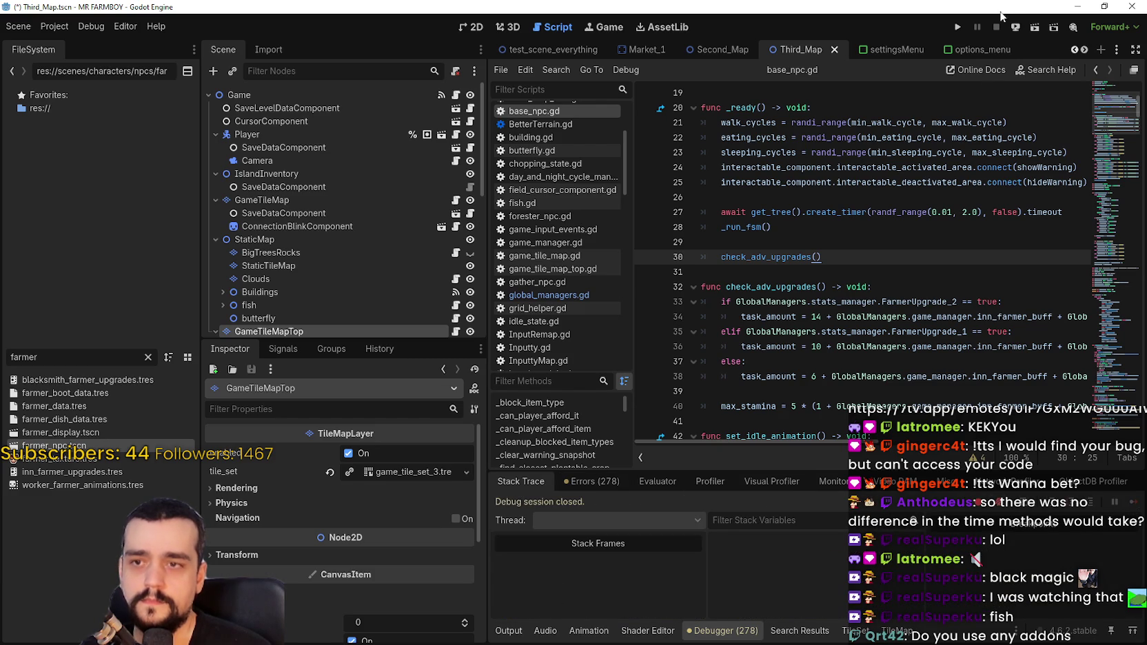
pyautogui.click(958, 27)
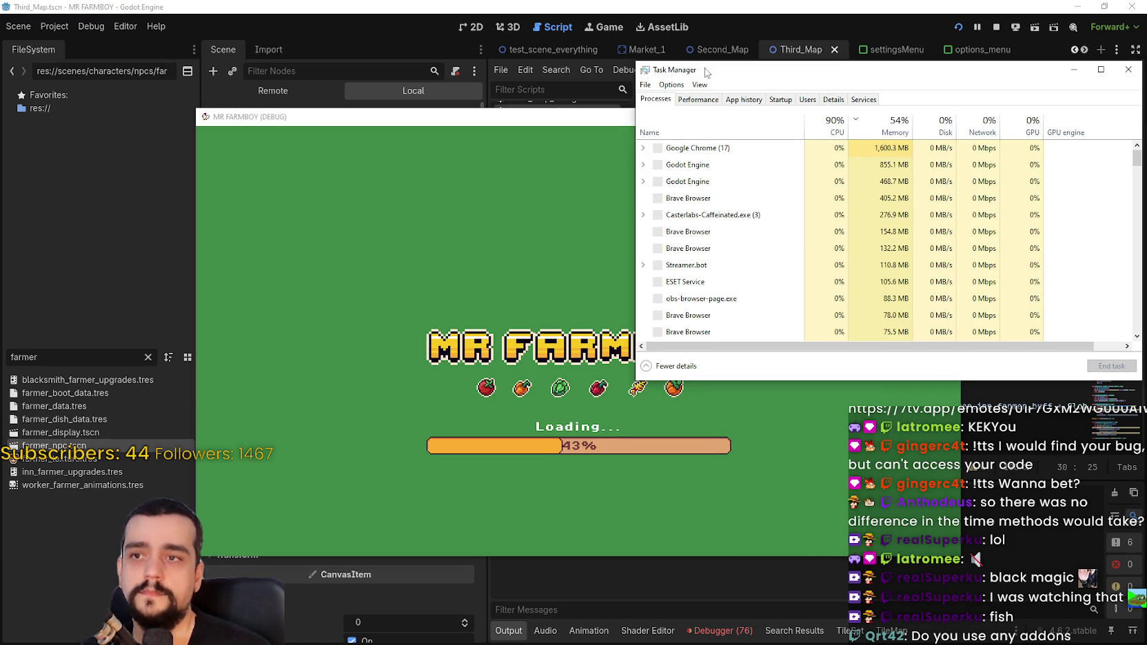
pyautogui.moveTo(706, 72); pyautogui.dragTo(923, 63)
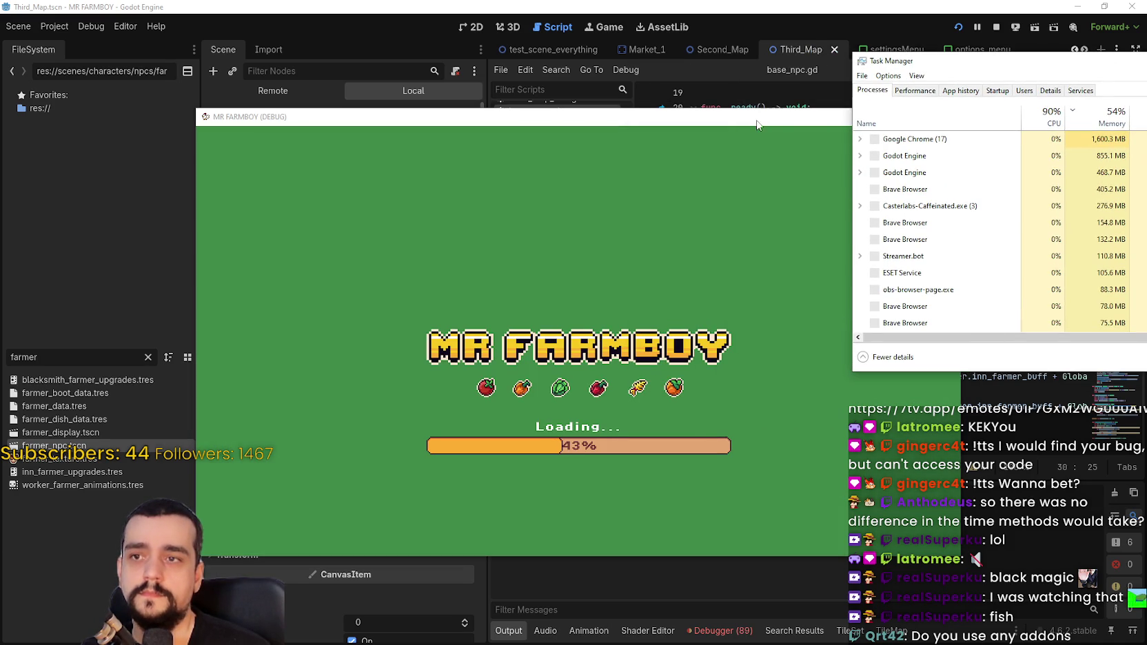
pyautogui.moveTo(760, 124)
pyautogui.mouseDown()
pyautogui.moveTo(624, 67)
pyautogui.moveTo(609, 35)
pyautogui.mouseUp()
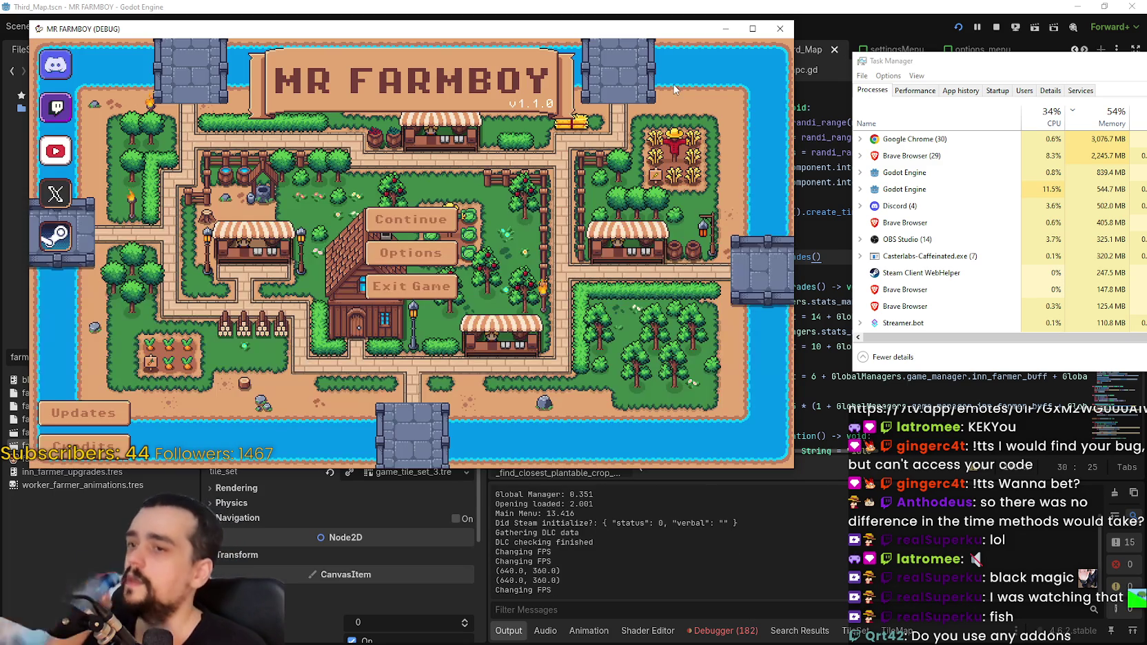
# - Continue from Save 8 and walk the farmer briefly in the loaded world
pyautogui.click(411, 220)
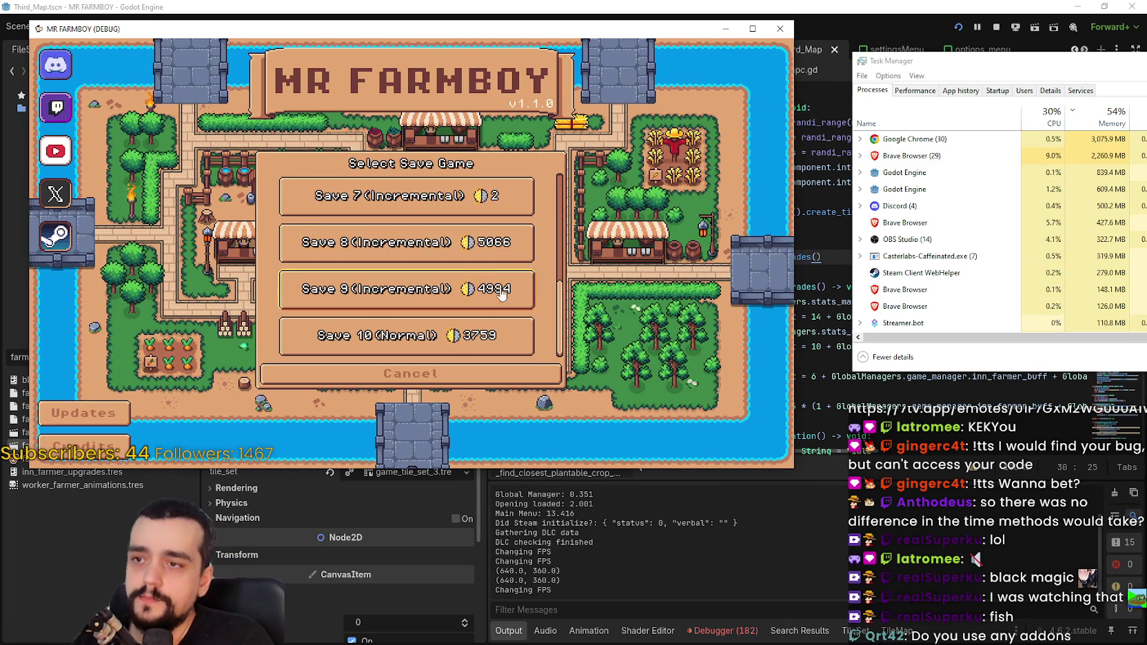
pyautogui.click(453, 257)
pyautogui.click(358, 251)
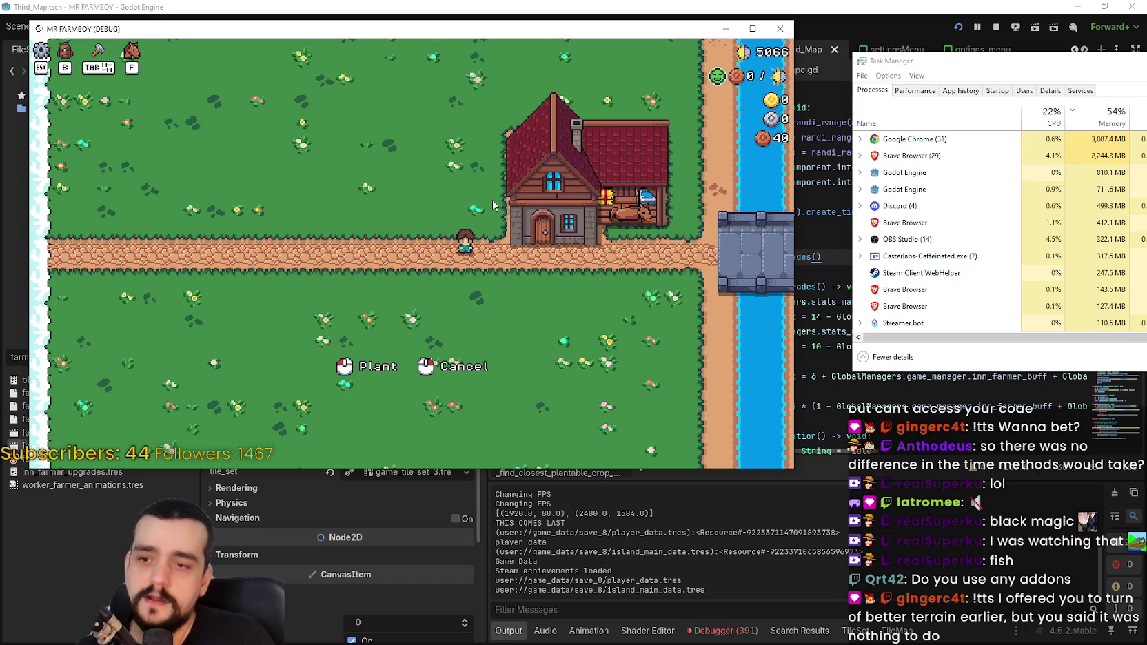
pyautogui.press('a')
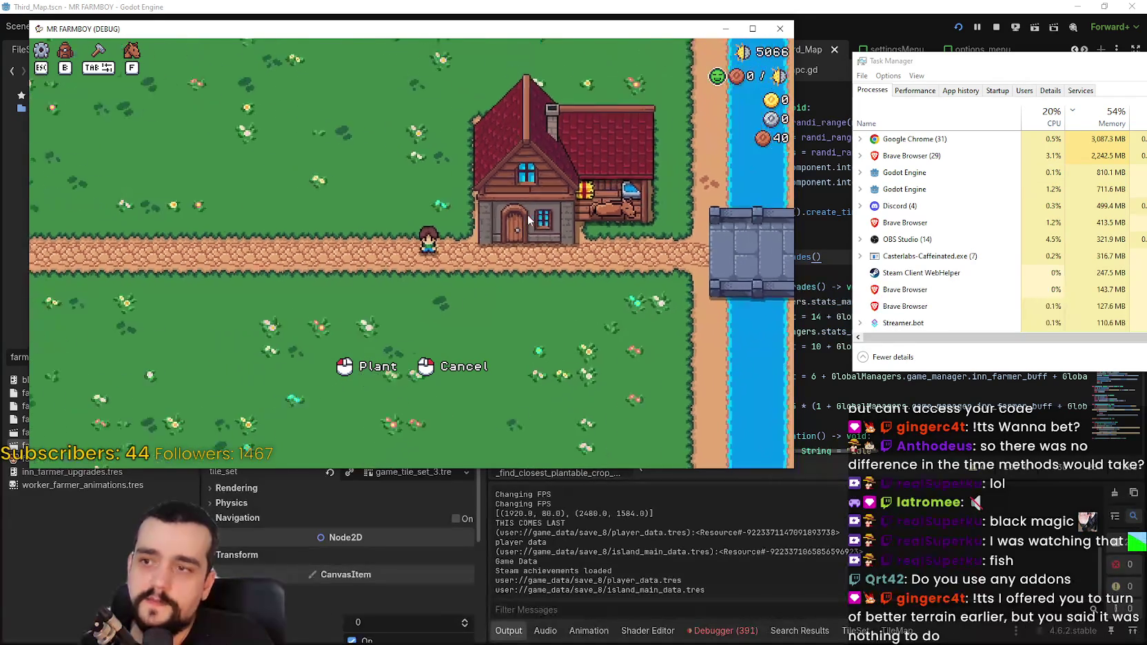
pyautogui.press('Escape')
pyautogui.press('Escape')
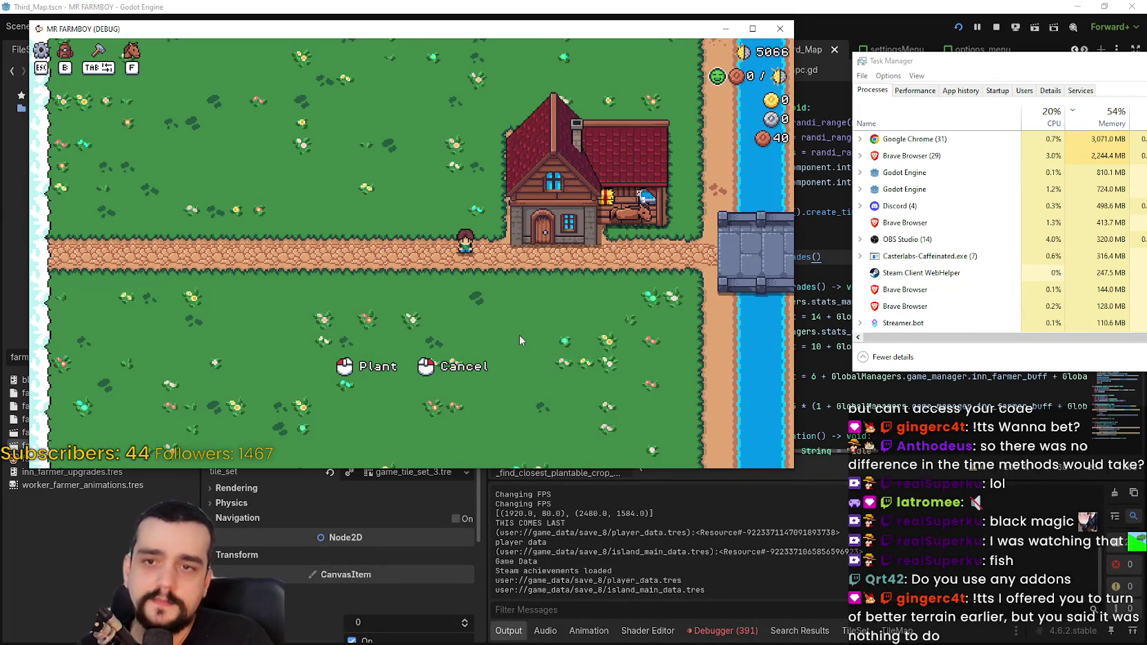
# - Compare Godot's CPU in Task Manager with the Monitors tab showing 30 FPS, ~1.24 ms process
pyautogui.click(861, 190)
pyautogui.click(861, 190)
pyautogui.click(861, 191)
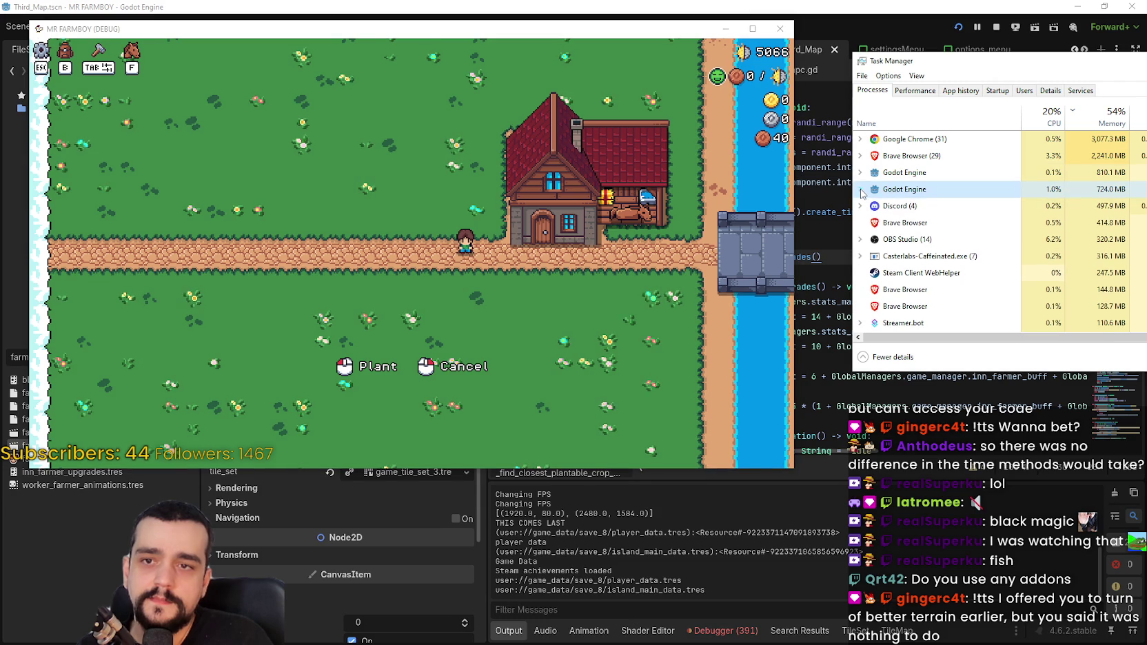
pyautogui.click(722, 630)
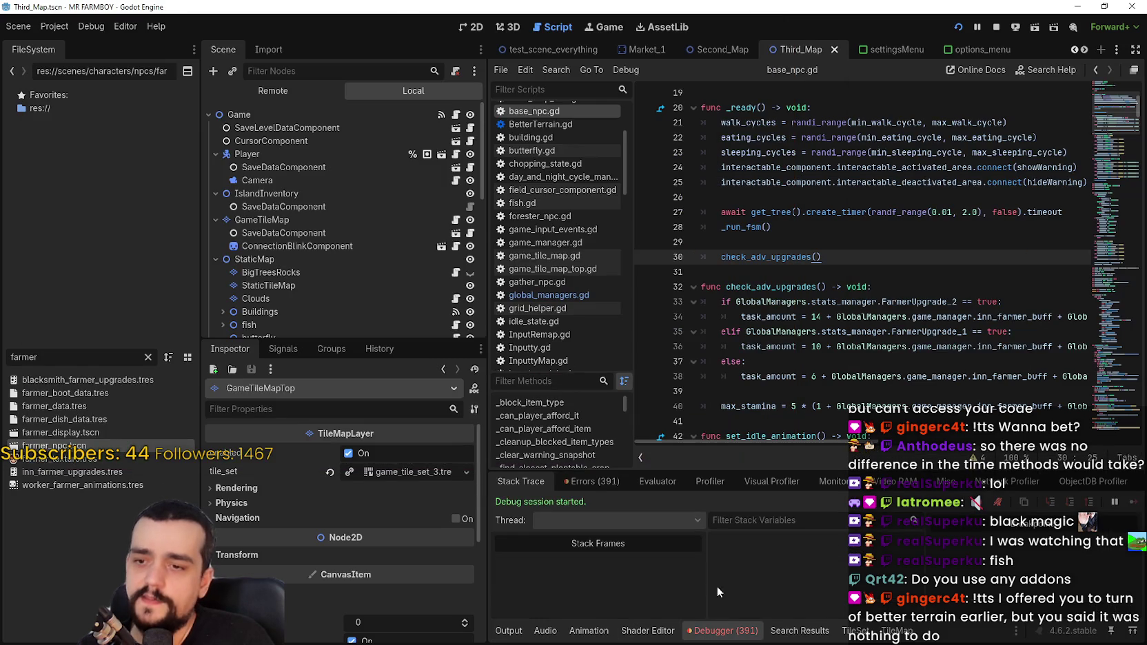
pyautogui.click(710, 481)
pyautogui.click(832, 482)
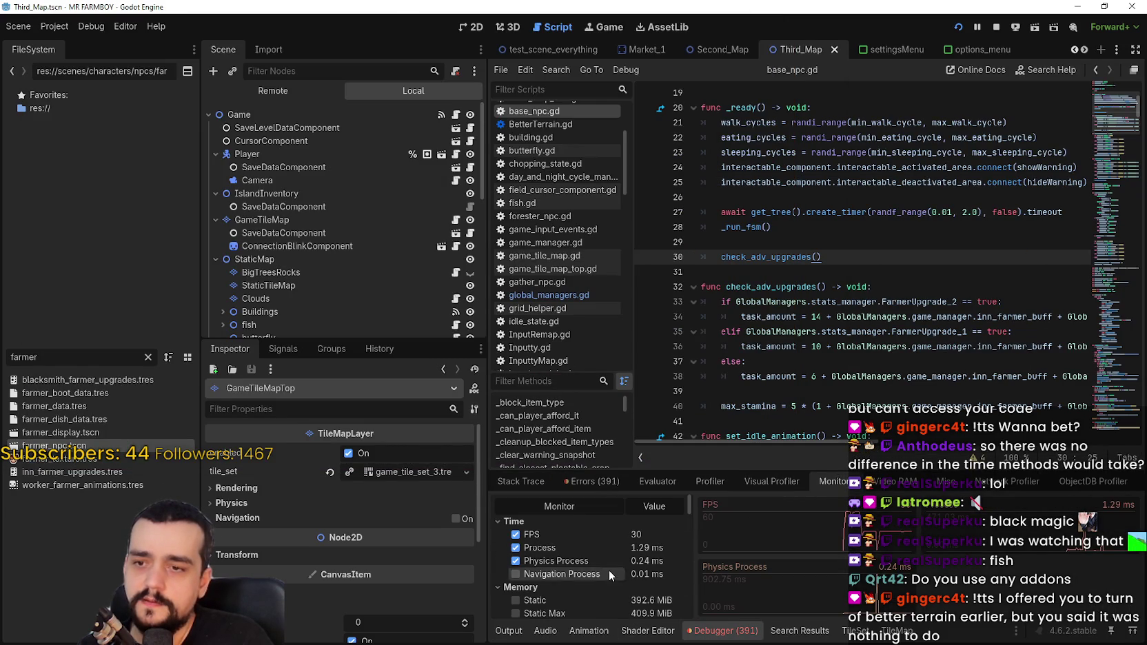
pyautogui.hotkey('alt', 'Tab')
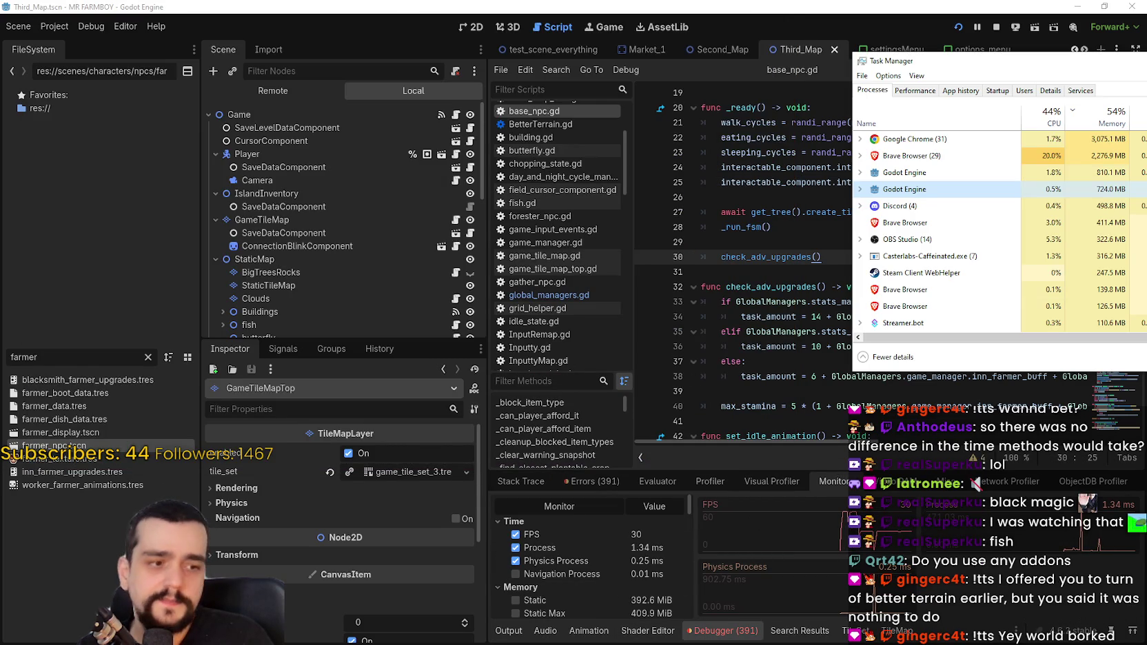
pyautogui.hotkey('alt', 'Tab')
pyautogui.scroll(3, 531, 302)
pyautogui.scroll(-4, 533, 273)
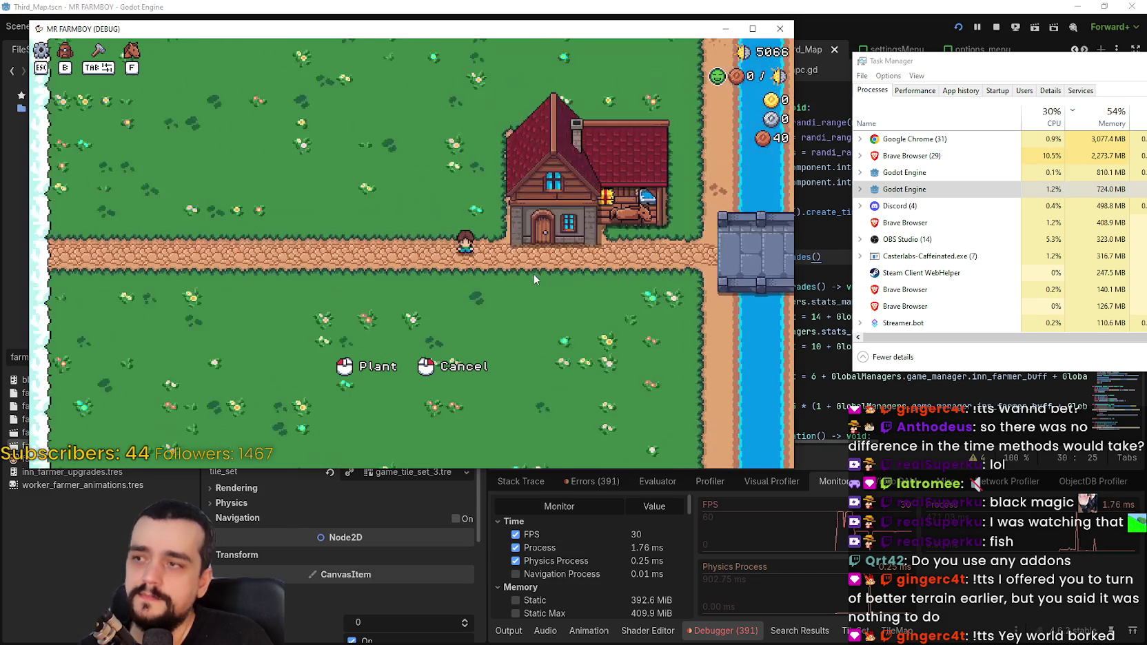
# - Stop the running game and bring up Task Manager
pyautogui.click(996, 26)
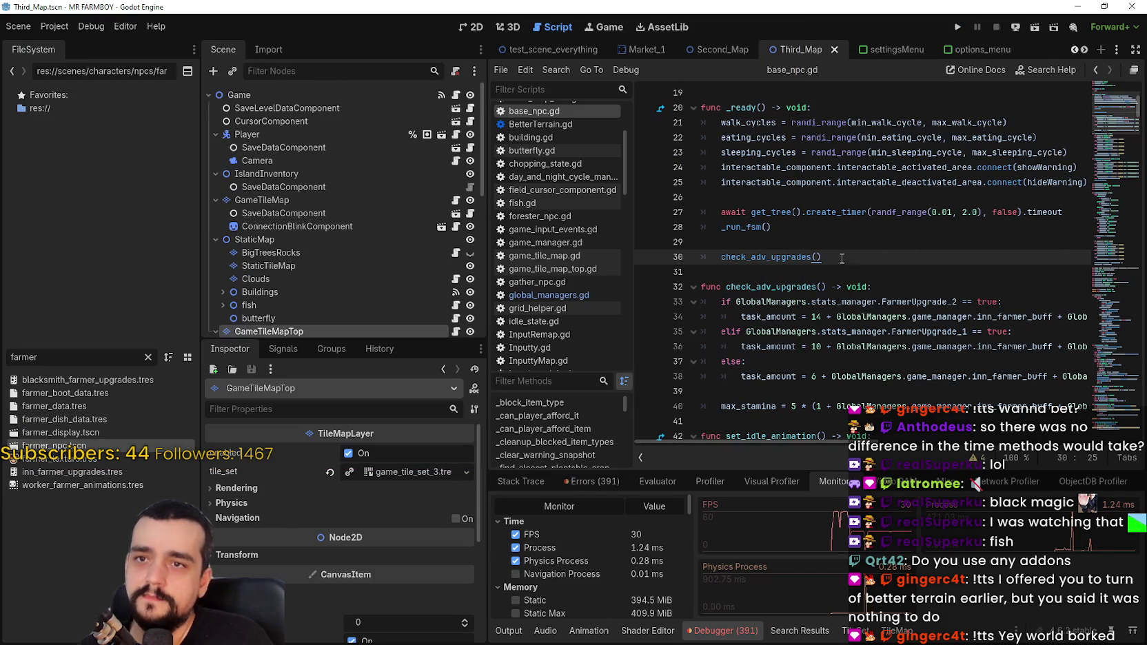
pyautogui.click(837, 241)
pyautogui.hotkey('ctrl', 'shift', 'Escape')
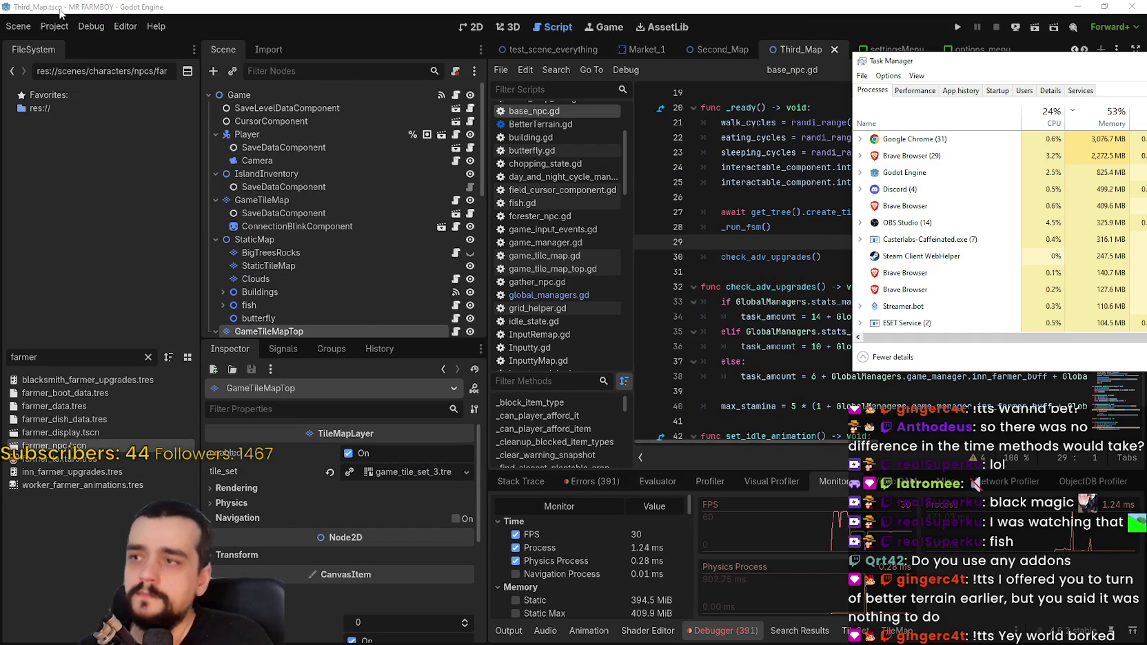
# - Re-enable the BetterTerrain plugin and confirm the editor restart so the project reloads
pyautogui.click(62, 11)
pyautogui.click(54, 26)
pyautogui.click(65, 43)
pyautogui.click(272, 137)
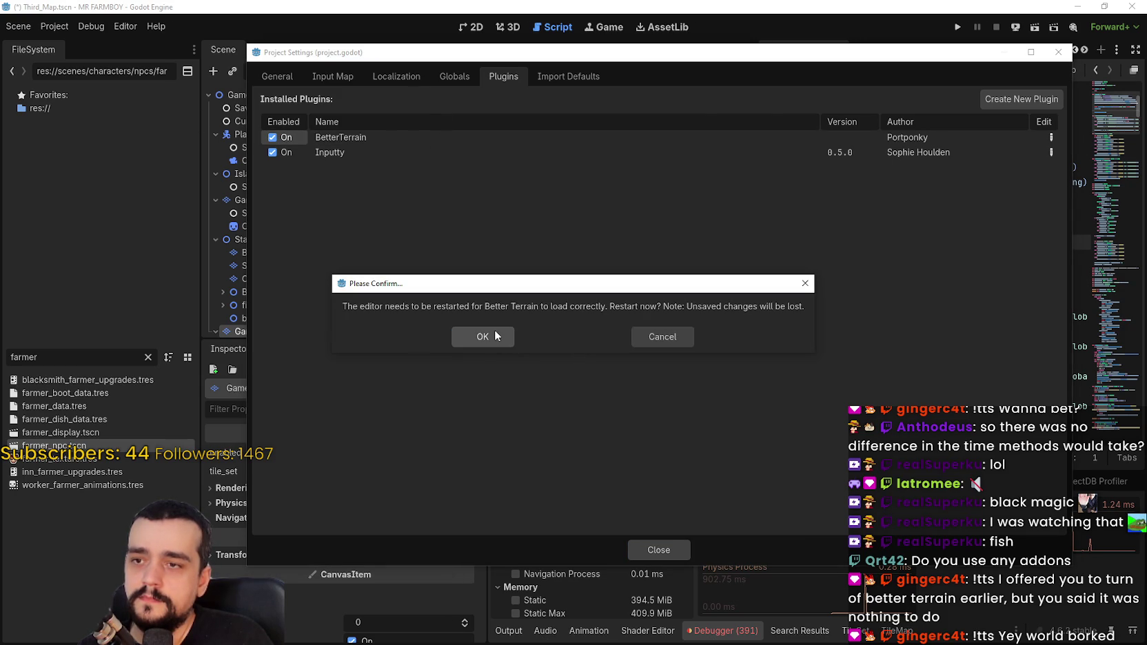
pyautogui.click(497, 336)
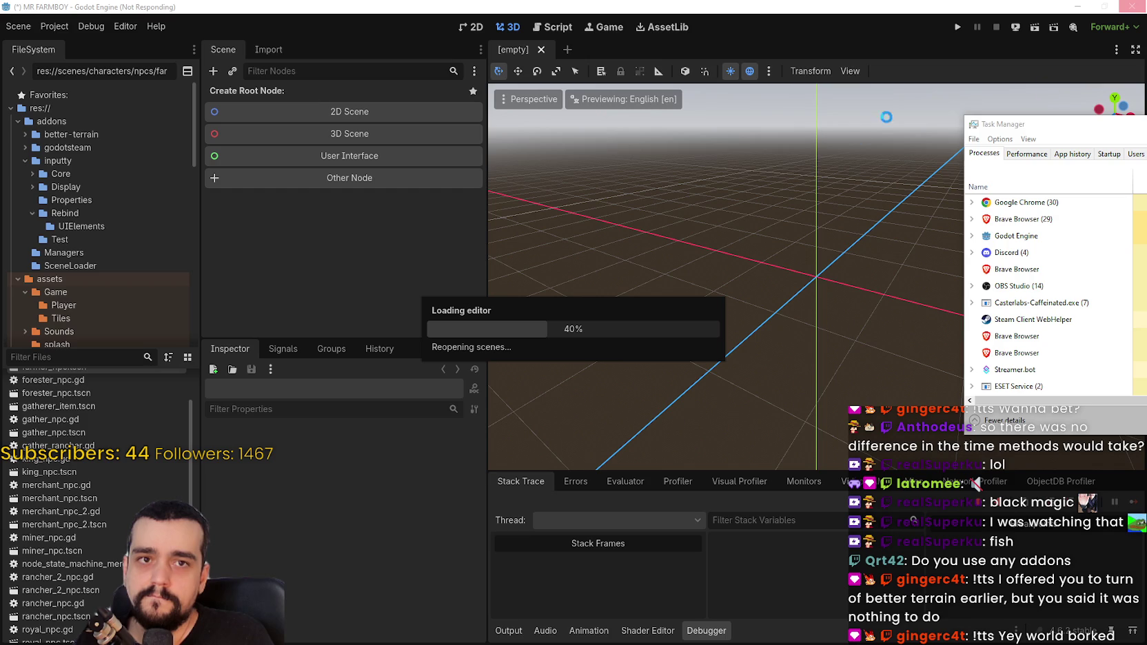
pyautogui.click(1012, 125)
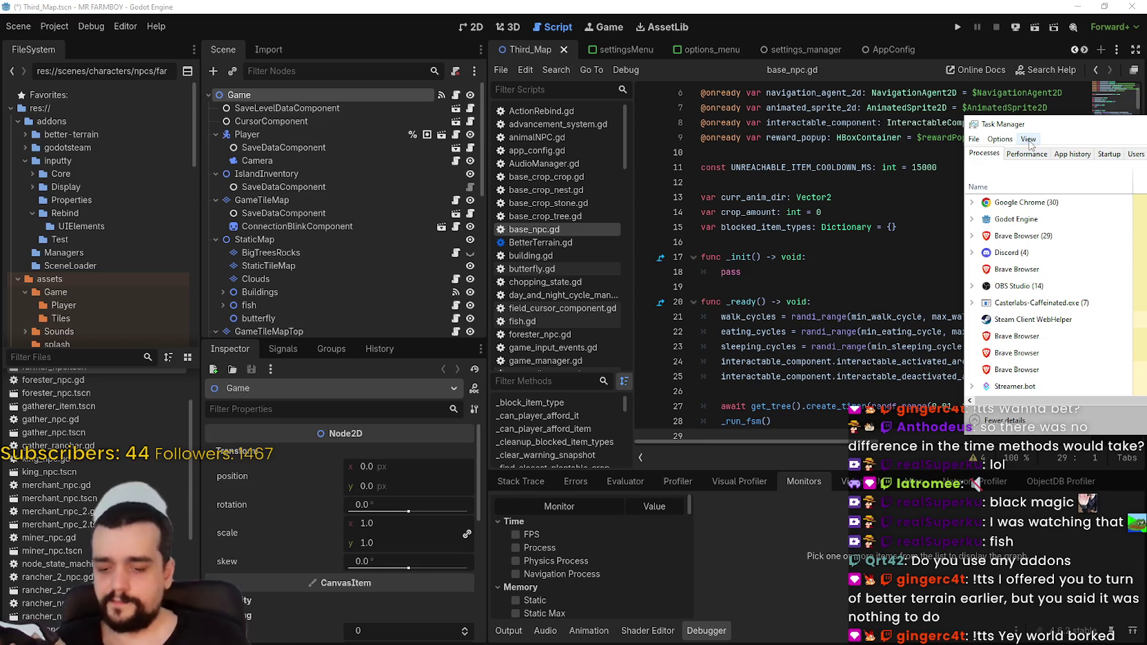
pyautogui.click(772, 239)
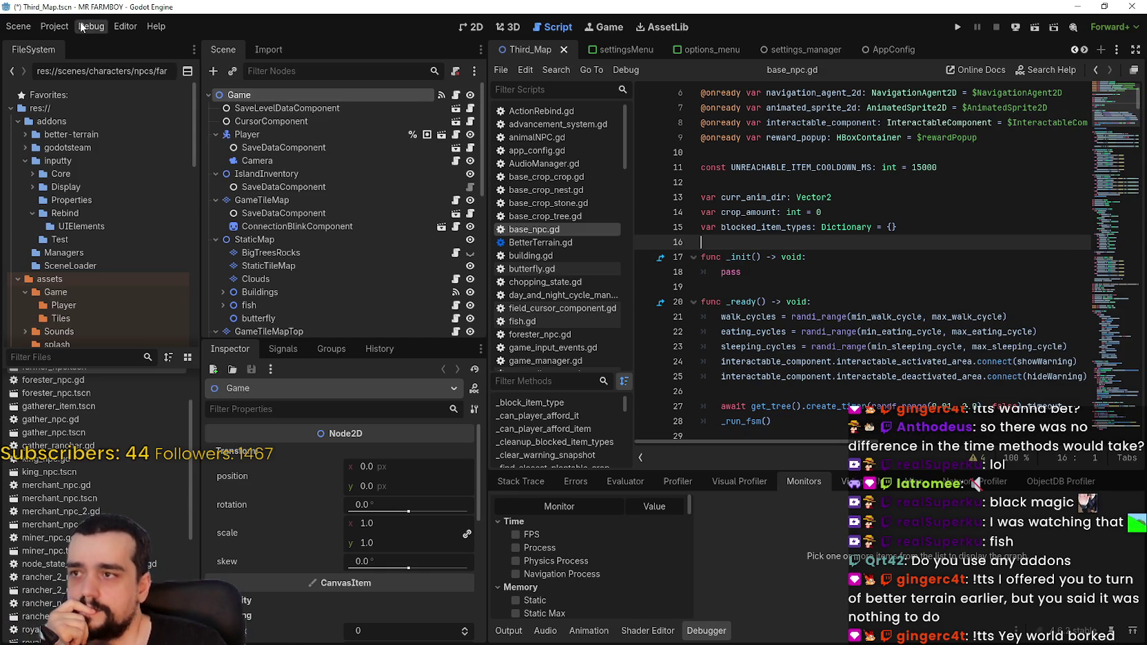
pyautogui.click(56, 27)
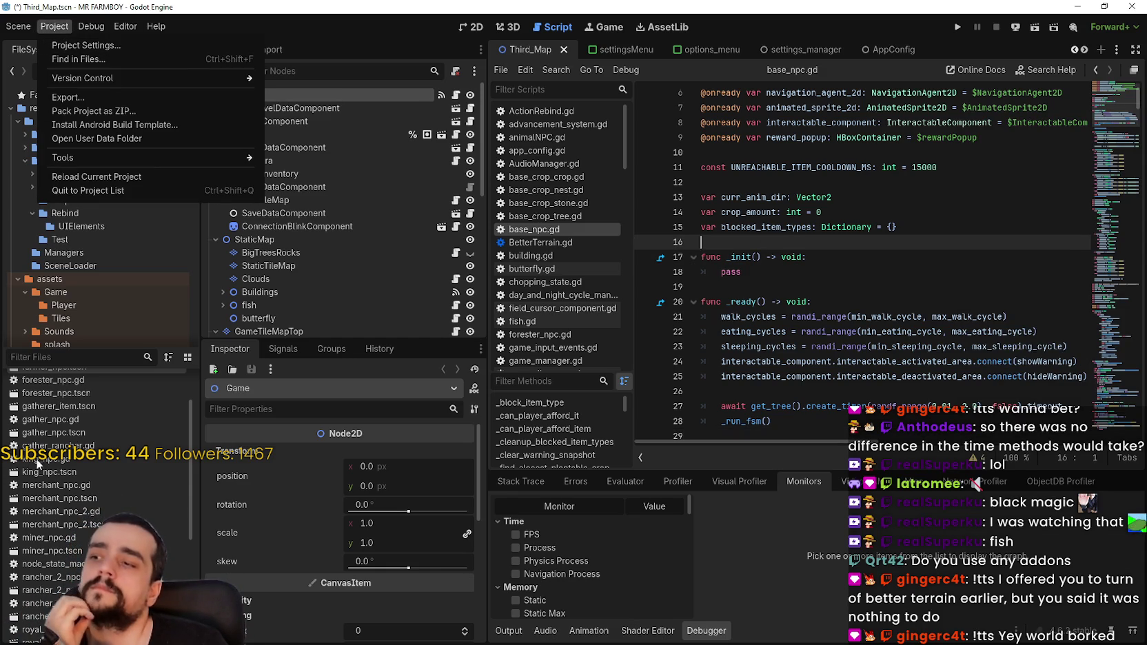
pyautogui.click(87, 47)
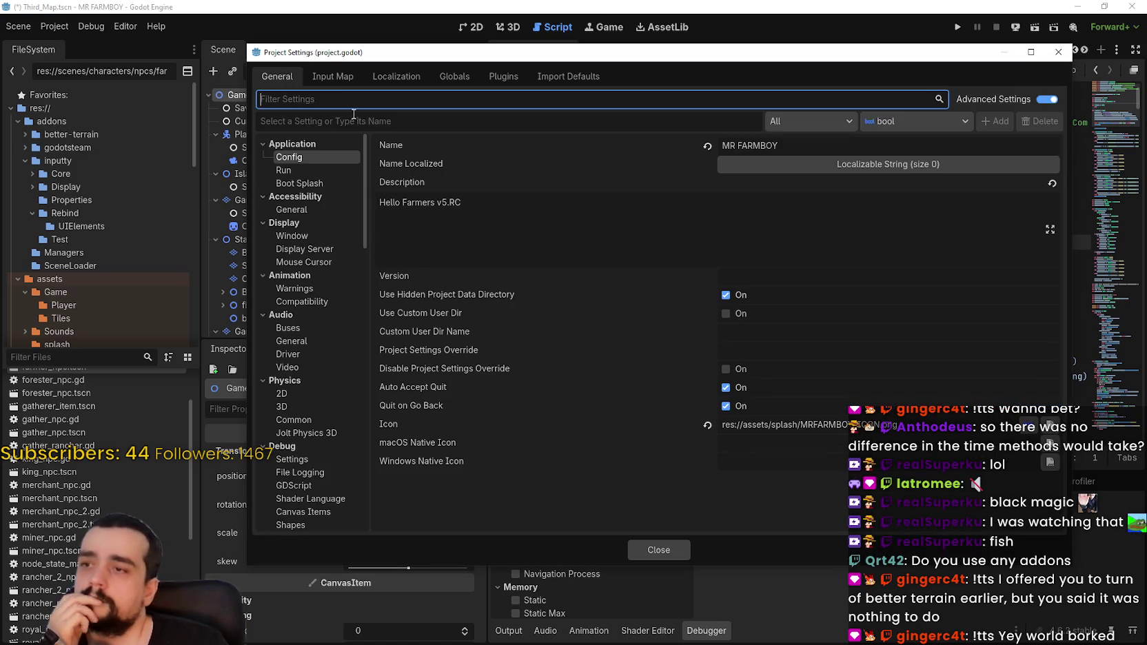
pyautogui.click(332, 78)
pyautogui.click(397, 76)
pyautogui.click(454, 76)
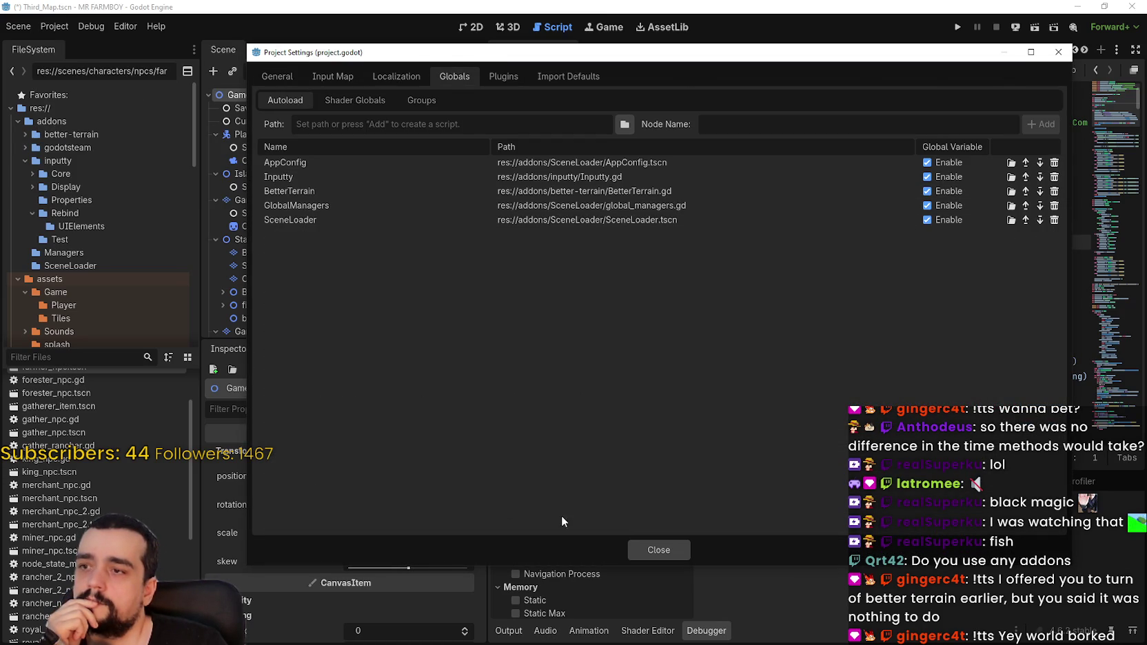
pyautogui.click(658, 550)
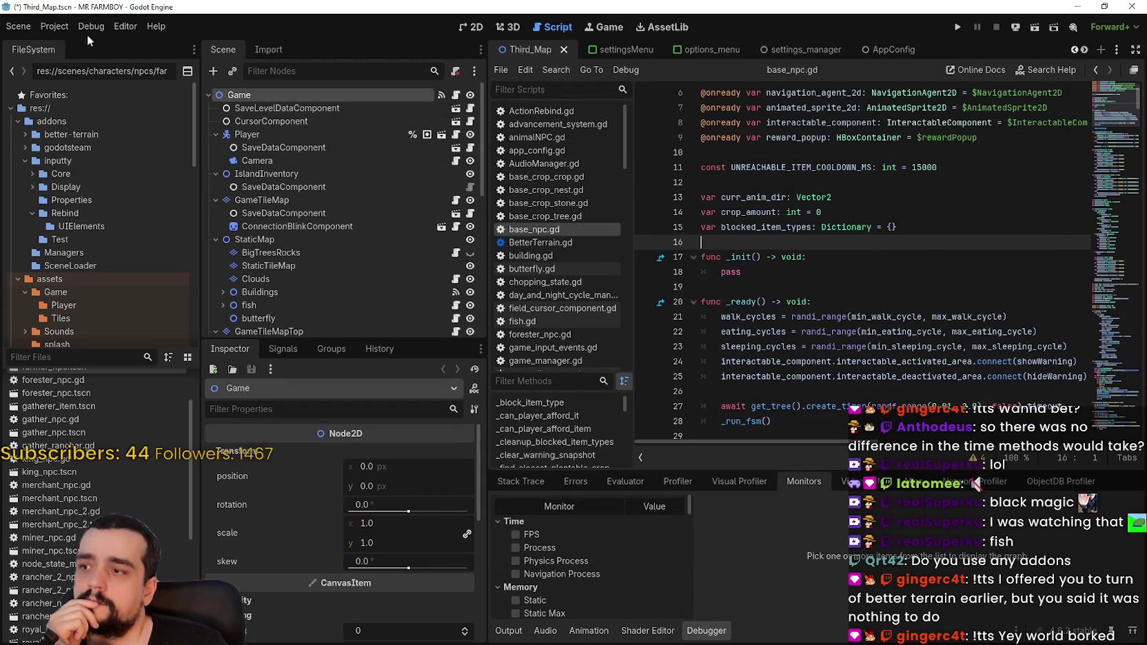
pyautogui.click(111, 364)
# - Filter the FileSystem for 'Better' and open BetterTerrain.gd at its header comment
pyautogui.write('Better')
pyautogui.click(96, 389)
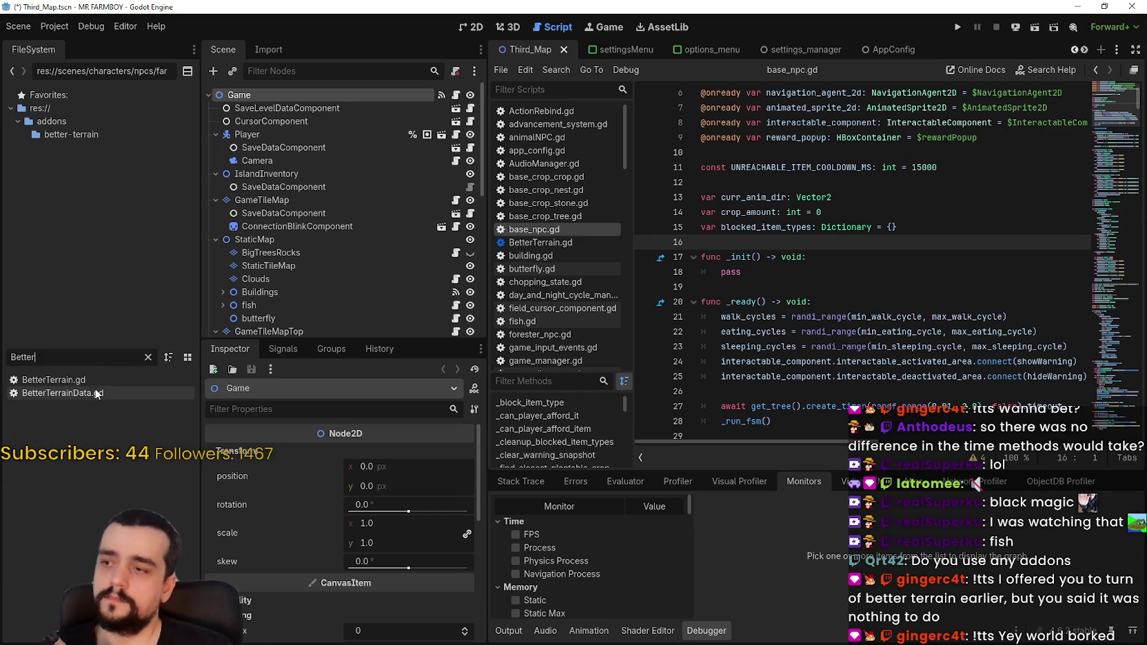
pyautogui.doubleClick(87, 380)
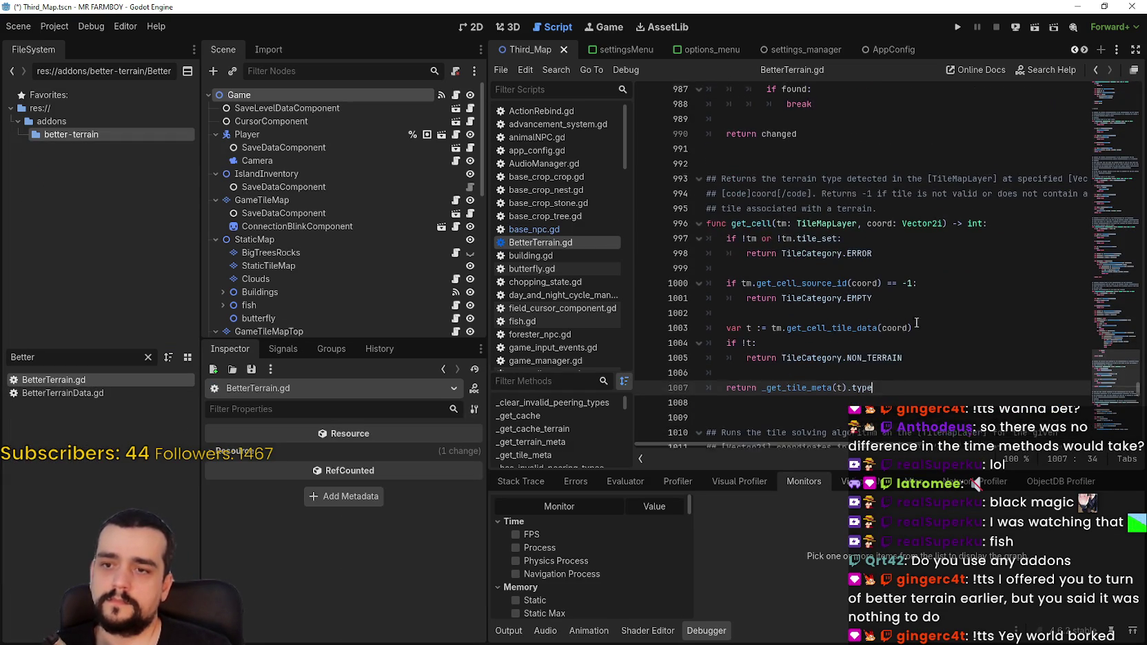
pyautogui.moveTo(1113, 372); pyautogui.dragTo(1113, 25)
pyautogui.moveTo(789, 363); pyautogui.dragTo(581, 352)
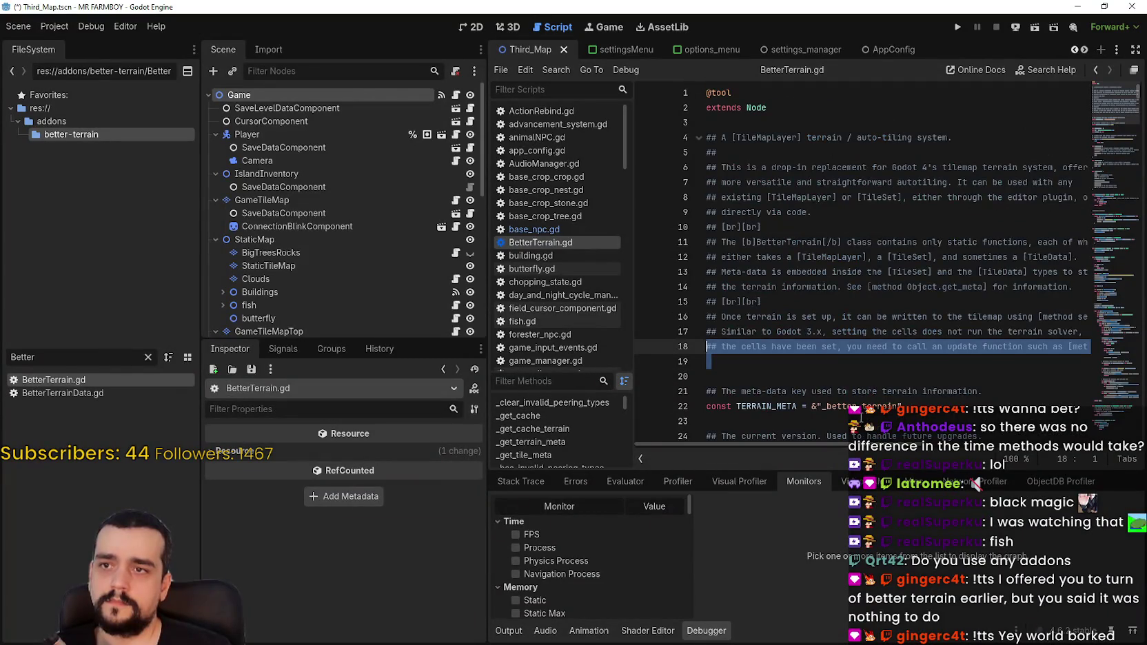
# - Scroll BetterTerrain.gd down to the WorkerThreadPool wait code on line 1147
pyautogui.scroll(-6, 827, 386)
pyautogui.scroll(-10, 815, 335)
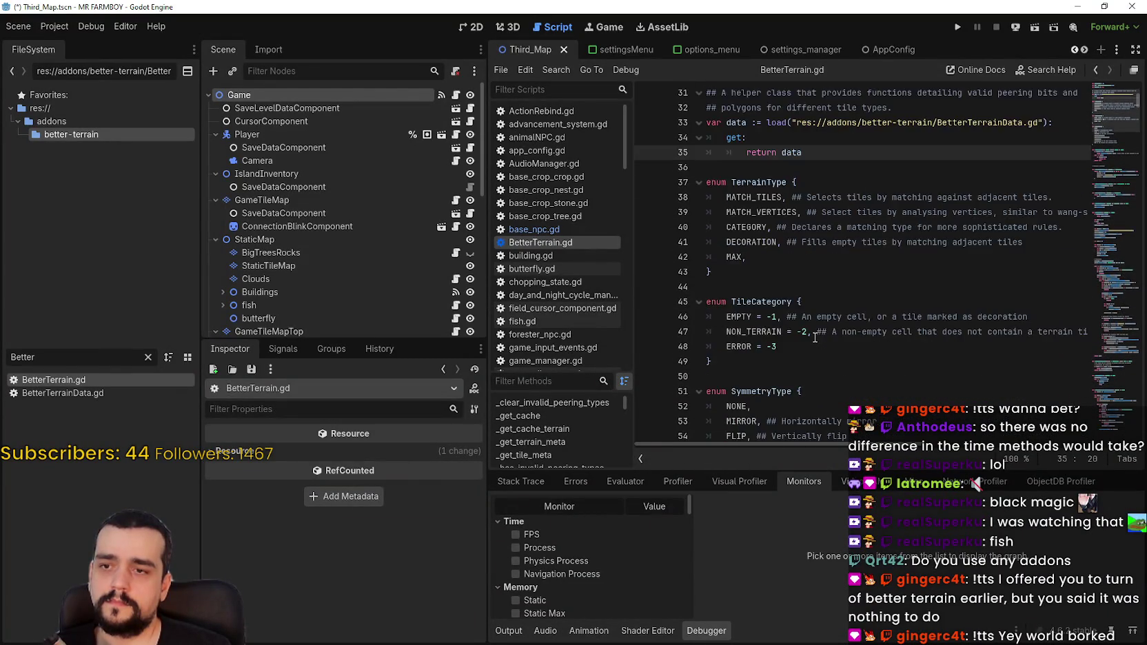
pyautogui.scroll(-11, 804, 336)
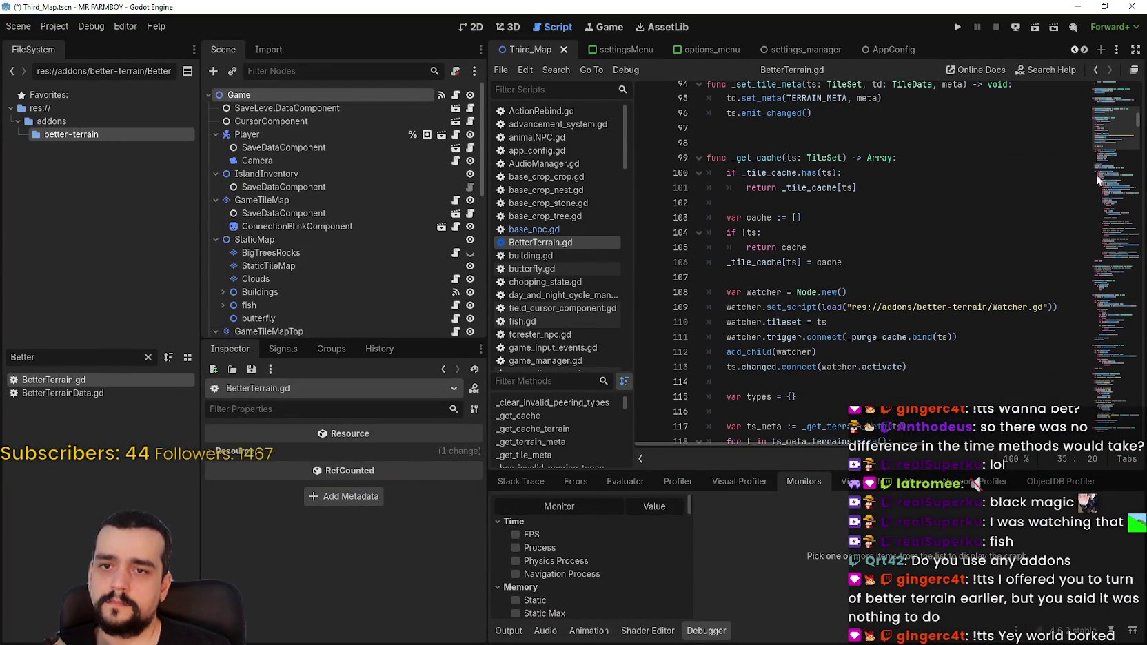
pyautogui.moveTo(1114, 129)
pyautogui.mouseDown()
pyautogui.moveTo(1118, 142)
pyautogui.moveTo(1120, 123)
pyautogui.mouseUp()
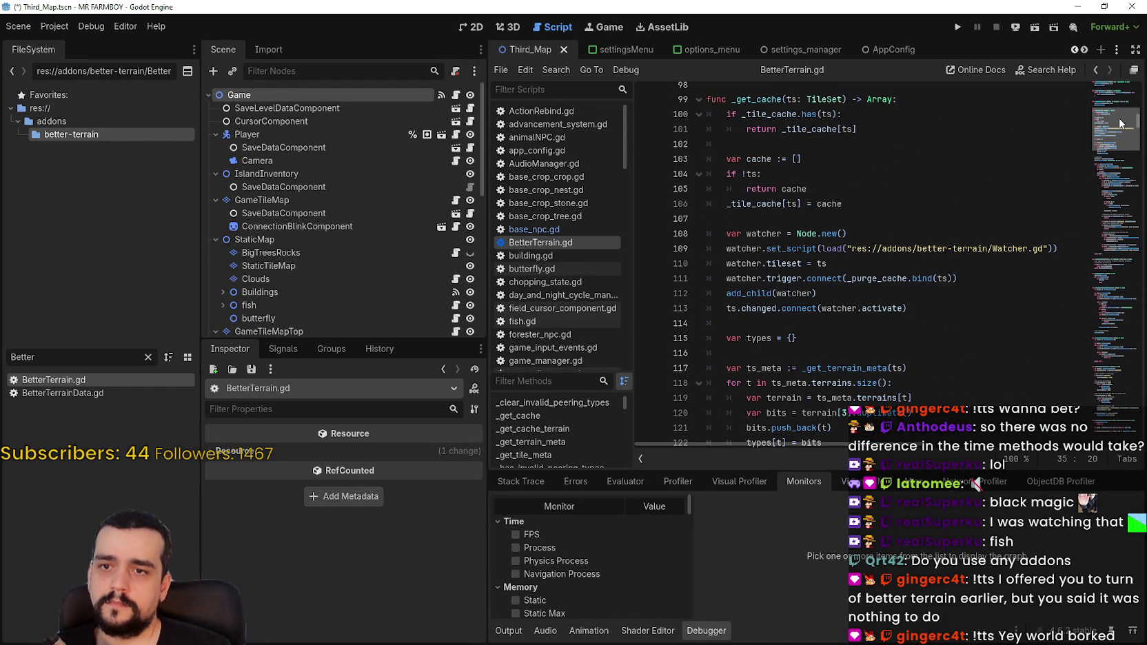
pyautogui.moveTo(1120, 123)
pyautogui.mouseDown()
pyautogui.moveTo(1085, 274)
pyautogui.moveTo(1075, 433)
pyautogui.mouseUp()
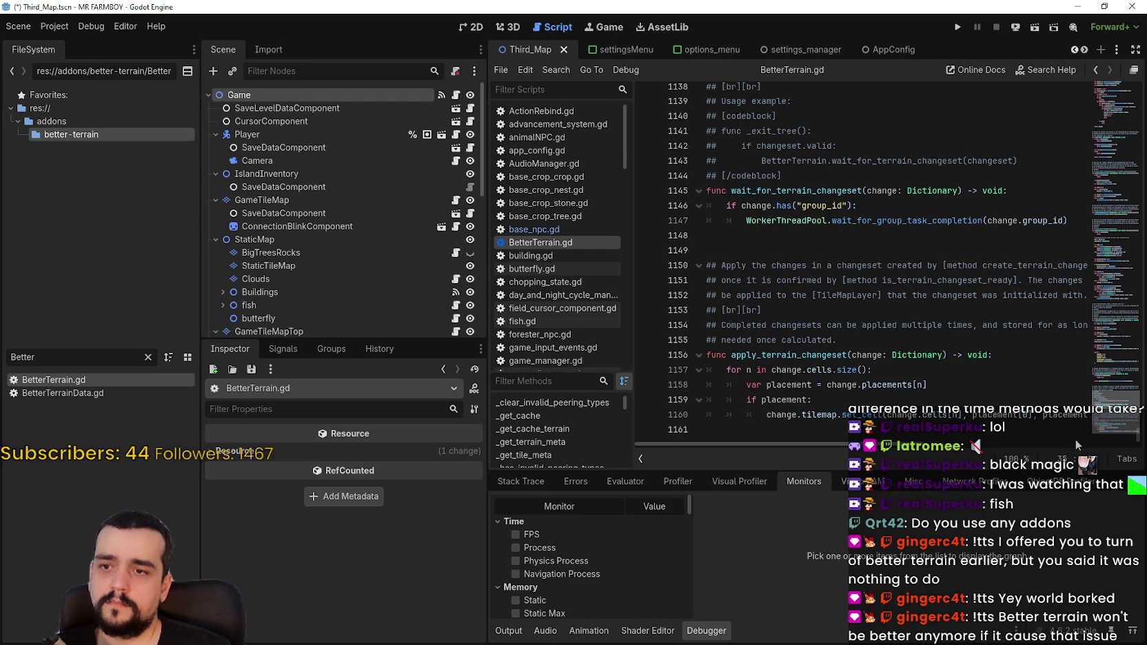
pyautogui.click(778, 221)
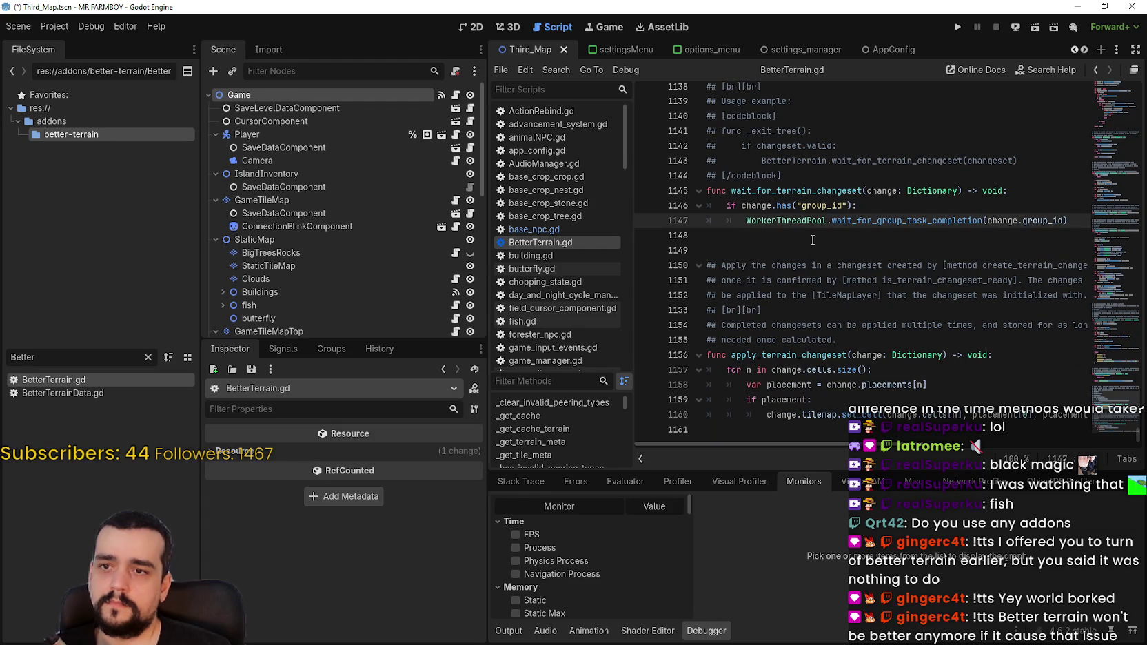
pyautogui.doubleClick(791, 207)
pyautogui.doubleClick(820, 222)
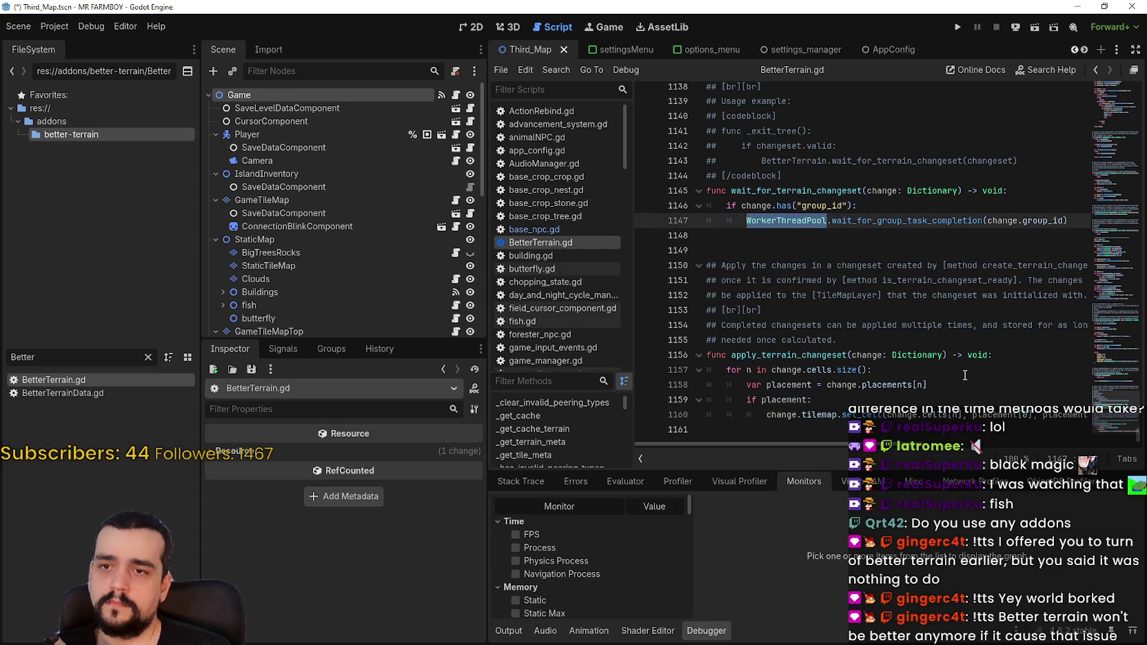
pyautogui.scroll(1, 852, 234)
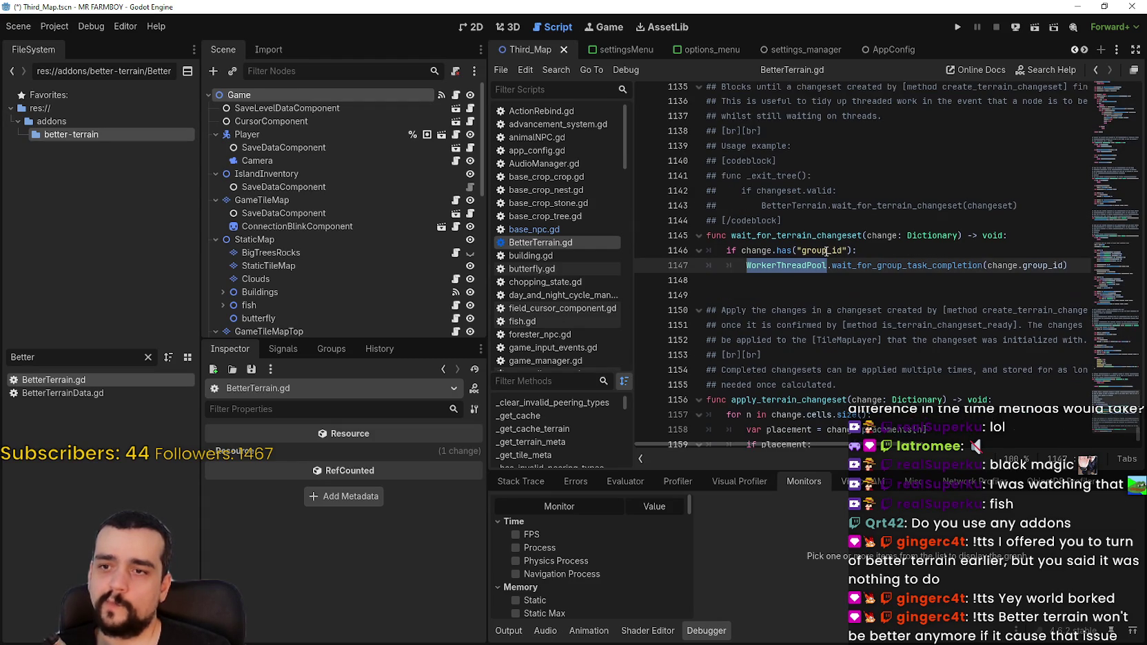
pyautogui.scroll(-1, 953, 293)
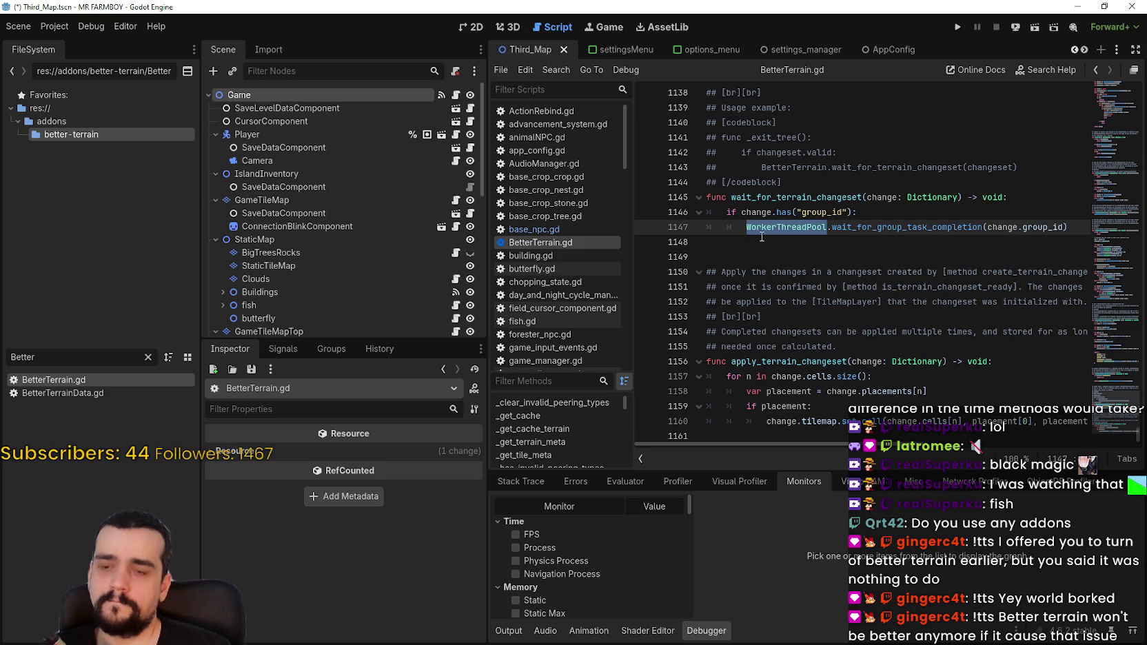
# - Search the script for 'ready' and step through its matches
pyautogui.hotkey('ctrl', 'f')
pyautogui.press('End')
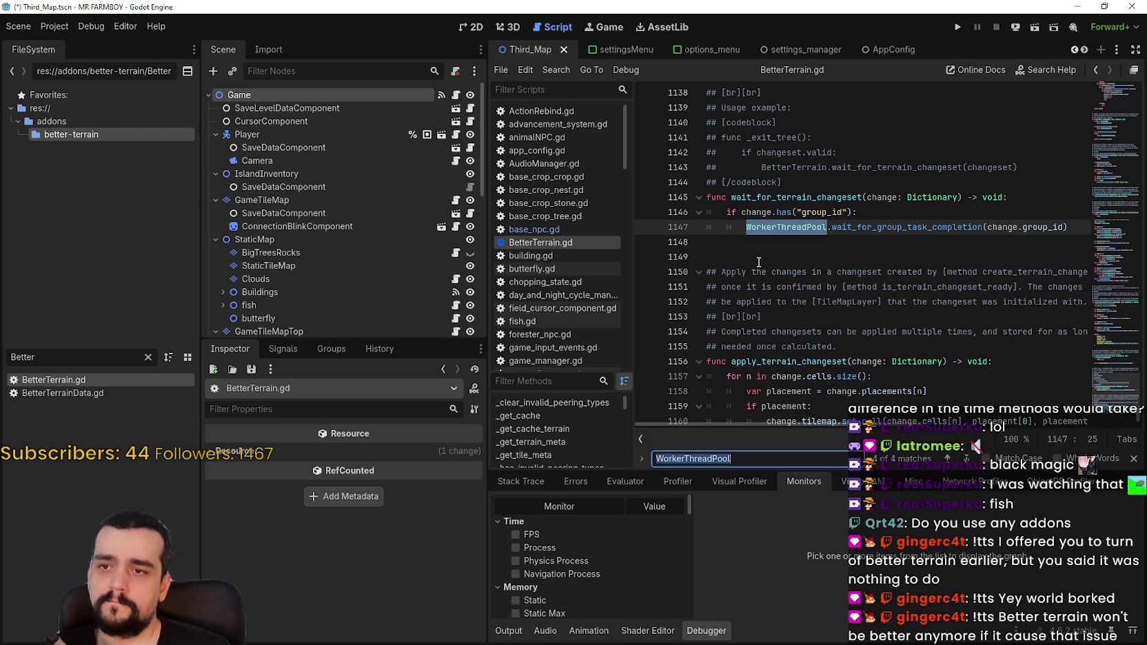
pyautogui.hotkey('ctrl', 'BackSpace')
pyautogui.write('ready')
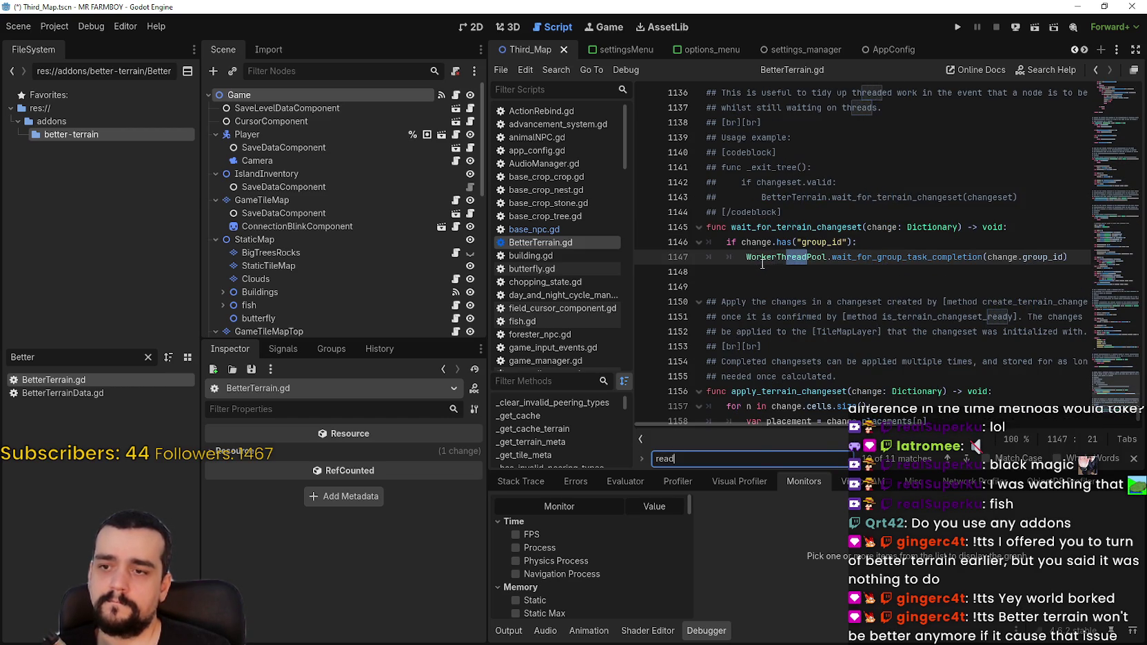
pyautogui.click(947, 459)
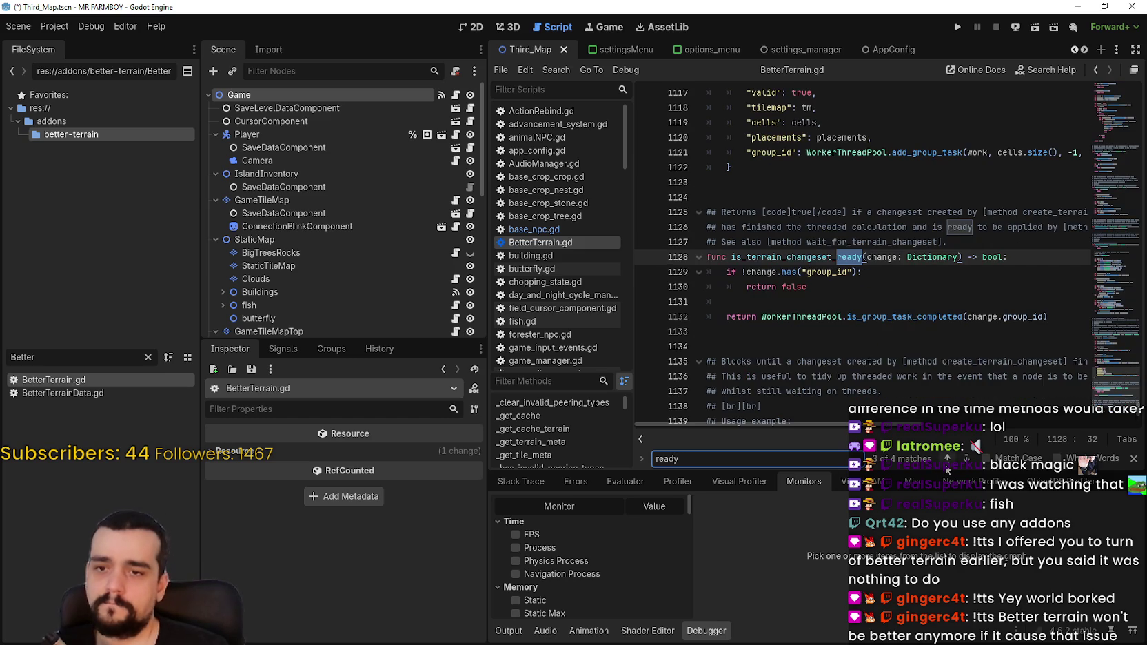
pyautogui.click(947, 468)
pyautogui.click(948, 468)
pyautogui.click(947, 468)
pyautogui.click(947, 468)
pyautogui.click(947, 468)
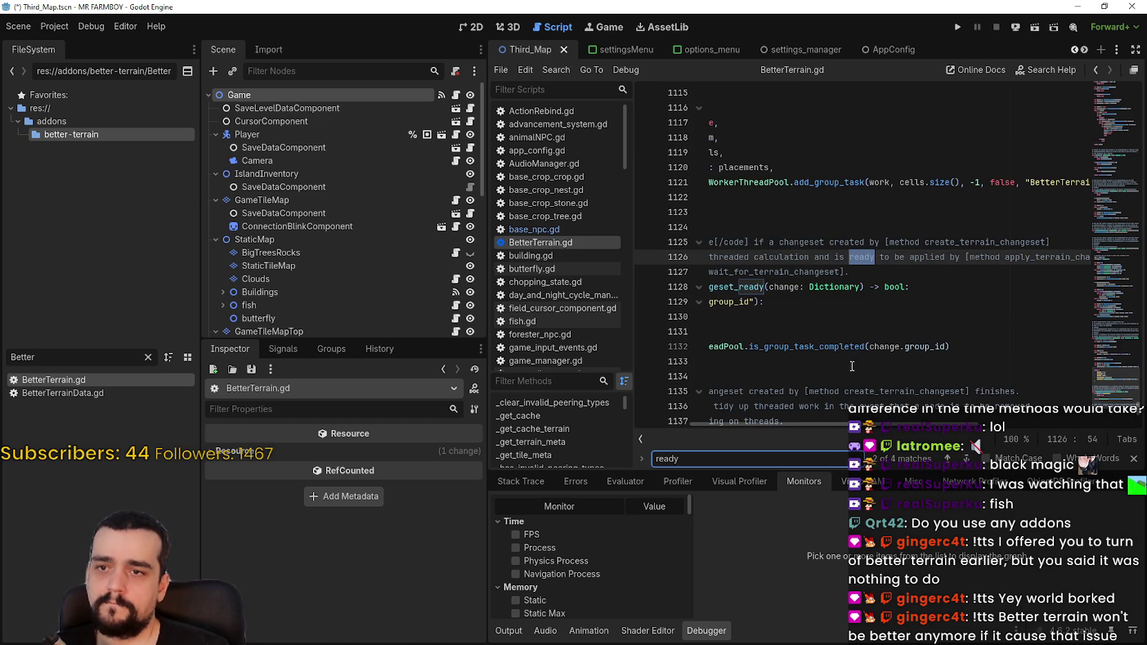
# - Land on the is_terrain_changeset_ready match at line 1128 and scroll back to line starts
pyautogui.moveTo(844, 418); pyautogui.dragTo(756, 422)
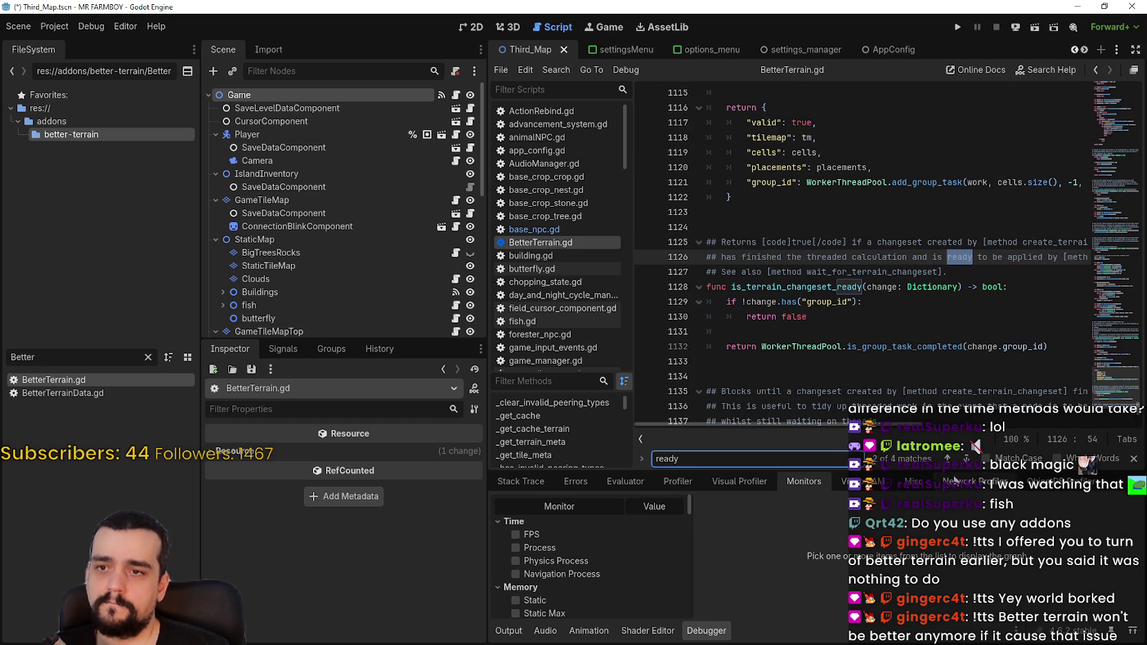
pyautogui.click(948, 459)
pyautogui.click(948, 458)
pyautogui.click(948, 458)
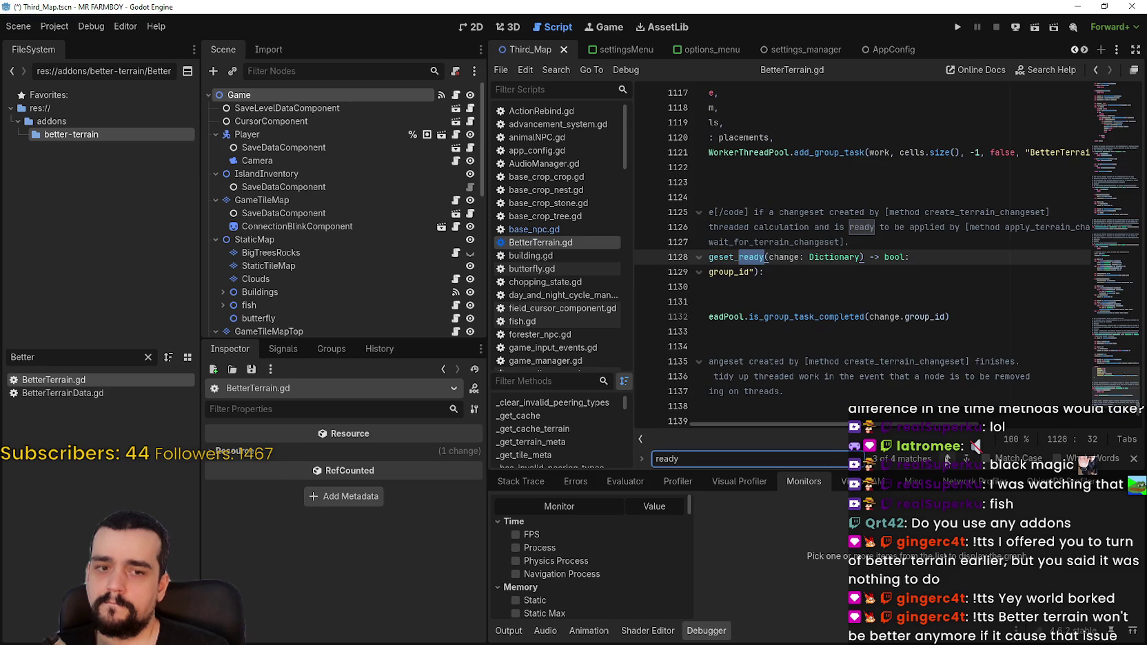
pyautogui.hscroll(-5, 824, 424)
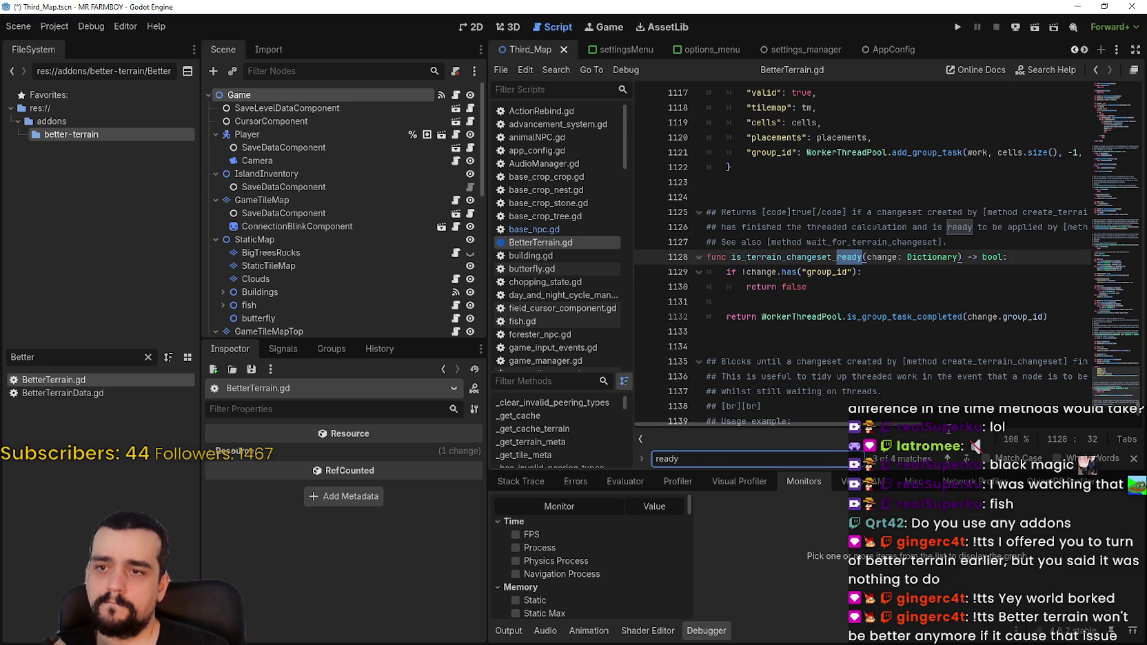
pyautogui.click(949, 458)
pyautogui.click(949, 458)
pyautogui.click(949, 459)
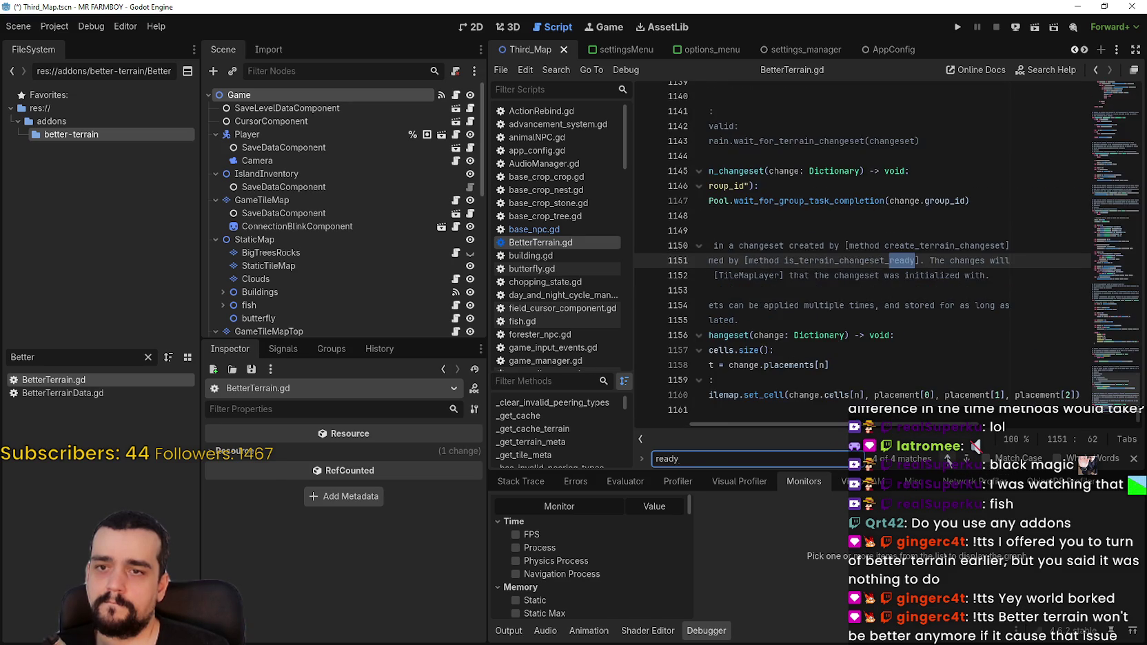
pyautogui.click(948, 459)
pyautogui.hscroll(-5, 858, 415)
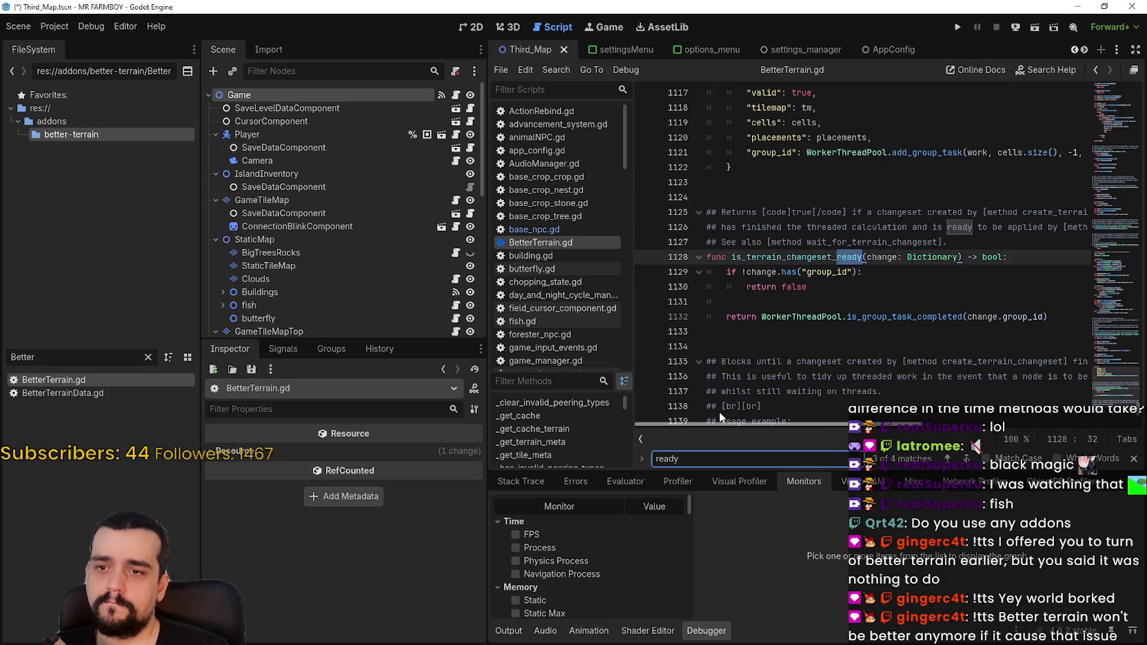
pyautogui.click(765, 303)
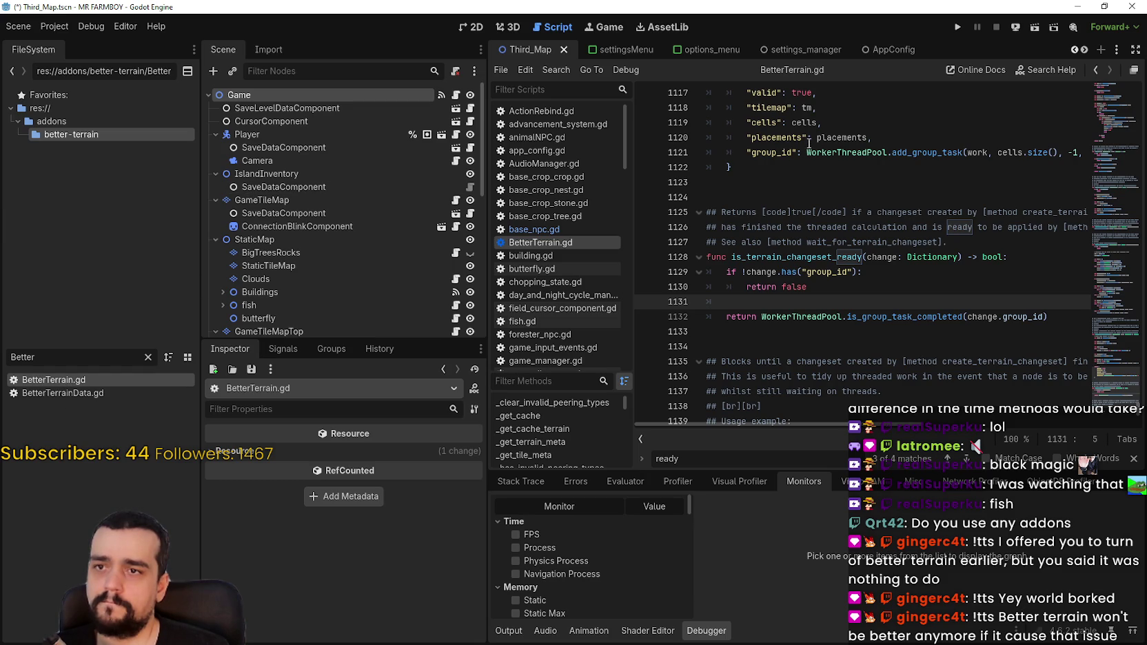
pyautogui.click(53, 25)
# - Check the Project Settings autoload globals, where BetterTerrain is registered
pyautogui.click(65, 43)
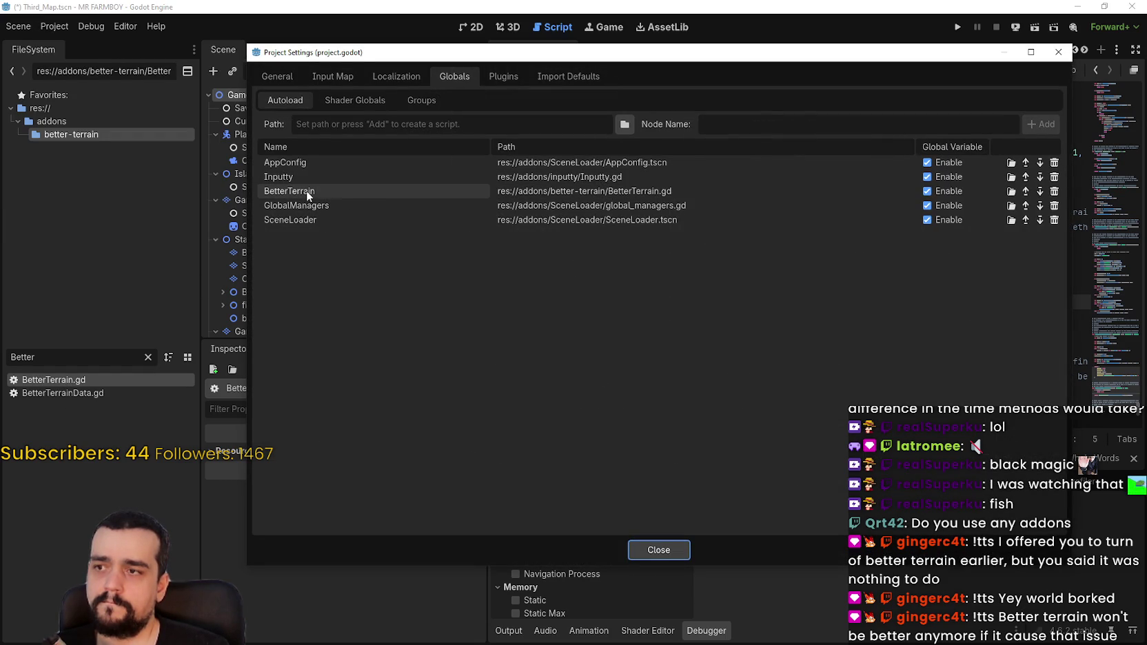
pyautogui.click(650, 549)
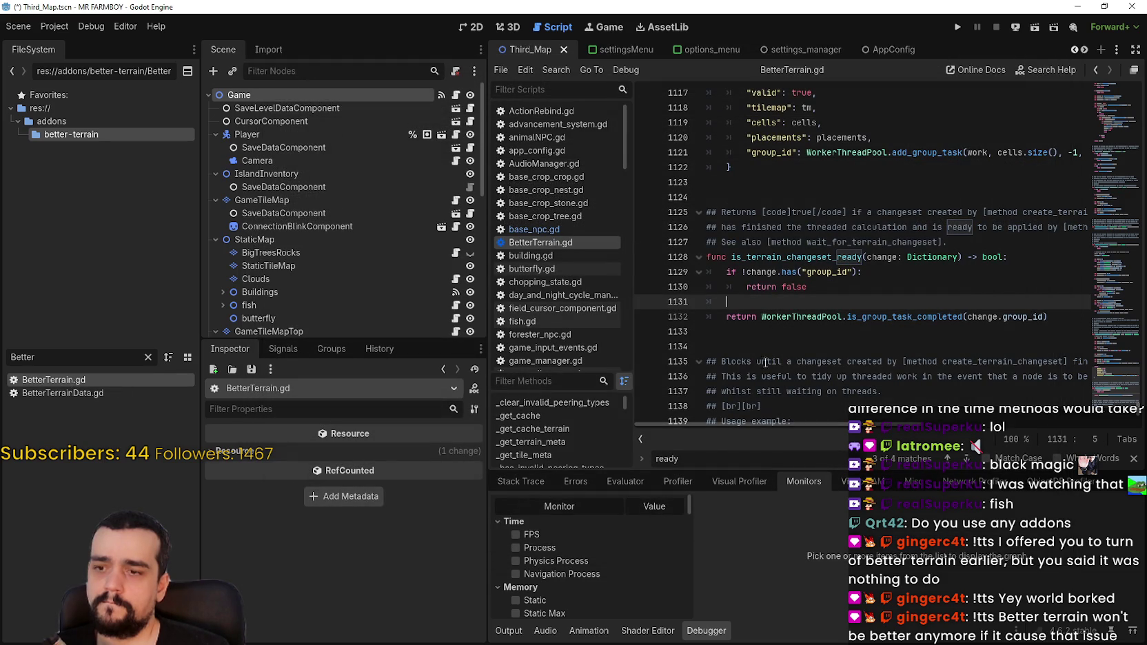
pyautogui.click(827, 256)
# - Search all project files for 'process_mode'
pyautogui.hotkey('ctrl', 'shift', 'f')
pyautogui.write('process')
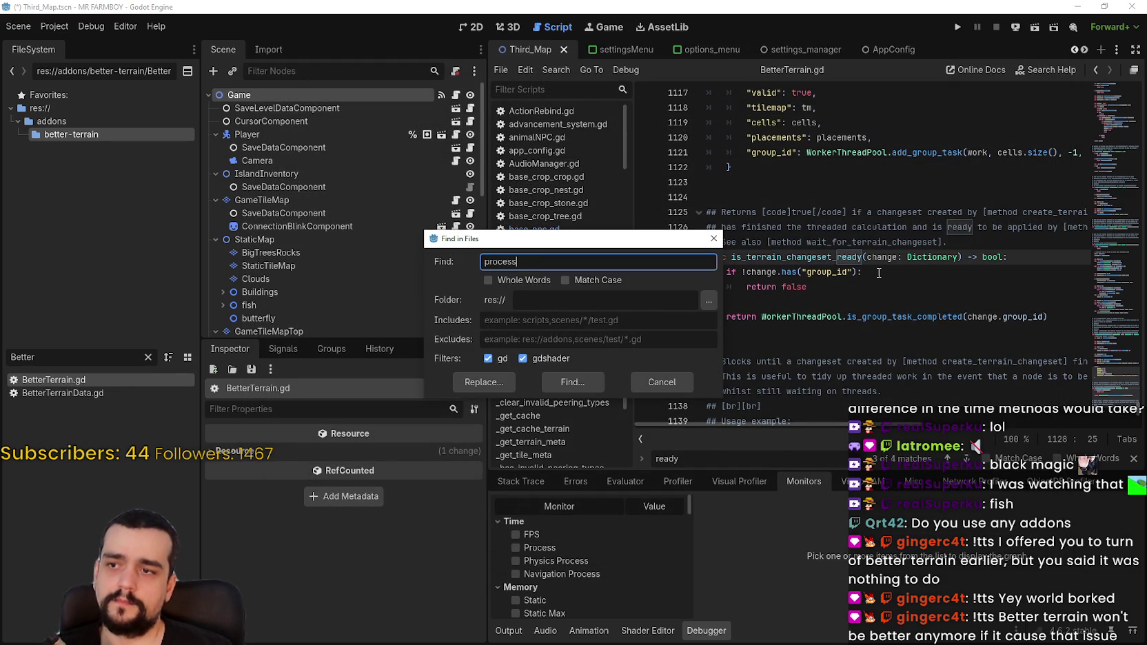
pyautogui.write('_modde')
pyautogui.press('Return')
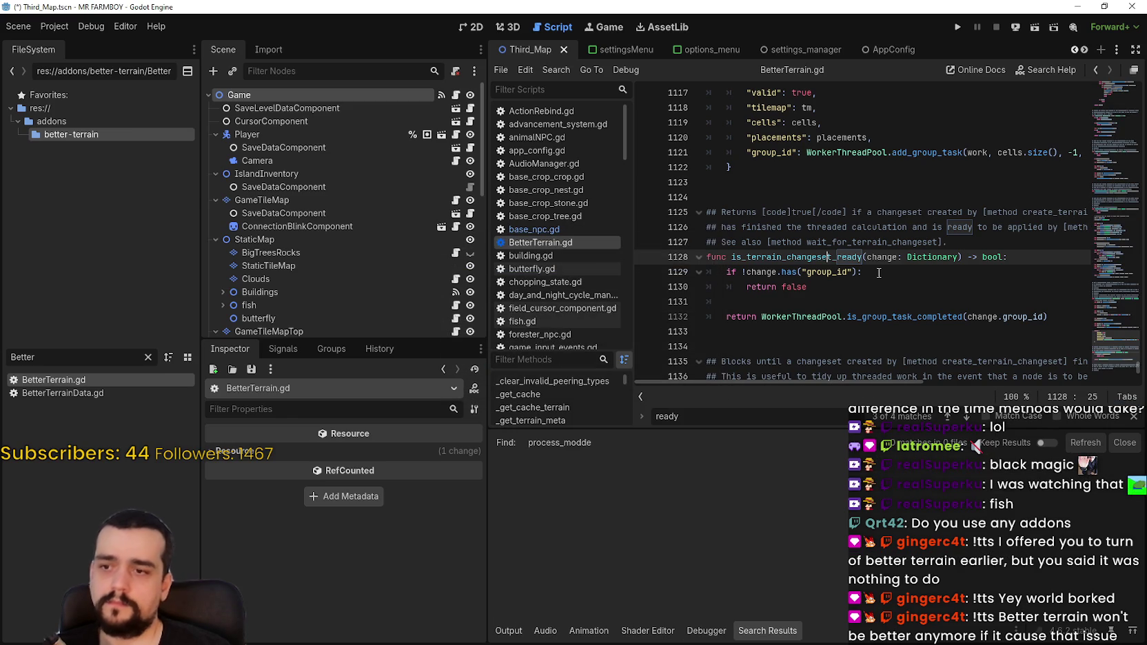
pyautogui.hotkey('ctrl', 'shift', 'f')
pyautogui.write('process_mode')
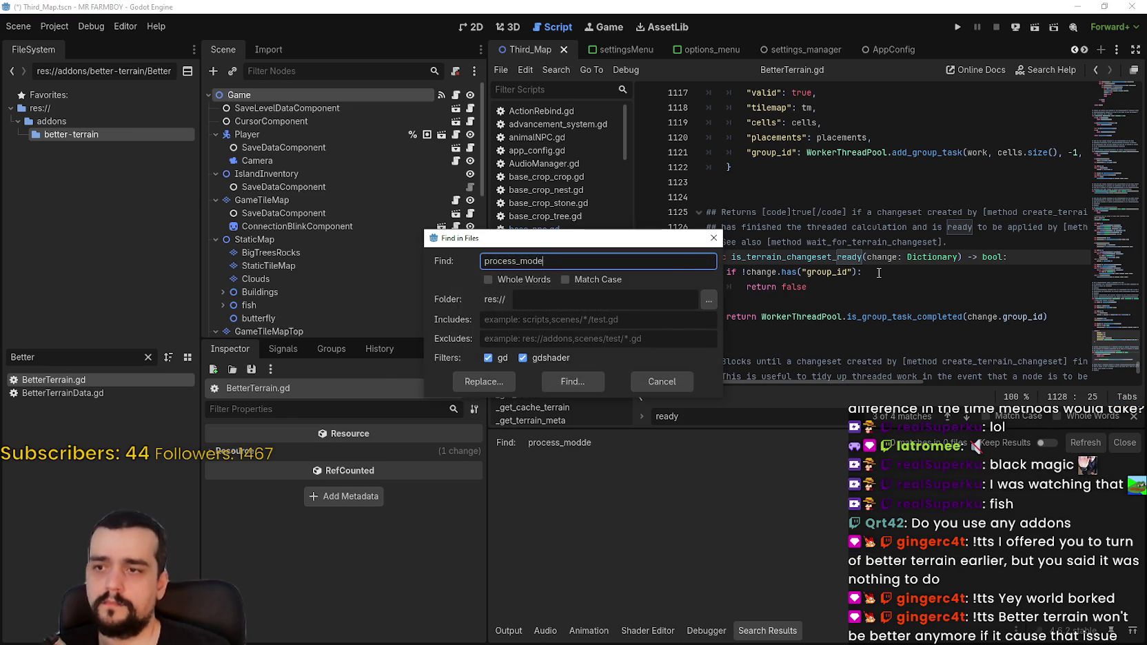
pyautogui.press('Return')
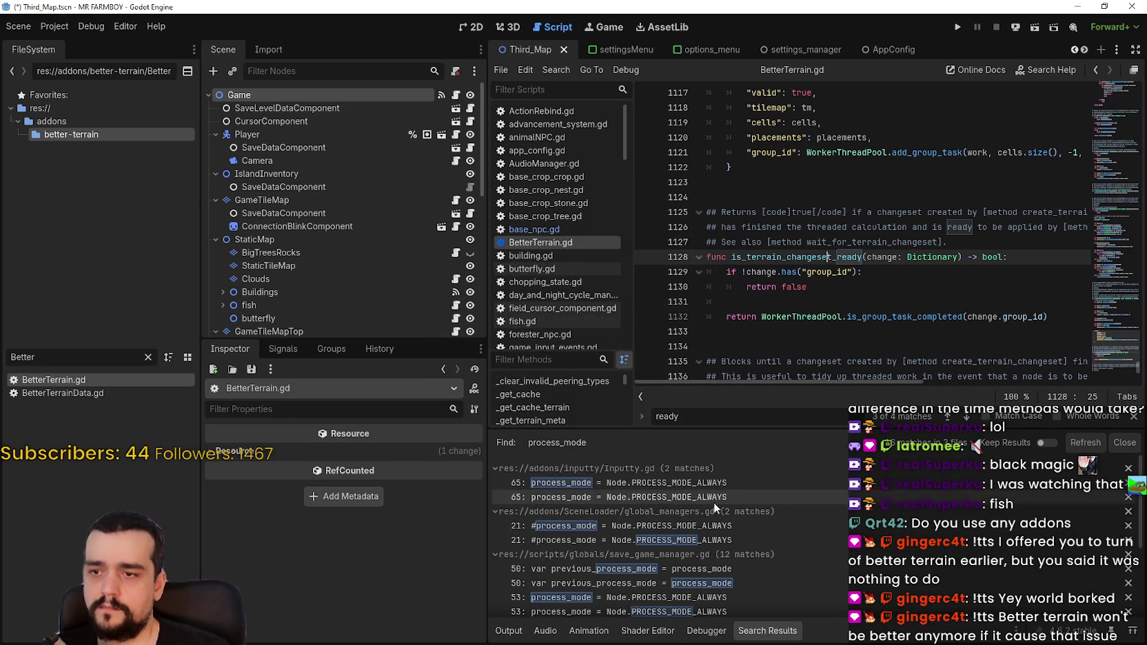
# - Review the global_managers.gd and Inputty.gd line 65 matches, then reopen BetterTerrain.gd
pyautogui.click(739, 526)
pyautogui.click(736, 541)
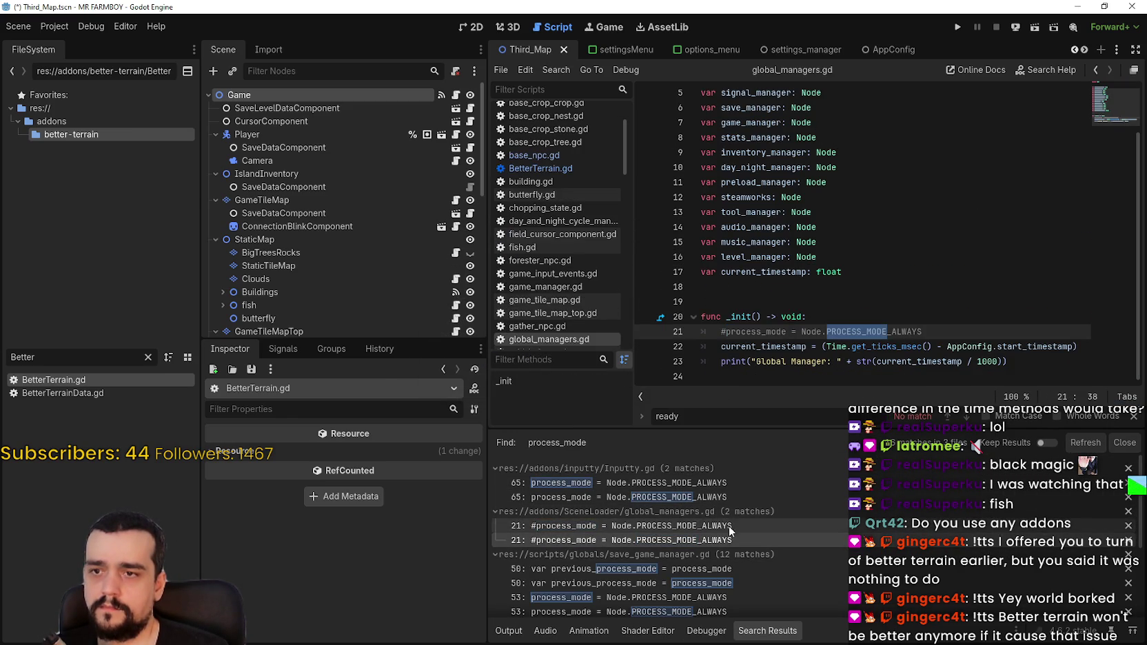
pyautogui.click(661, 485)
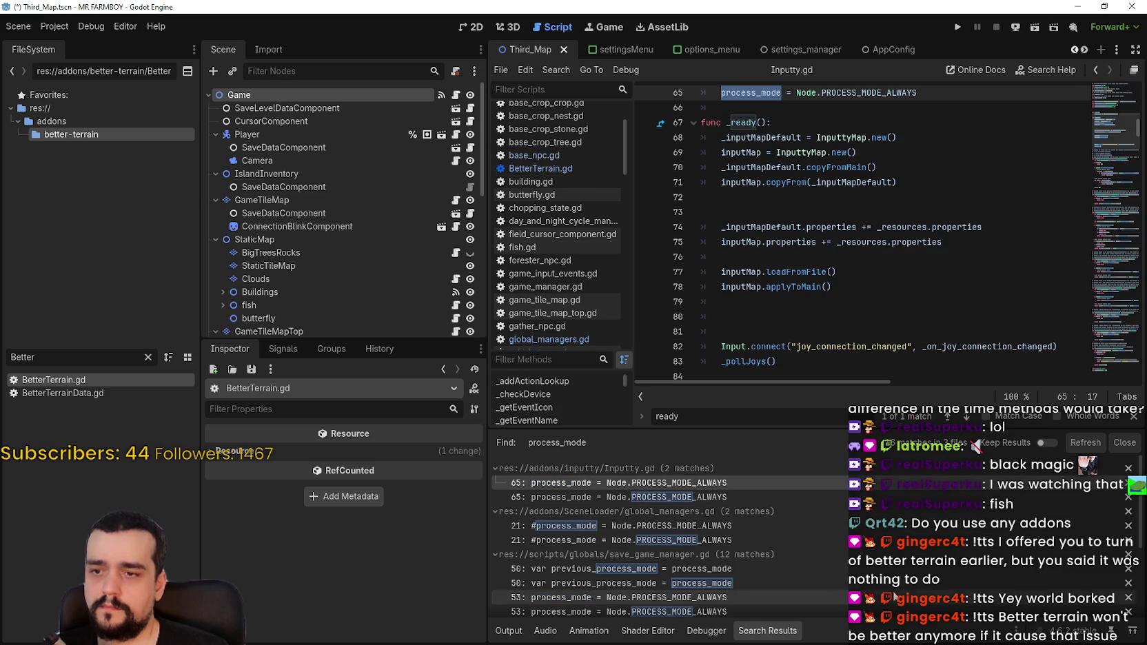
pyautogui.scroll(-2, 896, 577)
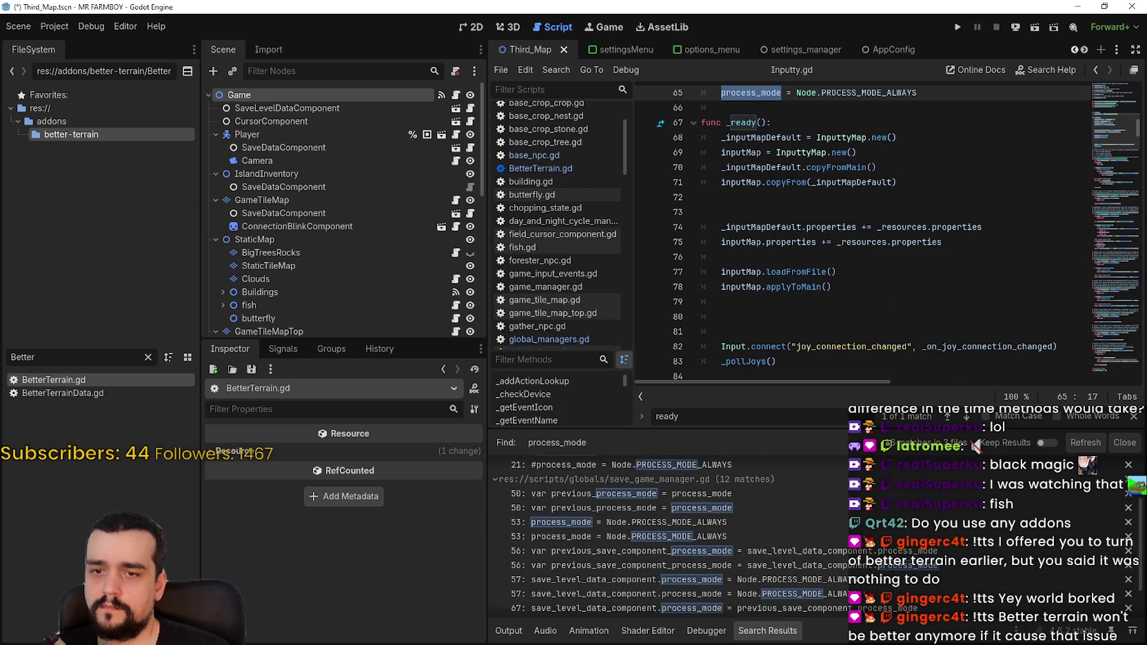
pyautogui.scroll(2, 1139, 529)
pyautogui.scroll(5, 862, 229)
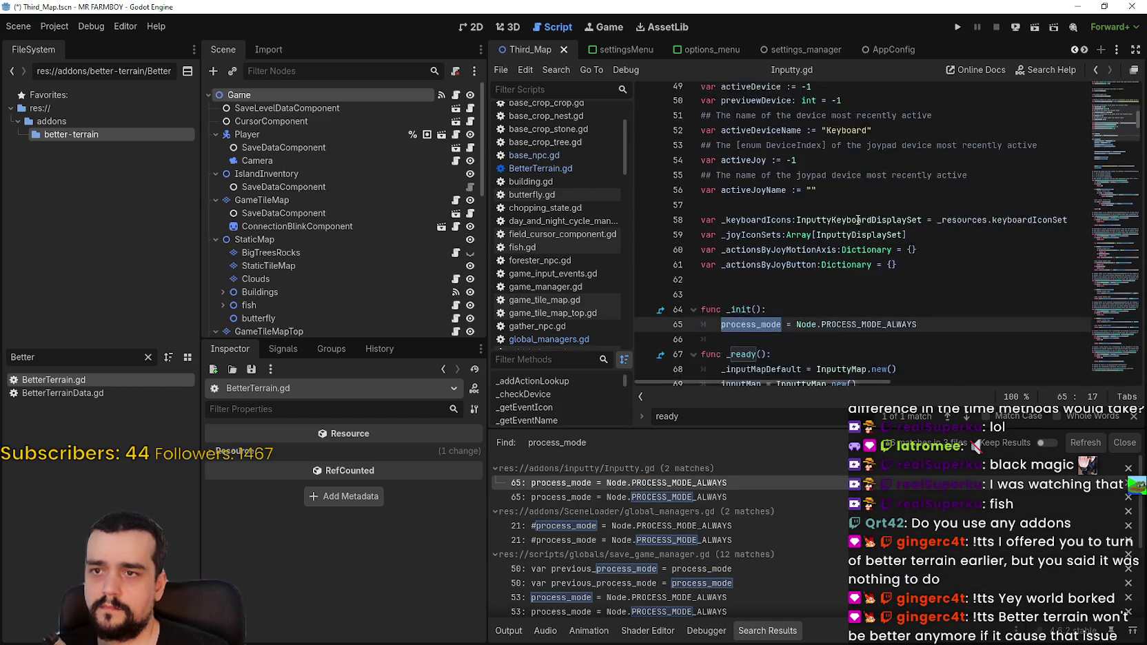
pyautogui.scroll(-2, 862, 229)
pyautogui.moveTo(917, 271)
pyautogui.mouseDown()
pyautogui.moveTo(700, 256)
pyautogui.moveTo(695, 243)
pyautogui.mouseUp()
pyautogui.hotkey('ctrl', 'c')
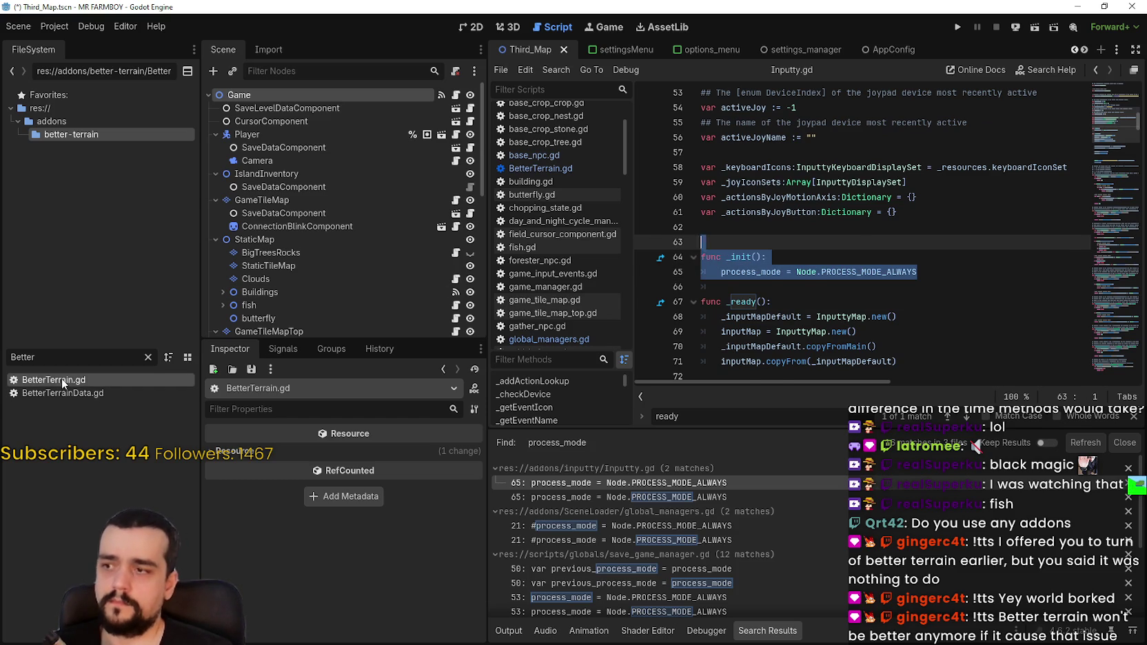
pyautogui.doubleClick(54, 380)
pyautogui.click(1131, 289)
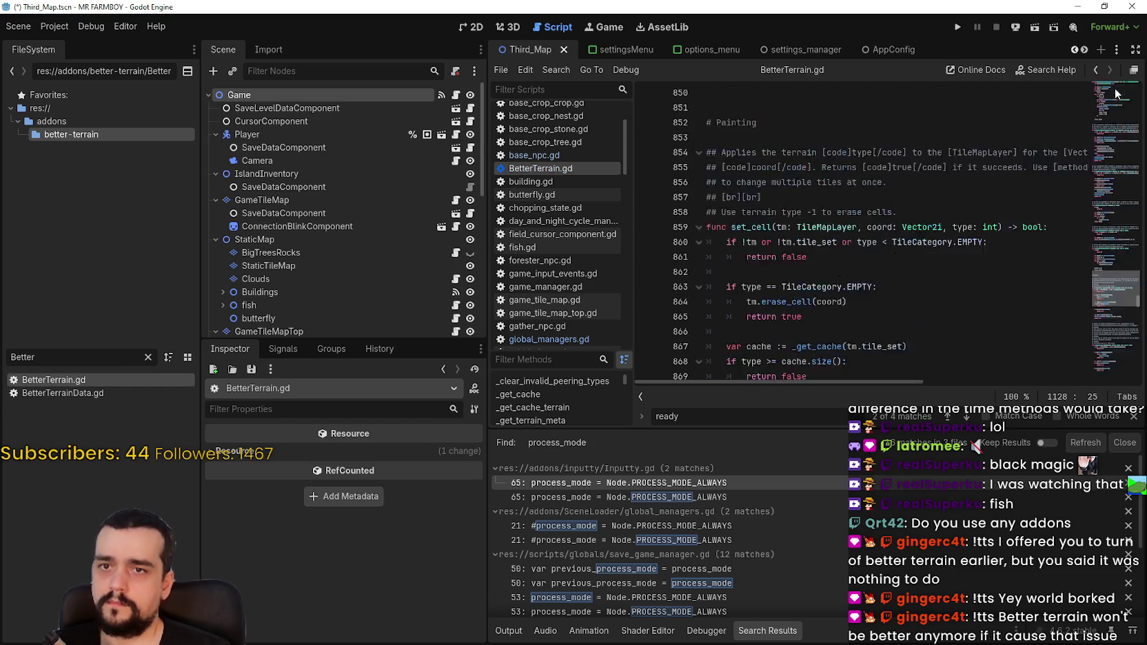
# - Add an _init setting process_mode = Node.PROCESS_MODE_ALWAYS after BetterTerrain.gd's enum, and save
pyautogui.moveTo(1131, 288)
pyautogui.mouseDown()
pyautogui.moveTo(1111, 251)
pyautogui.moveTo(1103, 52)
pyautogui.moveTo(1110, 96)
pyautogui.mouseUp()
pyautogui.scroll(-2, 840, 209)
pyautogui.scroll(1, 781, 175)
pyautogui.scroll(3, 780, 175)
pyautogui.click(773, 218)
pyautogui.hotkey('ctrl', 'v')
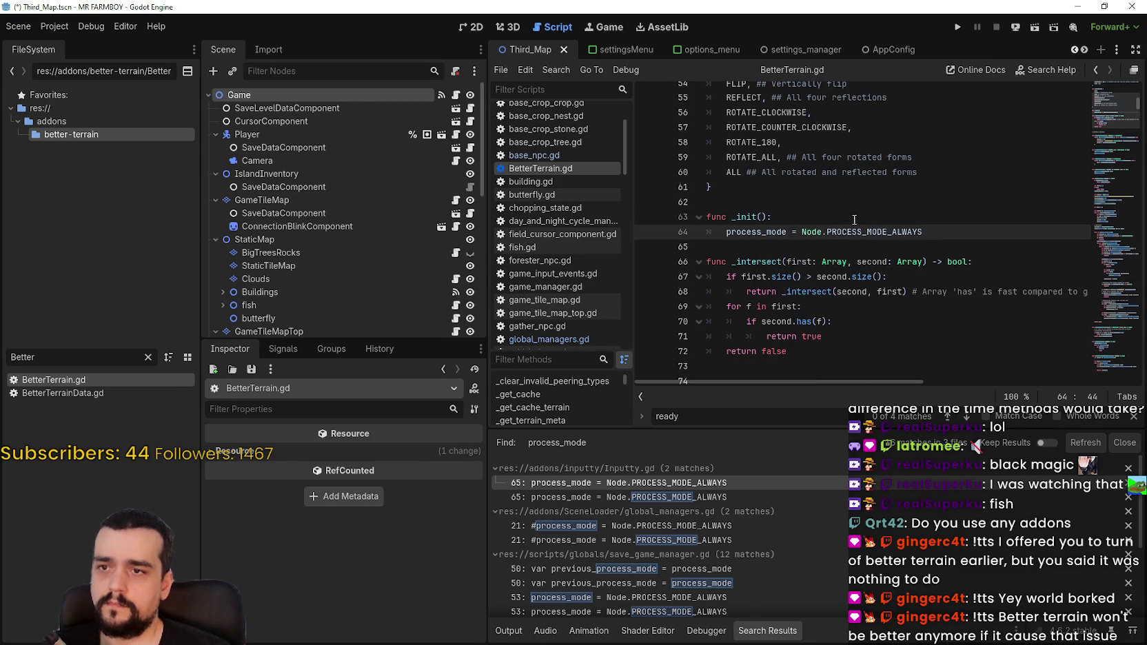
pyautogui.scroll(5, 850, 216)
pyautogui.scroll(-4, 867, 214)
pyautogui.click(826, 288)
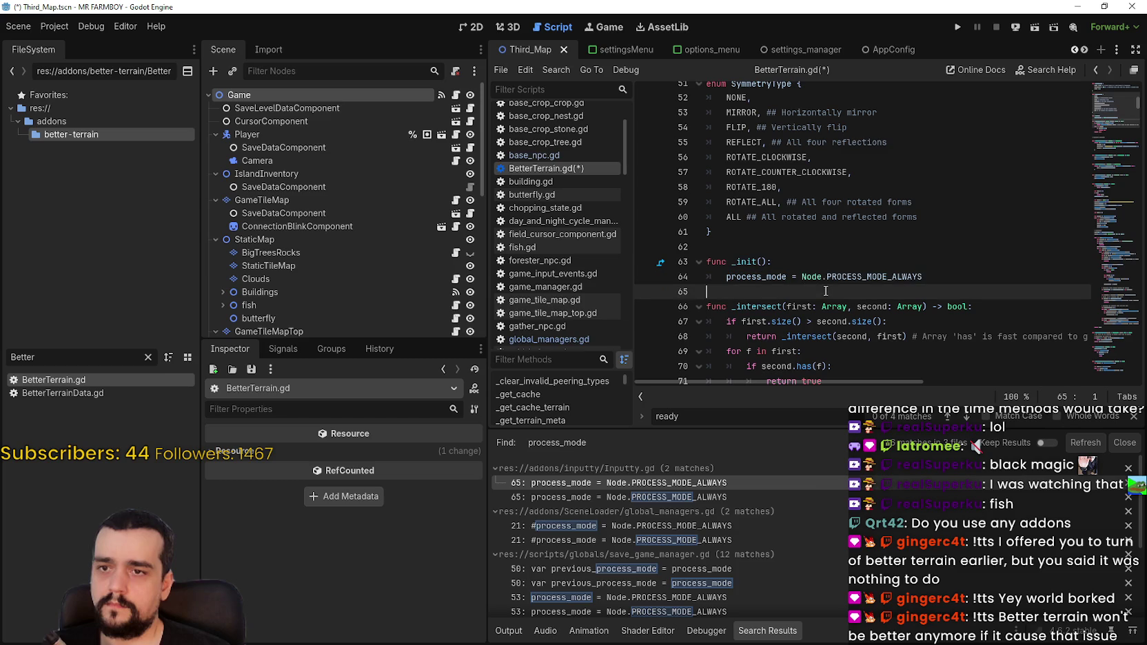
pyautogui.hotkey('ctrl', 's')
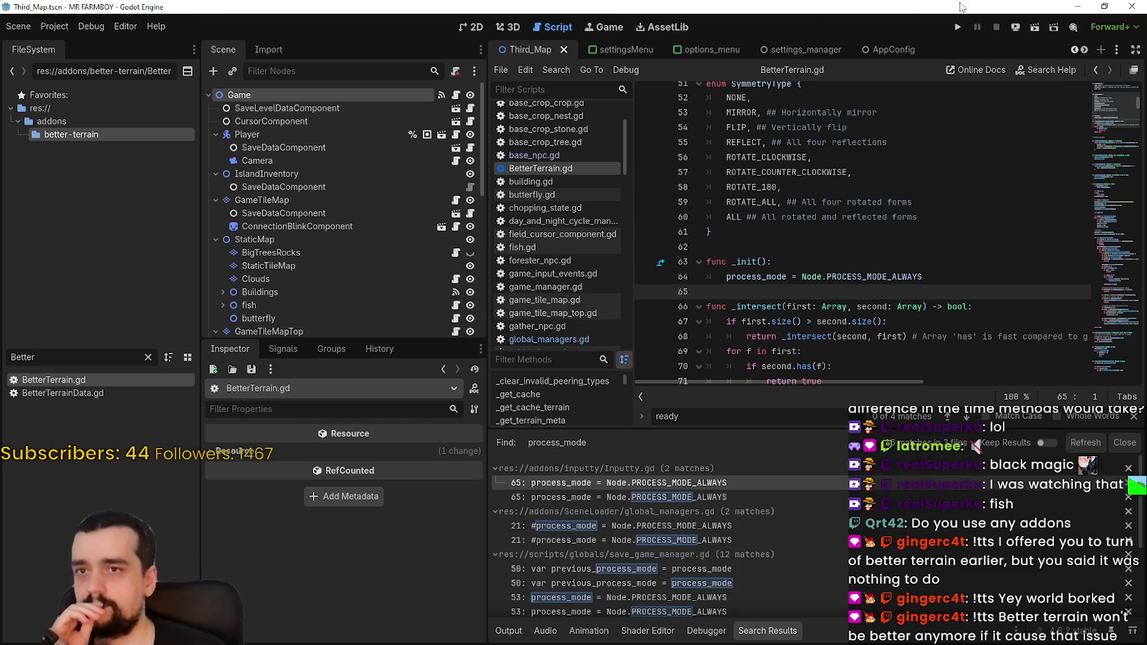
pyautogui.click(962, 25)
# - Open Task Manager beside the running game and load the Save 8 world via Continue
pyautogui.click(1105, 7)
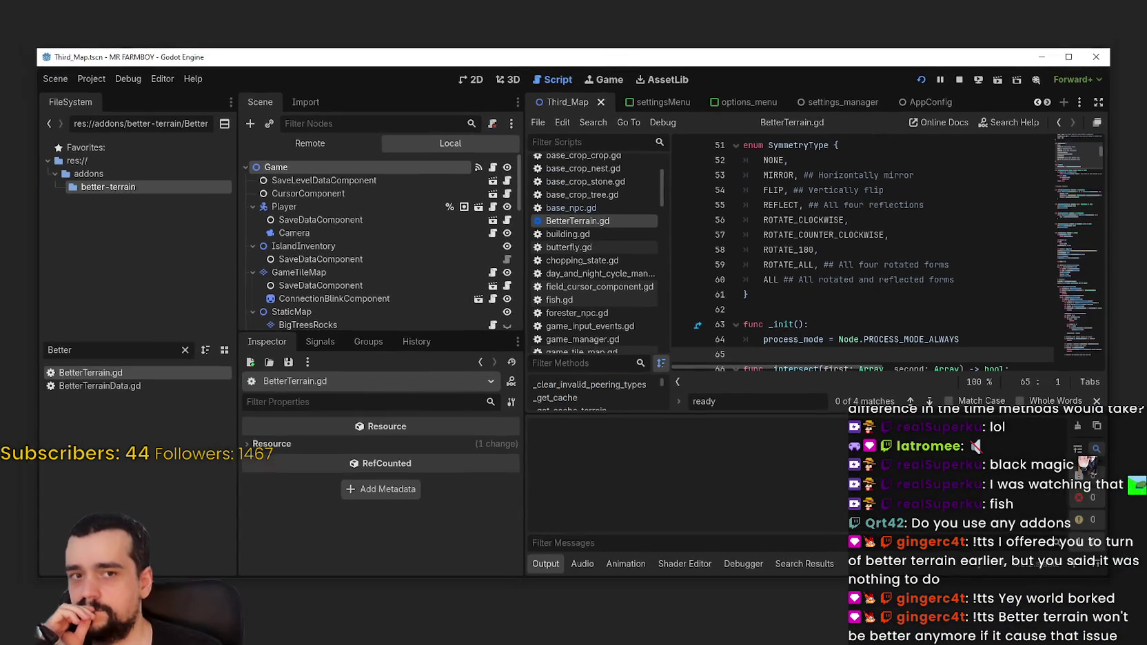
pyautogui.click(1068, 57)
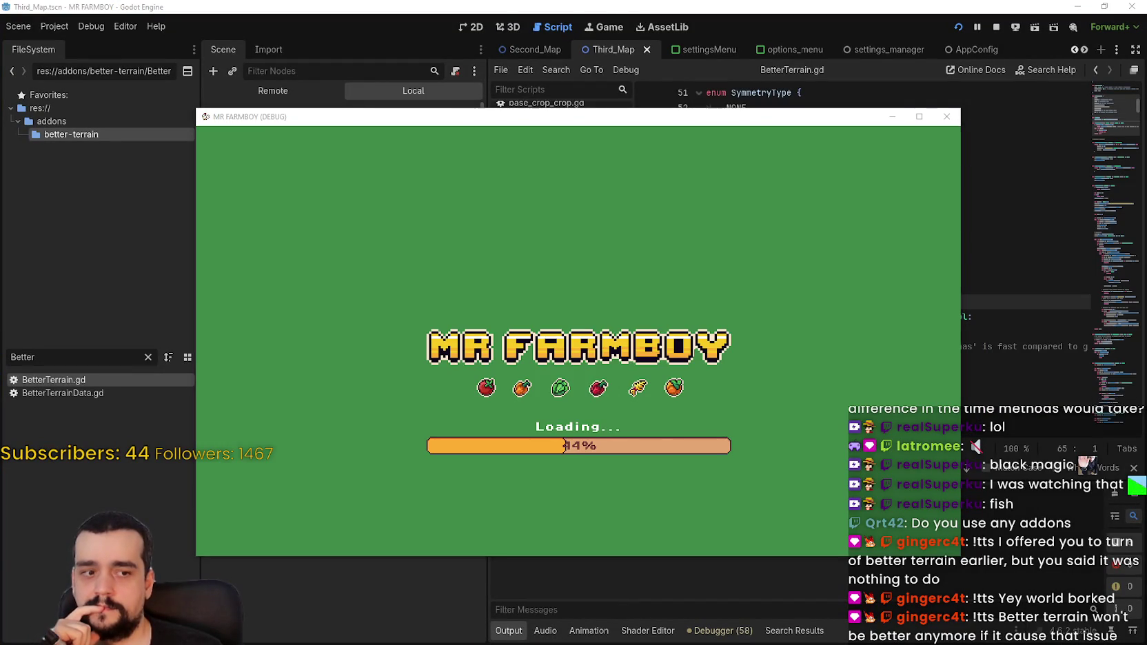
pyautogui.hotkey('ctrl', 'shift', 'Escape')
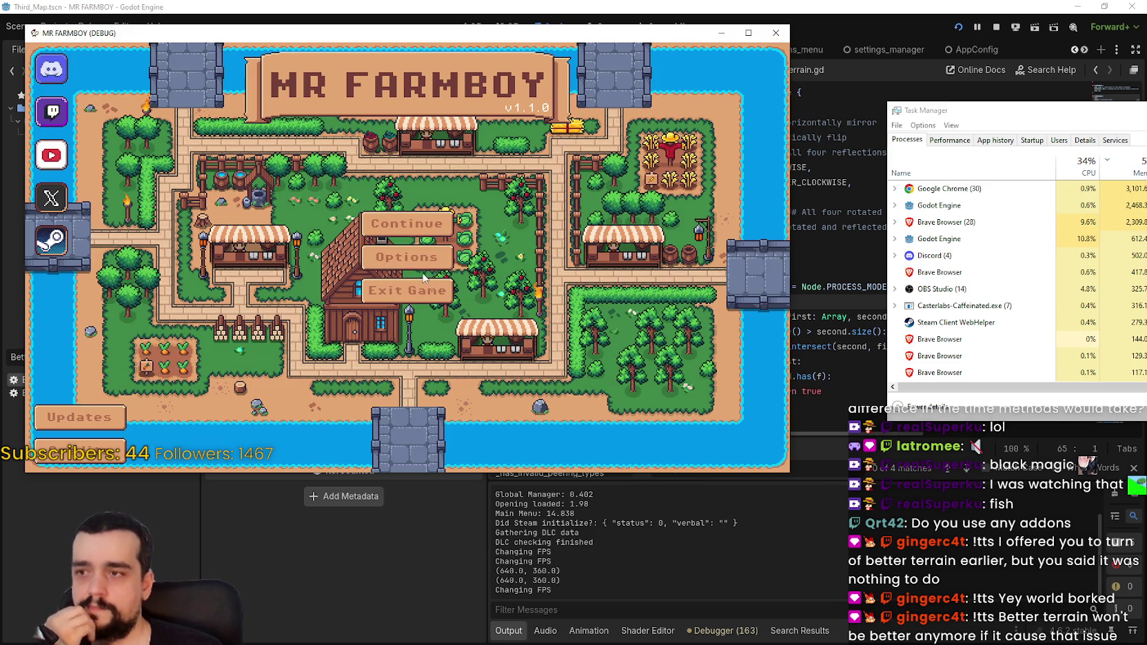
pyautogui.click(427, 224)
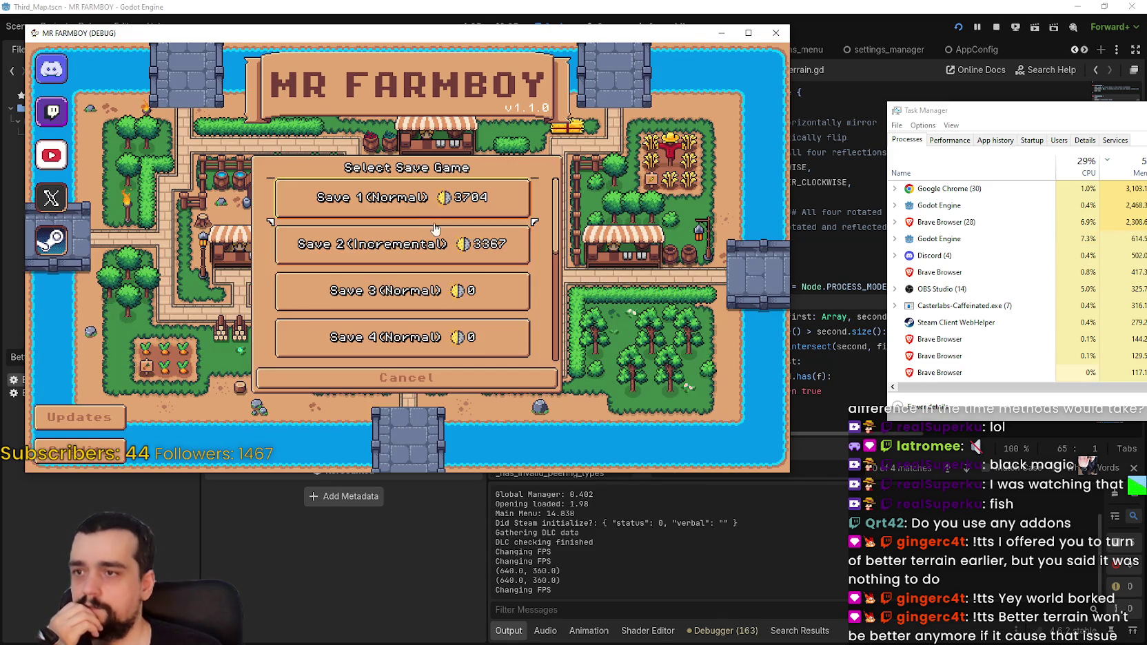
pyautogui.scroll(-5, 544, 222)
pyautogui.click(342, 255)
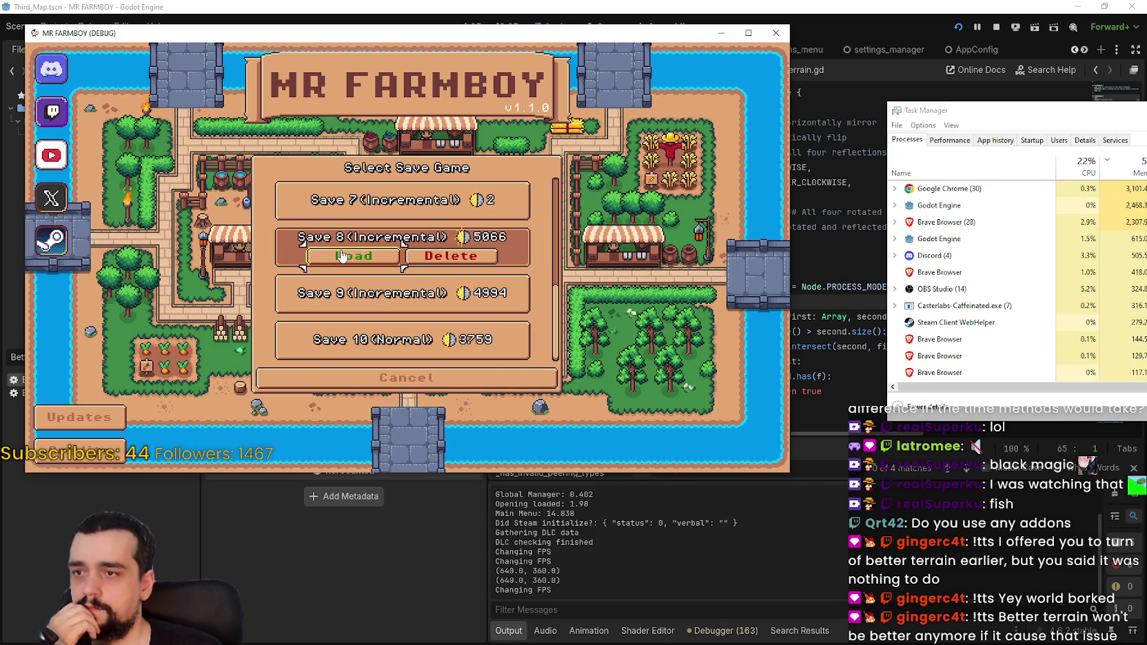
pyautogui.click(345, 260)
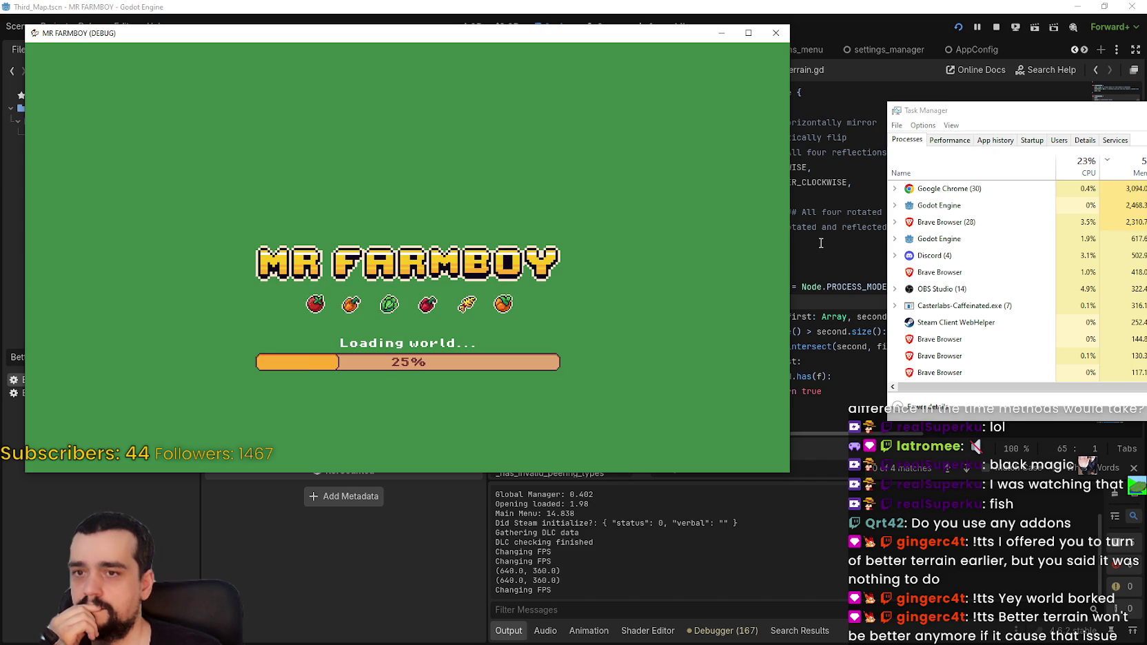